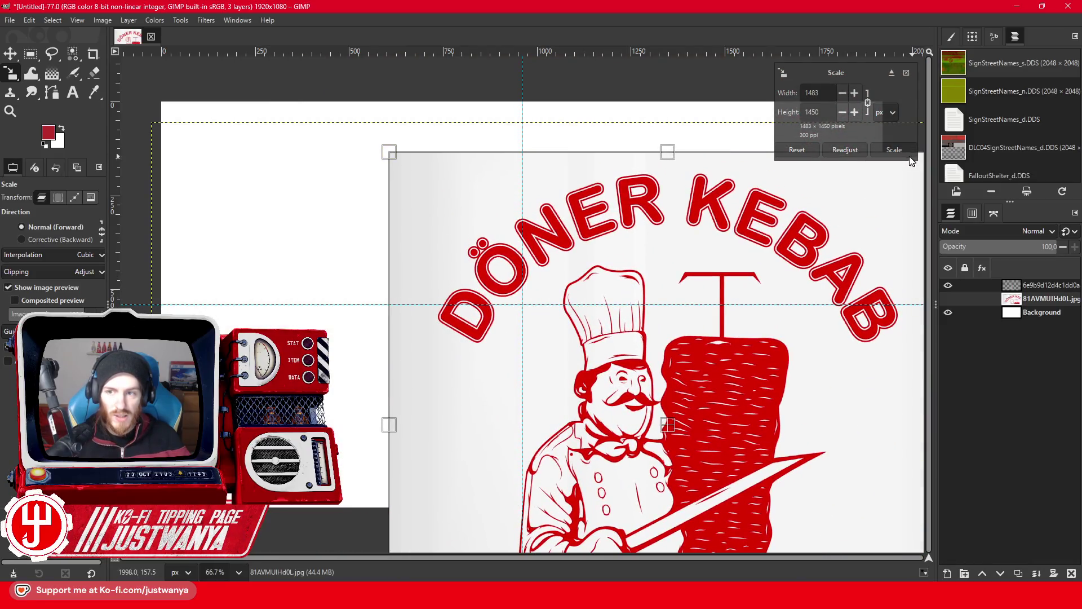
Apply the small chef drawing's scaling and move it up and to the left.
click(894, 149)
click(10, 54)
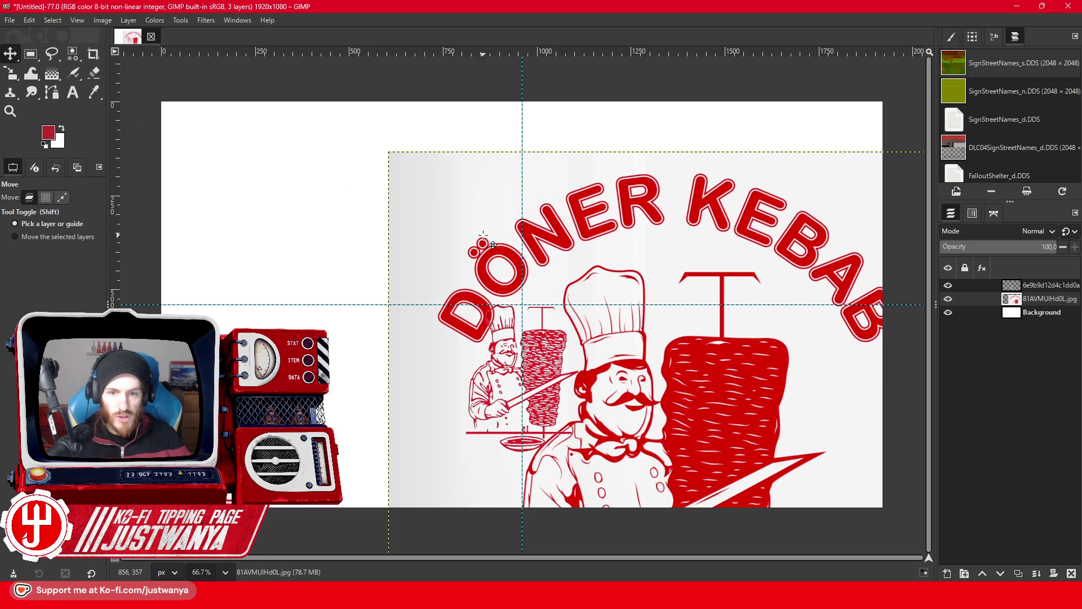
drag(463, 330, 317, 309)
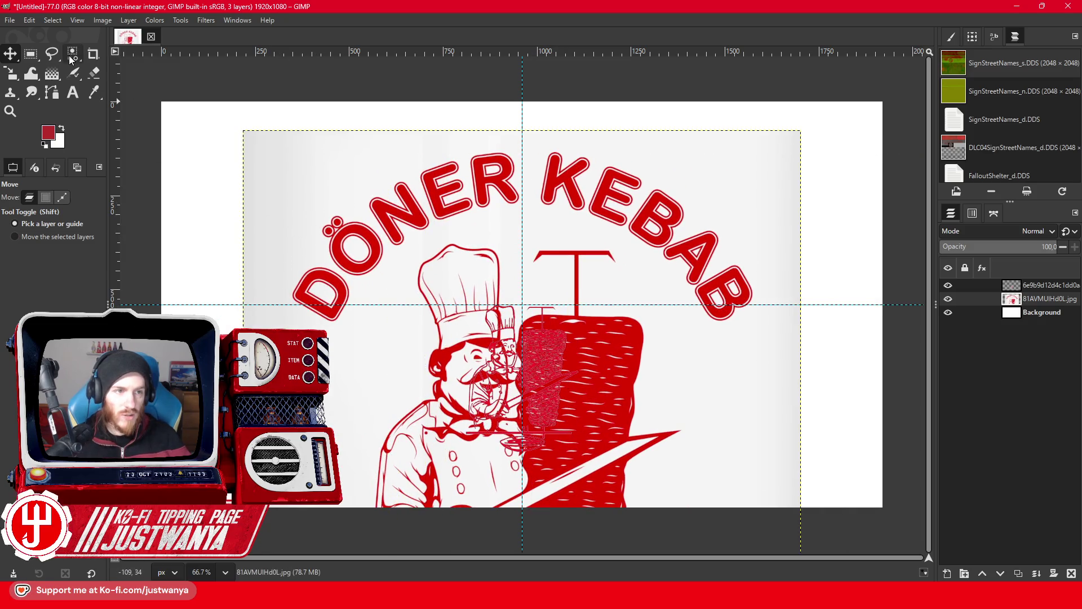
Free-select an outline around the arched DÖNER KEBAB lettering.
click(52, 53)
click(280, 281)
click(286, 317)
click(354, 338)
click(400, 256)
click(481, 226)
click(542, 220)
click(630, 237)
click(732, 361)
click(775, 259)
click(687, 177)
click(606, 138)
click(456, 138)
click(313, 167)
click(272, 236)
click(280, 282)
Cut the lettering and paste it as a new layer.
click(31, 53)
click(29, 20)
click(41, 77)
click(30, 20)
click(43, 119)
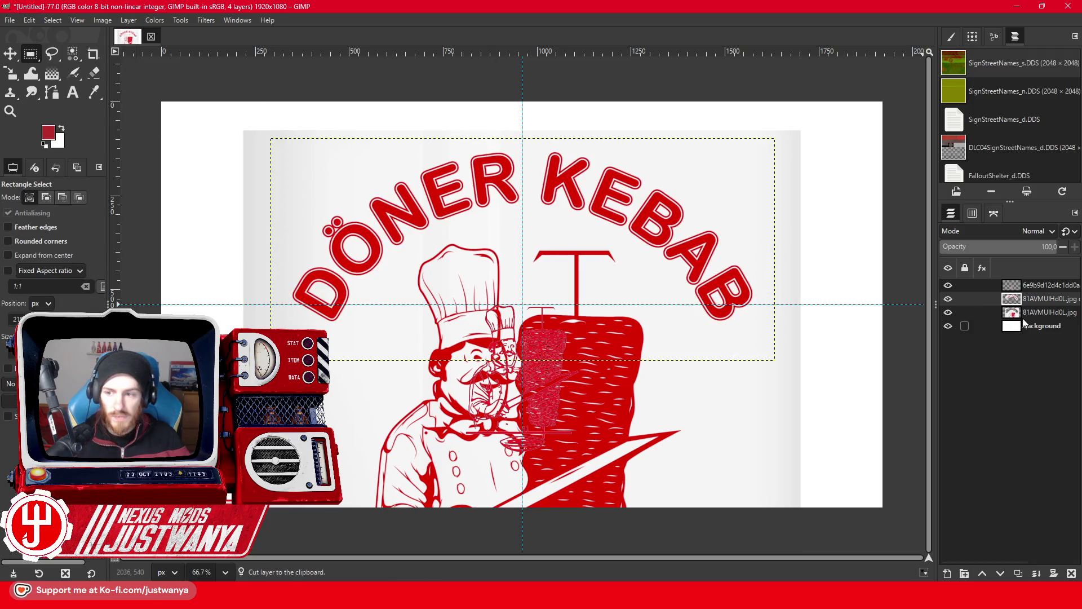
Delete the large chef drawing layer and make the lettering layer active.
click(1049, 311)
click(1072, 574)
click(1052, 299)
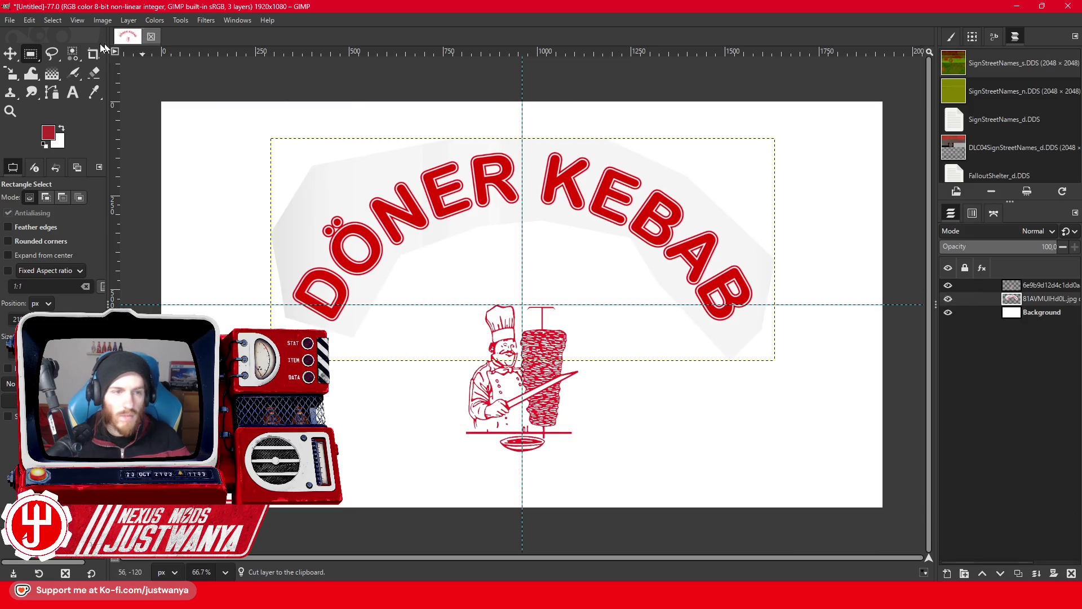
Select the grey arch behind the lettering by colour and clear it.
click(72, 54)
click(354, 189)
click(29, 20)
click(55, 73)
click(31, 54)
Scale the lettering layer down to 572×253 pixels.
click(273, 104)
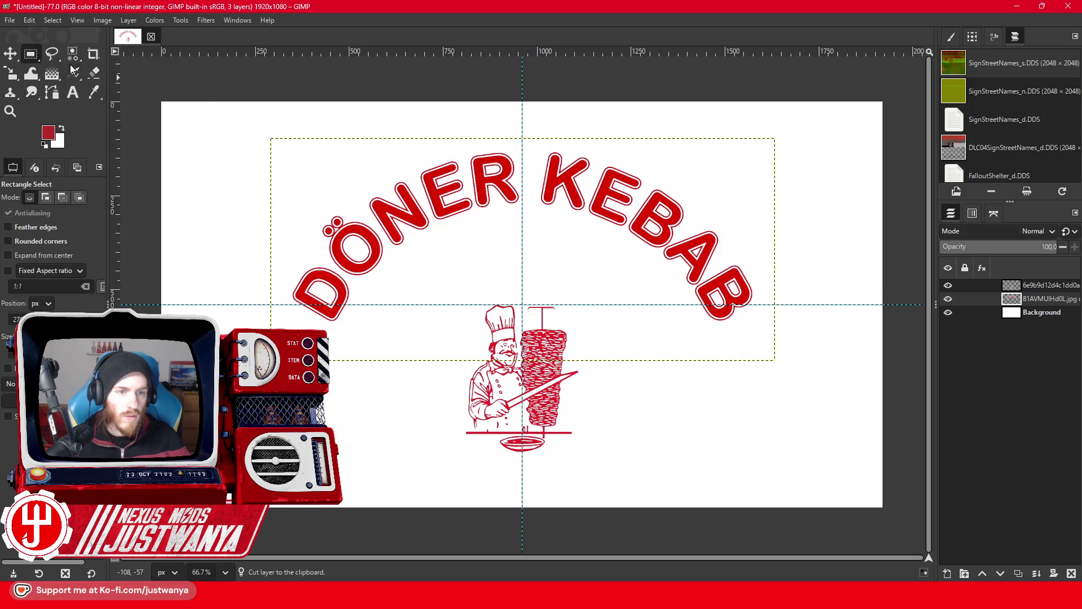
click(10, 73)
click(249, 137)
drag(271, 138, 561, 267)
Resize the DÖNER KEBAB lettering to 410×181 px and centre it over the chef's head.
mouse_move(663, 318)
mouse_down()
mouse_move(529, 297)
mouse_move(529, 319)
mouse_up()
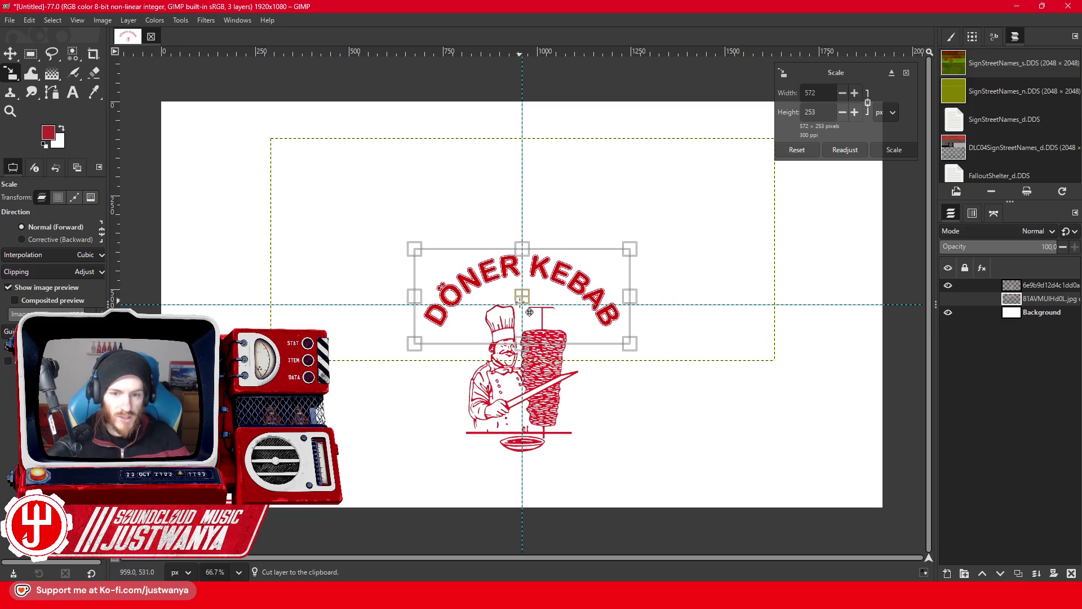
drag(415, 363, 452, 347)
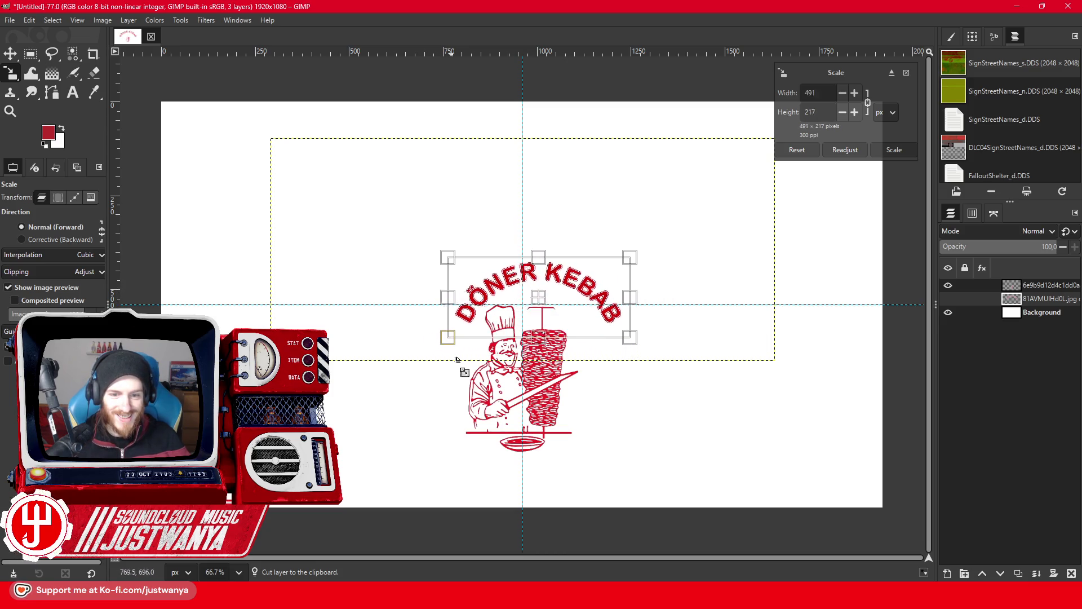
mouse_move(546, 308)
mouse_down()
mouse_move(528, 310)
mouse_move(530, 319)
mouse_up()
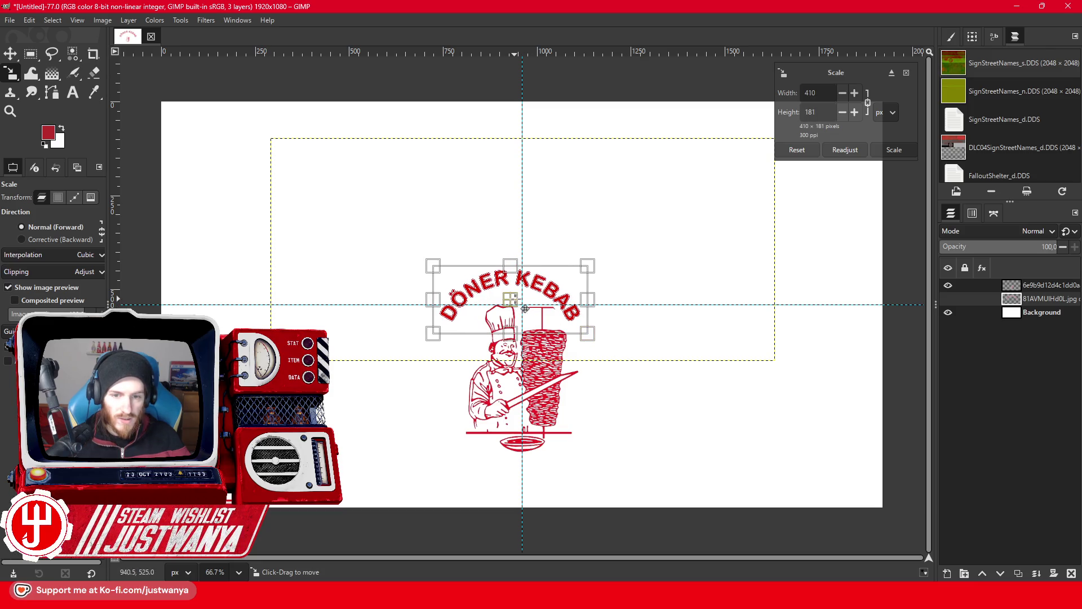
drag(610, 342, 599, 339)
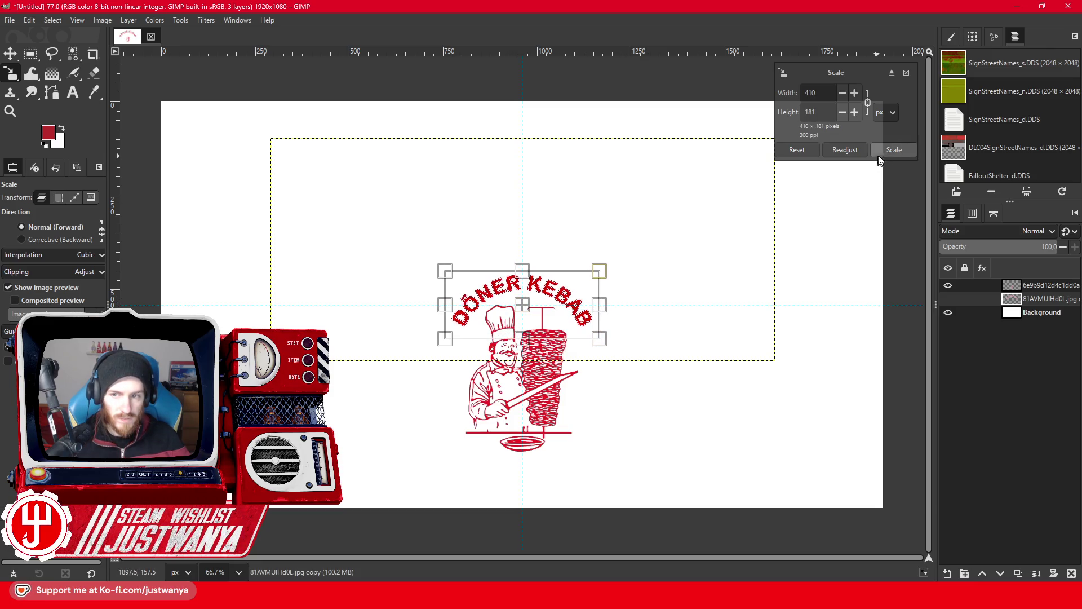
click(894, 150)
click(9, 110)
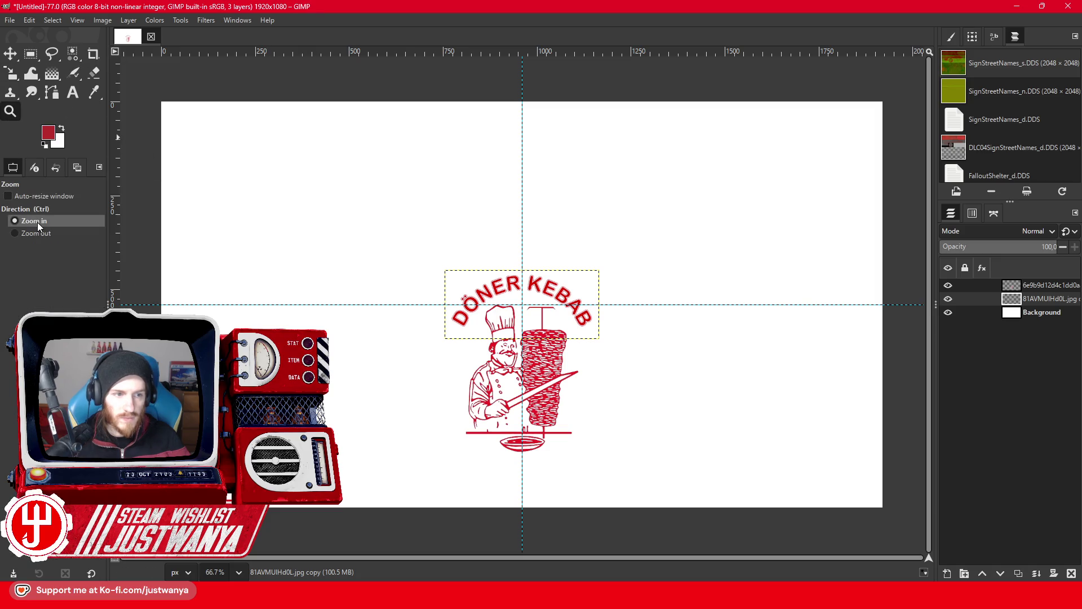
Zoom to 150% on the logo and hide the white Background layer.
click(507, 316)
click(540, 314)
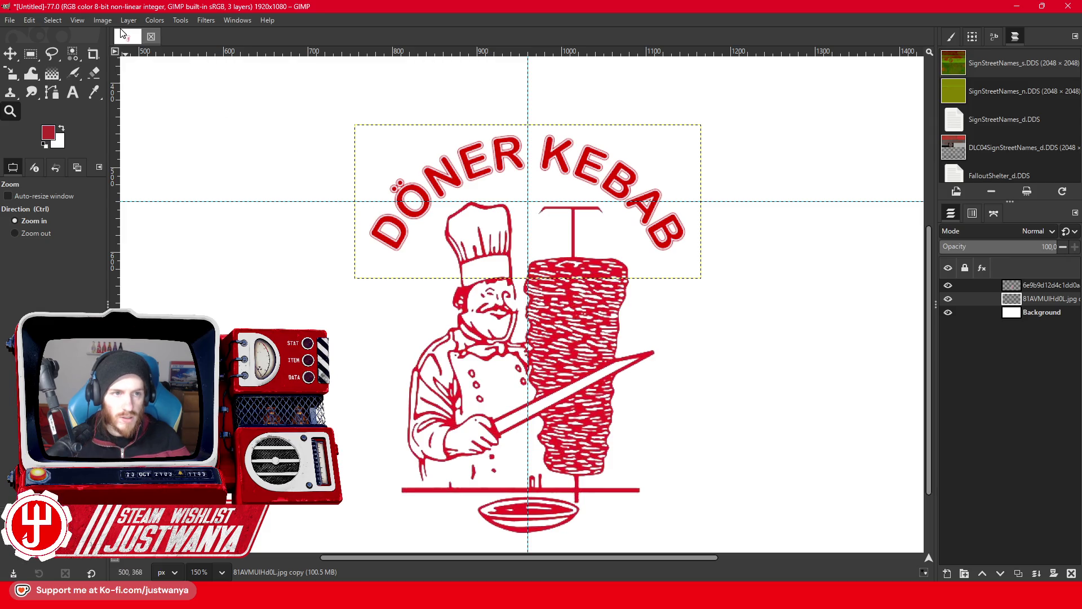
click(949, 313)
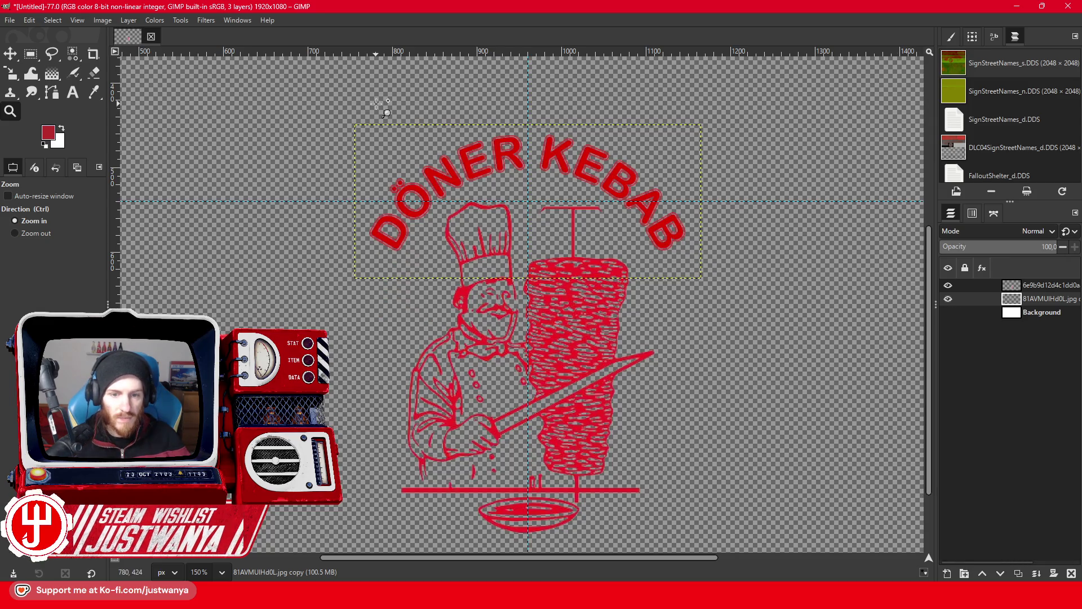
click(948, 312)
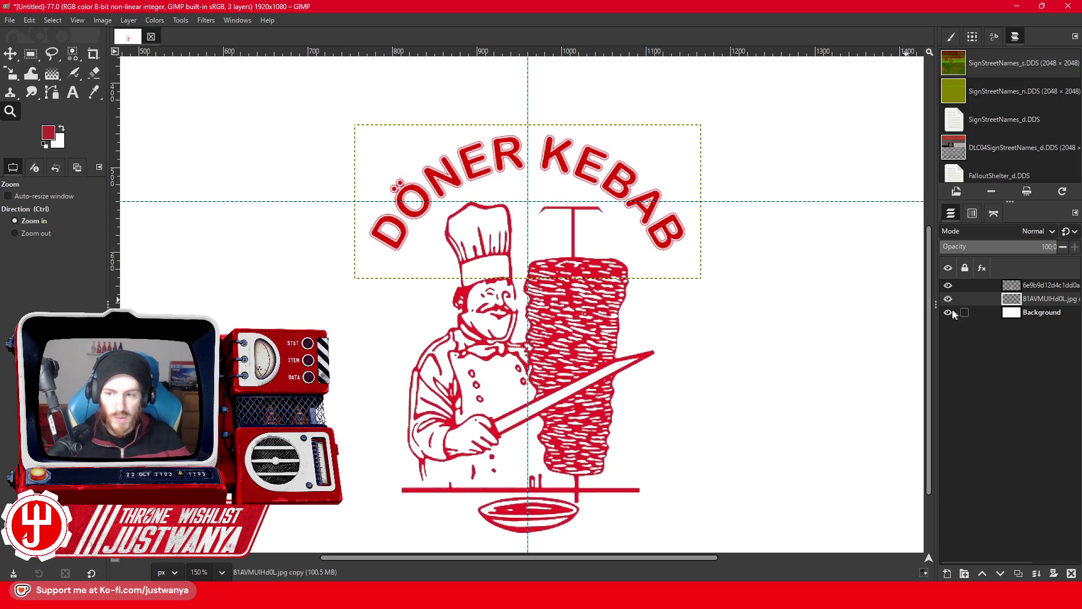
click(949, 312)
Crop the image to its content, 374×471 px.
click(101, 21)
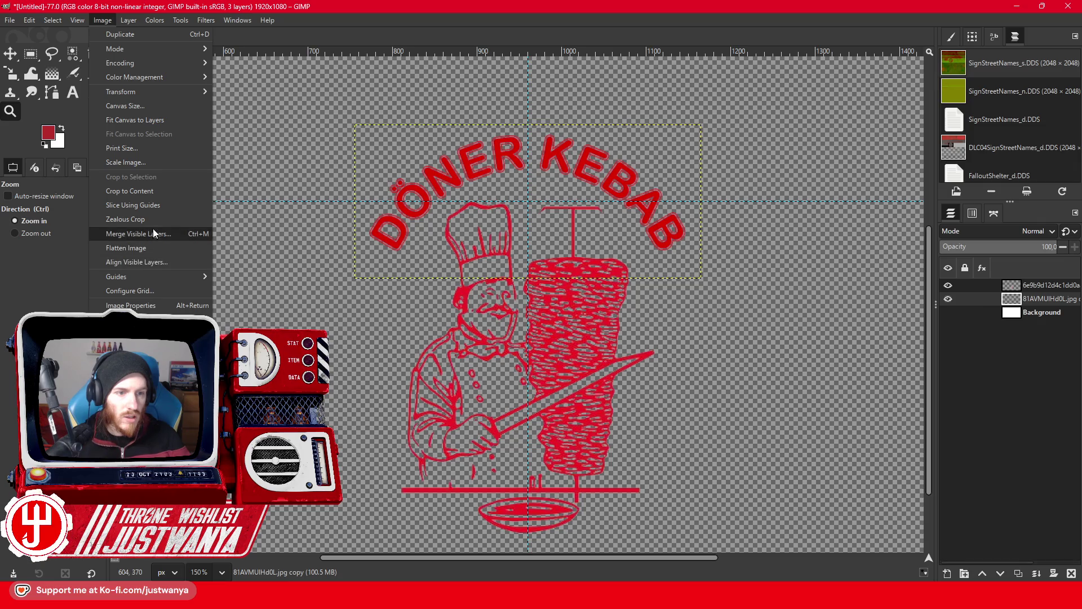
click(151, 190)
click(10, 20)
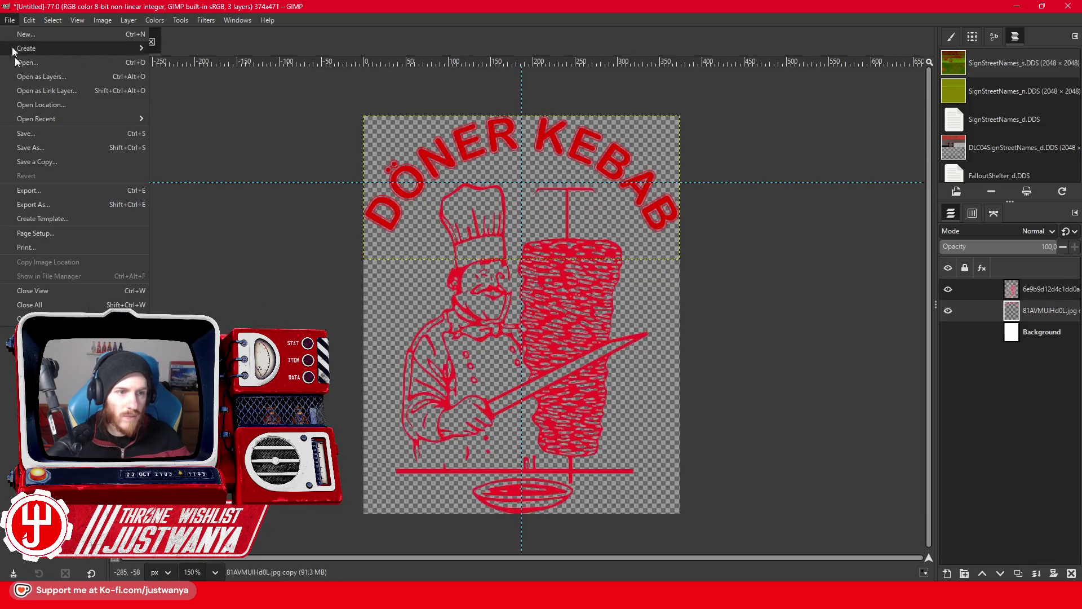
click(43, 205)
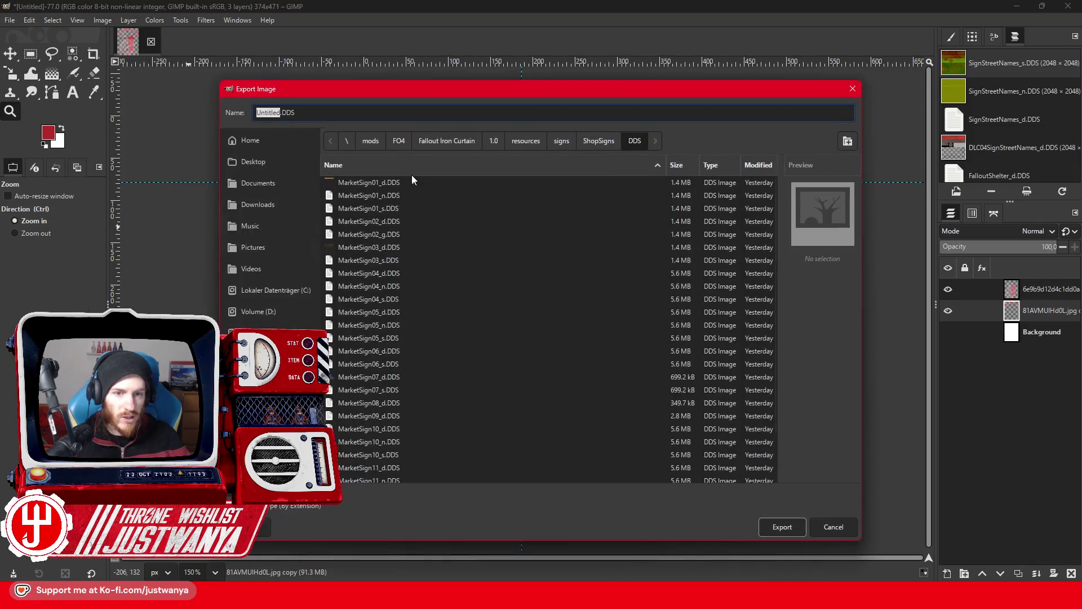
Create a new LogoPrefabs folder inside ShopSigns.
click(593, 141)
click(848, 141)
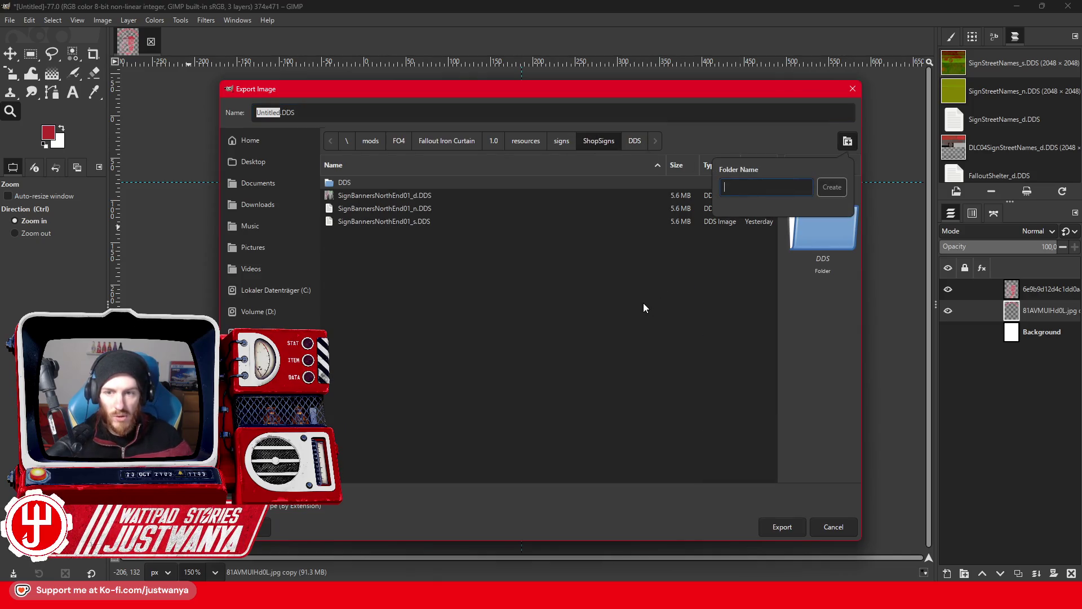
text(Logo)
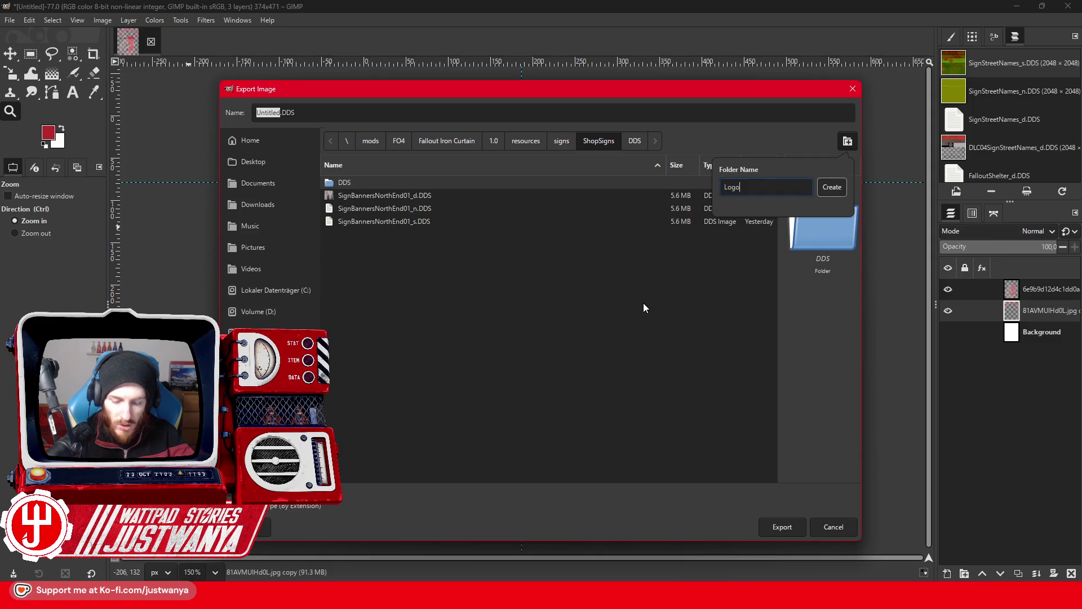
text(Prefabs)
key(Return)
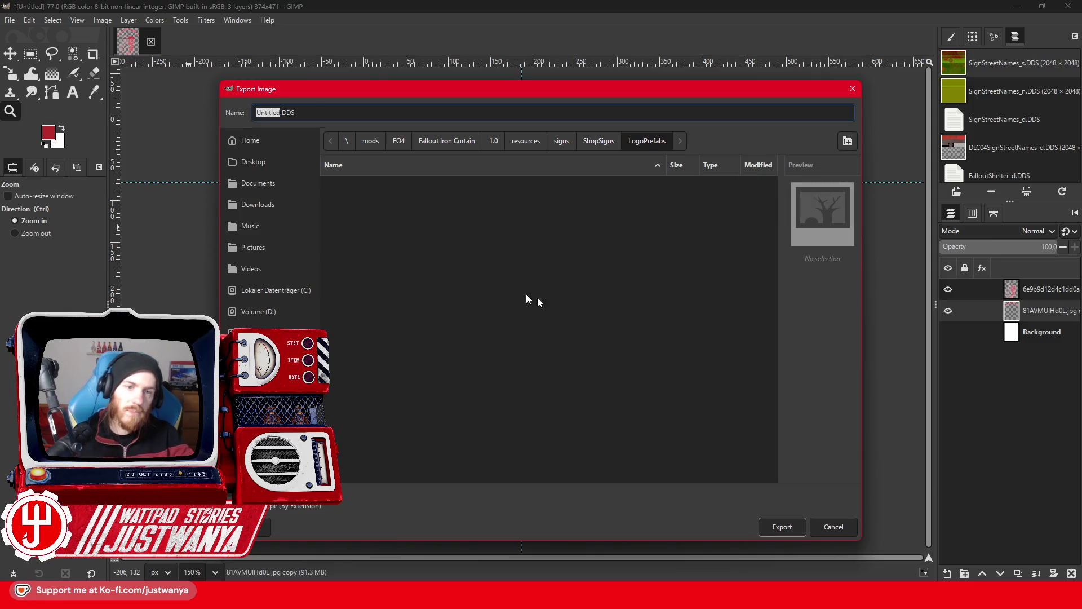
Export the logo as DonerKebab.png with default PNG settings, then close it without saving.
triple_click(243, 112)
text(DonerKebab.png)
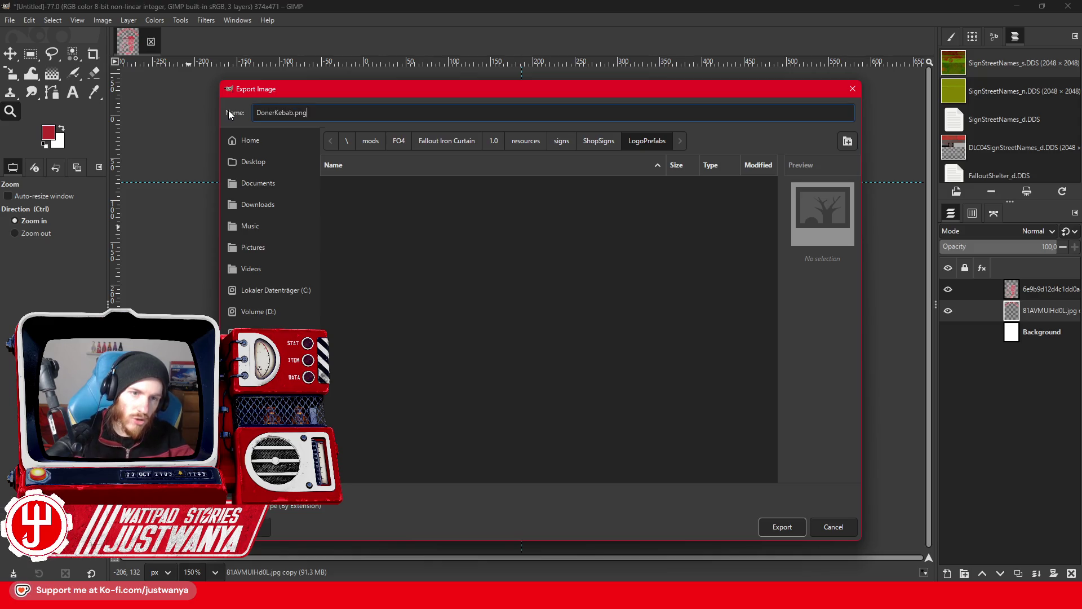
key(Return)
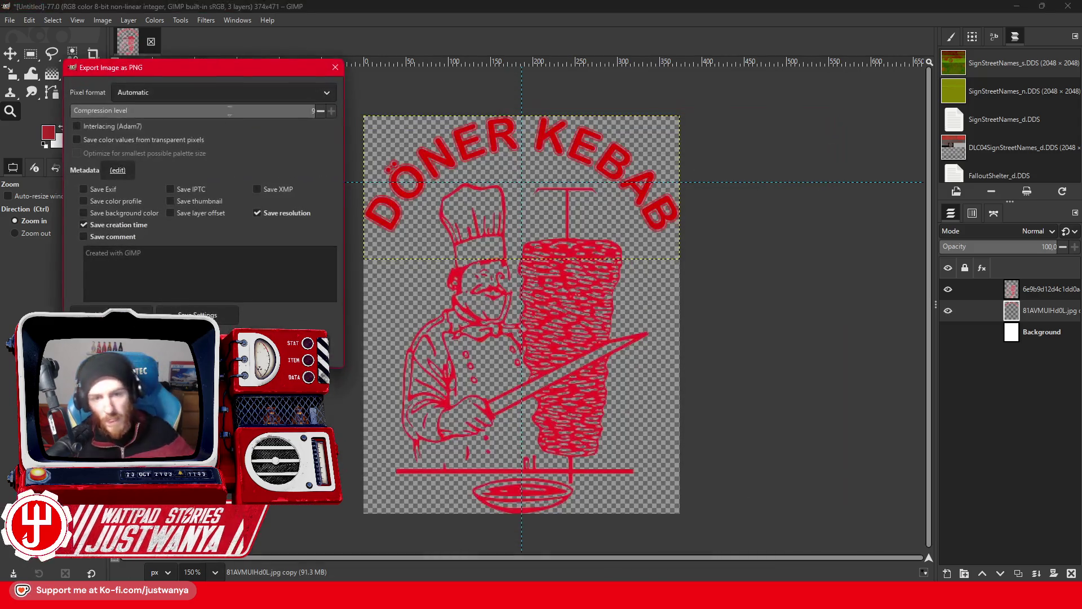
key(Return)
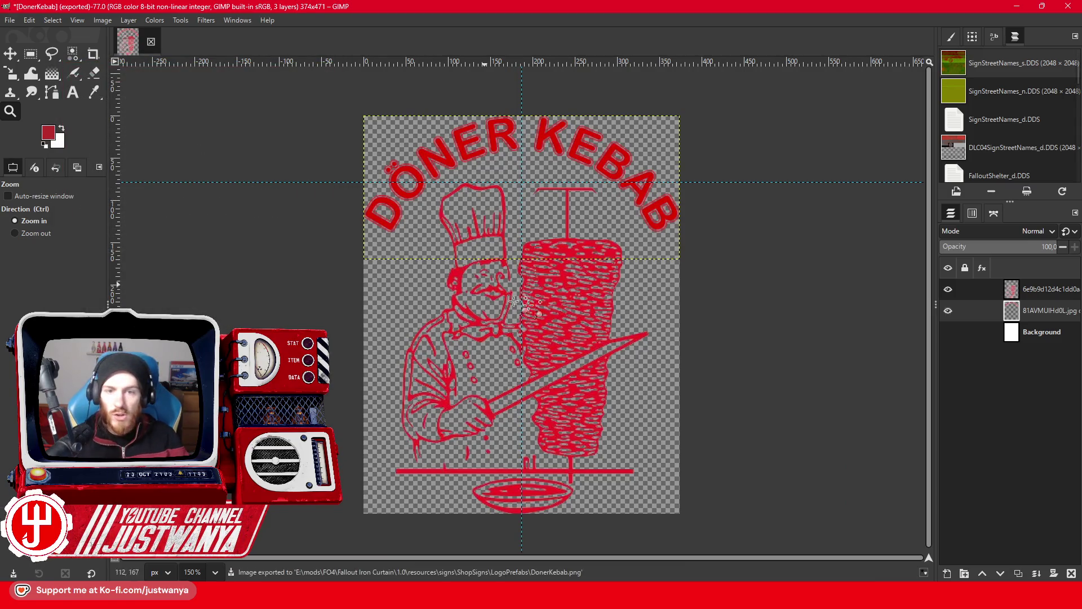
click(151, 41)
click(590, 357)
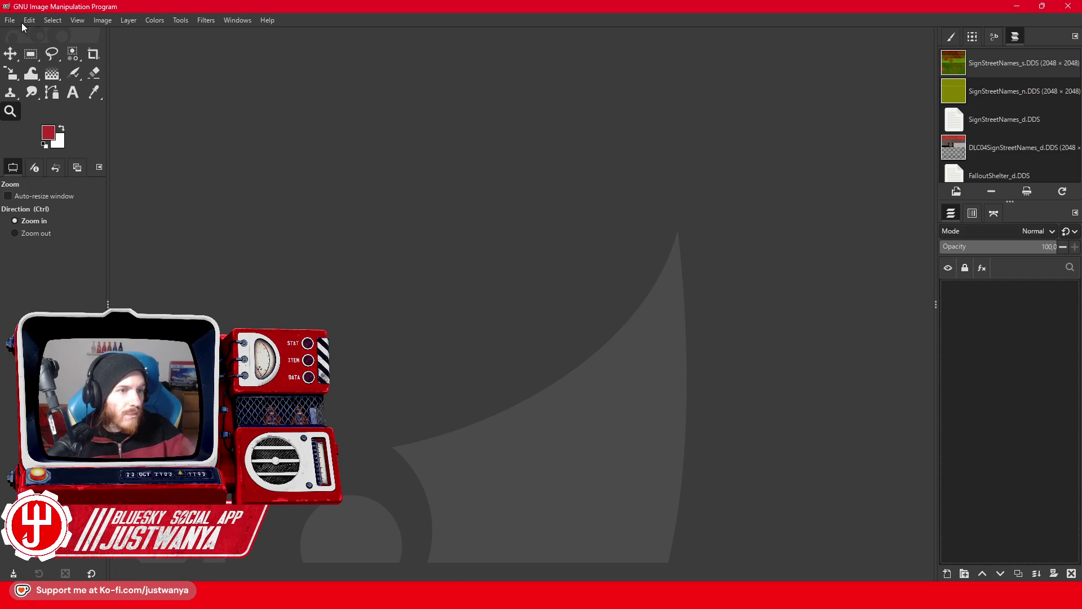
Create a new 1920×1080 image and add an empty transparent layer.
key(ctrl+n)
click(758, 290)
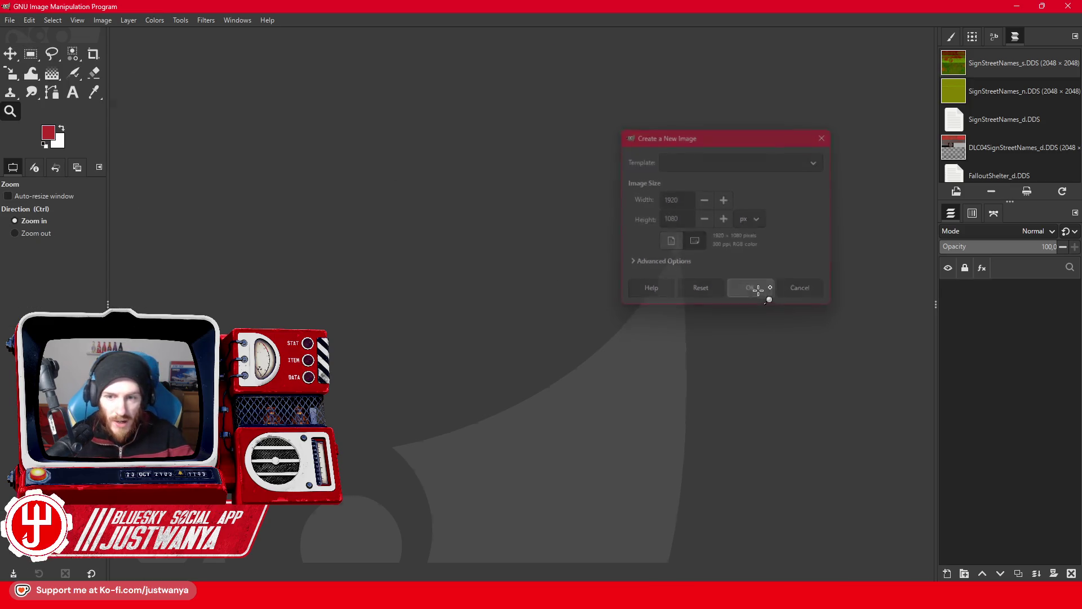
click(48, 135)
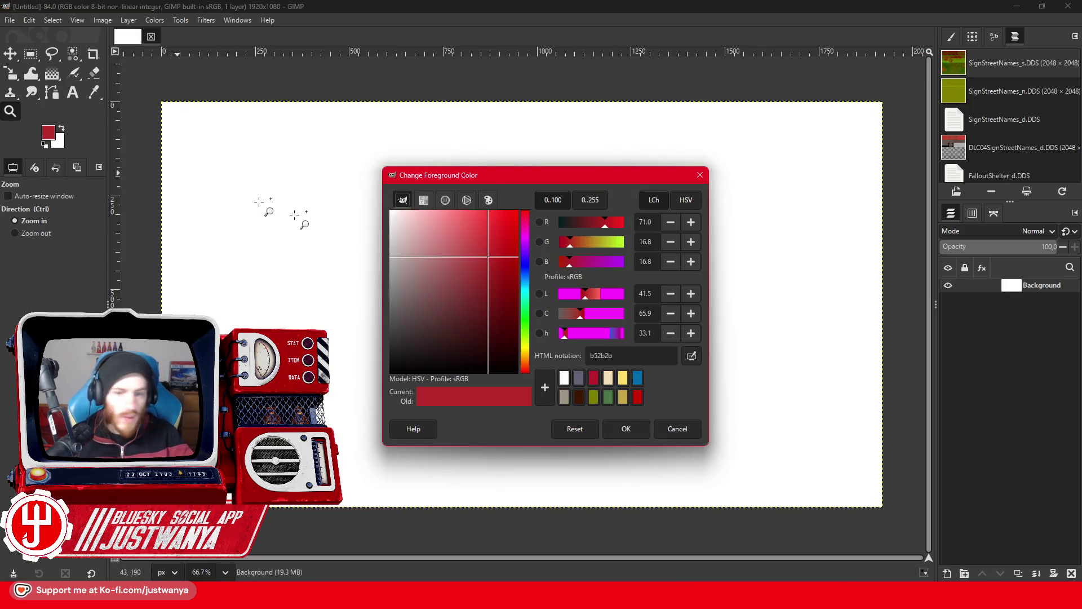
click(678, 429)
click(947, 573)
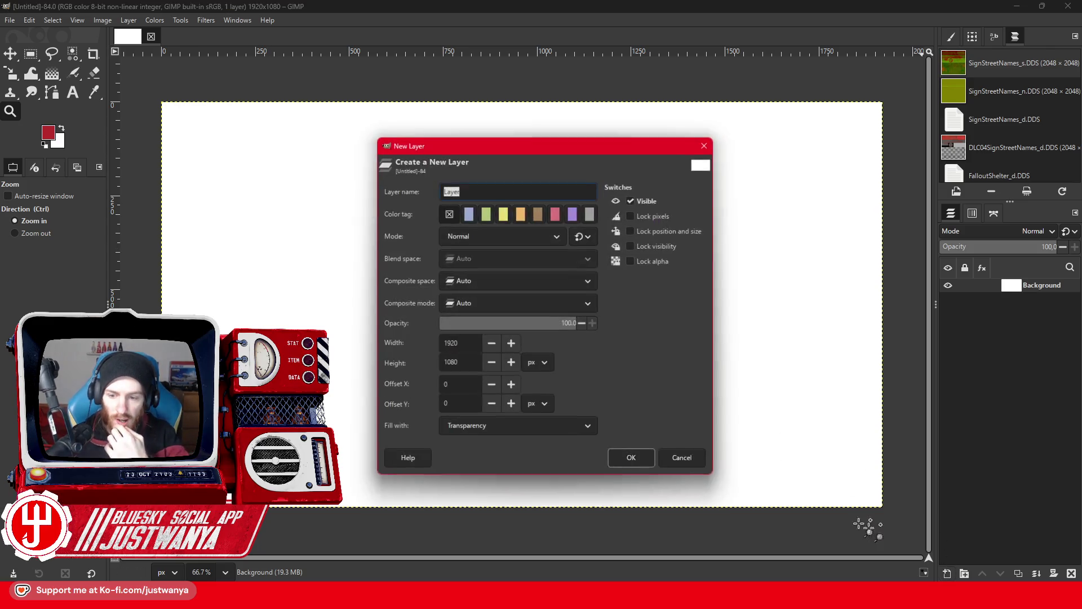
click(633, 457)
Set the background colour to blue (0080ff) and fill the Background layer with it.
click(58, 141)
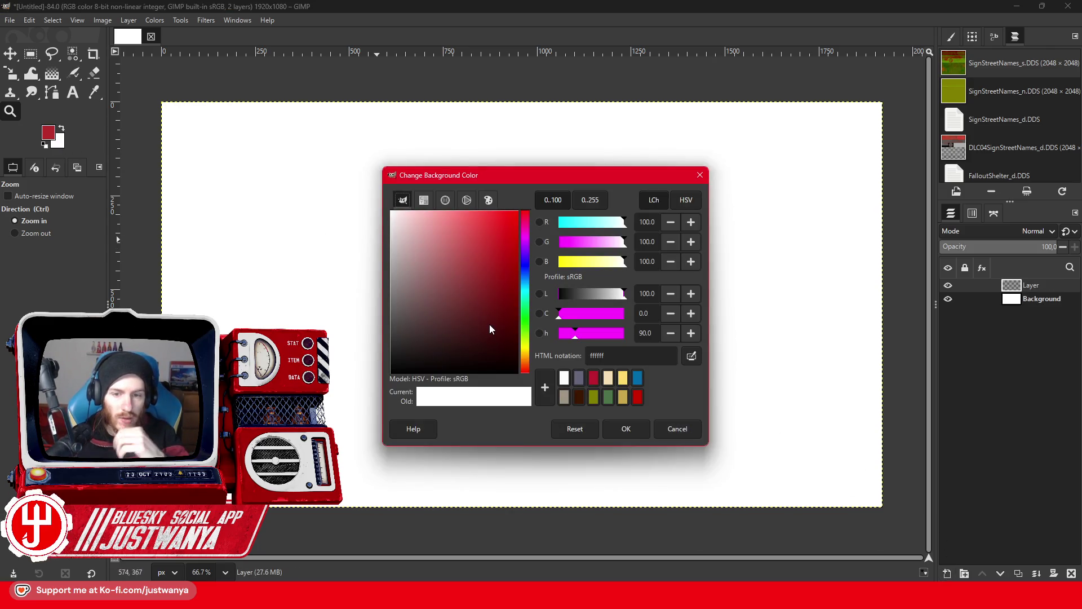
click(524, 294)
click(507, 220)
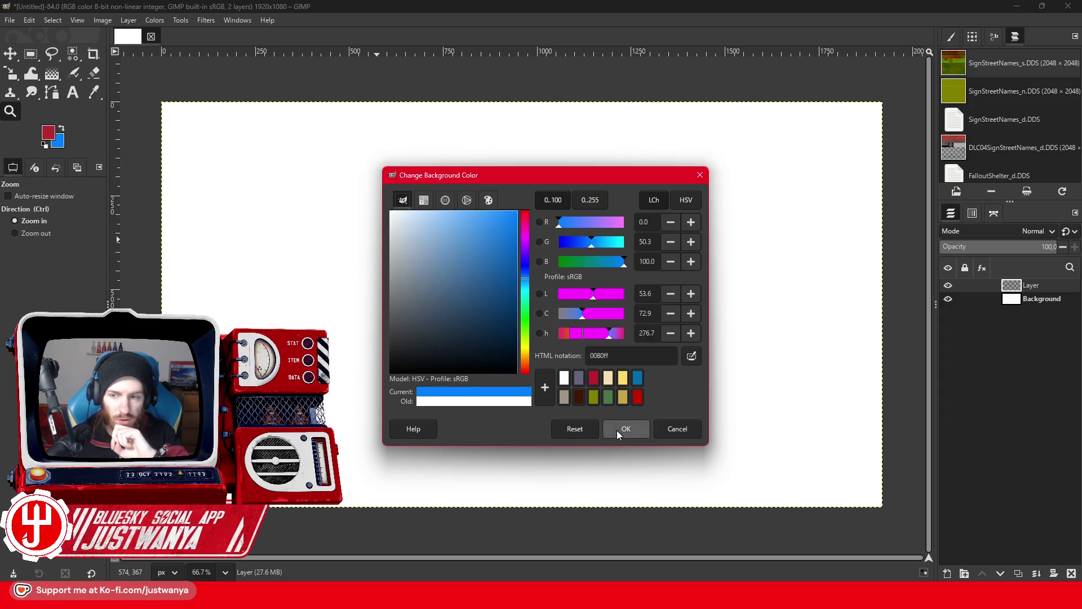
click(623, 429)
click(1019, 305)
click(28, 20)
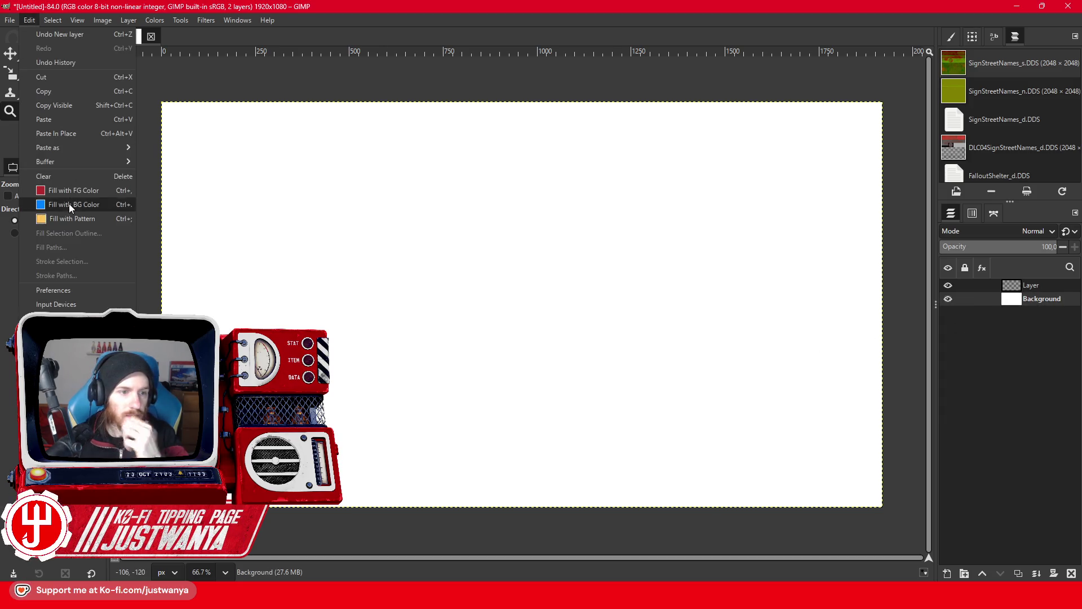
click(69, 203)
Reset the background colour to white and draw a text box on the empty layer.
click(65, 147)
click(430, 238)
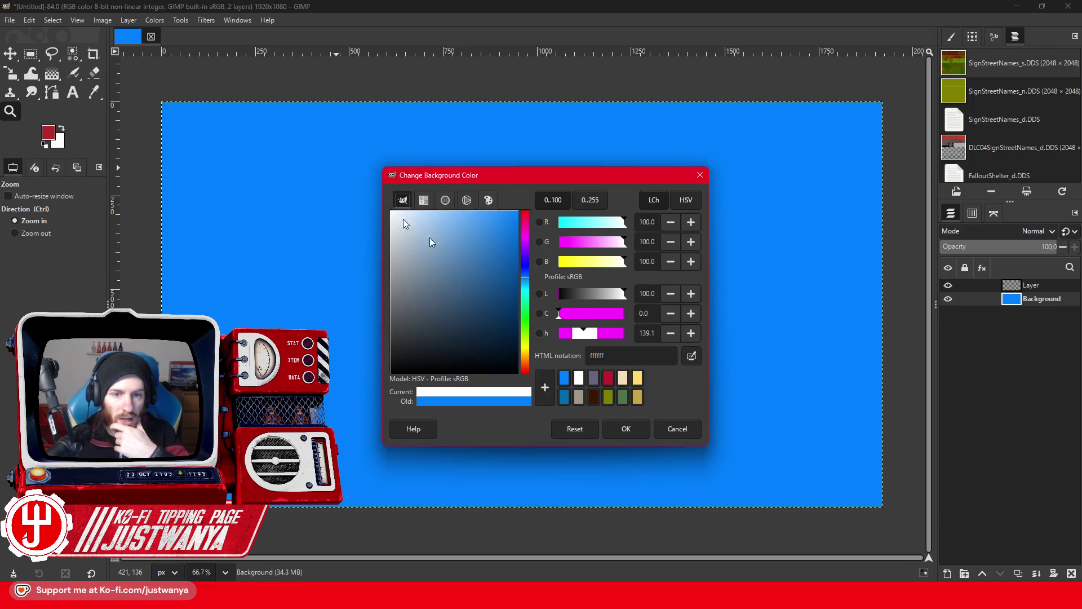
click(626, 430)
click(1054, 287)
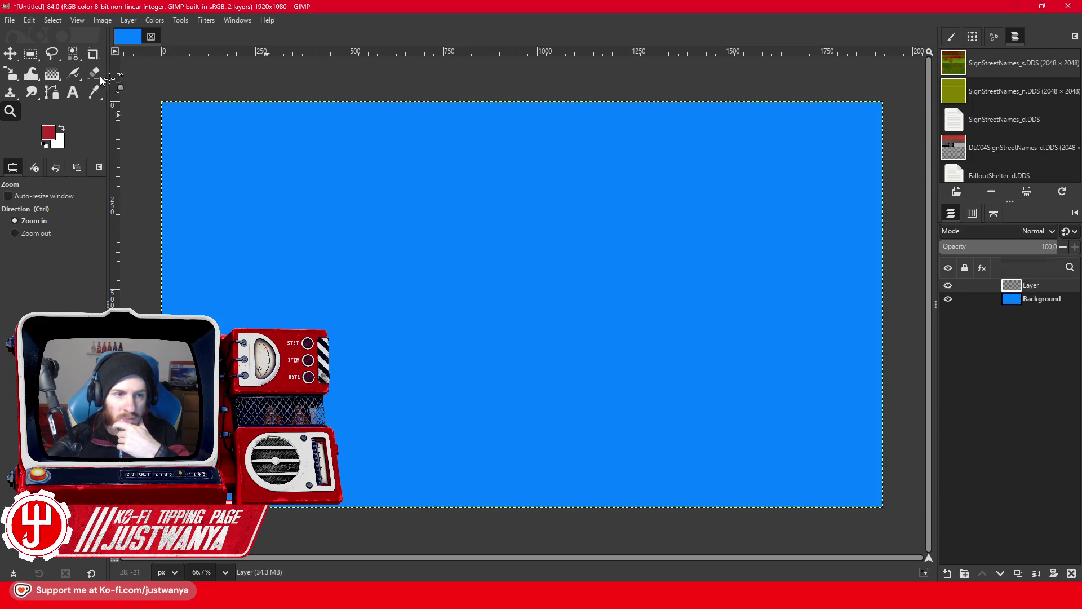
click(72, 92)
drag(260, 155, 850, 349)
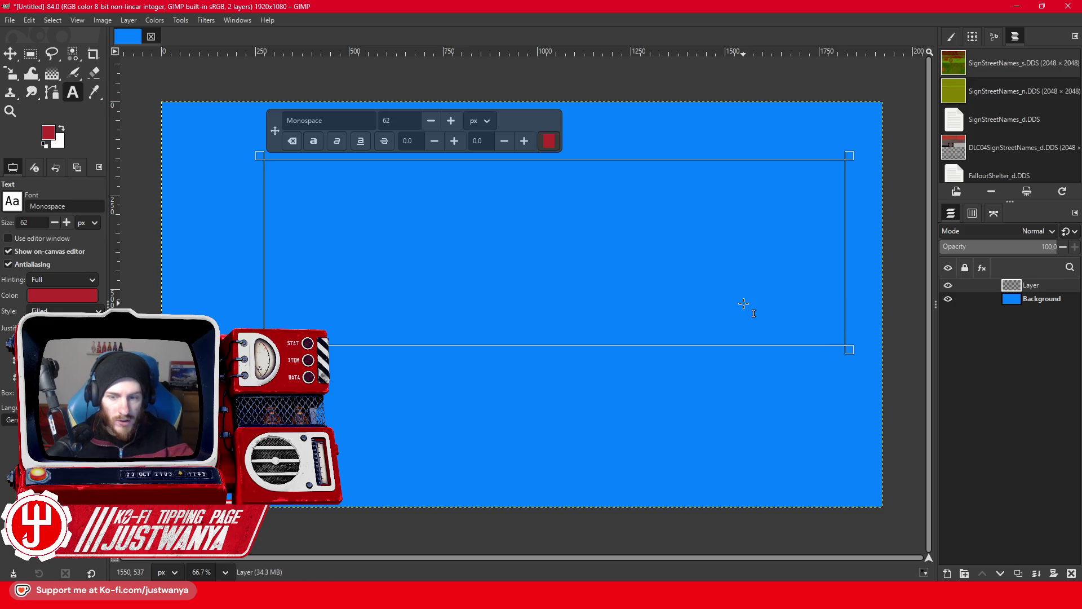
Type WÄSCHEREI and colour the text white.
text(WÄSCHEREI)
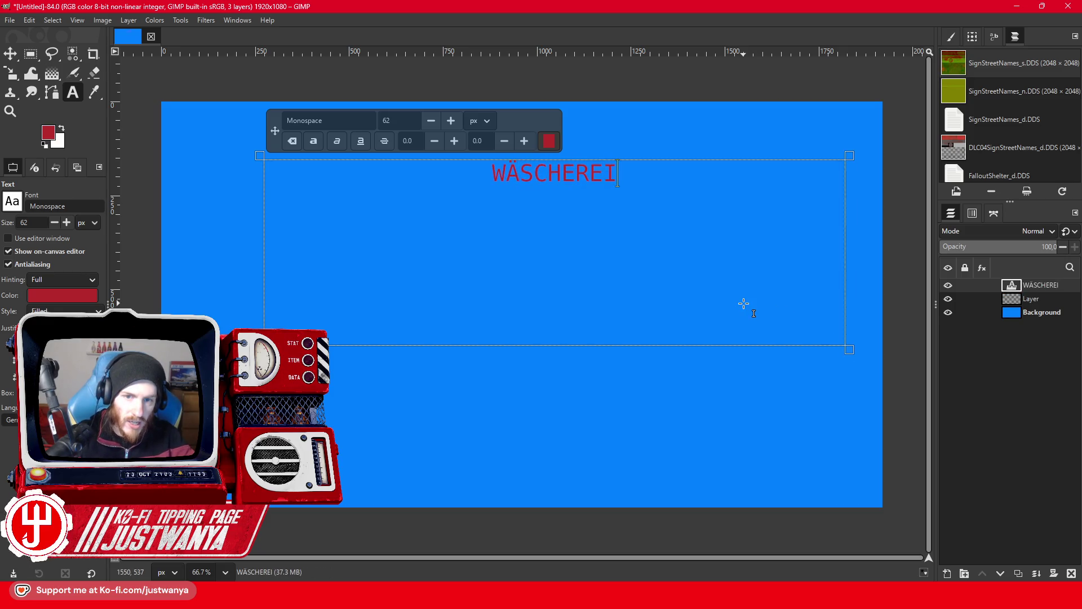
click(549, 140)
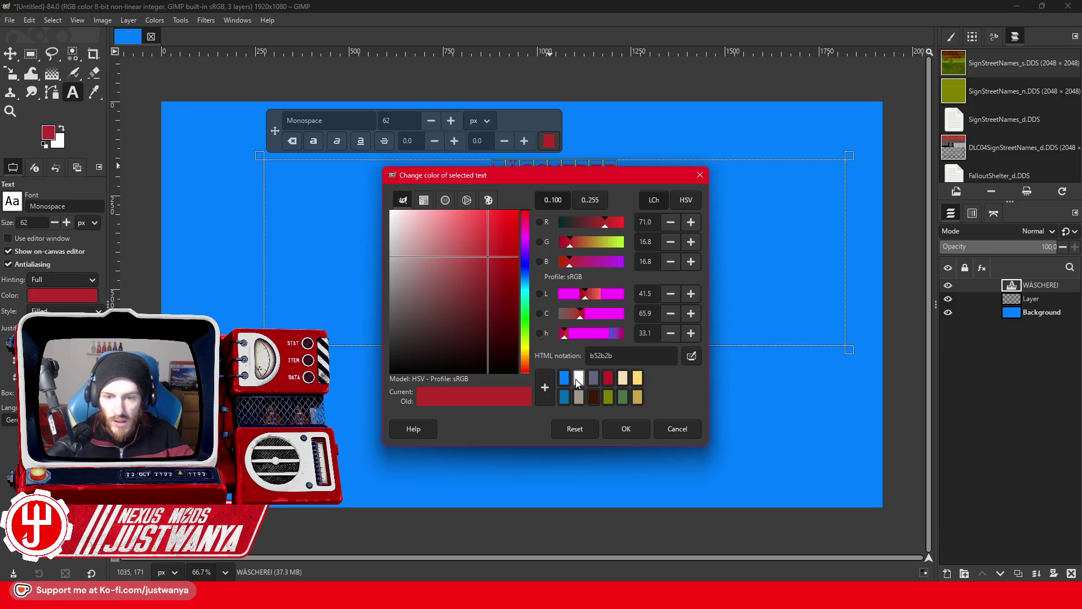
click(576, 375)
click(620, 424)
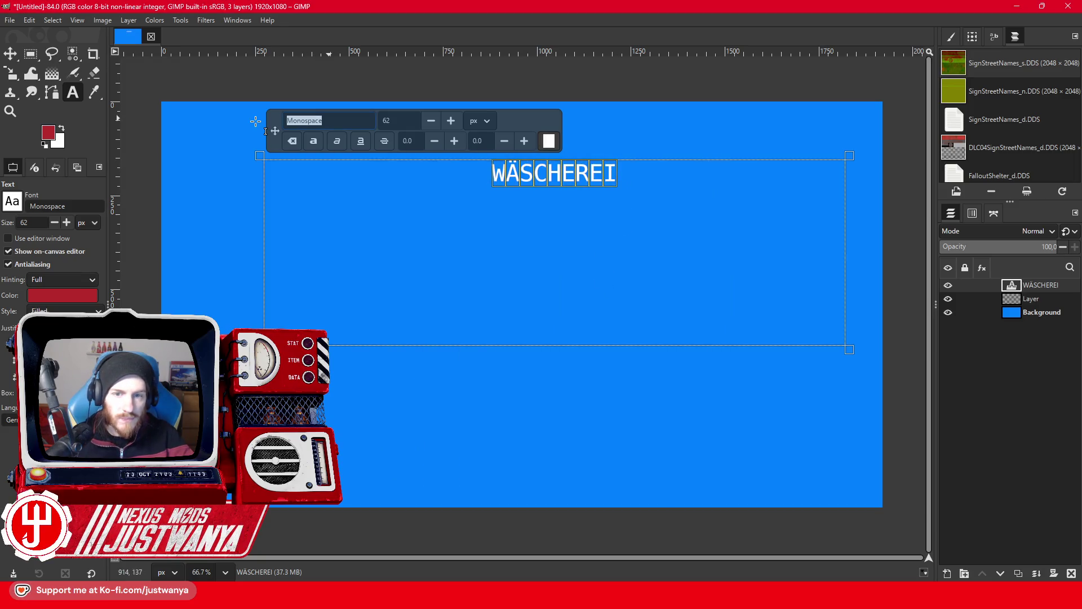
Try Alte Schwabacher OSF and raise the text size to 144 px.
text(A)
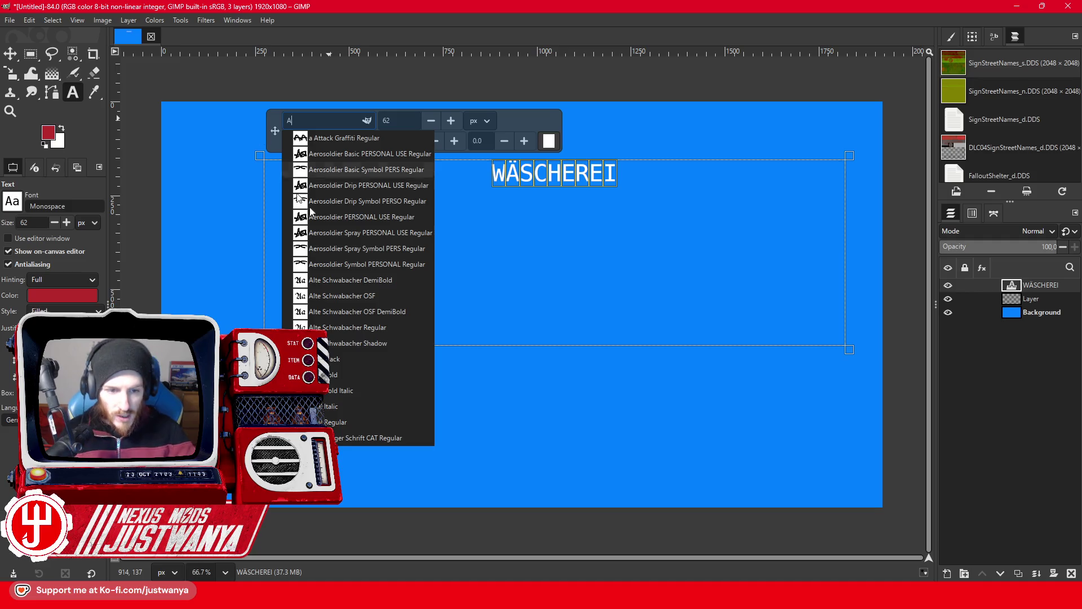
click(350, 297)
scroll(458, 120, up, 19)
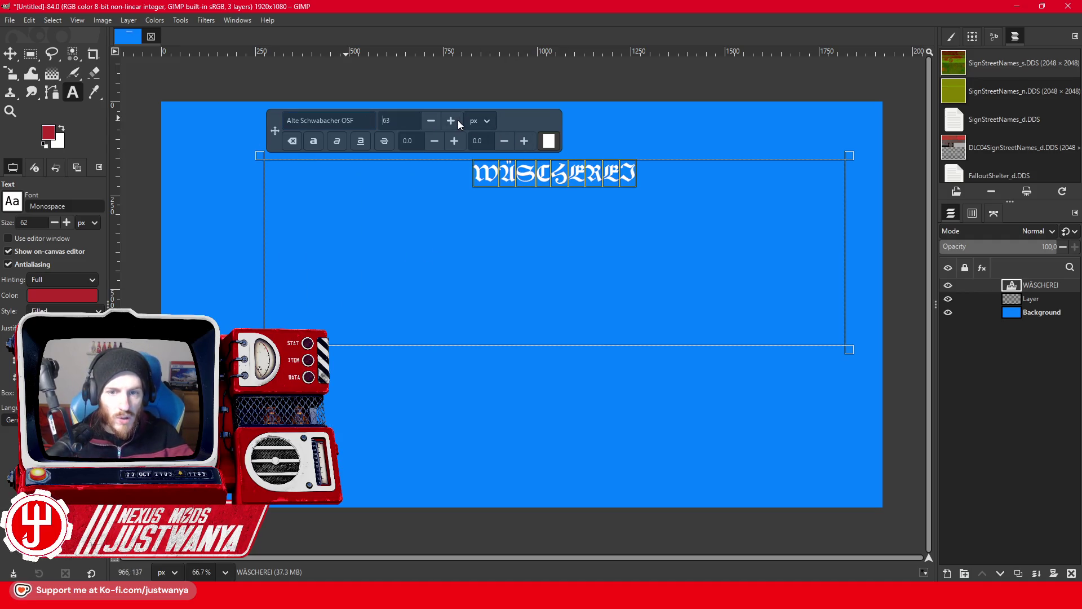
scroll(457, 121, up, 20)
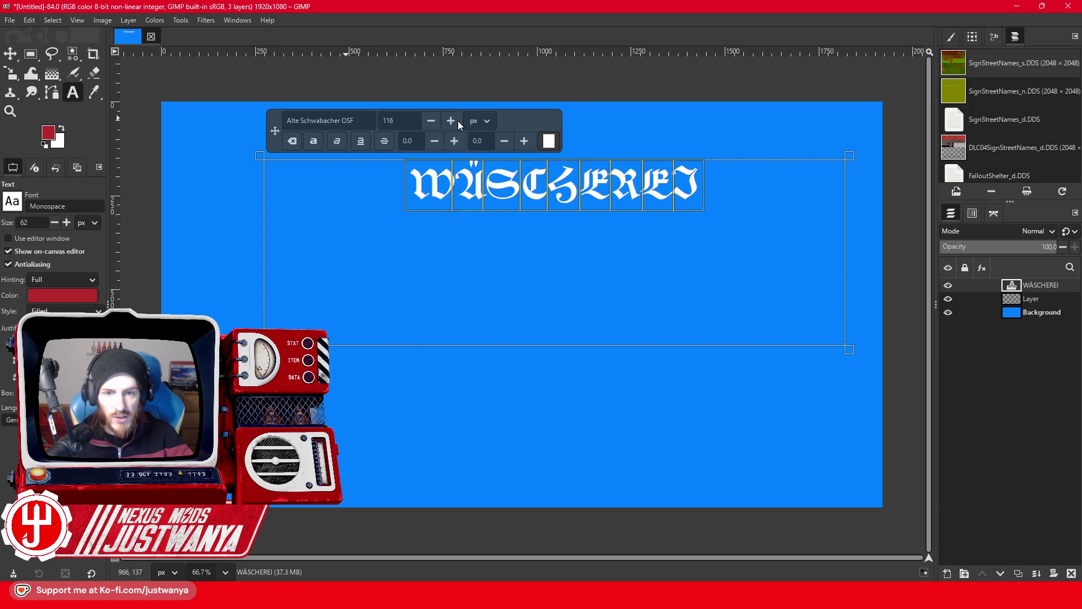
scroll(457, 120, up, 20)
key(shift+Tab)
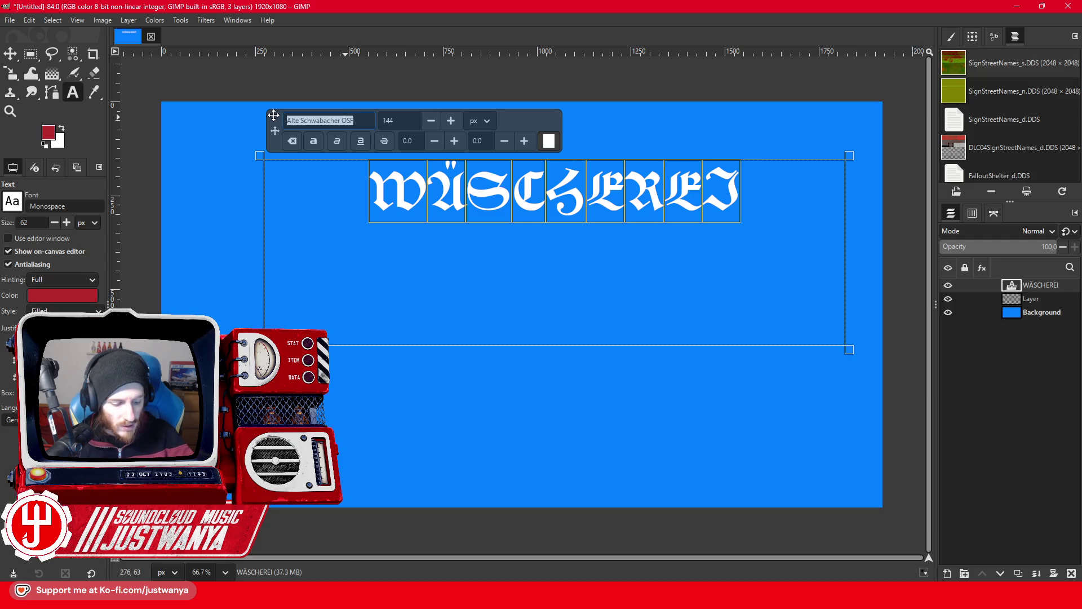
Try Augsburger Schrift CAT Regular and Brick Regular fonts on the whole text.
text(A)
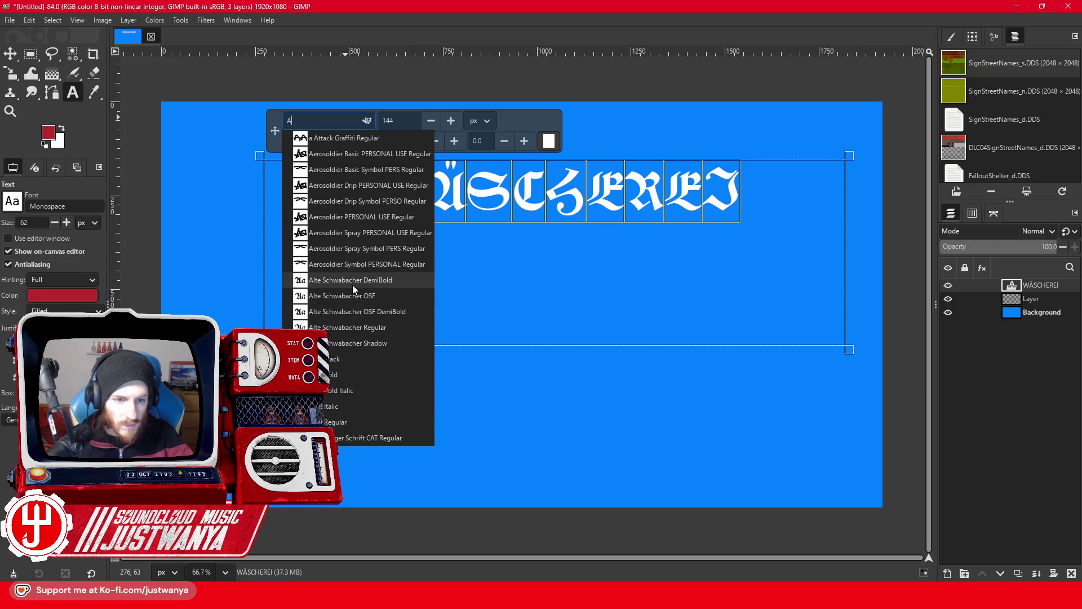
click(347, 435)
click(673, 194)
key(ctrl+a)
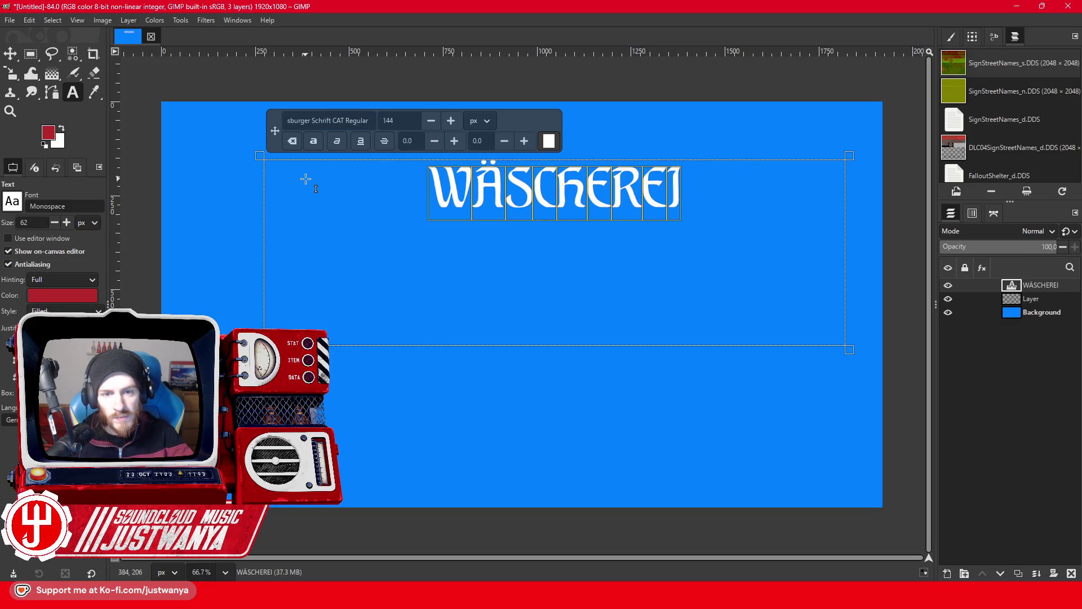
click(345, 120)
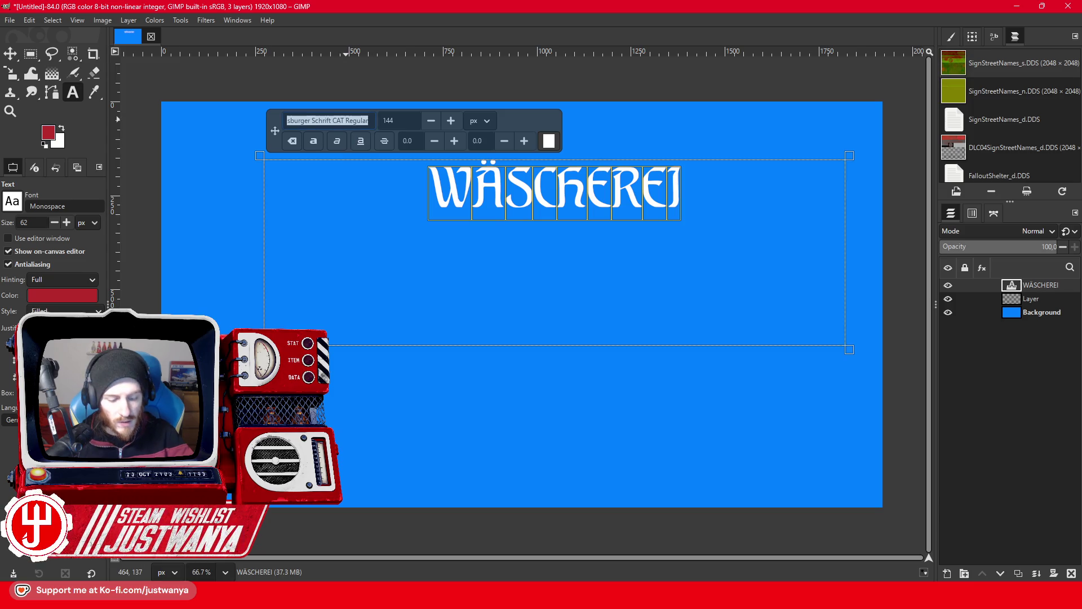
text(B)
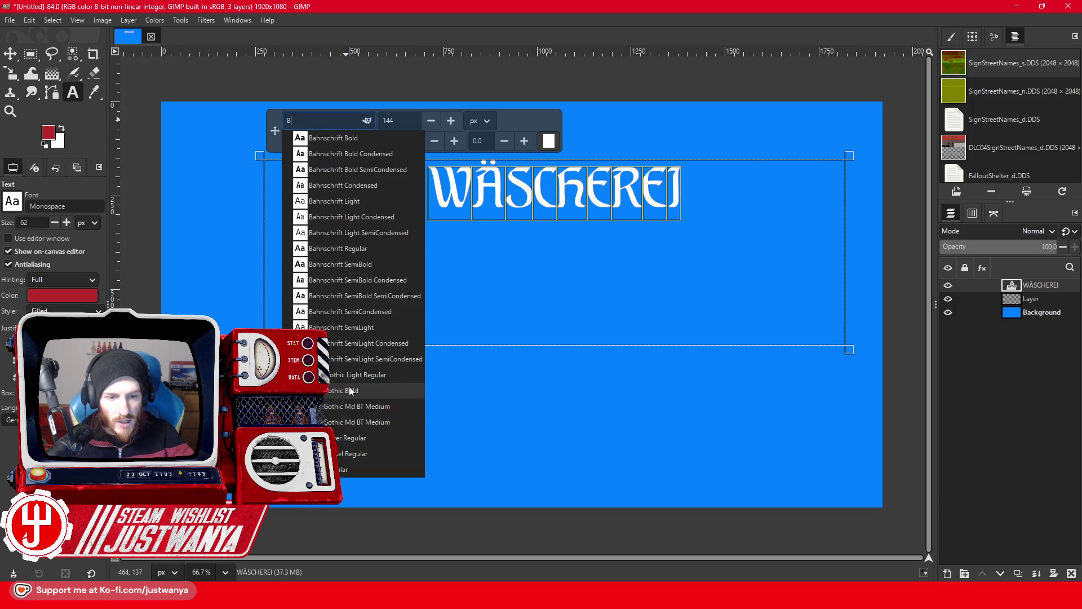
click(349, 469)
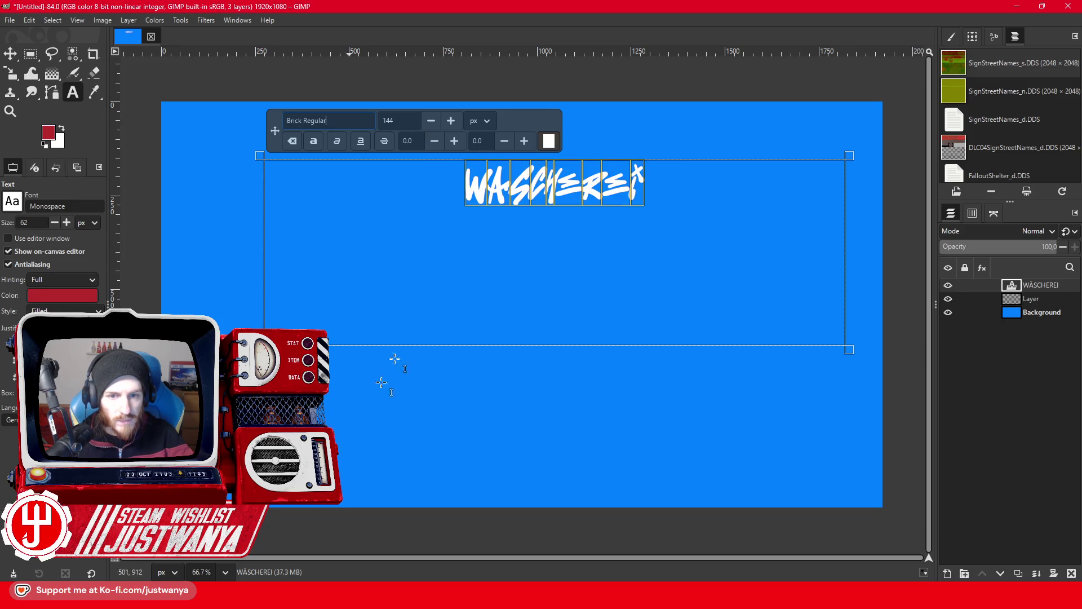
Try Caladea Bold and CAT Hohenzollern, then settle on Courier New Bold.
text(C)
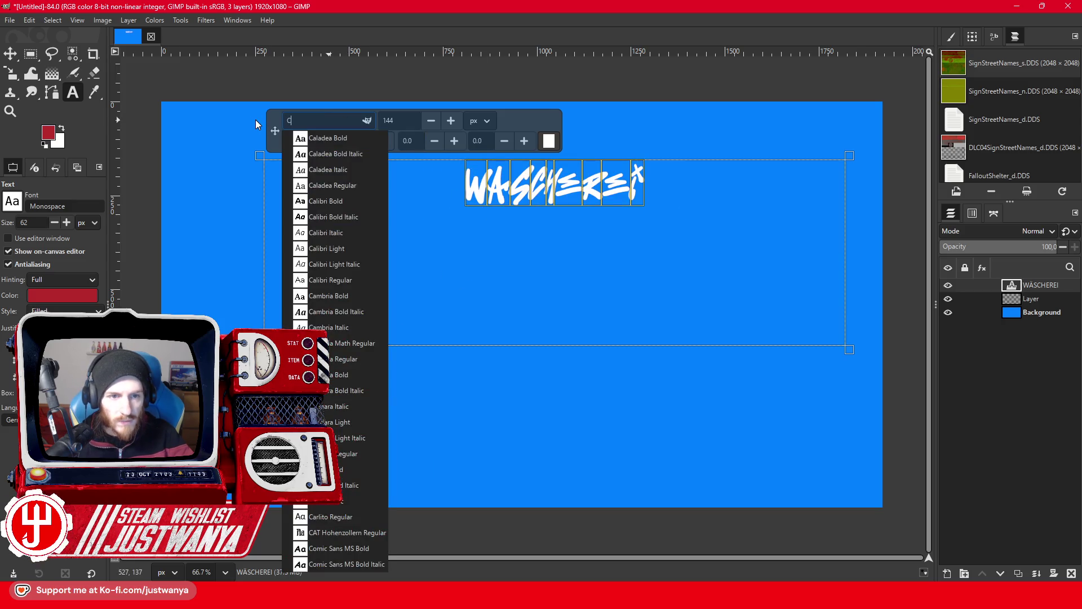
click(313, 135)
text(C)
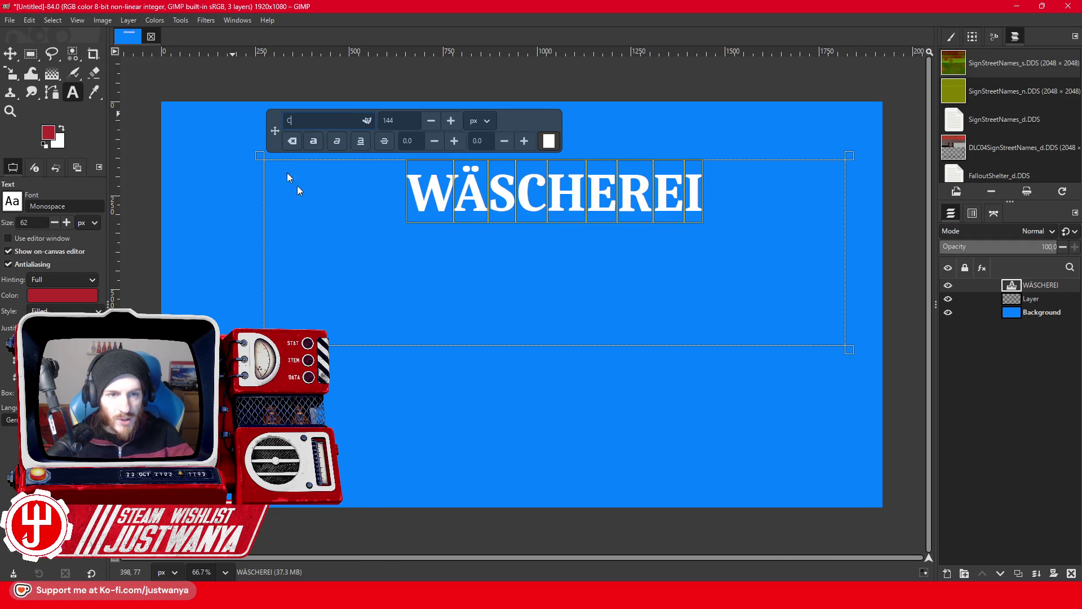
click(355, 341)
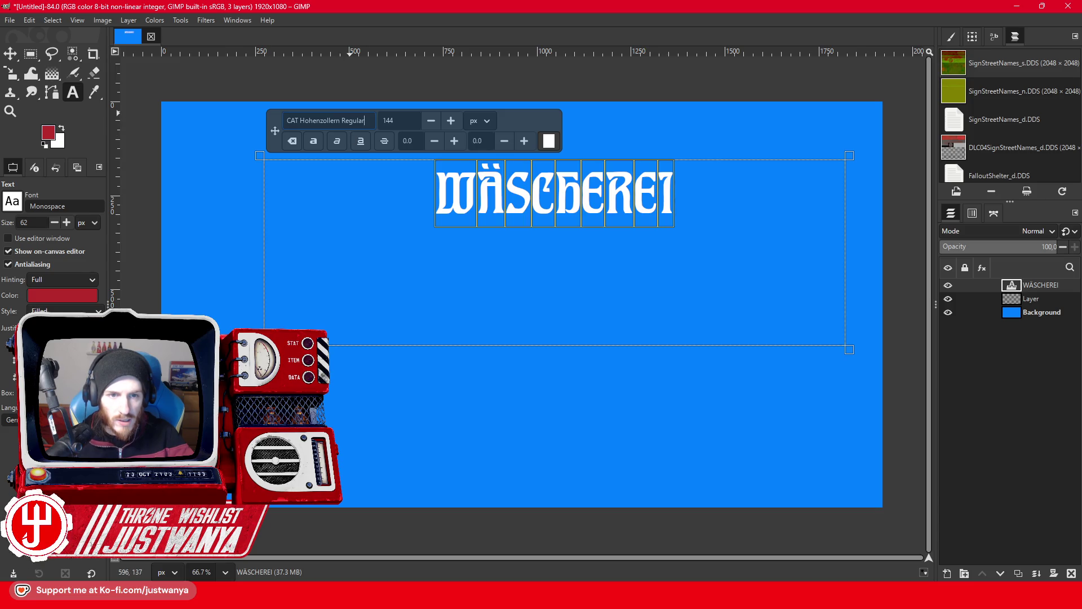
click(324, 120)
text(C)
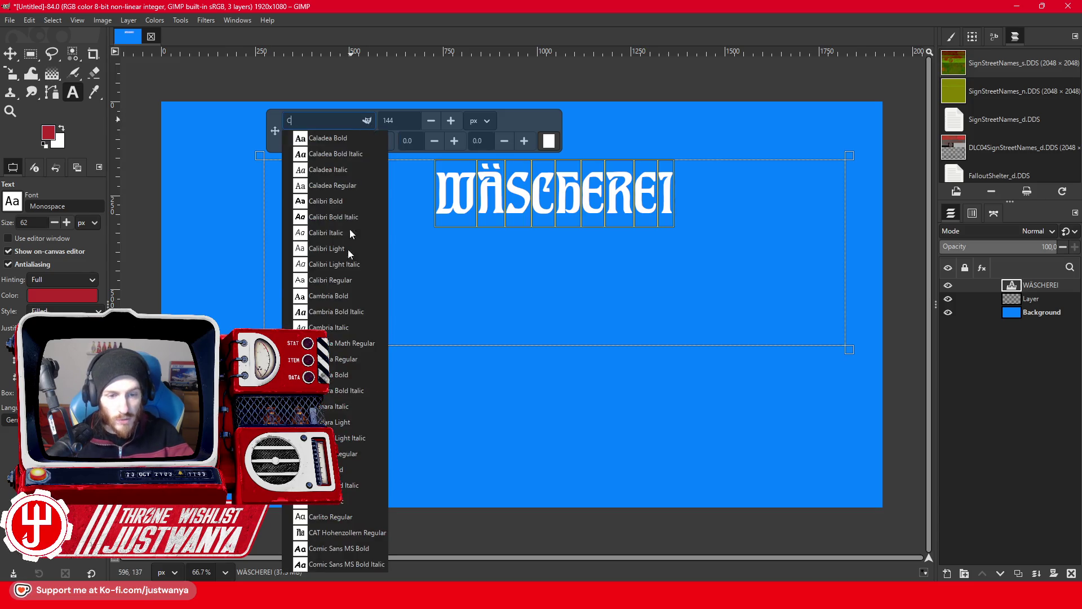
scroll(329, 339, down, 5)
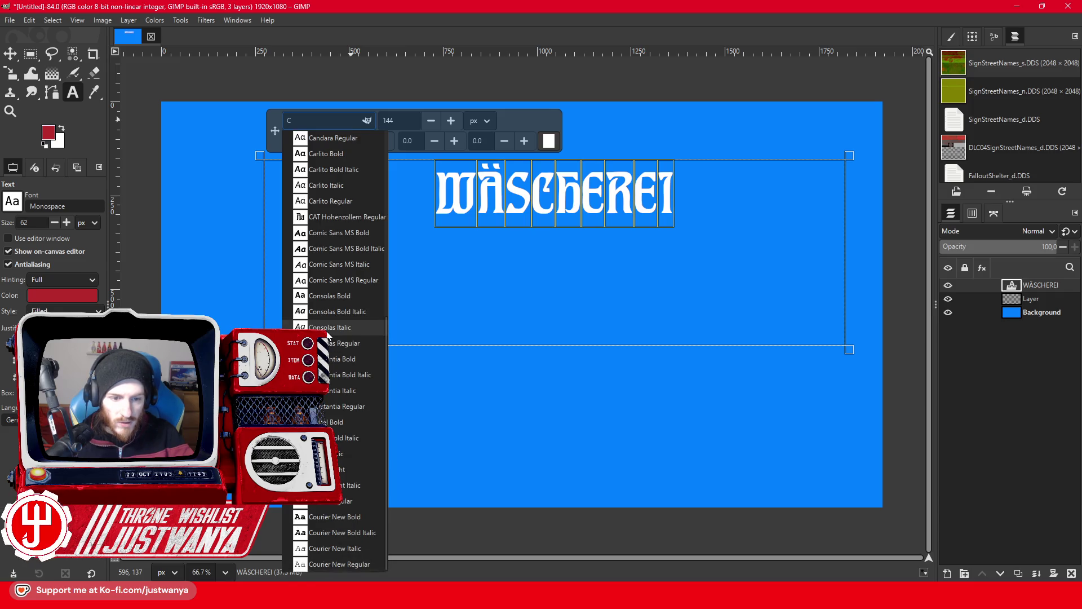
click(331, 516)
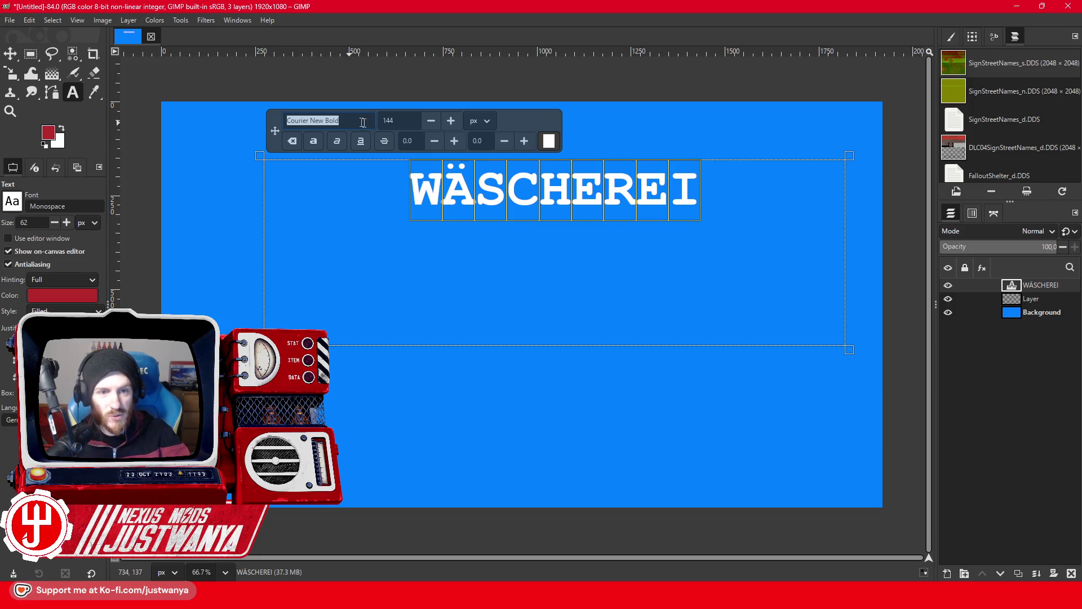
Try D fonts on WÄSCHEREI: Decipher, DejaVu Serif Bold, DS Fette Gotisch, DS HermannGotisch.
text(D)
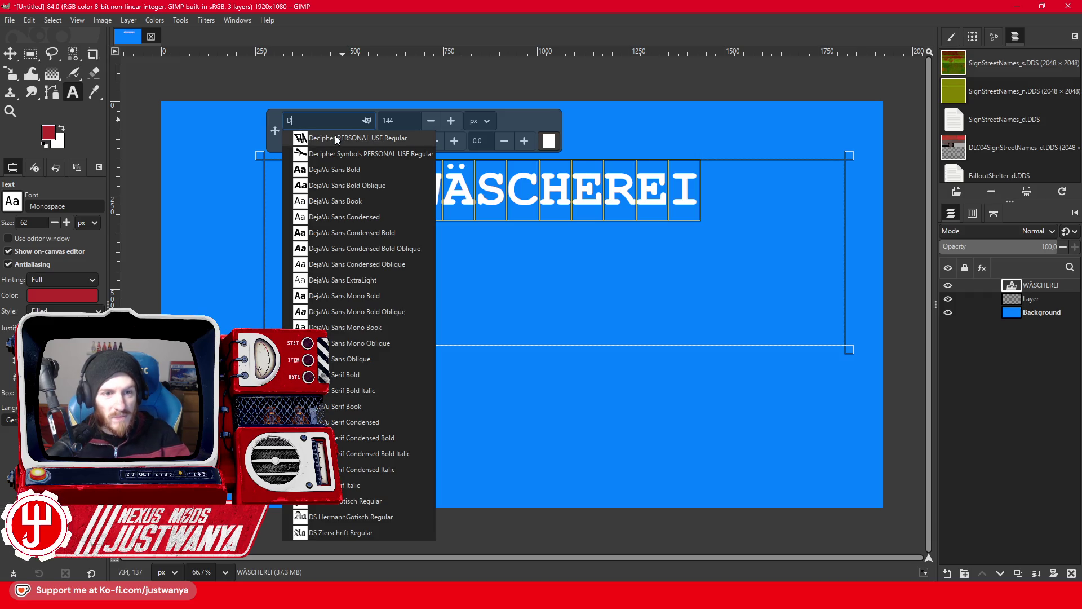
click(335, 138)
text(D)
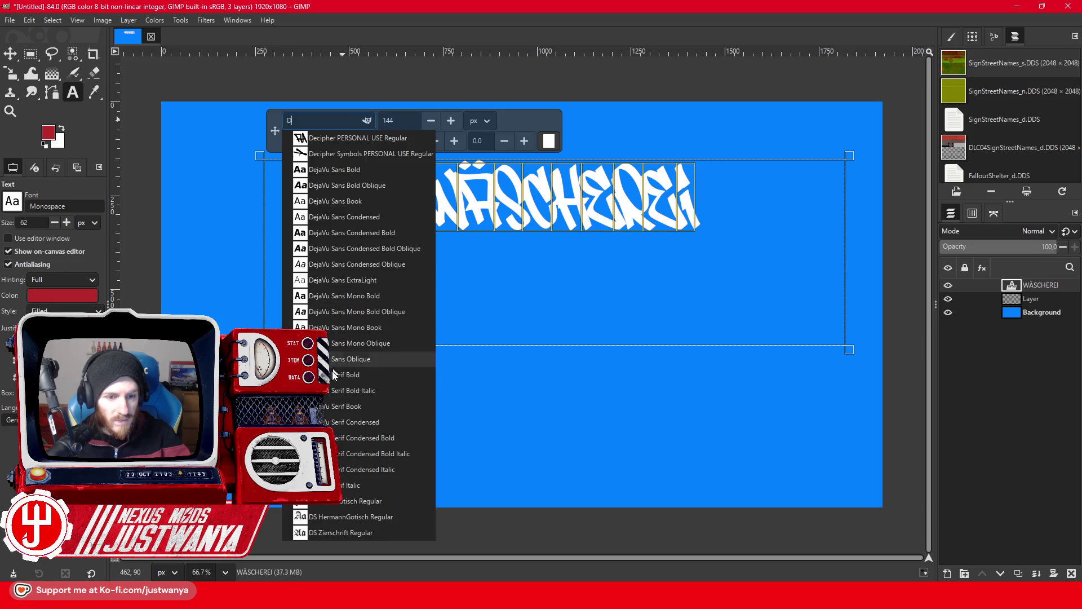
click(355, 375)
key(ctrl+a)
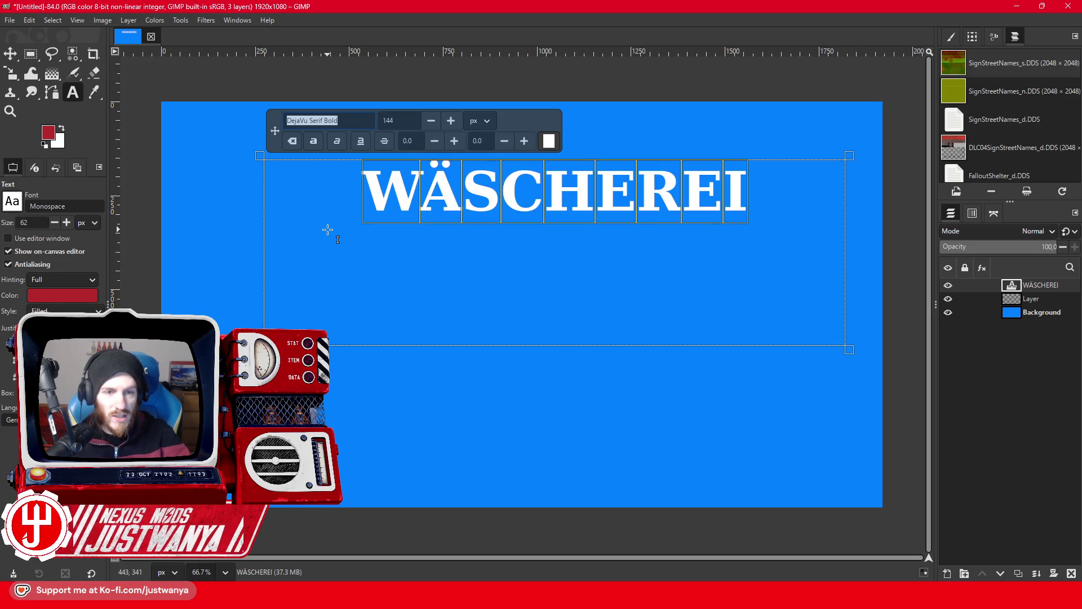
text(D)
click(344, 500)
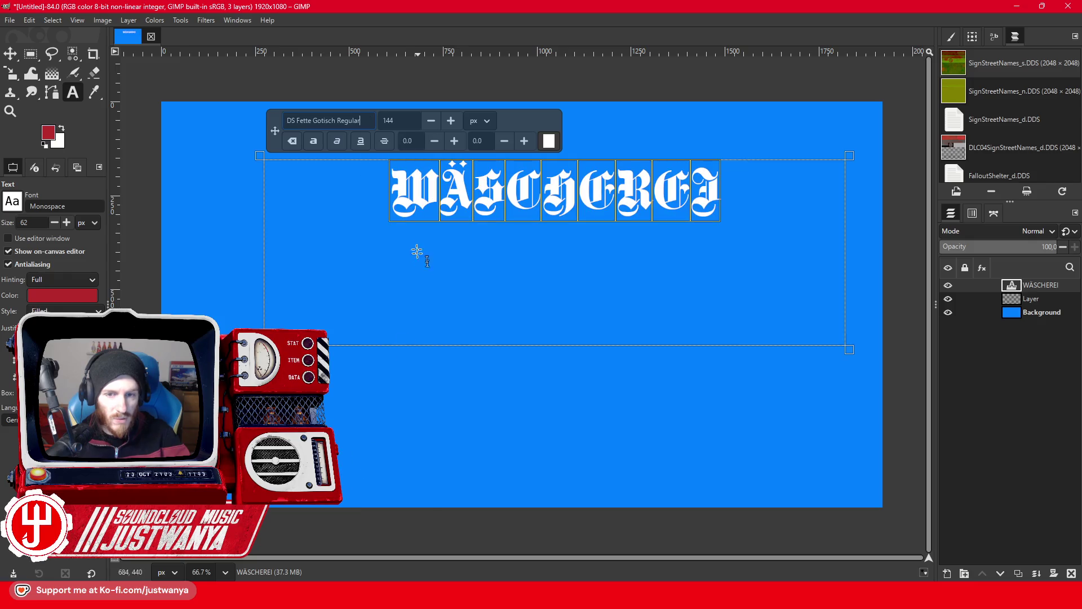
key(ctrl+a)
text(D)
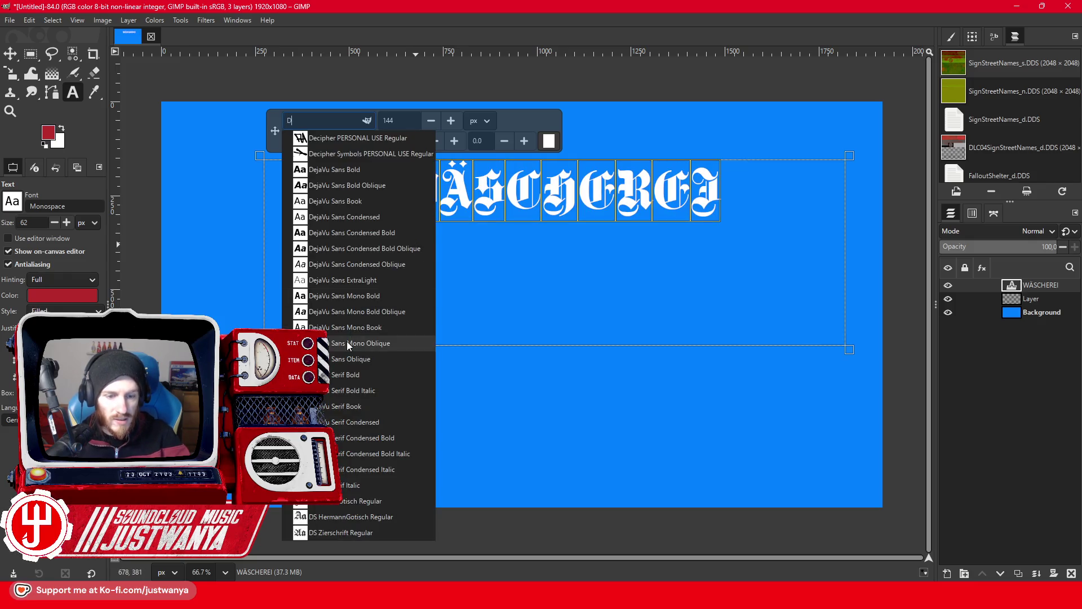
click(327, 517)
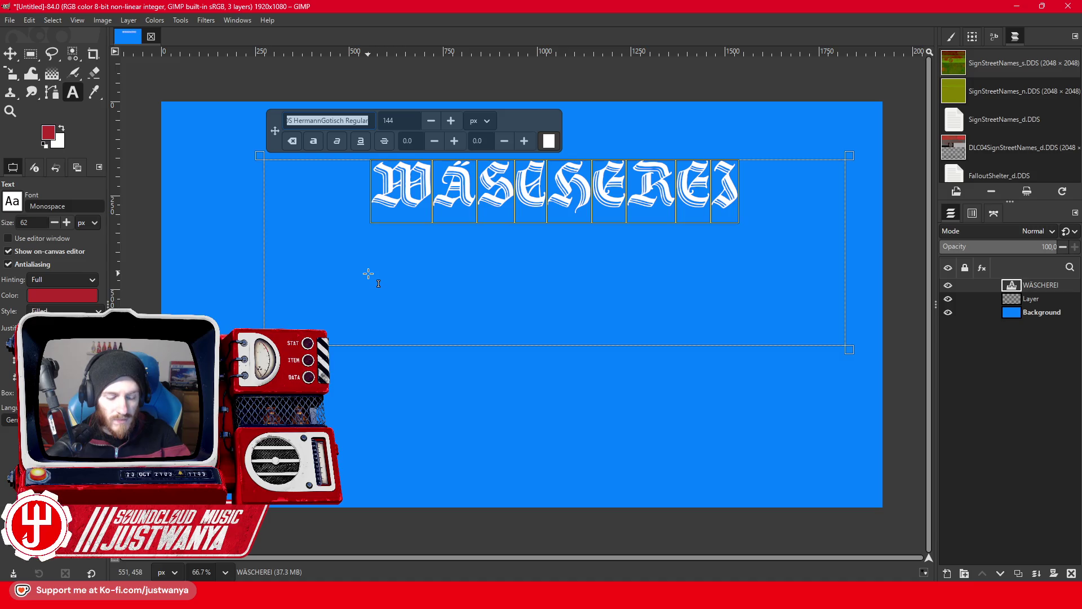
Try Ebrima Bold and Fette Haenel Fraktur, then apply Fette National Fraktur Regular.
text(Ebrima)
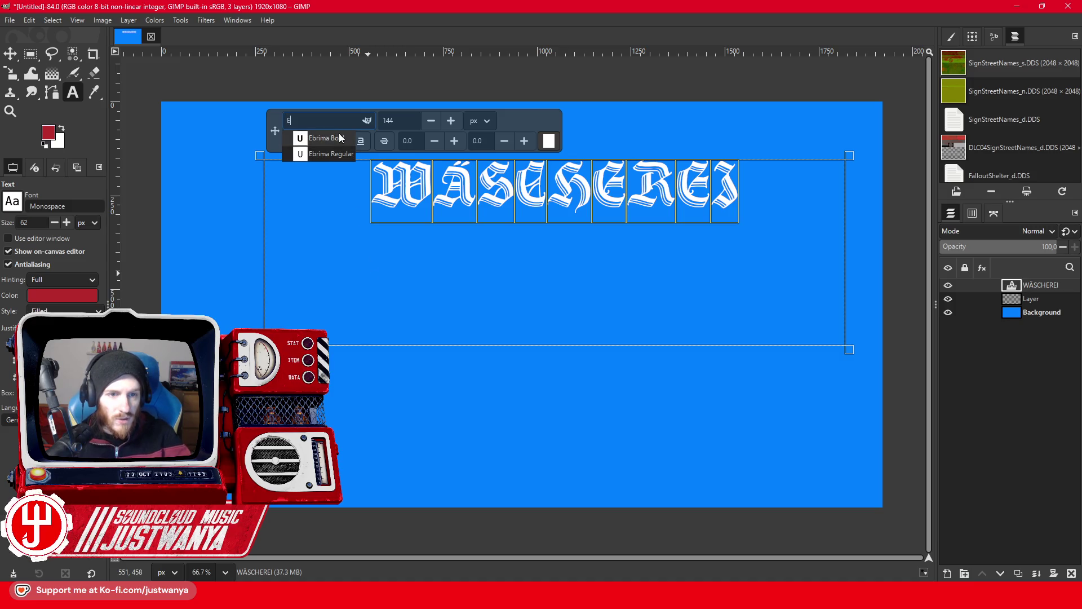
click(339, 133)
text(Fraktur)
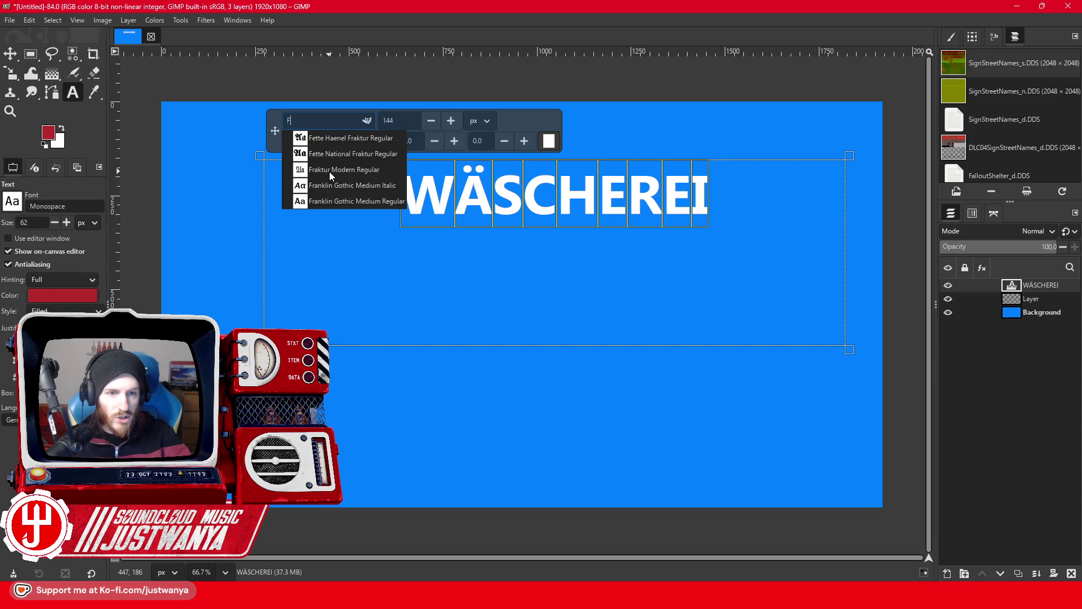
click(333, 144)
triple_click(344, 120)
text(F)
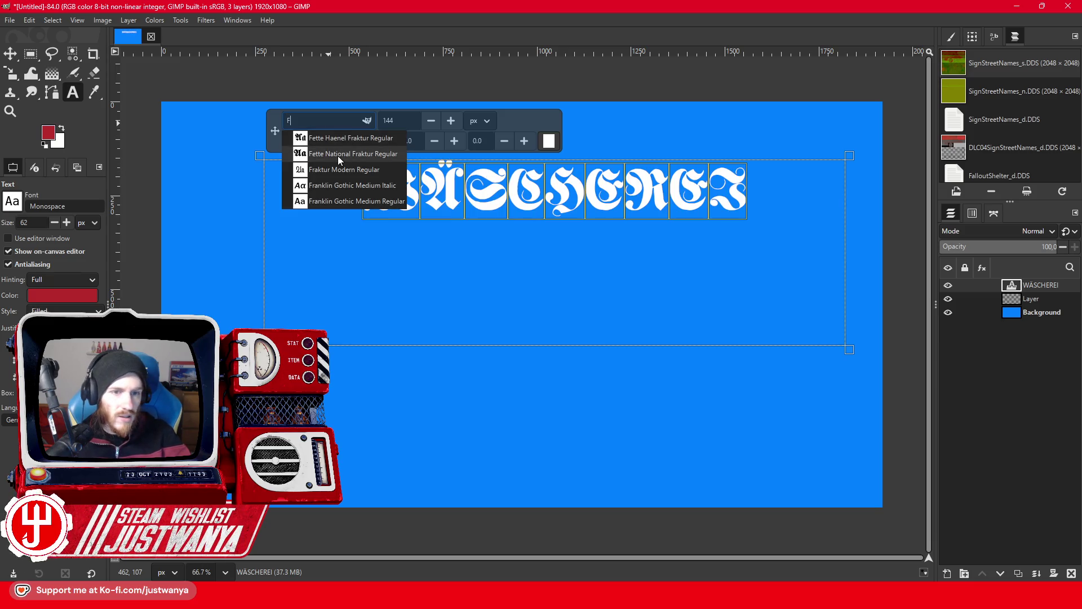
click(337, 154)
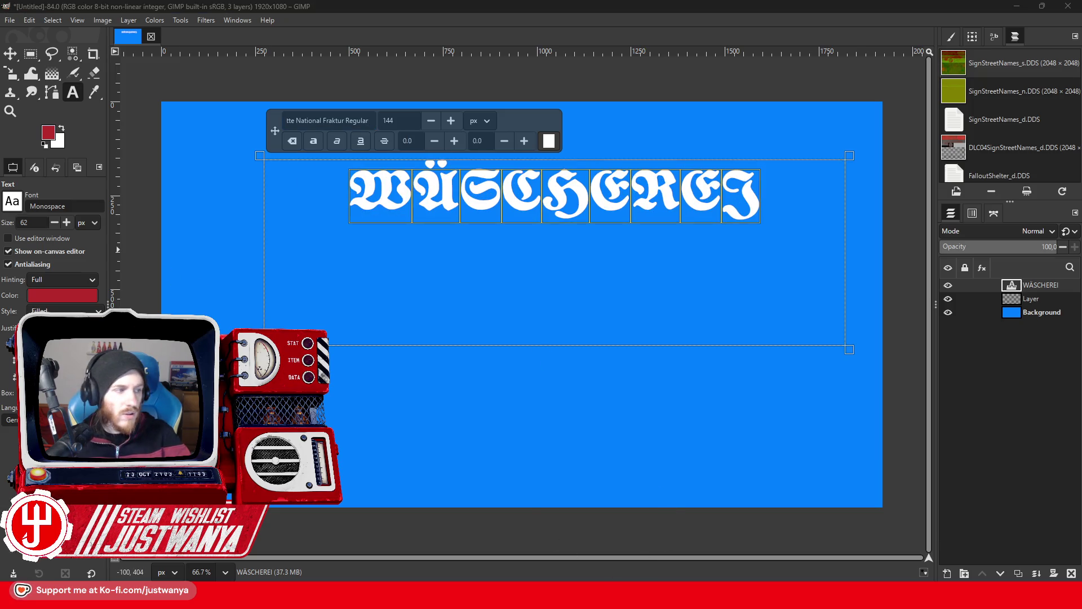
key(alt+Tab)
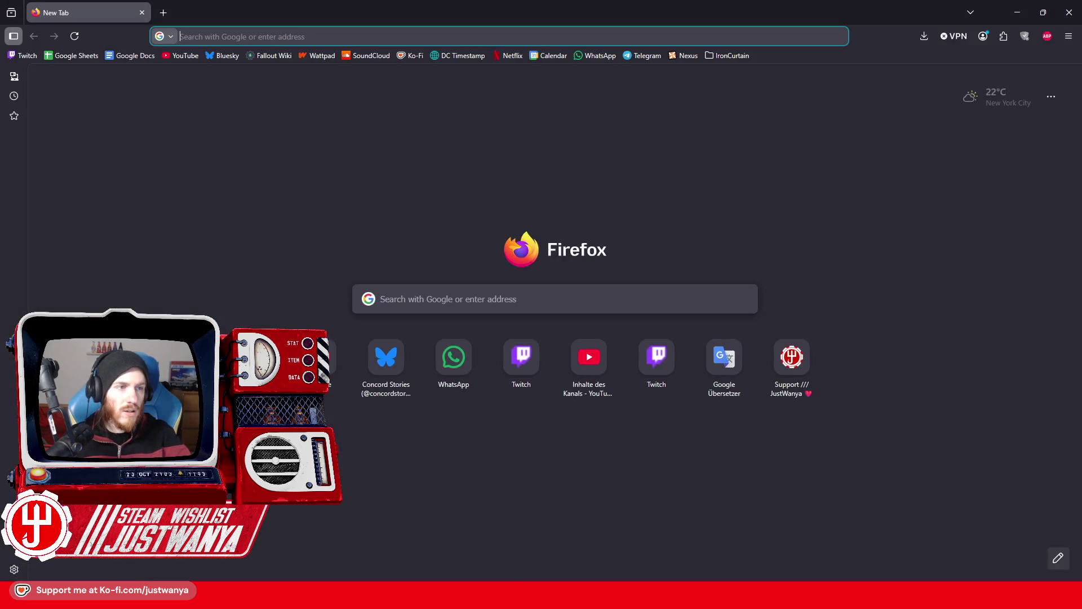
Search Google for 'Fallout 4 nuka world buffalo' and show the image results.
text(Fallout 4 nuka world bug)
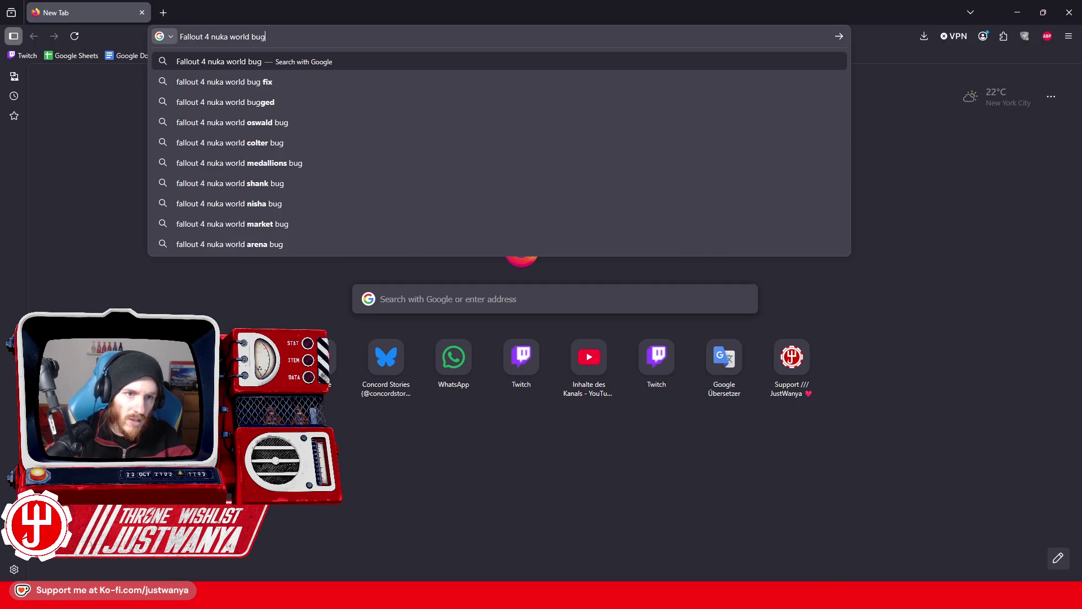
key(BackSpace)
text(ffalo)
key(Return)
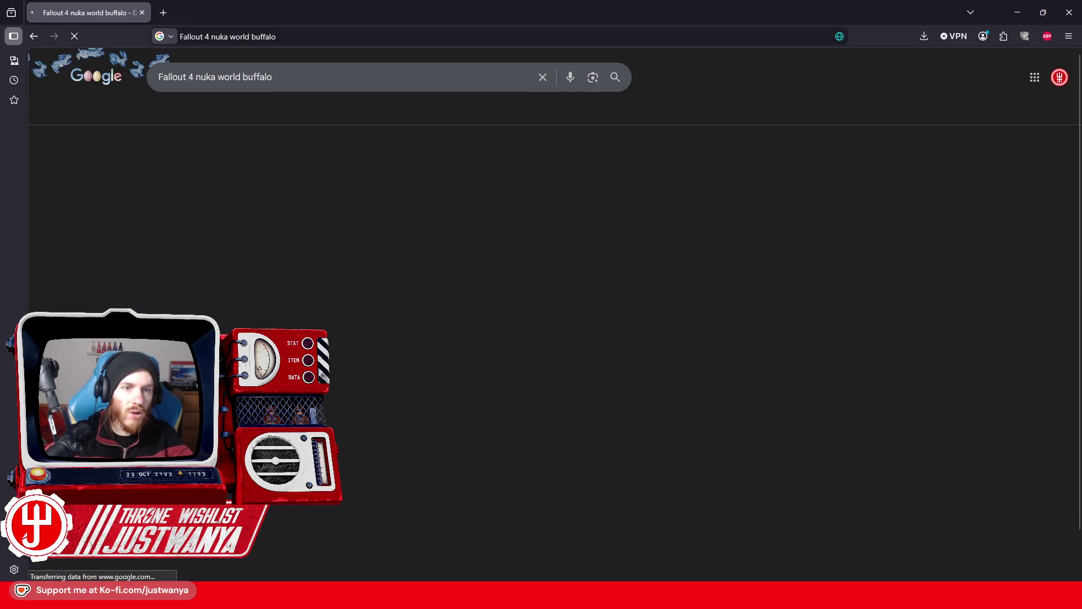
click(242, 113)
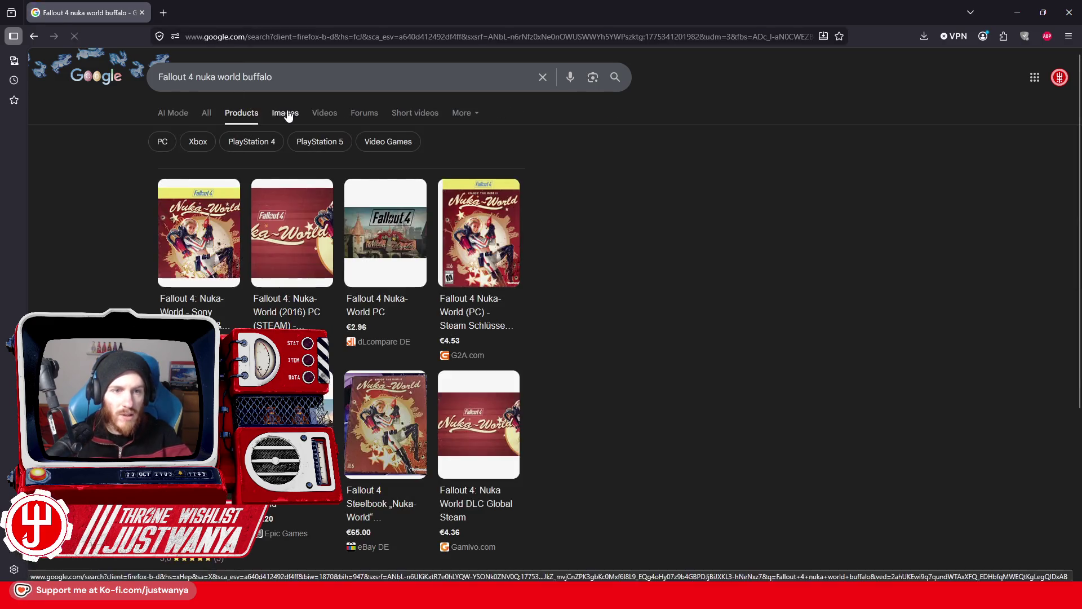
click(285, 114)
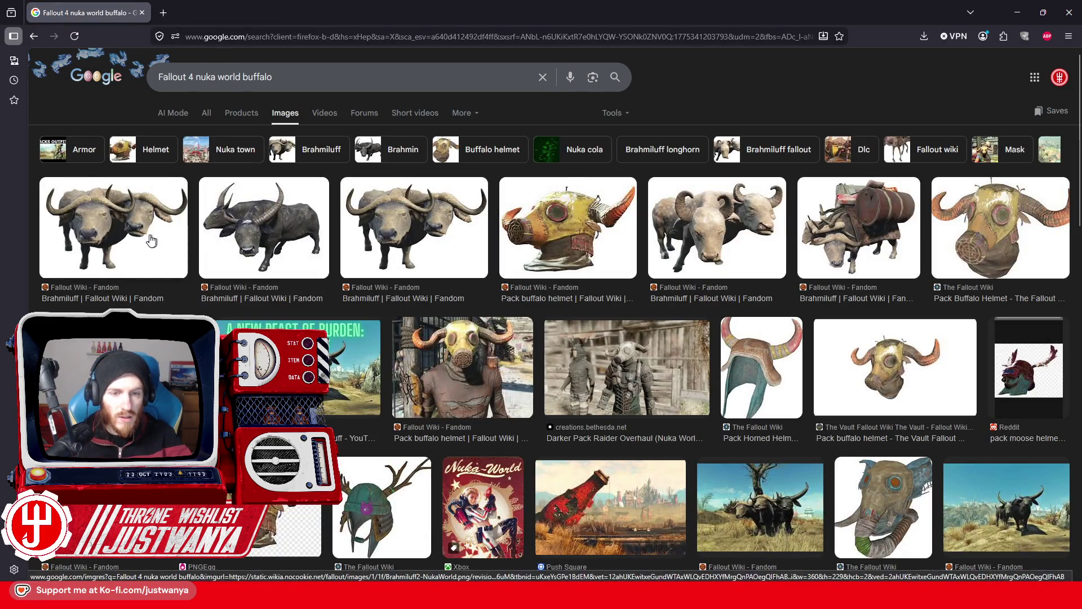
Preview the Brahmiluff thumbnails and view the two-headed one full-size, then close it.
click(112, 225)
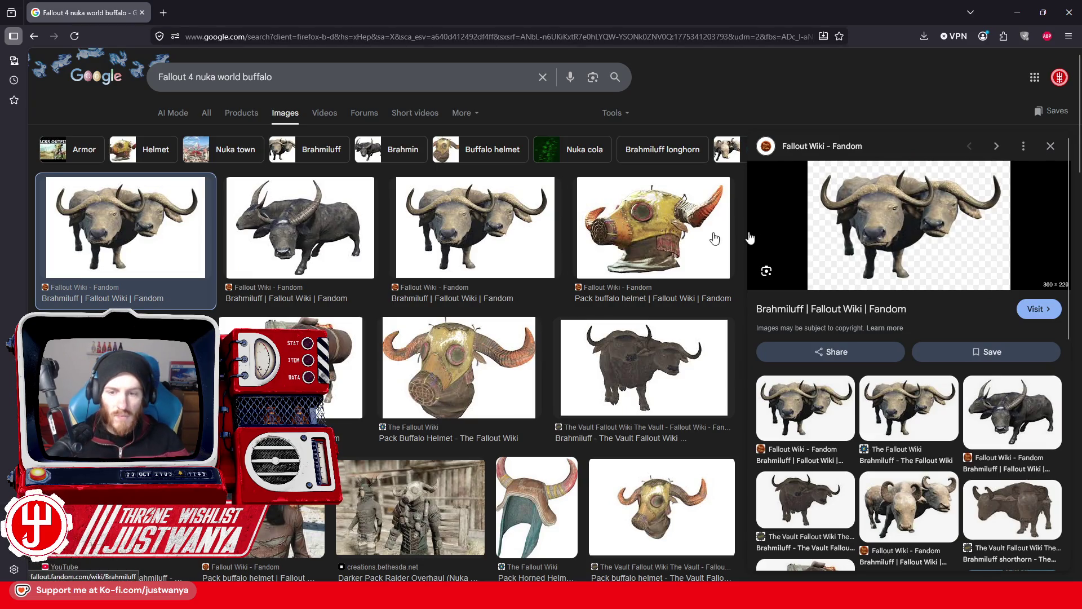
click(276, 243)
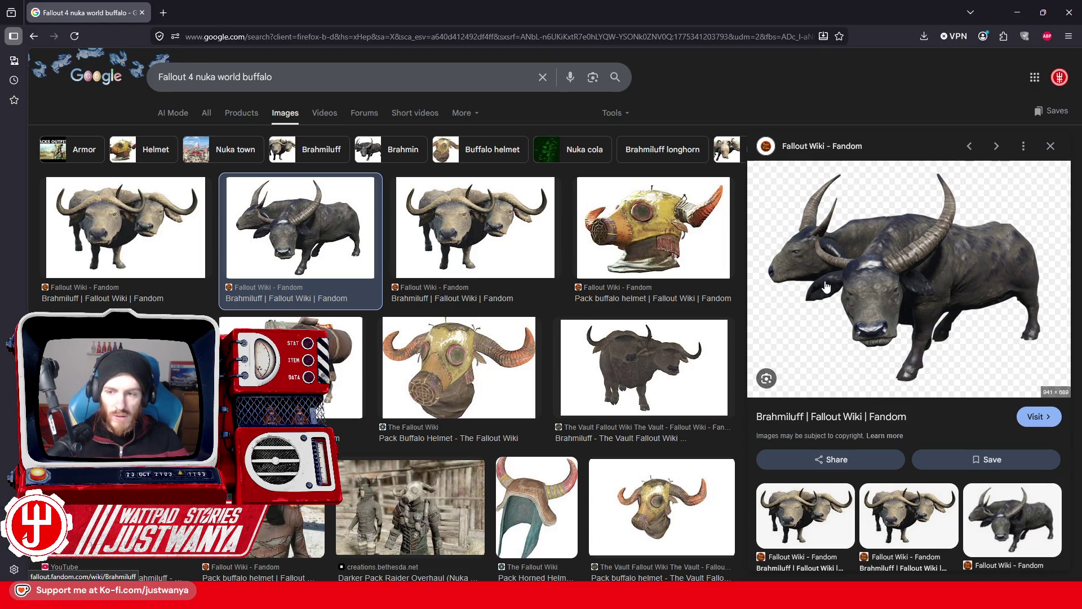
click(166, 242)
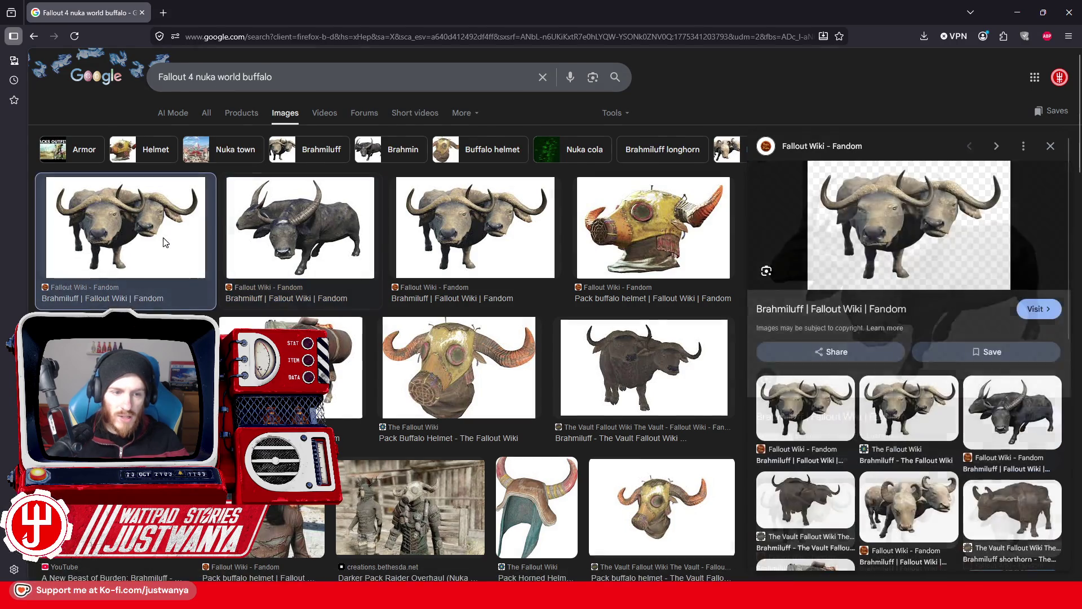
right_click(887, 236)
click(915, 377)
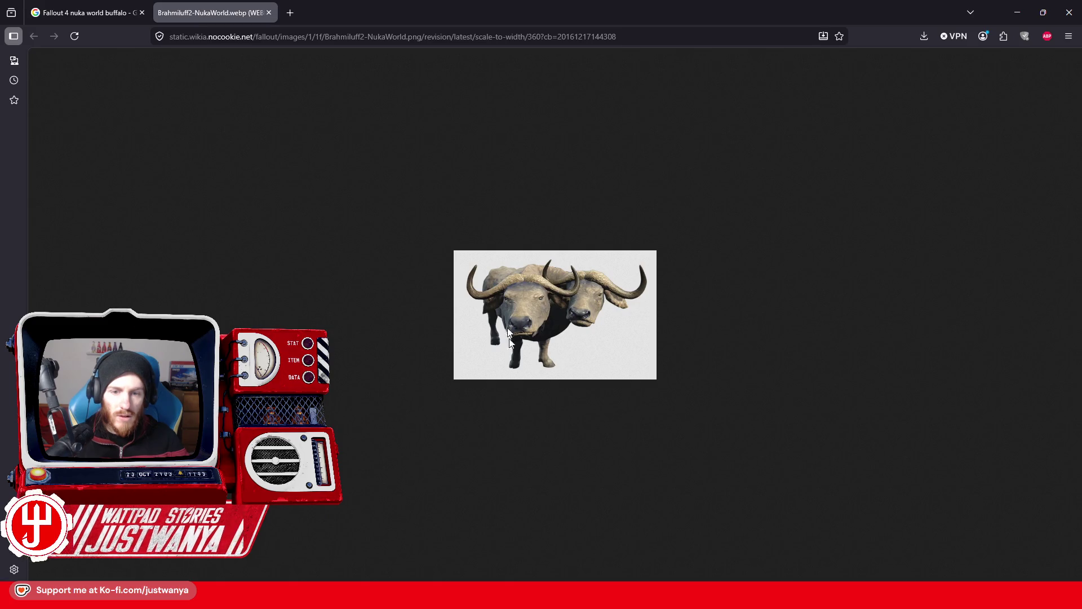
click(270, 13)
Compare the dark and pale Brahmiluff previews, reselect the first result, and return to GIMP.
click(294, 252)
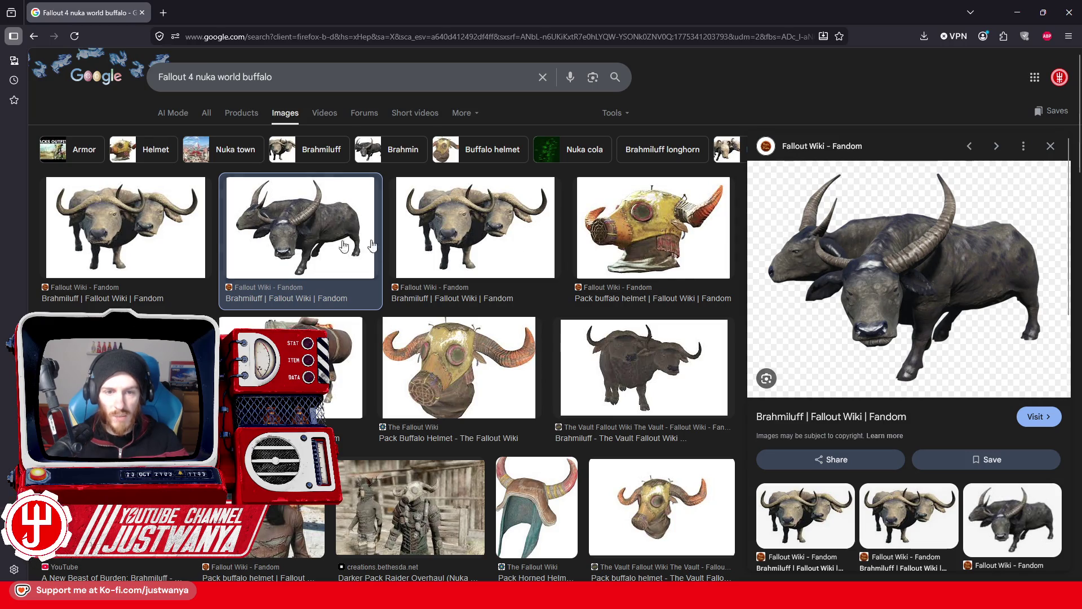
click(419, 302)
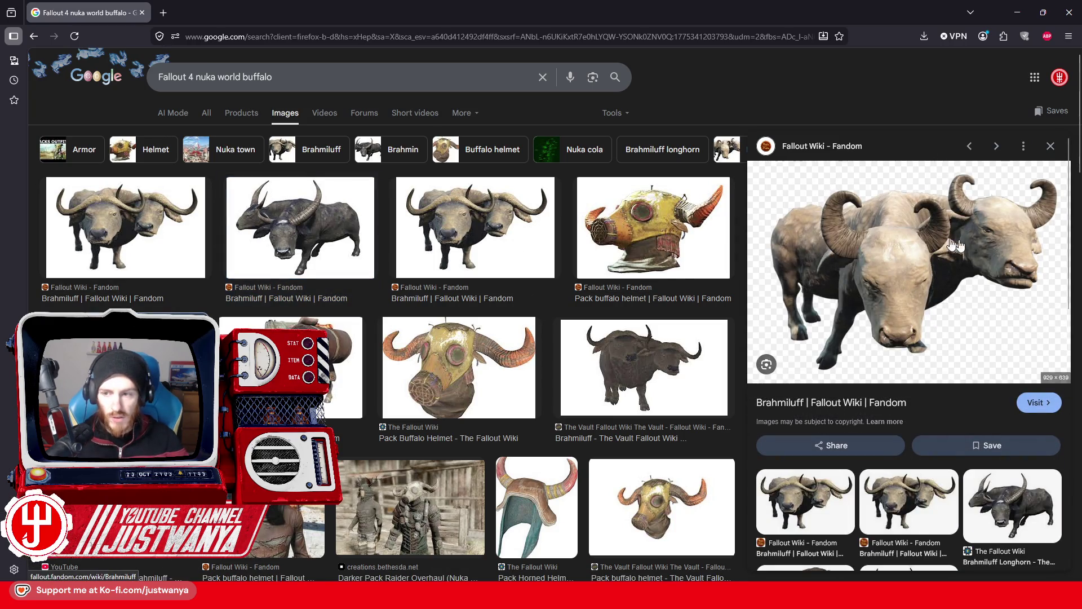
click(221, 244)
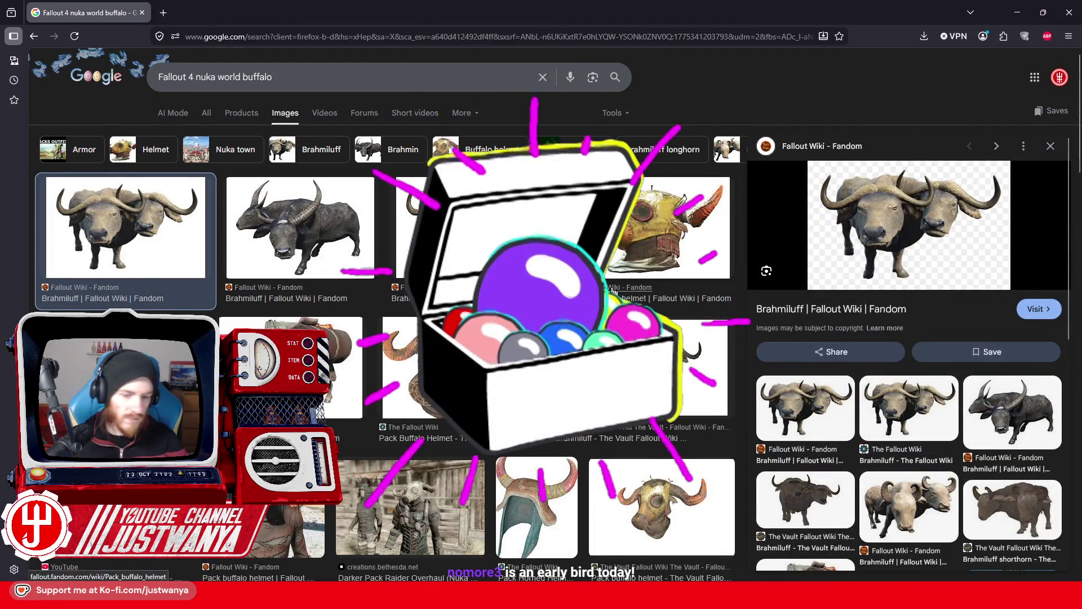
scroll(614, 291, down, 2)
scroll(594, 330, down, 3)
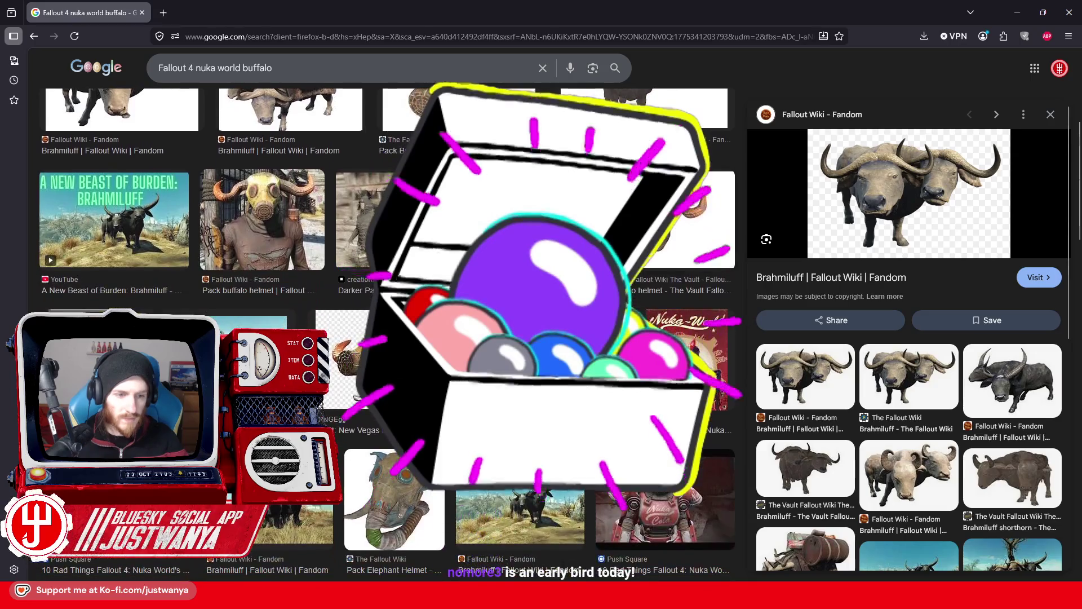
scroll(595, 329, up, 5)
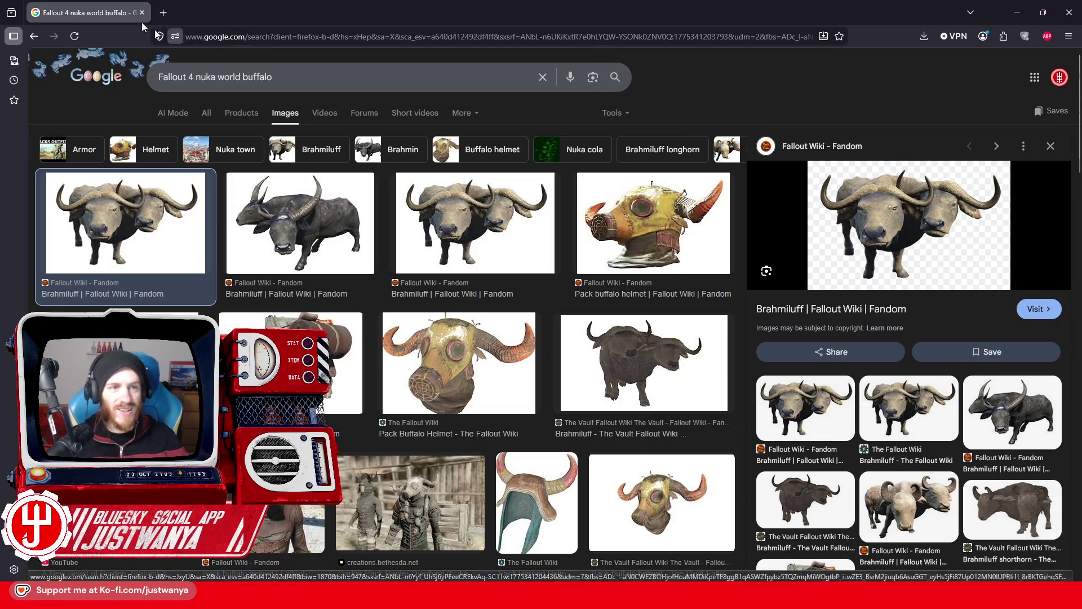
key(alt+Tab)
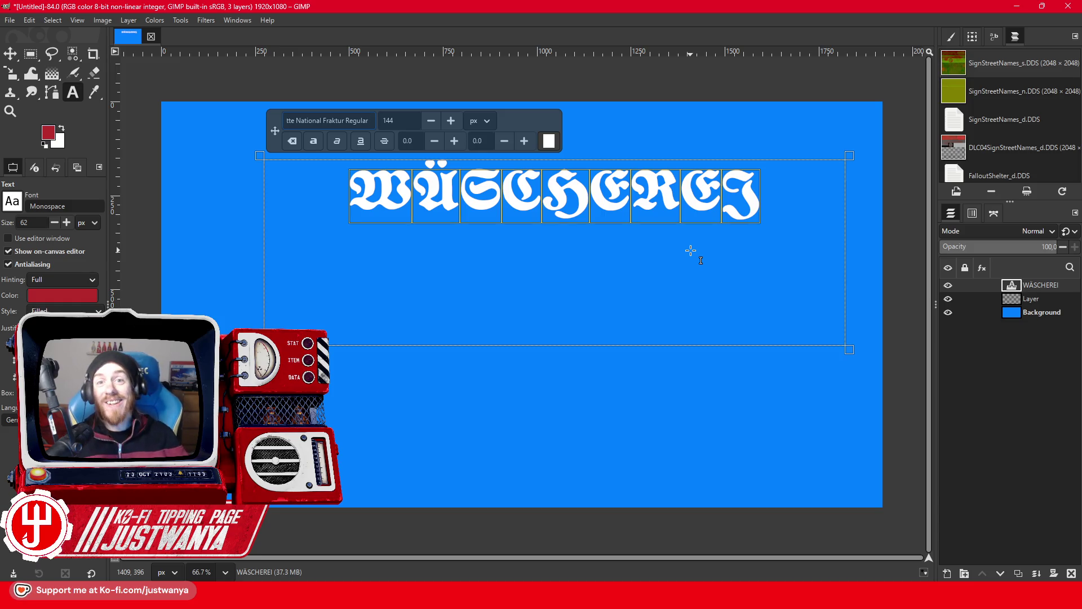
Set the Wäscherei text in Fraktur Modern Regular.
key(ctrl+a)
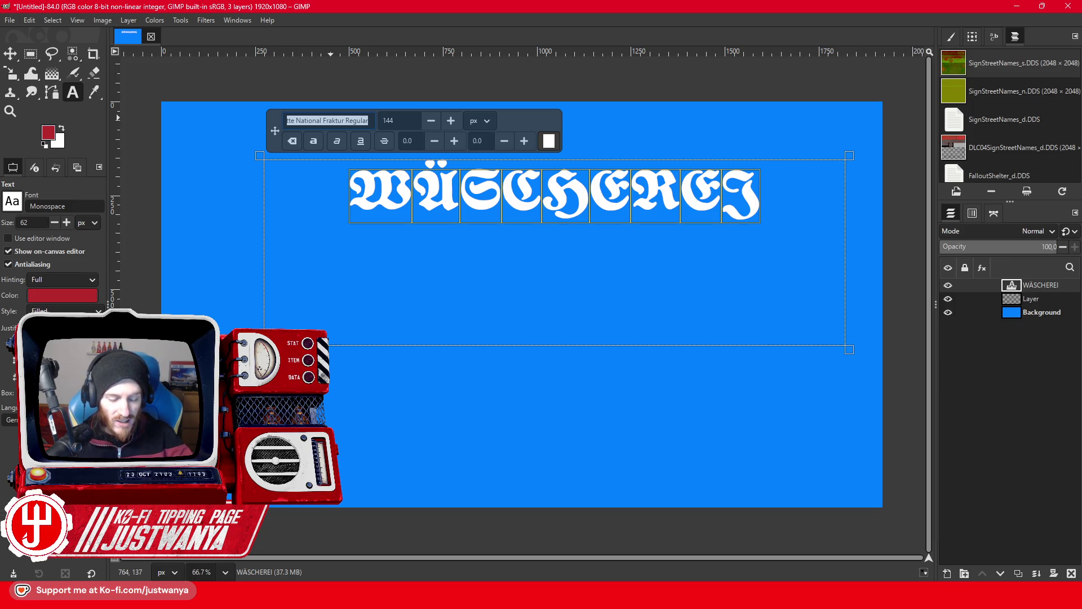
text(D)
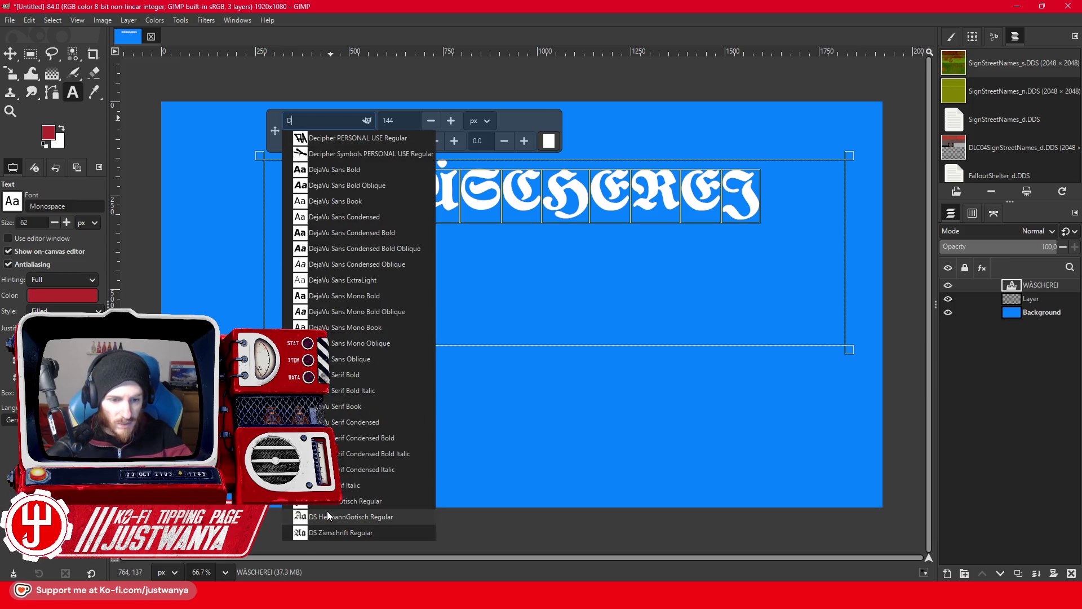
key(BackSpace)
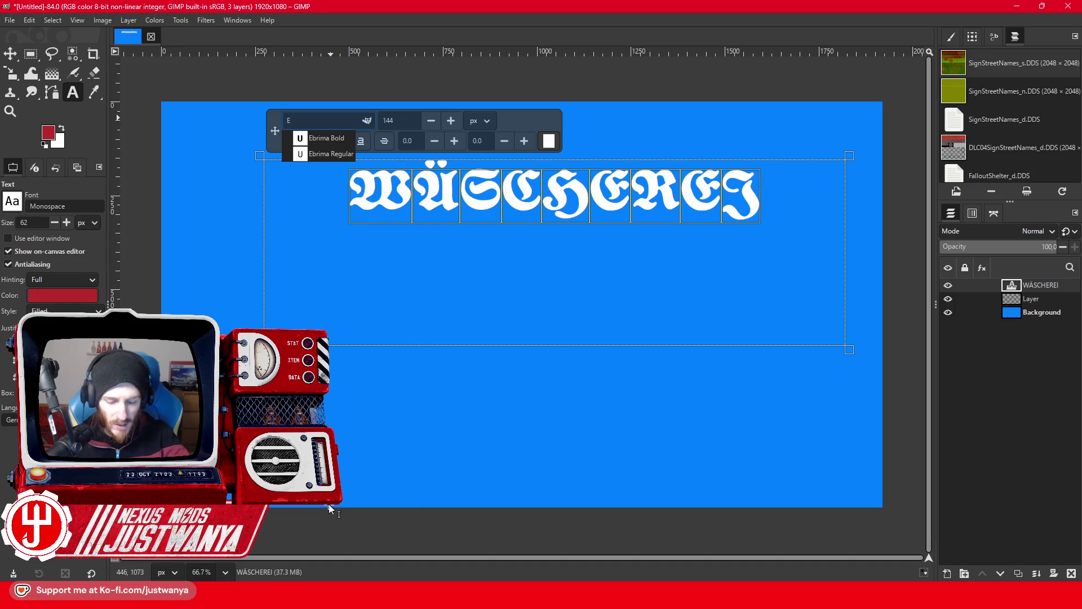
text(F)
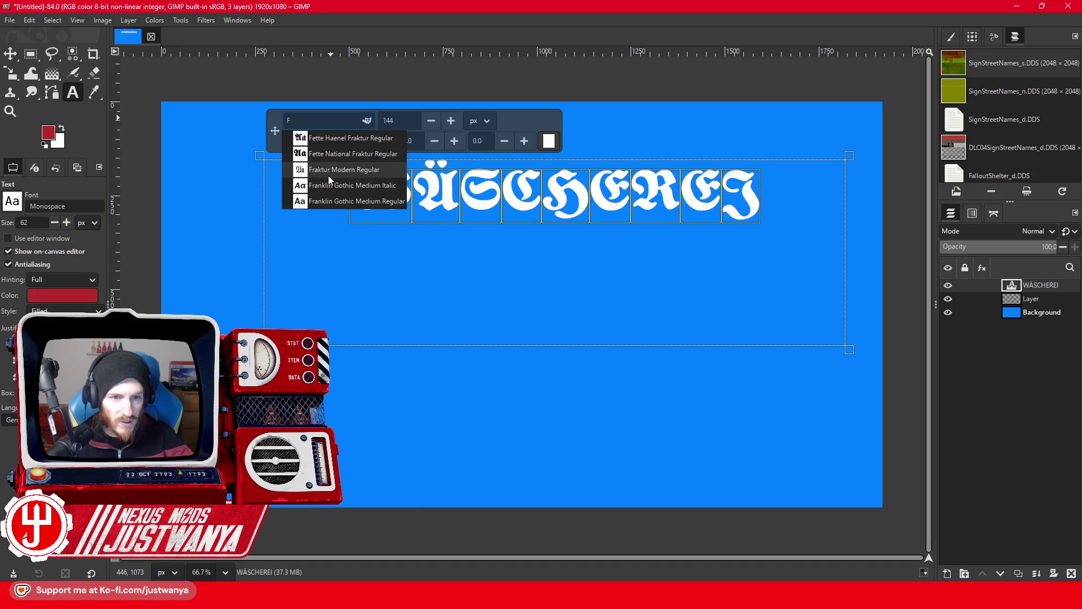
click(328, 172)
Retype ÄSCHEREI in lowercase and set the word in Alte Schwabacher DemiBold.
drag(524, 203, 455, 208)
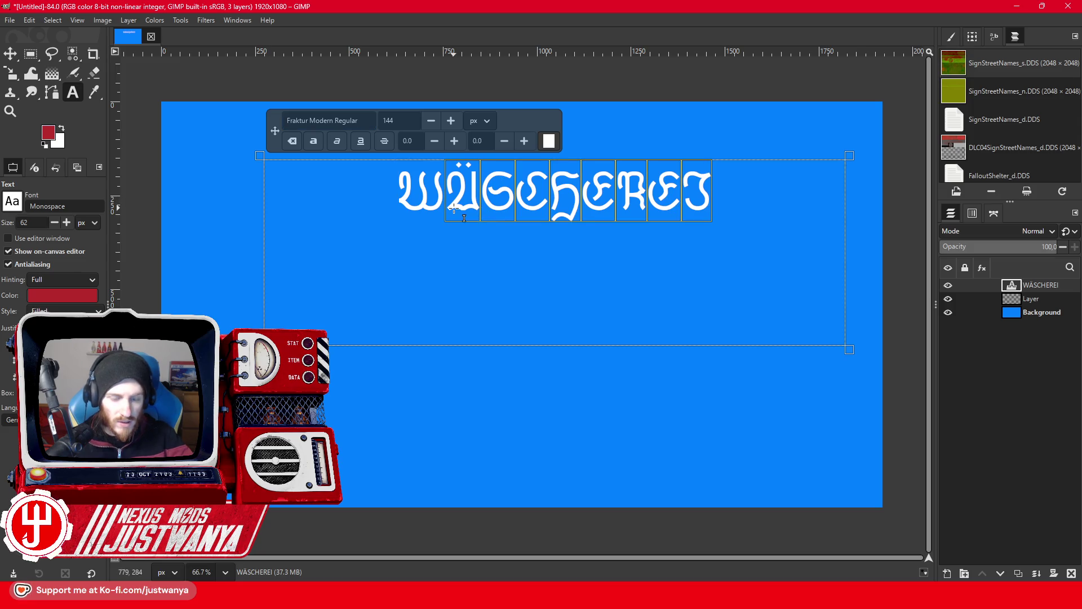
text(äscherei)
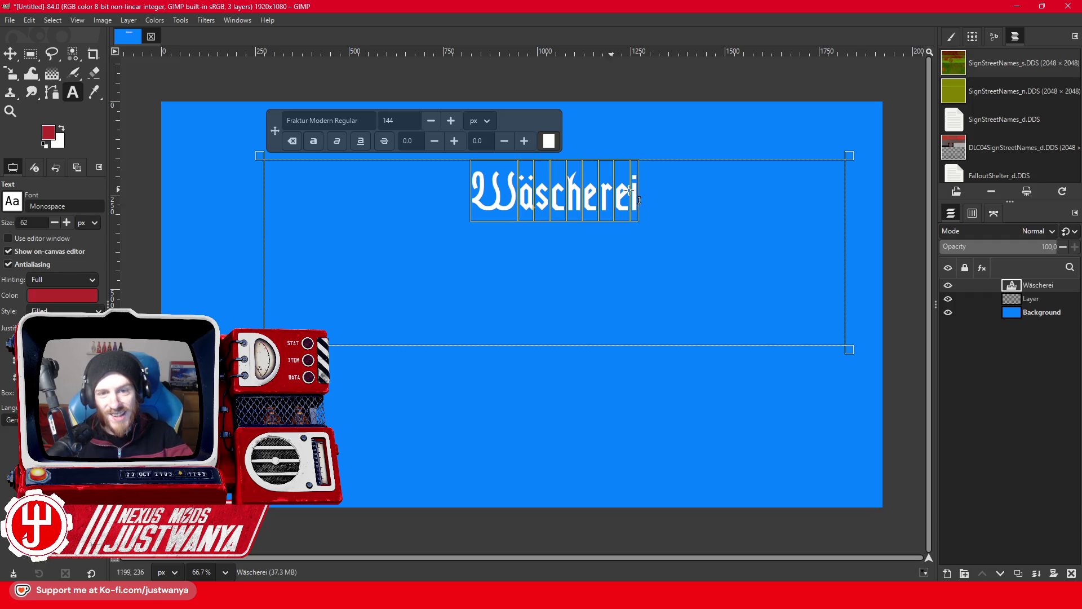
drag(682, 222, 388, 193)
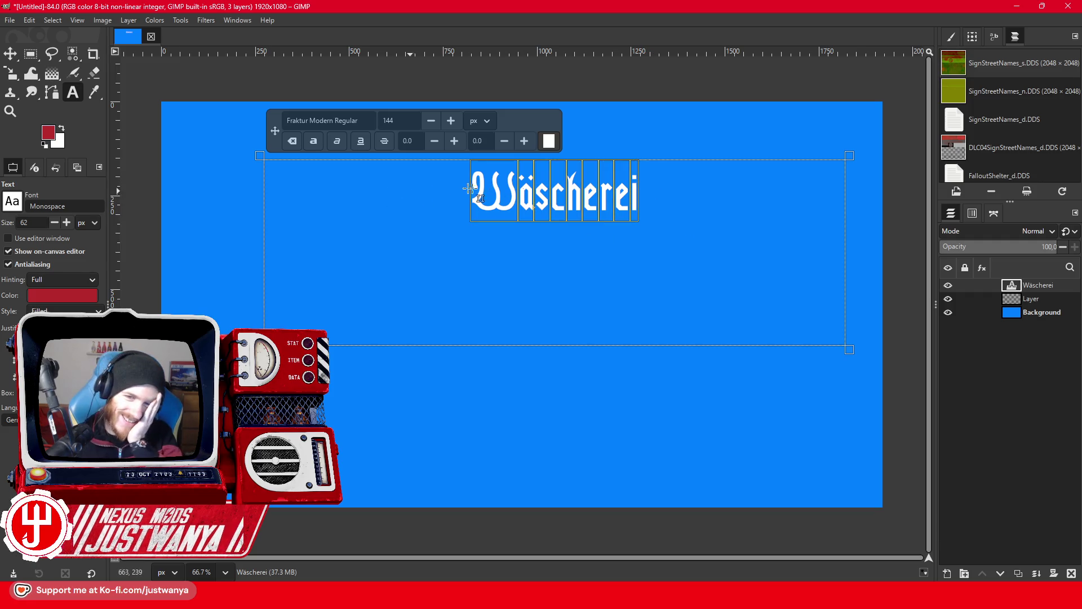
click(337, 120)
text(A)
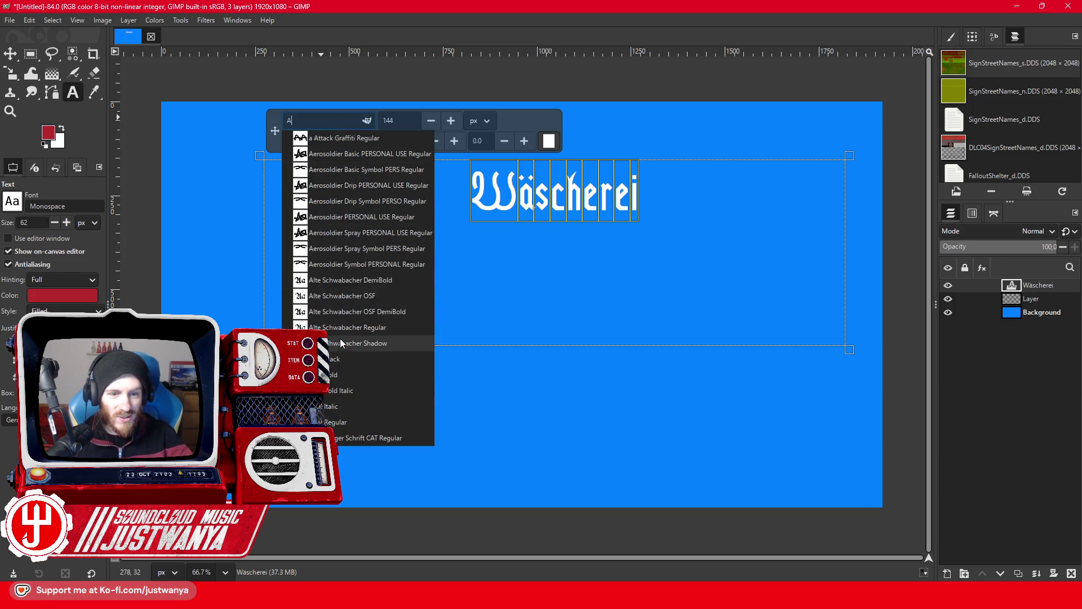
click(341, 280)
Try another A-font on the Wäscherei word from the font suggestions.
drag(696, 202, 403, 206)
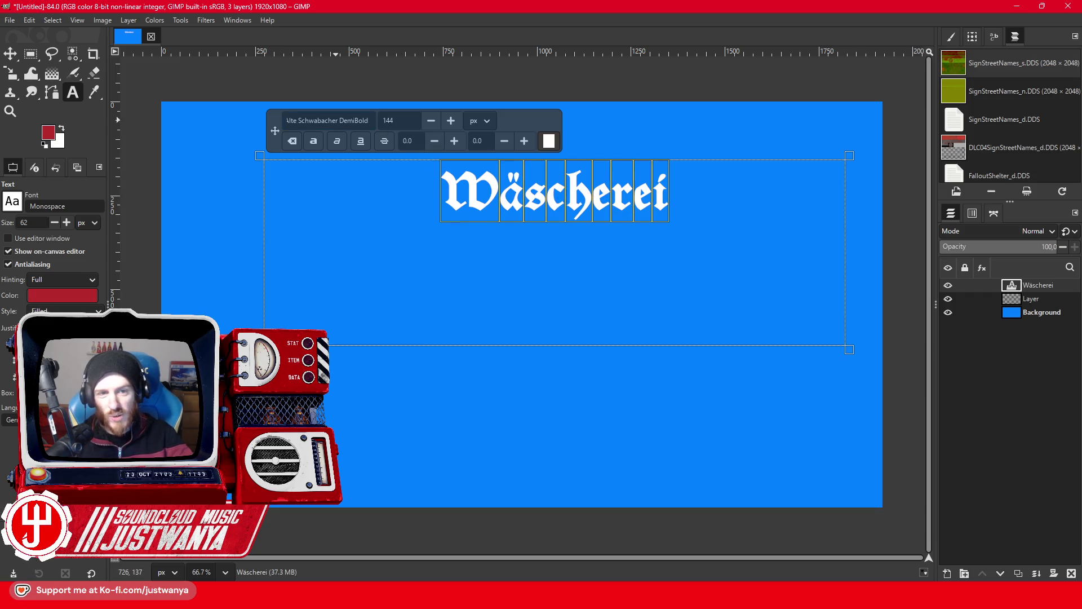
click(353, 120)
text(A)
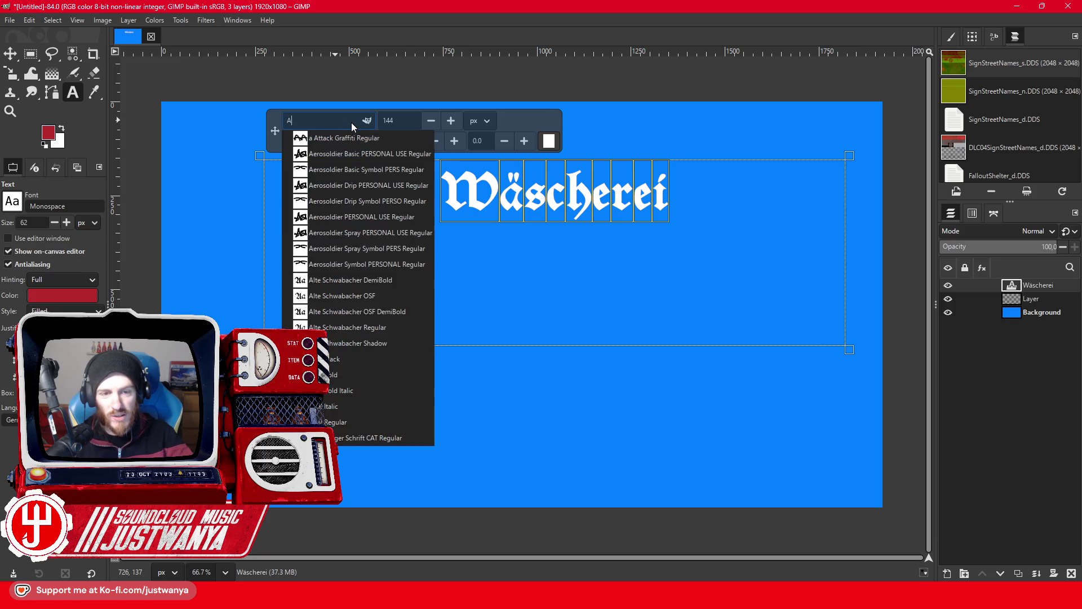
click(372, 437)
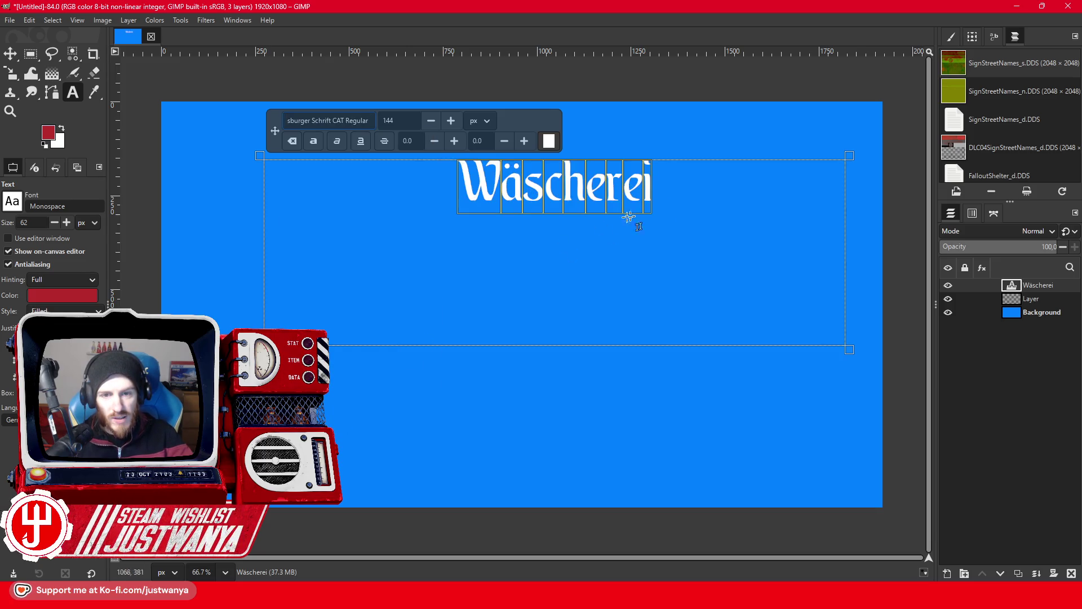
drag(664, 202, 372, 189)
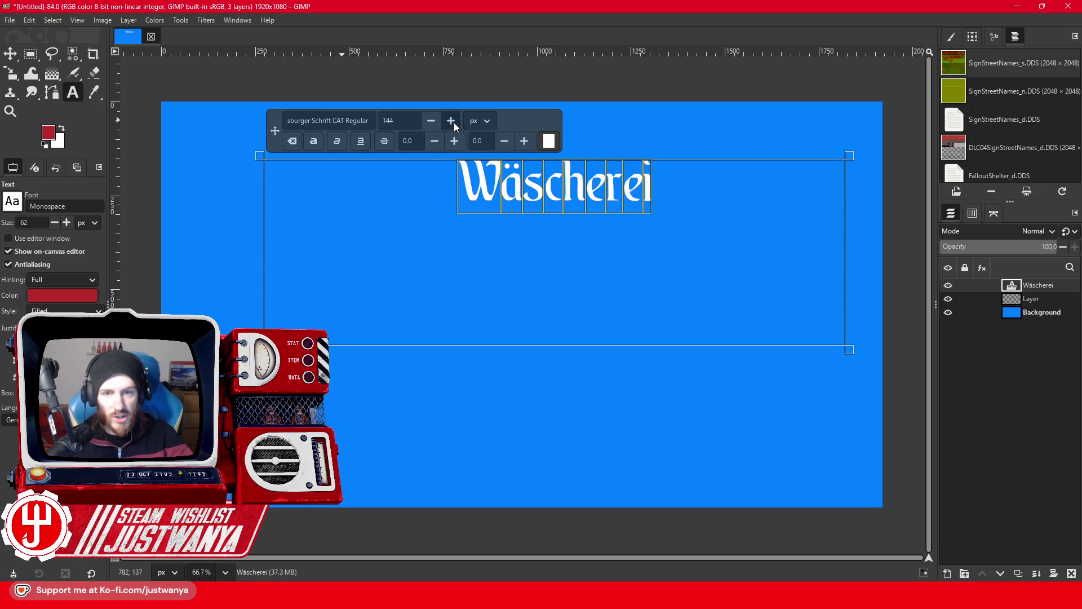
click(683, 195)
Add a second Wäscherei line and set it in CAT Hohenzollern Regular.
key(Return)
text(Wäscherei)
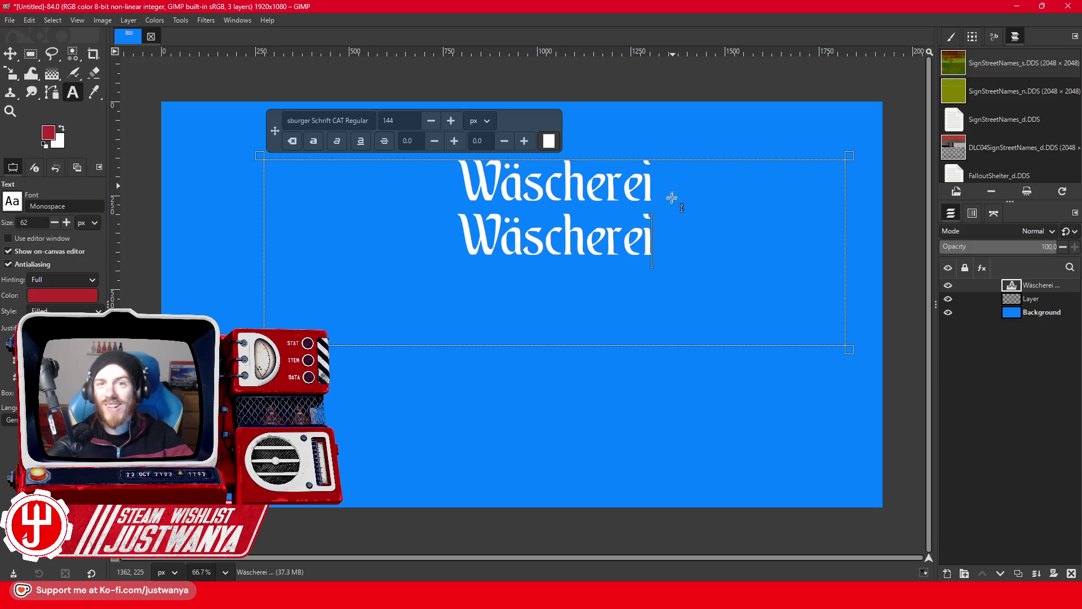
double_click(651, 248)
triple_click(337, 120)
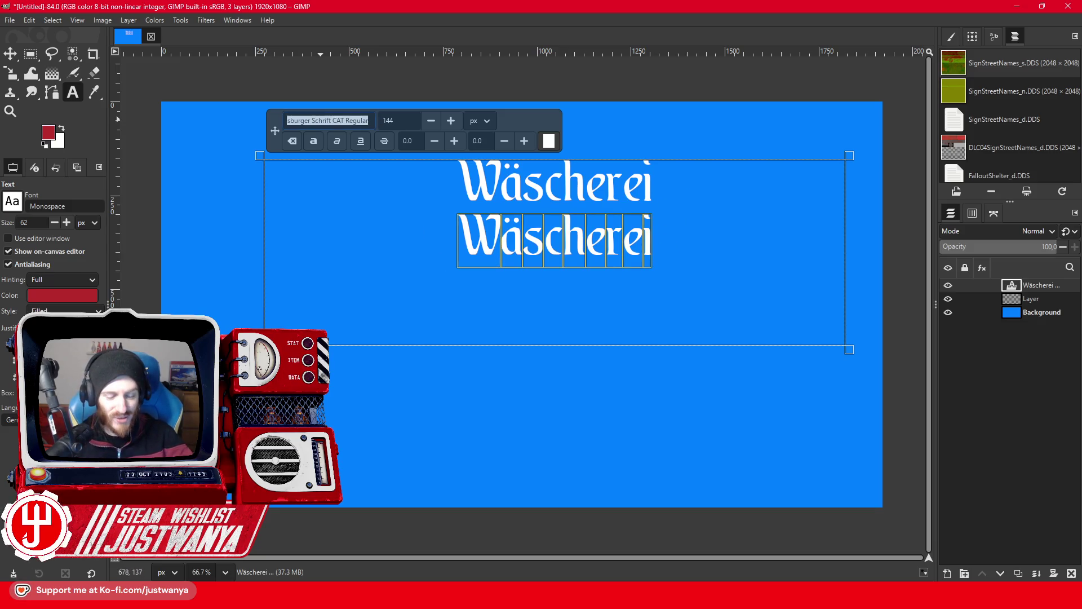
text(B)
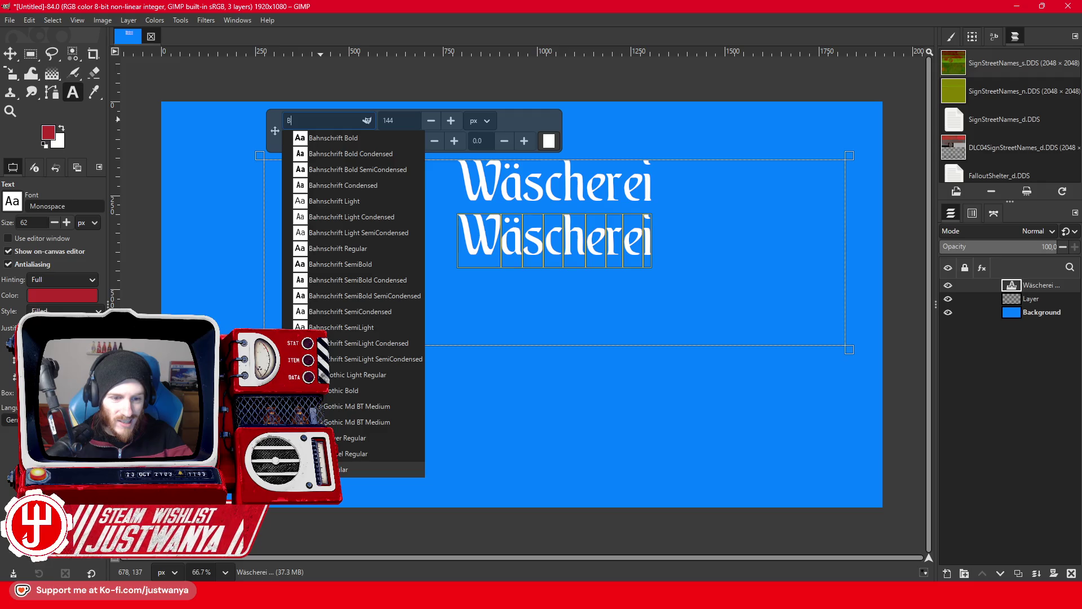
key(BackSpace)
text(C)
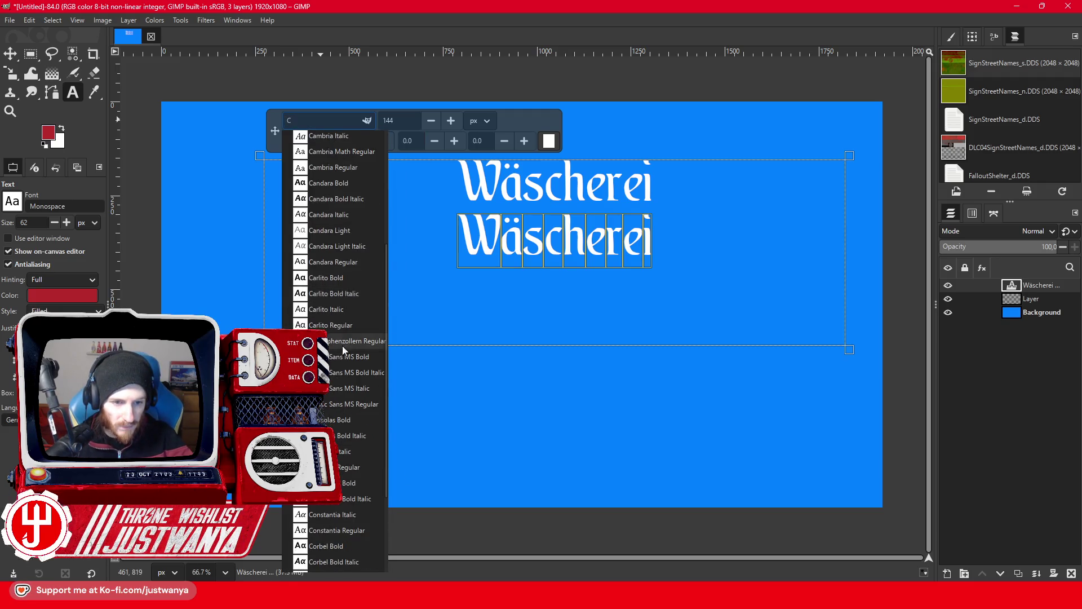
click(343, 344)
Add a third Wäscherei line, enlarge the text box, and try DejaVu Serif Bold on it.
key(Return)
text(Wäscherei)
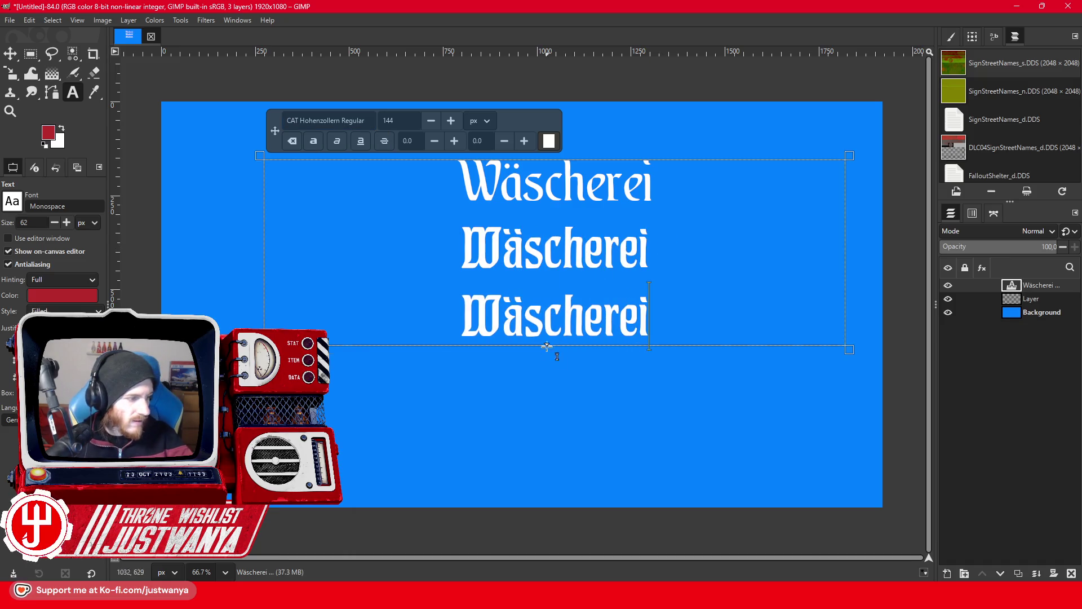
drag(601, 355, 601, 504)
drag(649, 316, 463, 315)
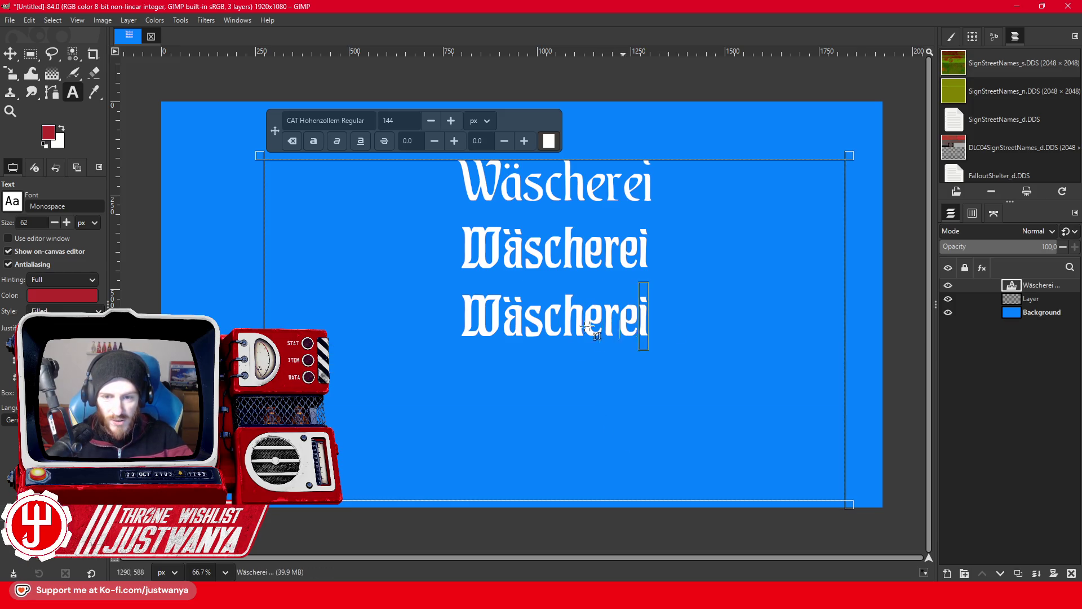
click(346, 120)
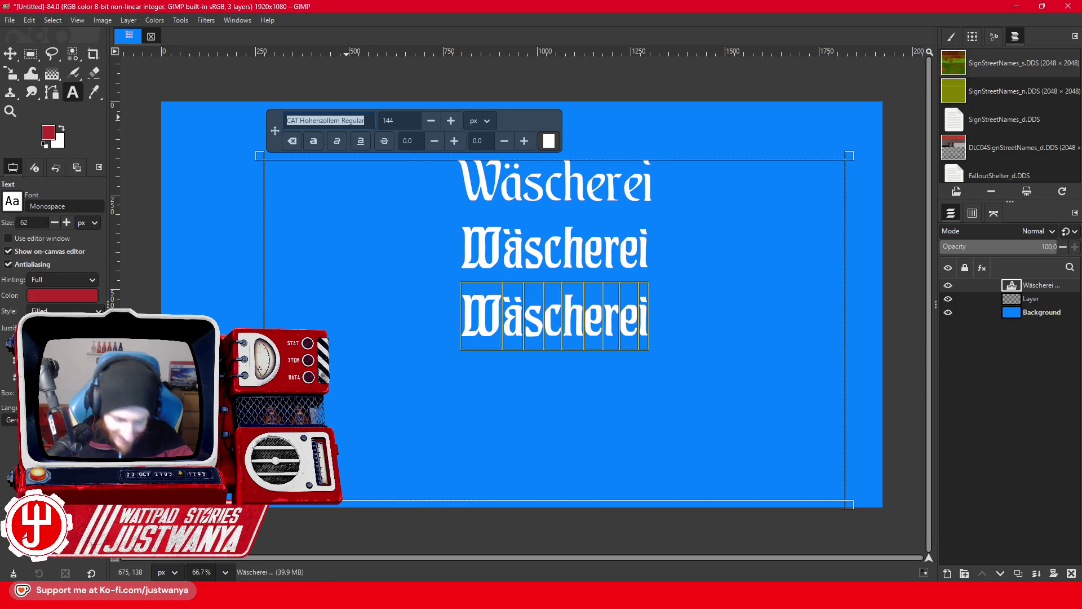
text(D)
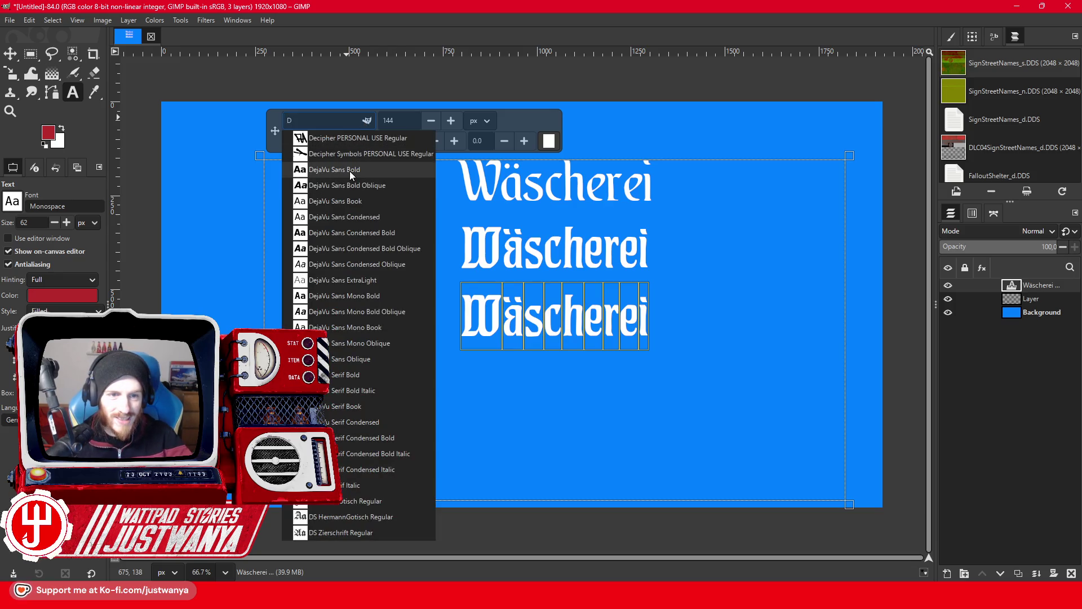
click(355, 375)
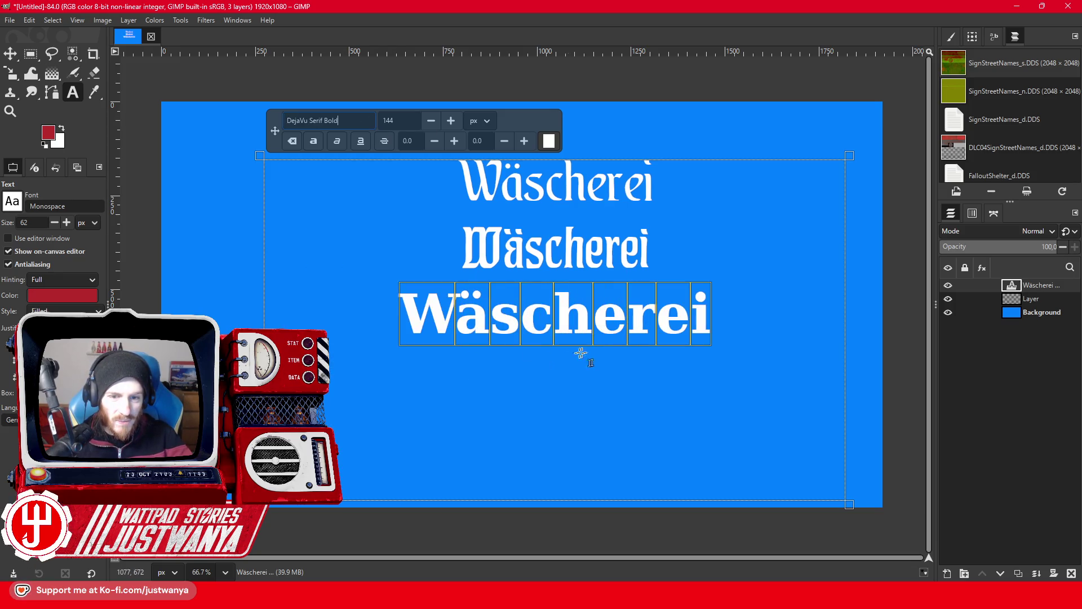
Try DS Fette Gotisch, DS HermannGotisch and Ebrima Bold on the third line.
click(365, 118)
text(D)
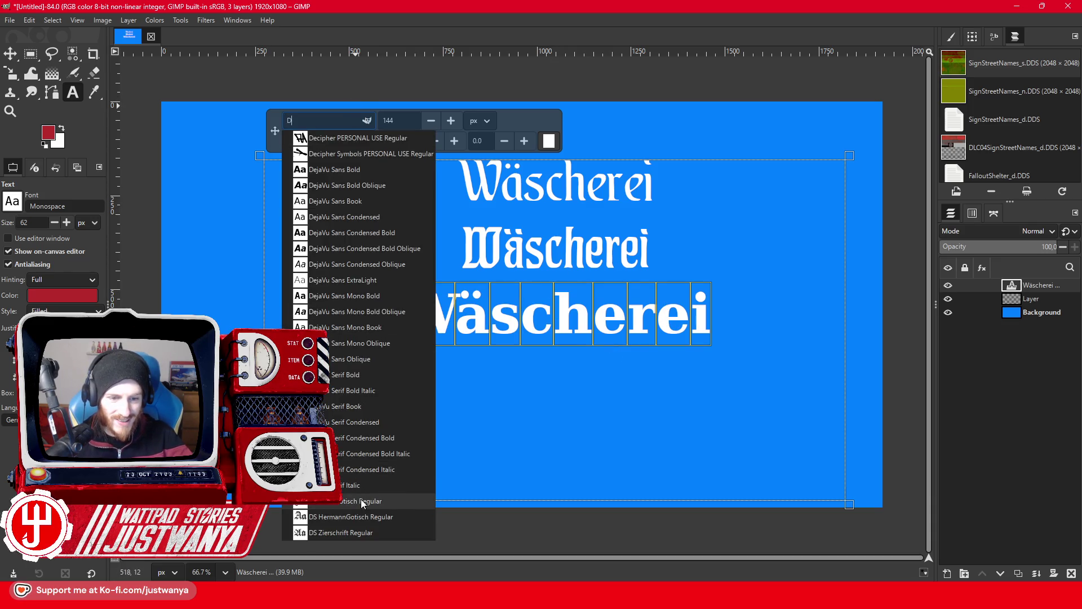
click(361, 501)
click(338, 120)
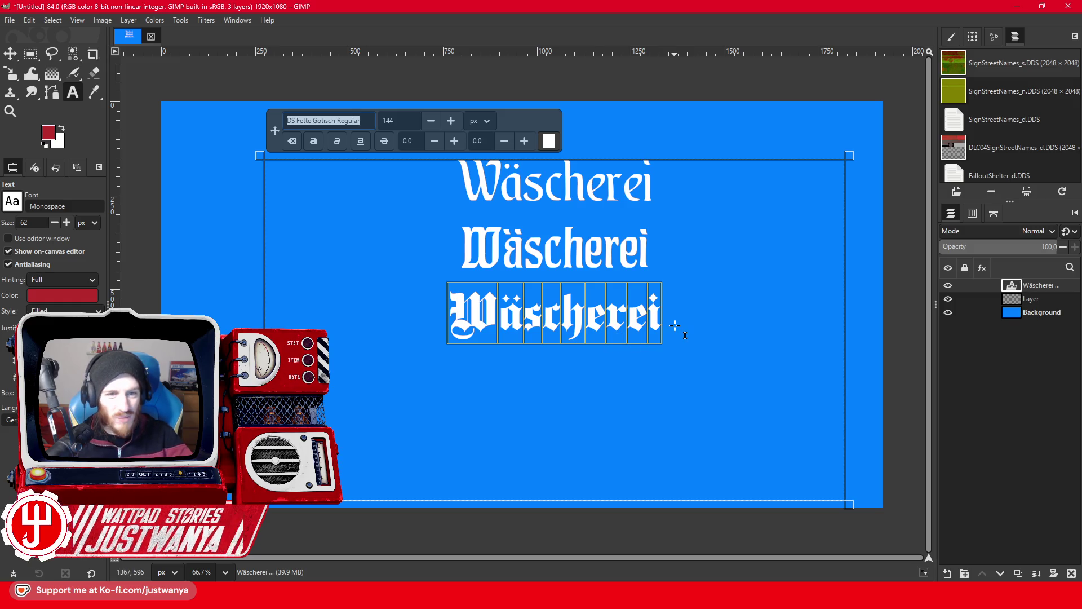
text(D)
click(332, 518)
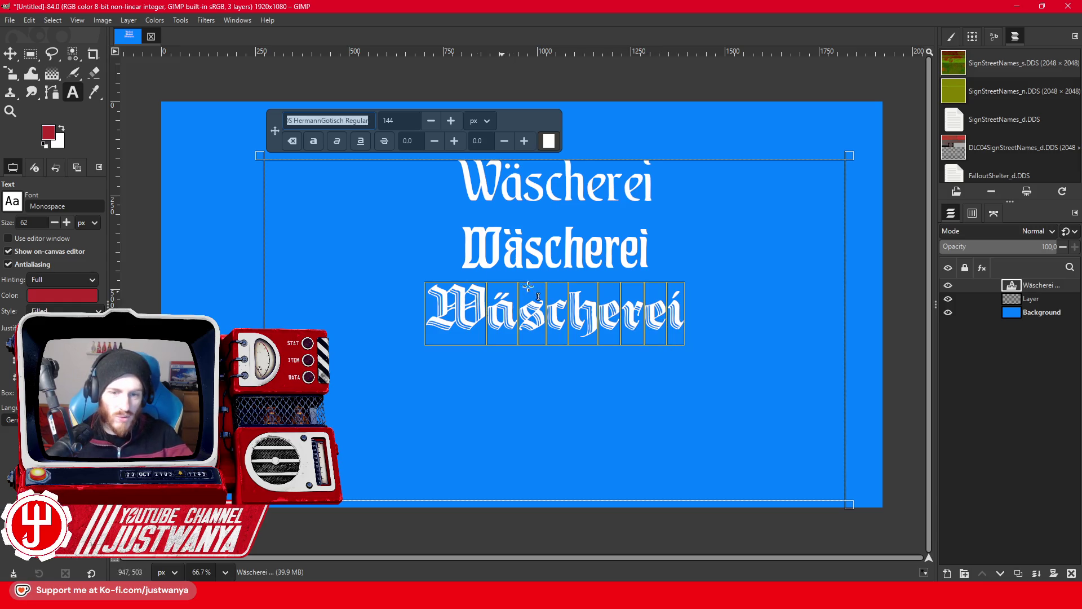
text(E)
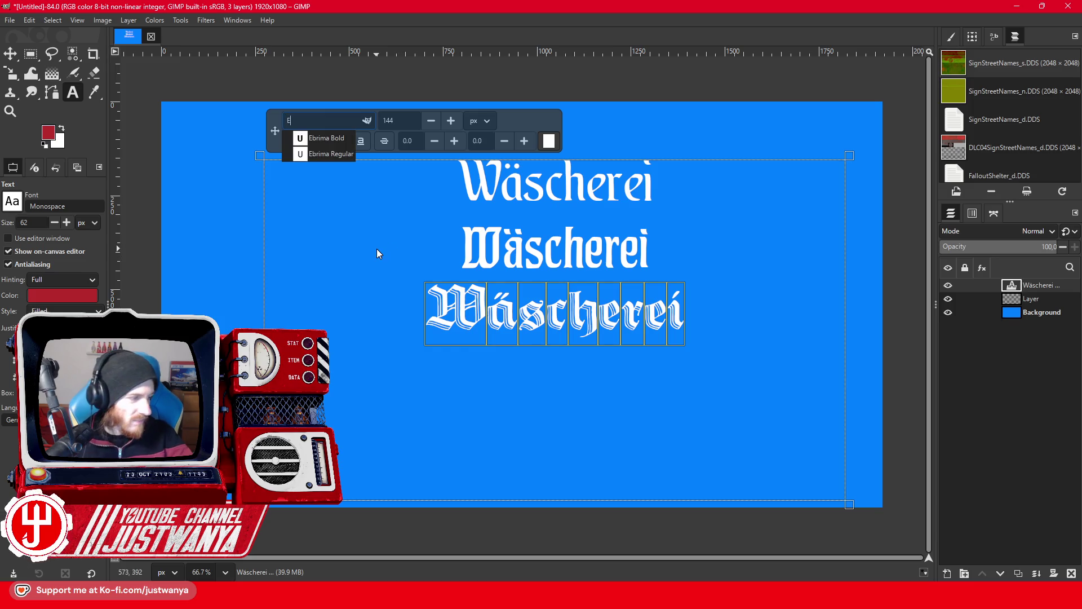
click(327, 138)
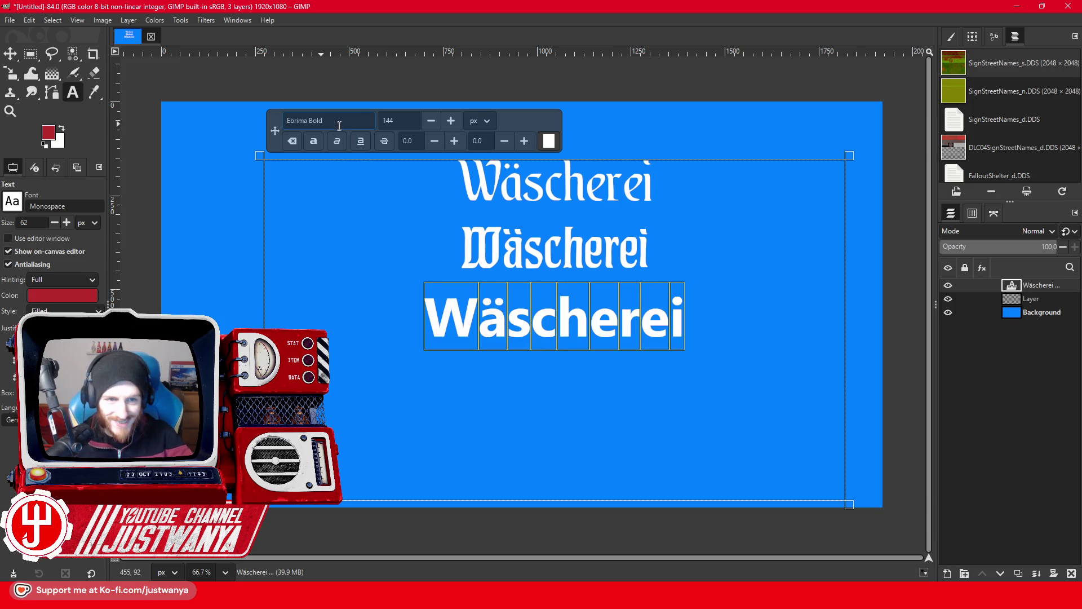
Test Fette Haenel Fraktur, then settle the third line on Fraktur Modern Regular.
text(Fette)
click(325, 136)
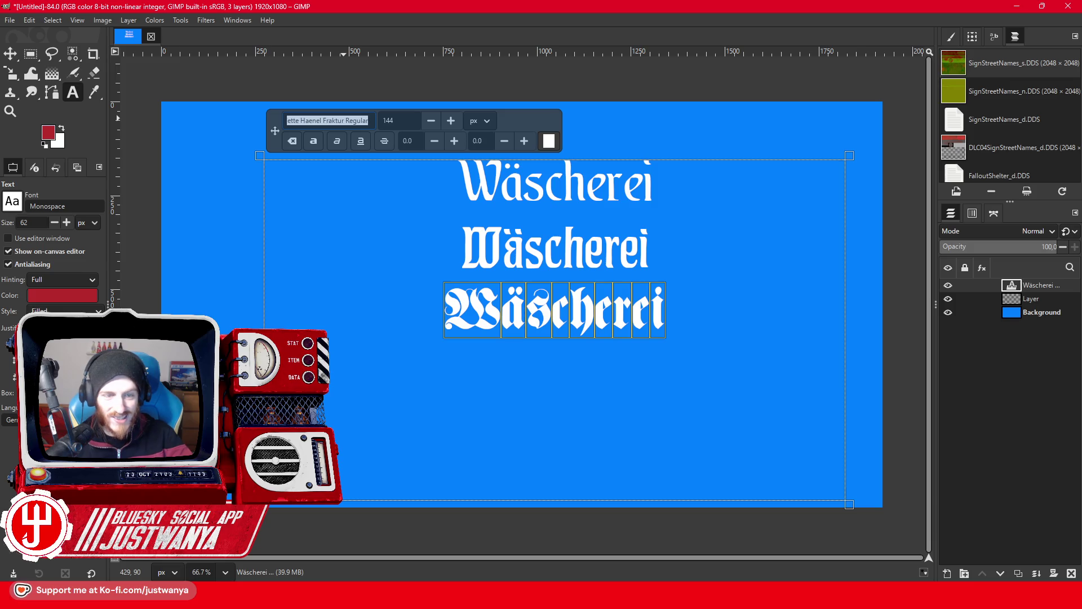
text(Fraktur)
click(339, 169)
click(659, 327)
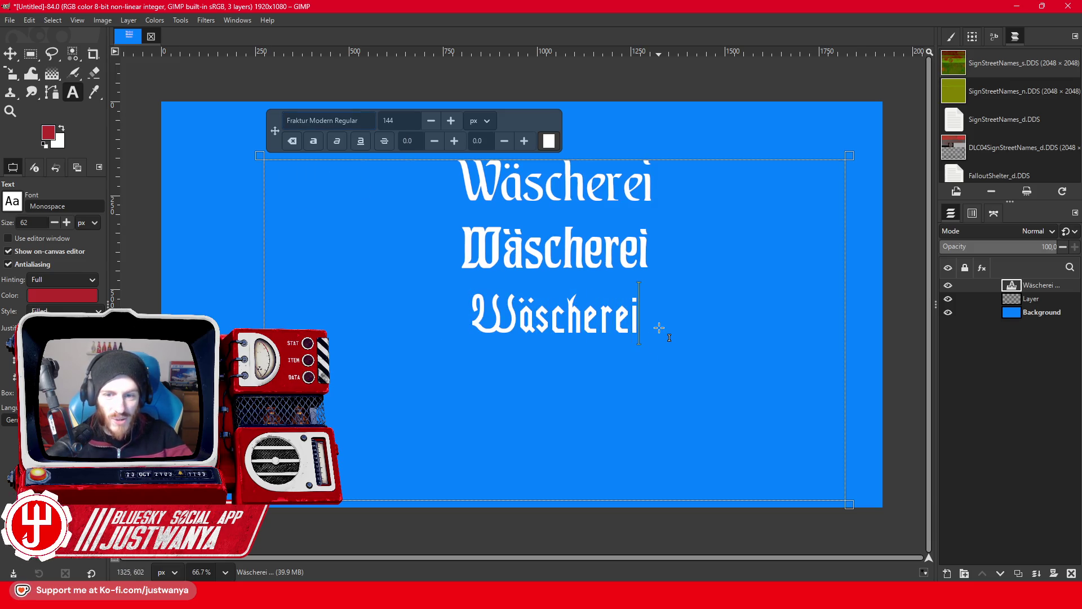
Type a fourth Wäscherei line and set it in Germania Regular after trying Gabriola.
text(Wäsch)
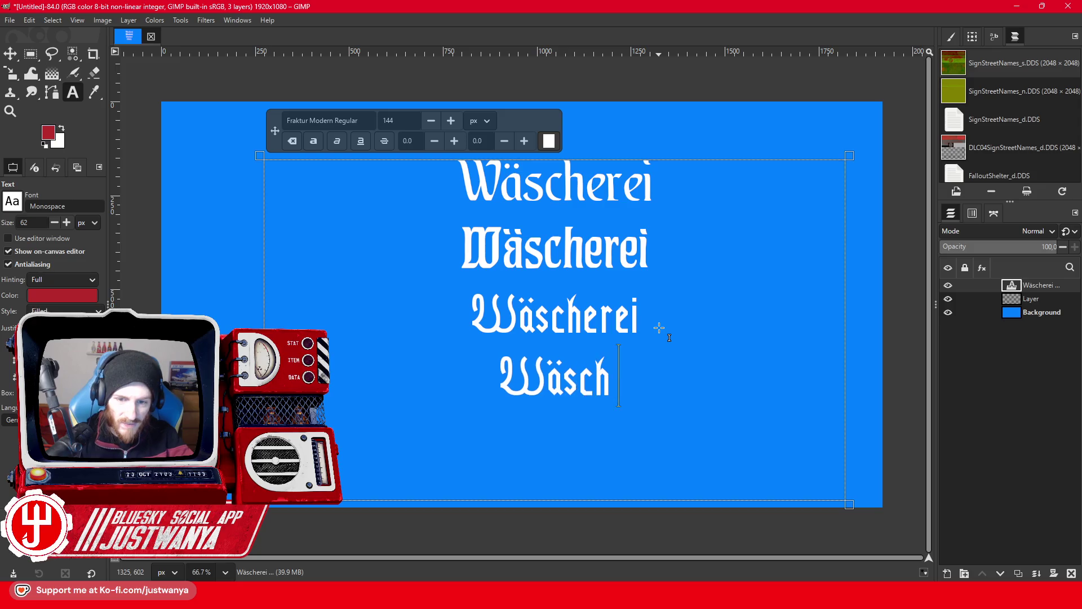
text(erei)
drag(686, 385, 471, 376)
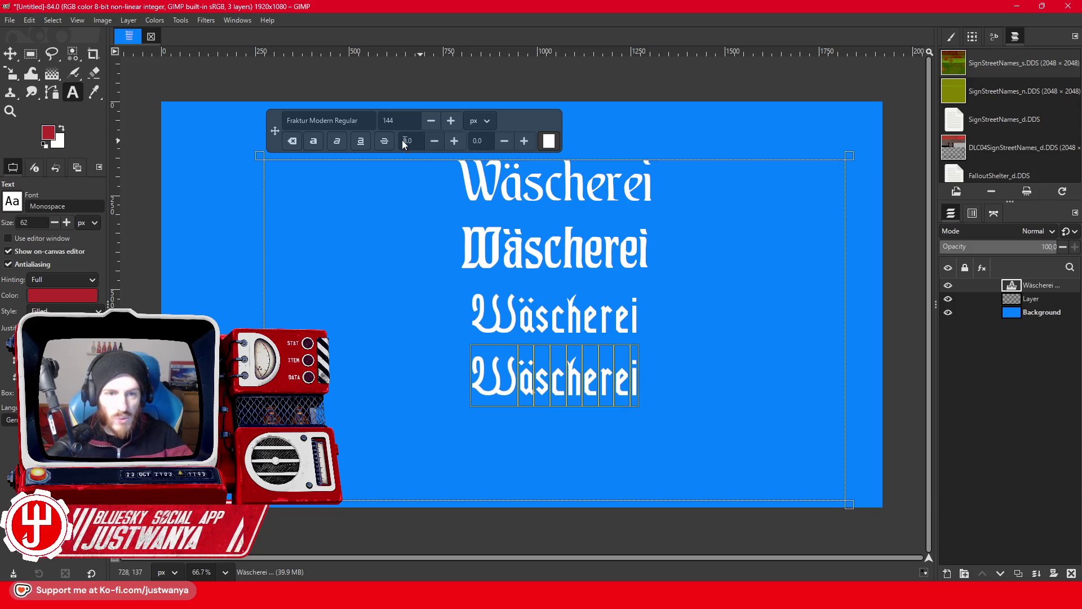
click(322, 121)
text(E)
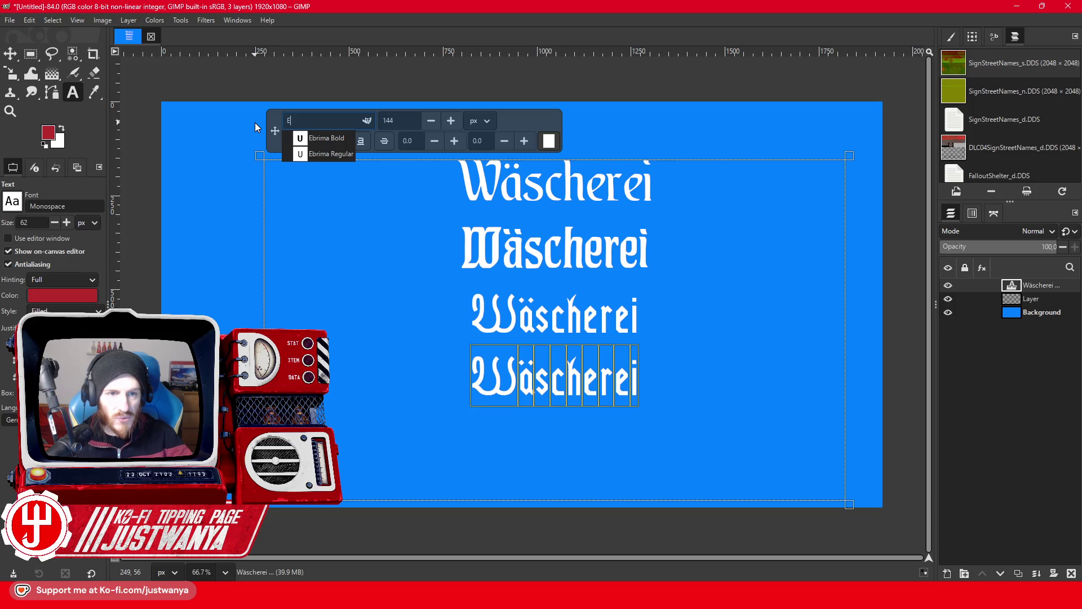
key(BackSpace)
text(G)
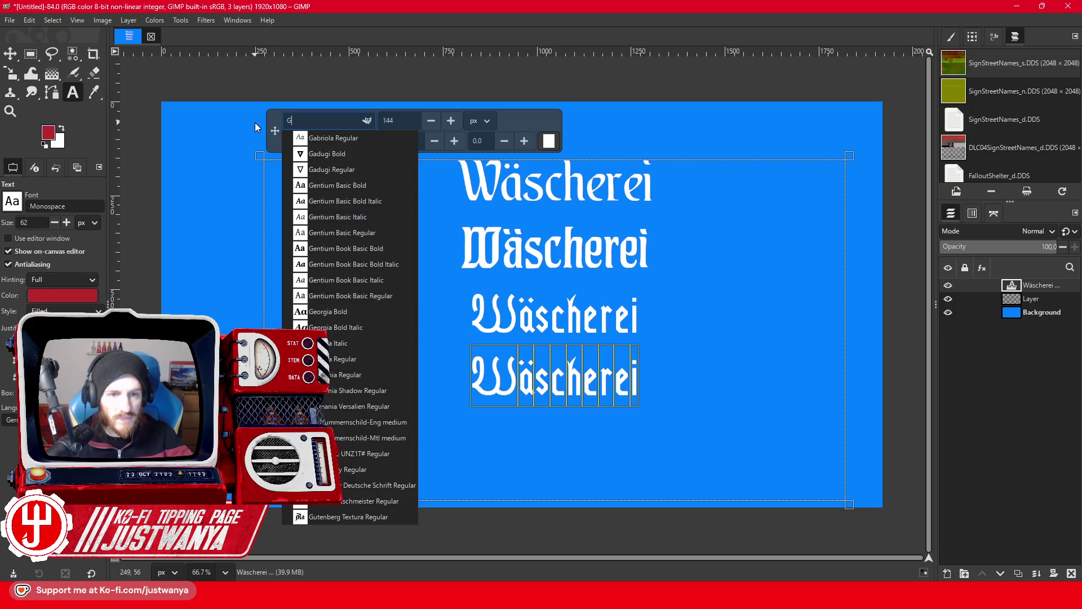
click(330, 138)
click(315, 121)
text(G)
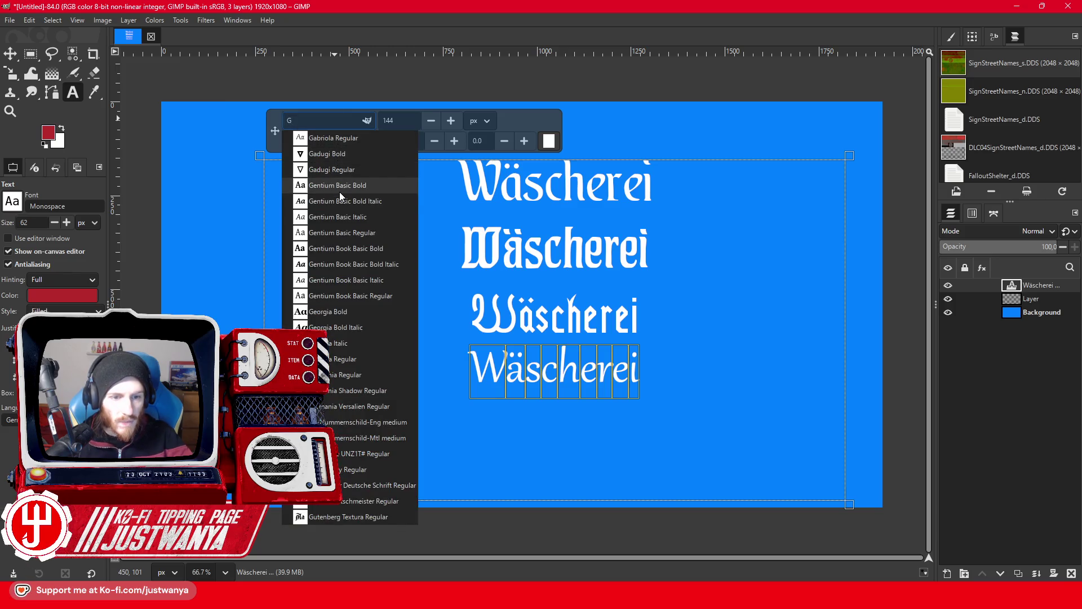
click(335, 375)
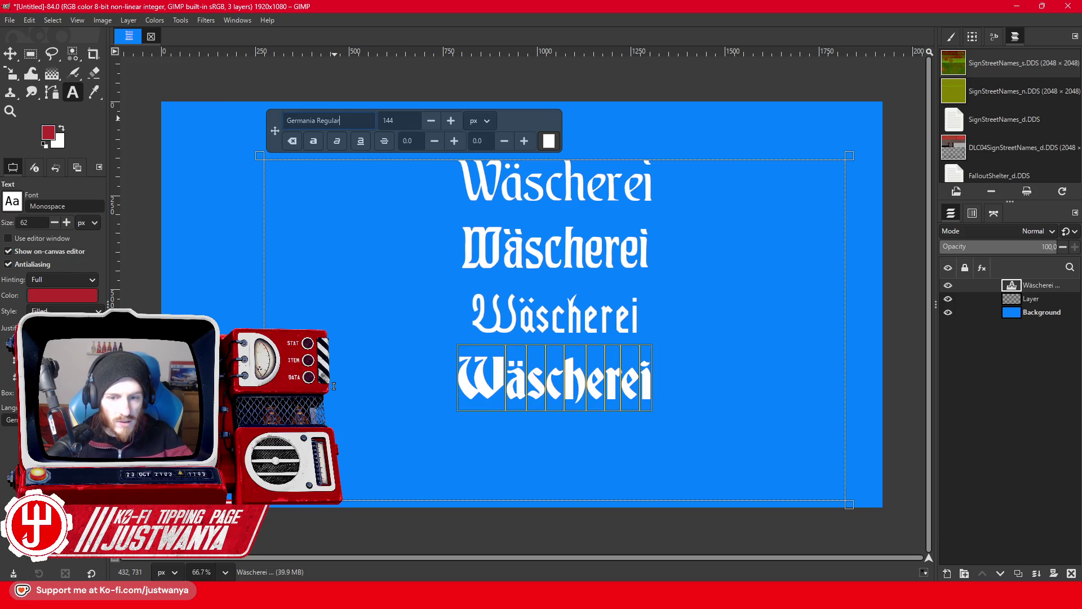
Add a fifth Wäscherei line set in Germania Versalien Regular.
key(End)
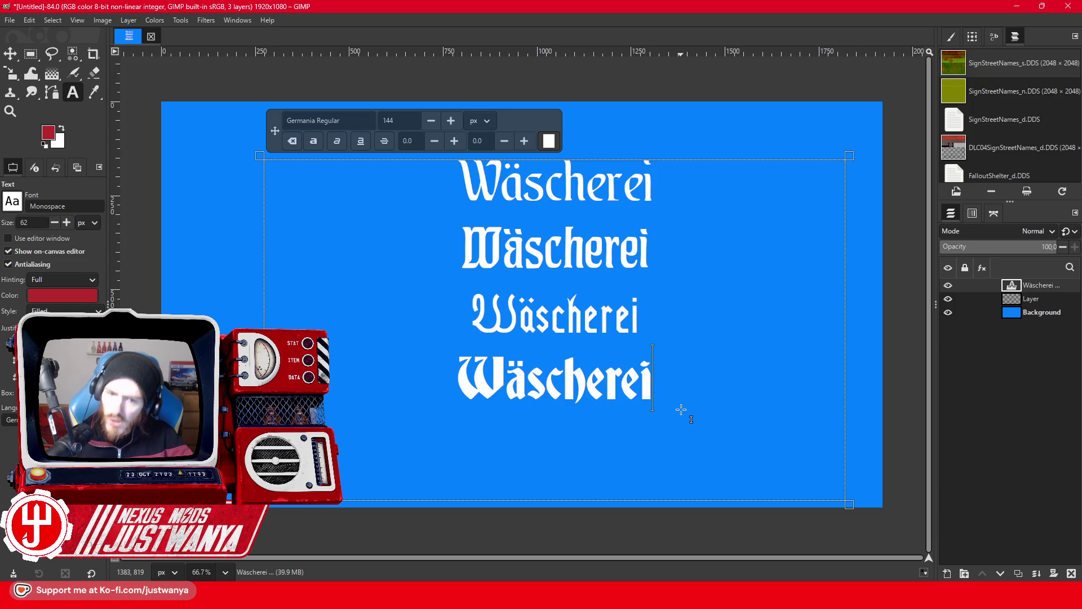
key(Return)
text(Wäscherei)
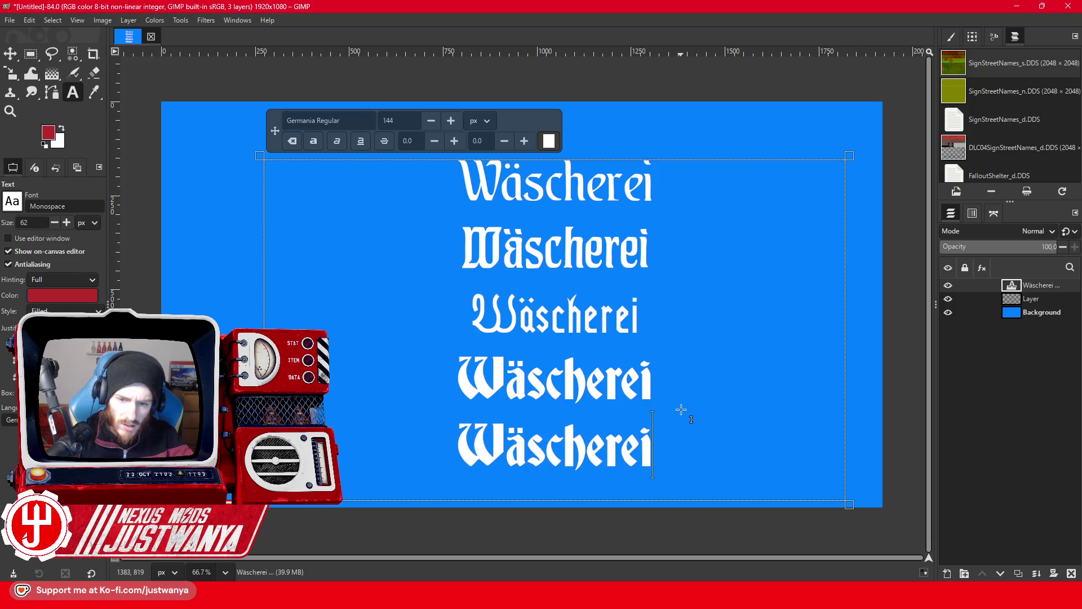
drag(653, 445, 458, 445)
click(349, 120)
text(G)
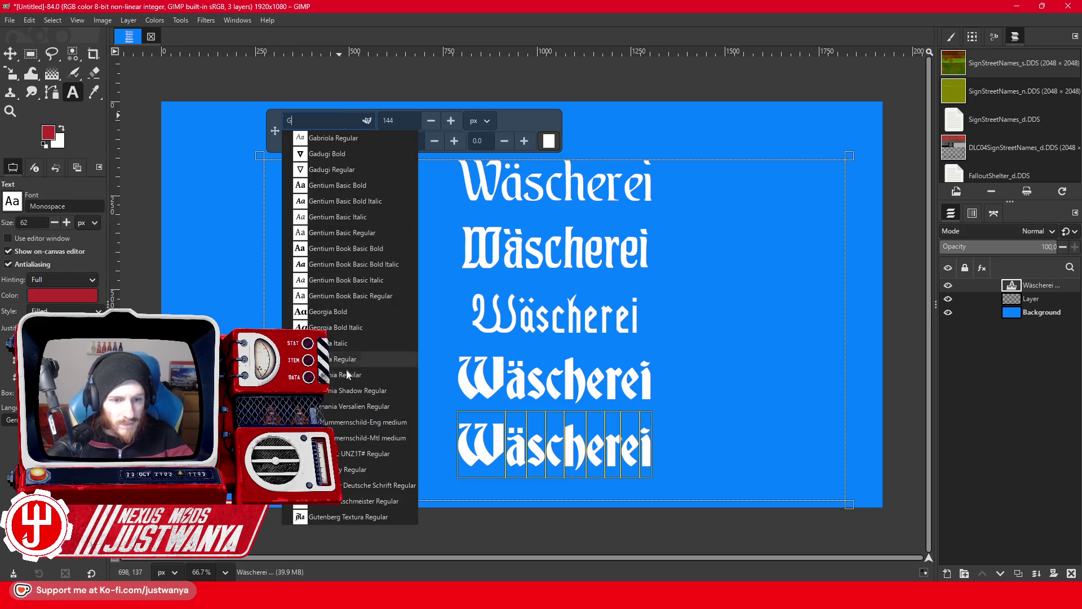
click(365, 406)
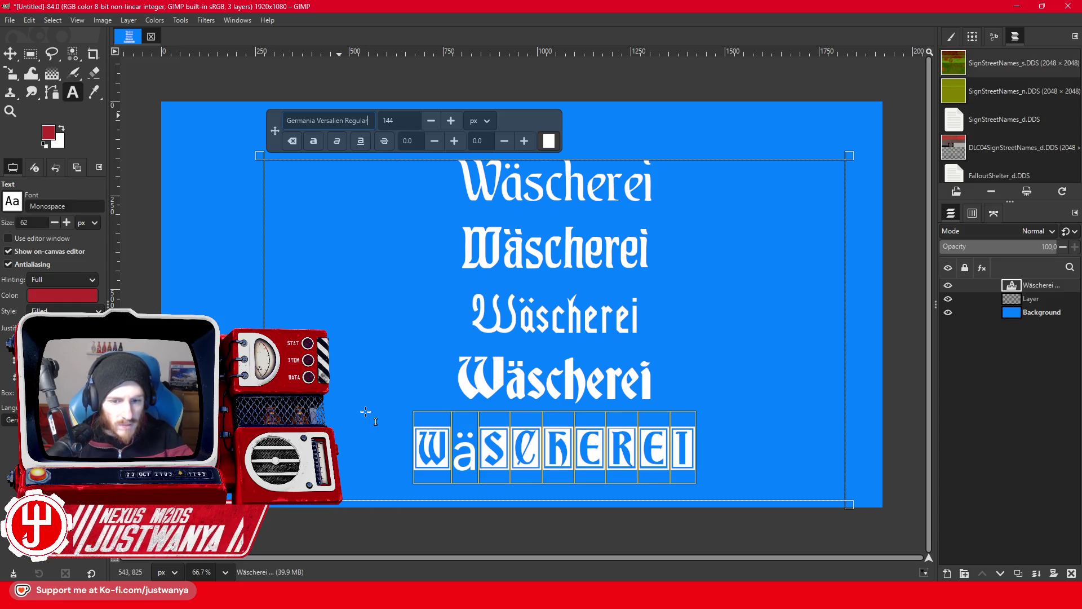
key(ctrl+a)
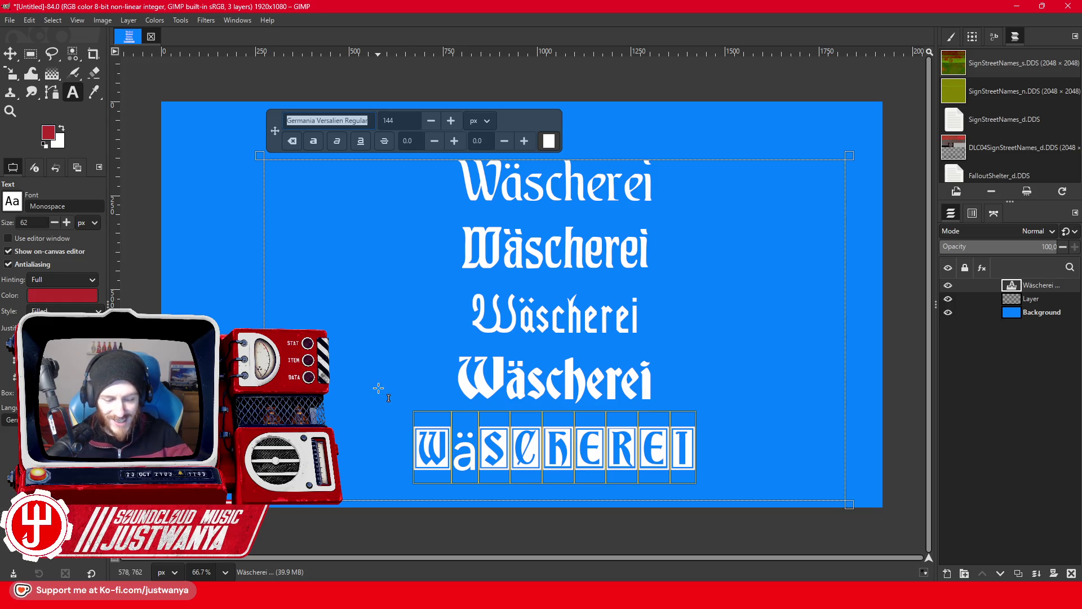
text(G)
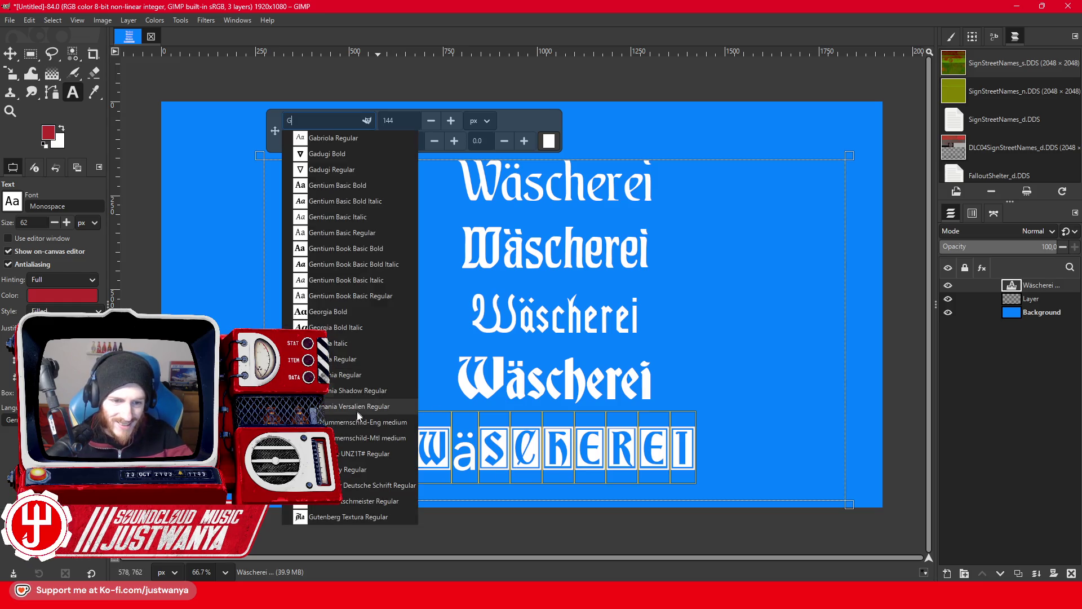
click(358, 411)
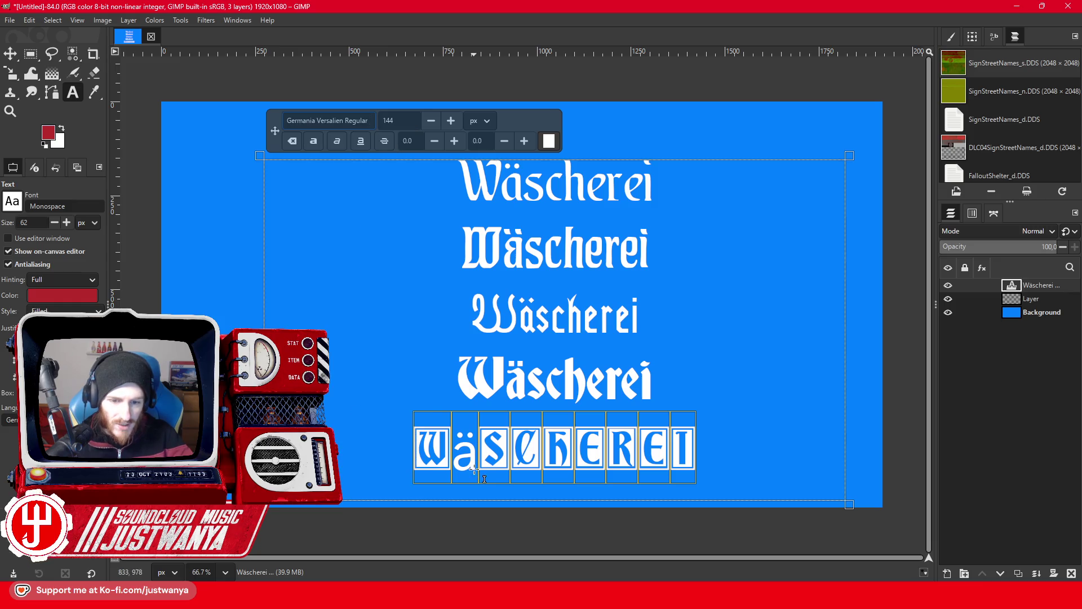
Retype the fifth line as Wäscherei, correcting the stray letters and the umlaut.
drag(700, 453, 343, 453)
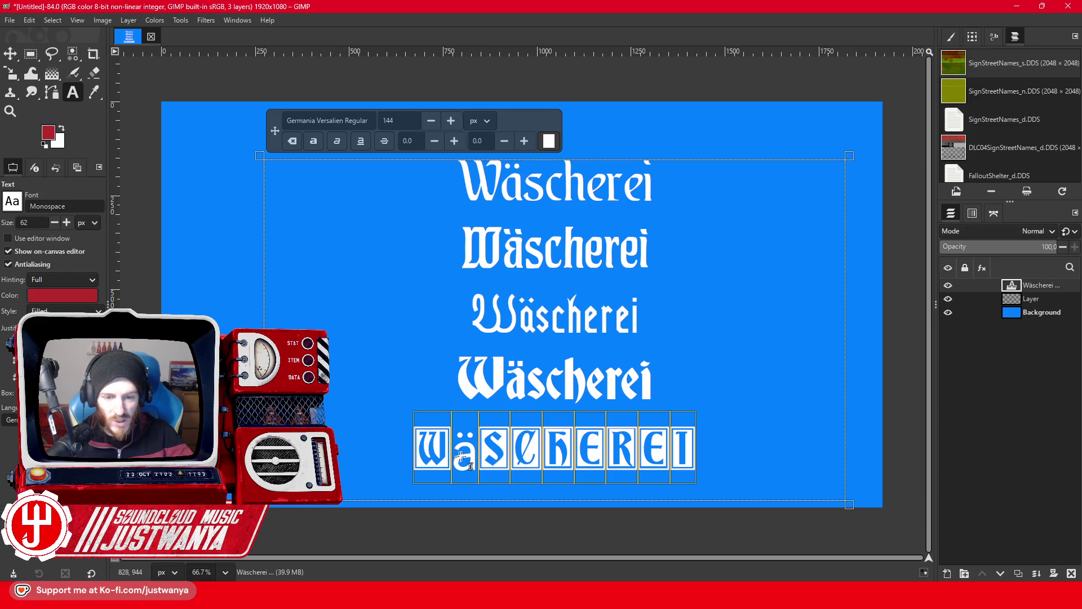
text(A)
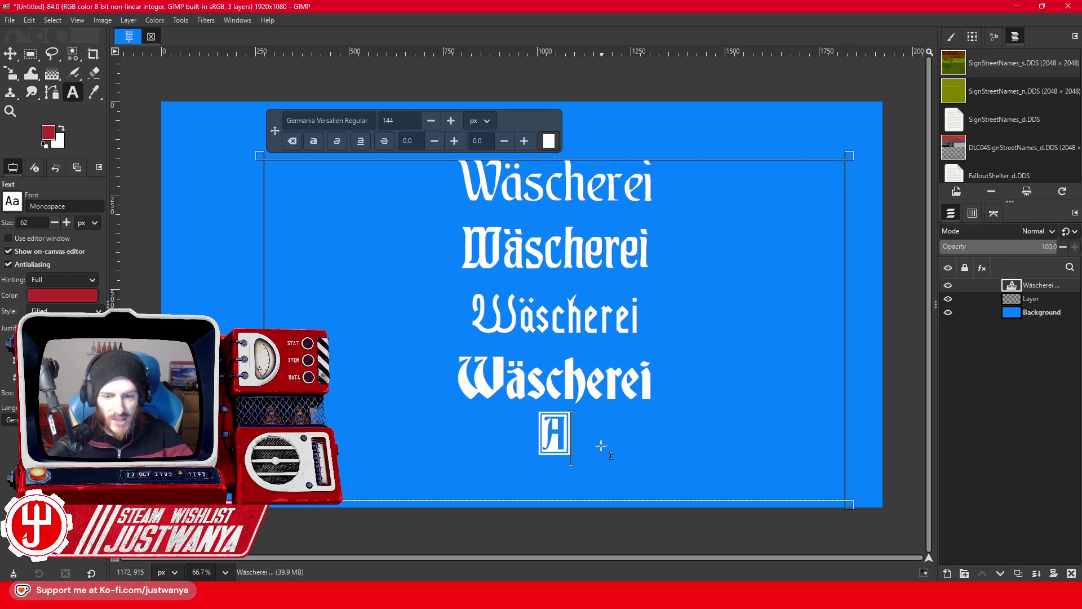
text(W)
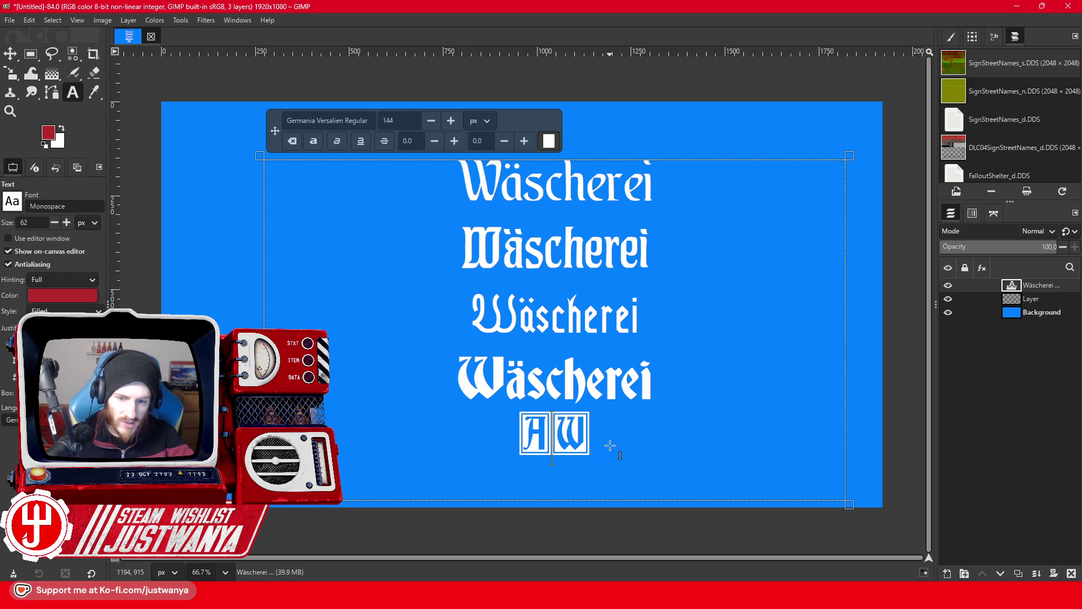
key(BackSpace)
text(W)
key(Delete)
text(ascherei)
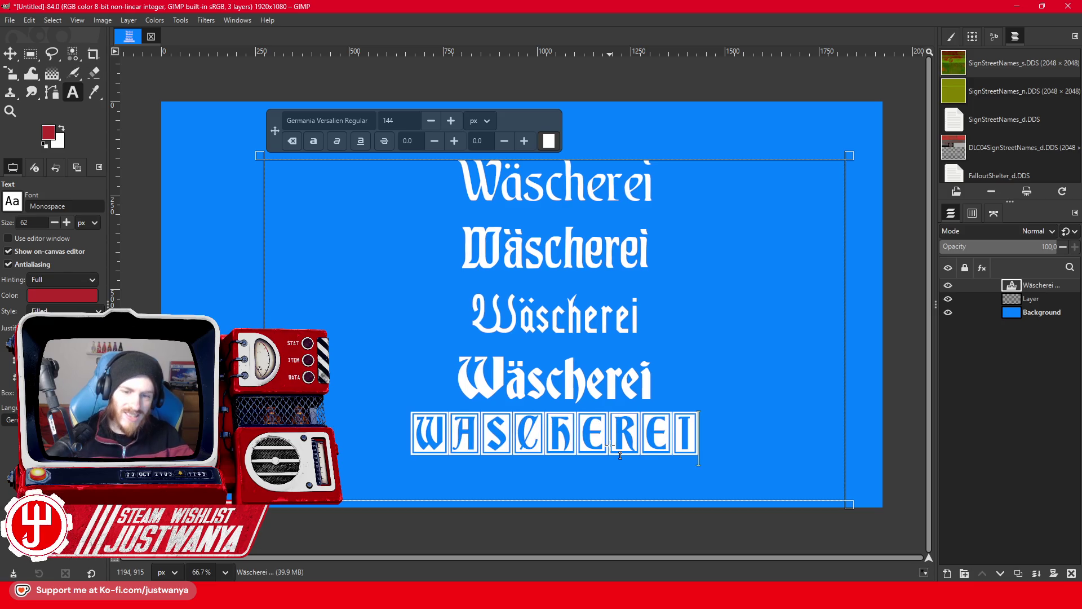
drag(482, 432, 456, 431)
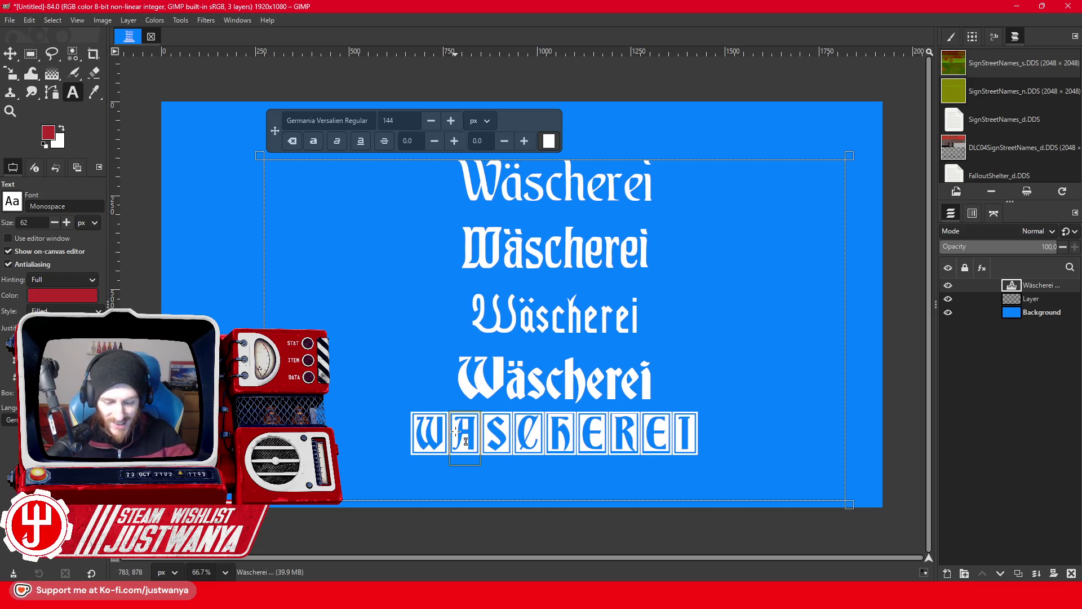
text(ä)
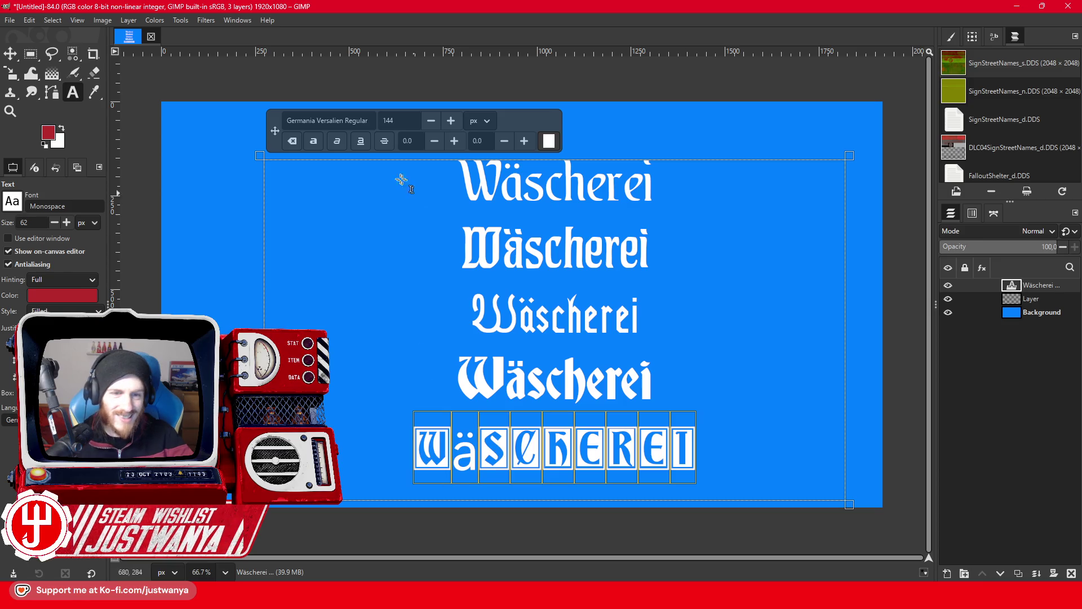
Switch the fifth line's font to Goldmarie UNZ1T# Regular.
click(328, 121)
text(G)
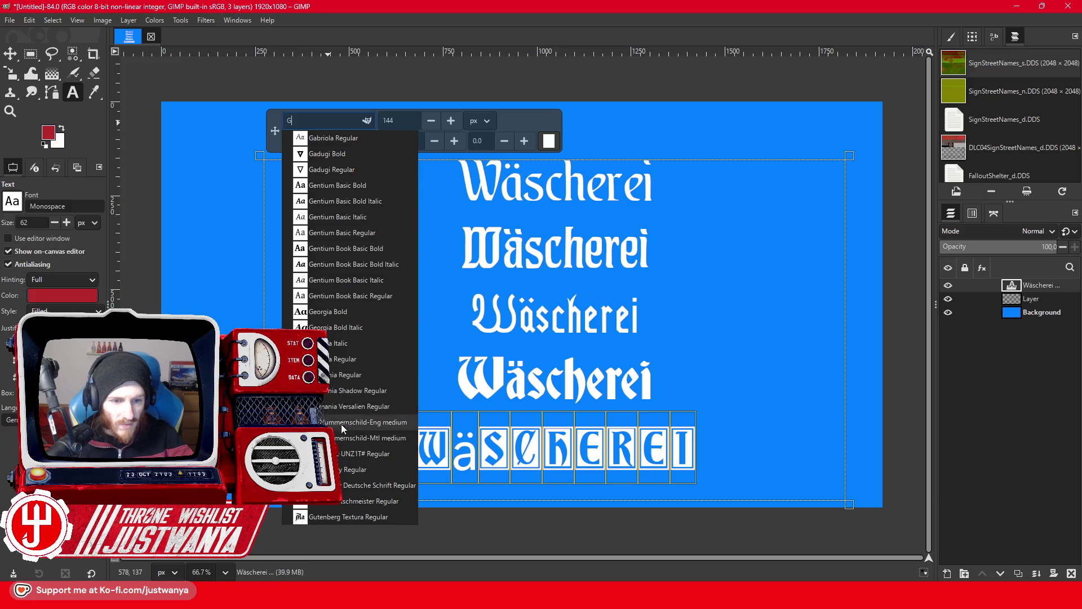
click(341, 453)
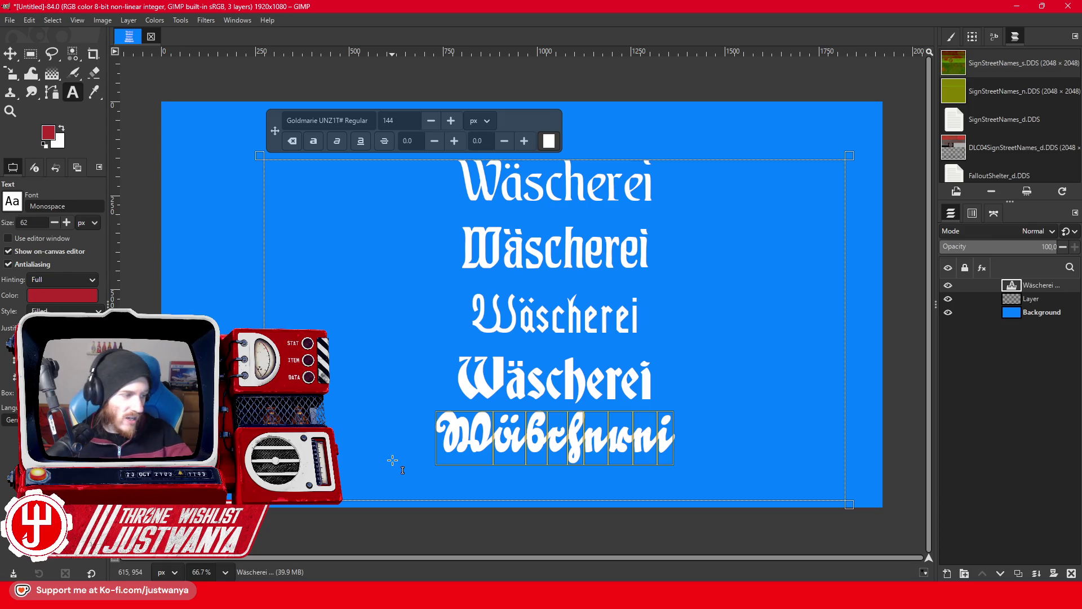
click(687, 445)
Move the text block up and left, then stretch the text box's bottom edge downward.
key(m)
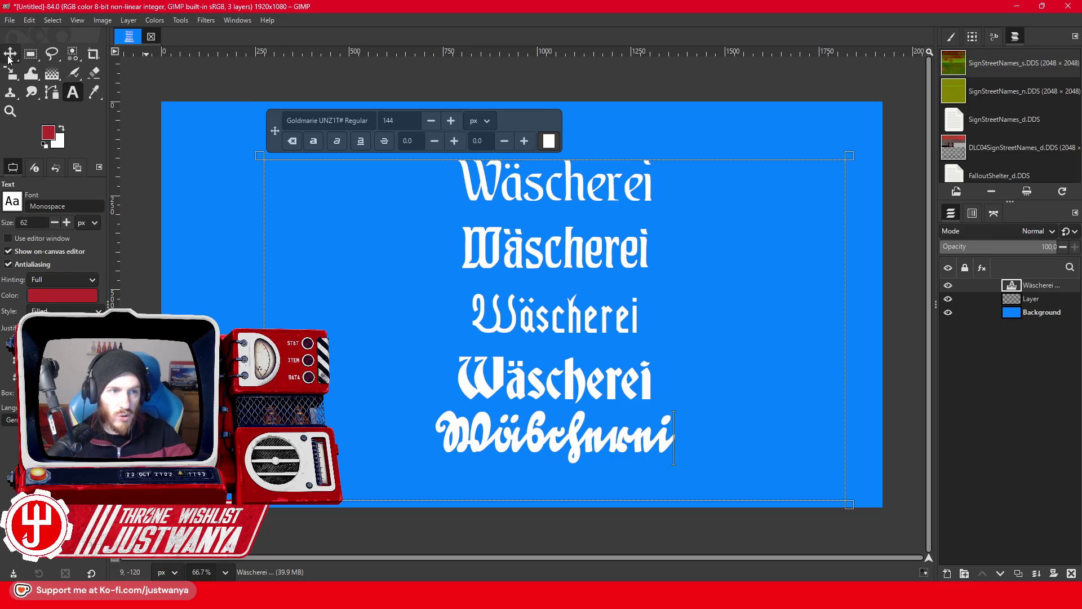
drag(487, 198, 472, 118)
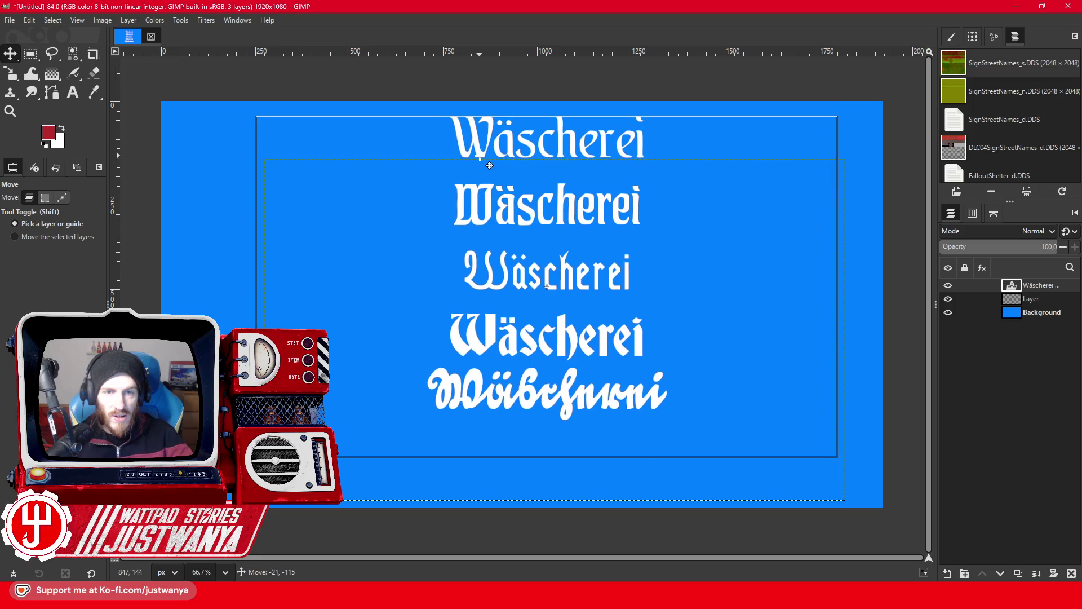
click(73, 92)
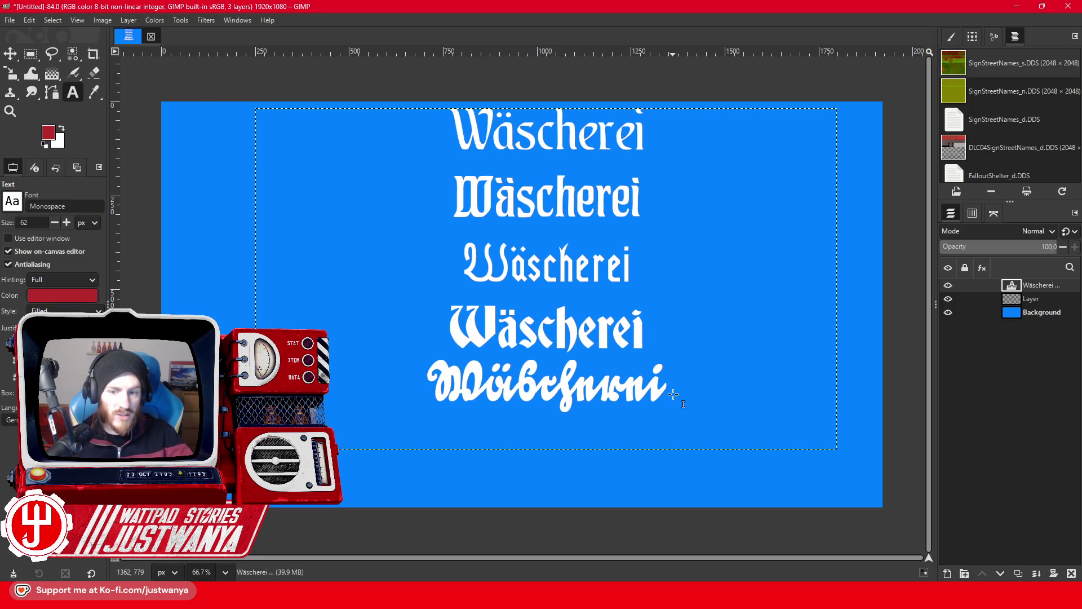
click(673, 395)
click(669, 393)
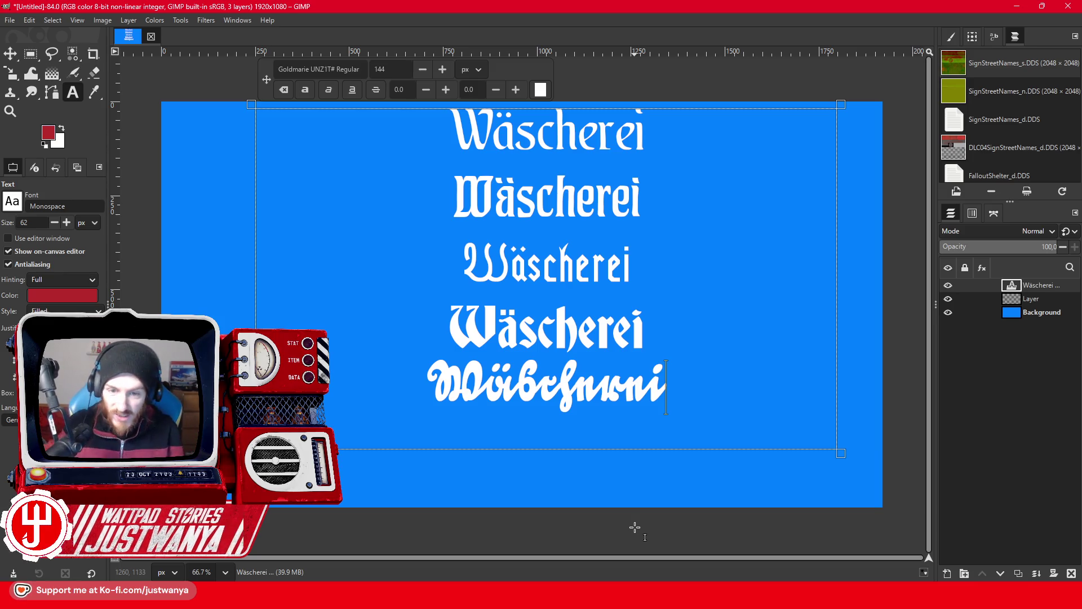
drag(616, 449, 616, 507)
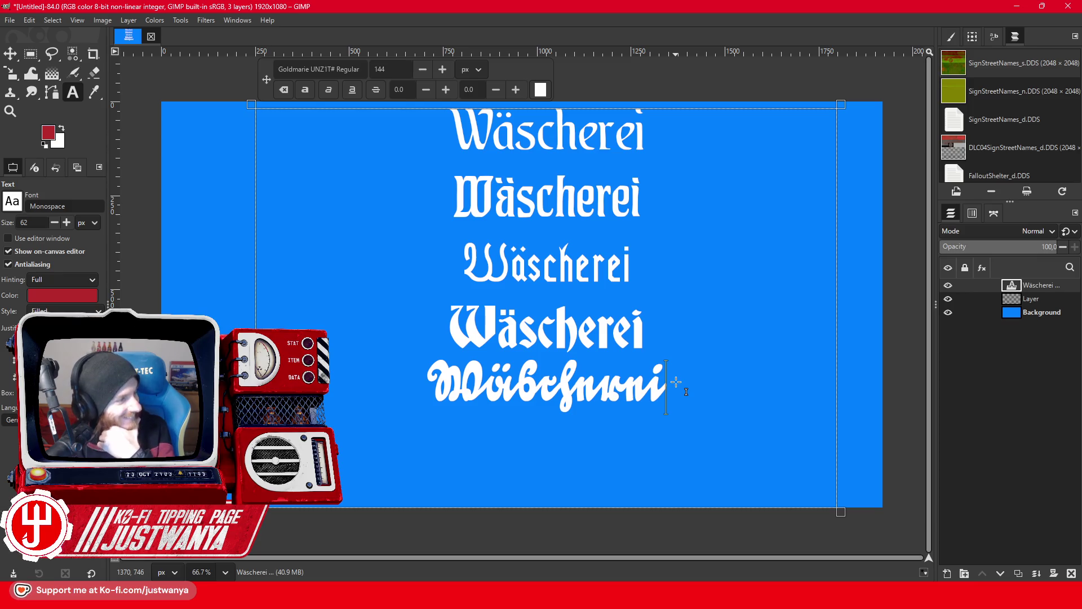
Add a sixth Wäscherei line and set it in a thin G-blackletter font.
key(Return)
text(Wäscherei)
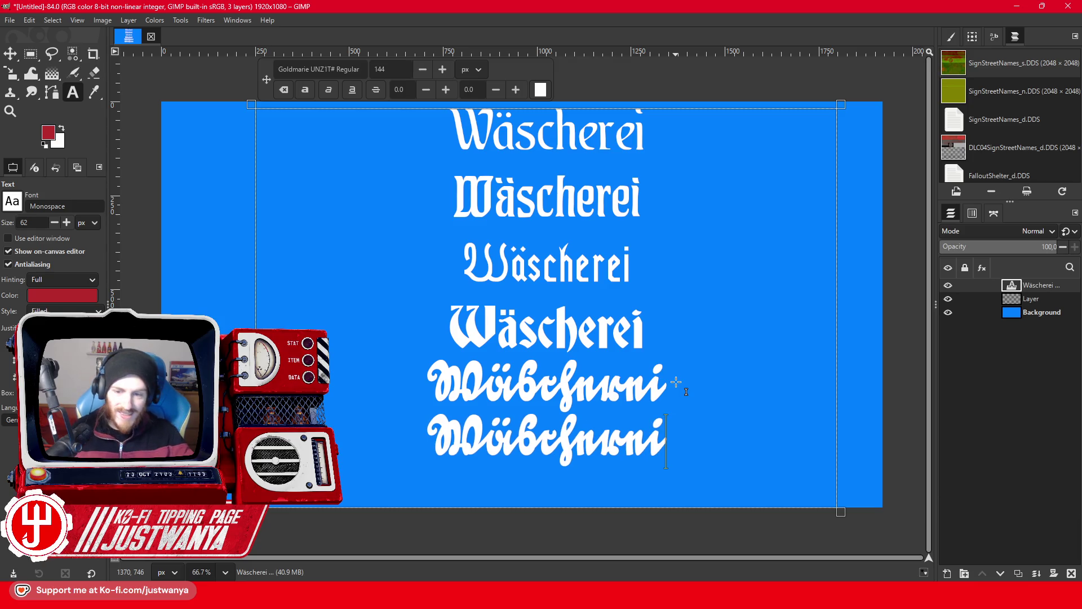
drag(685, 460, 363, 442)
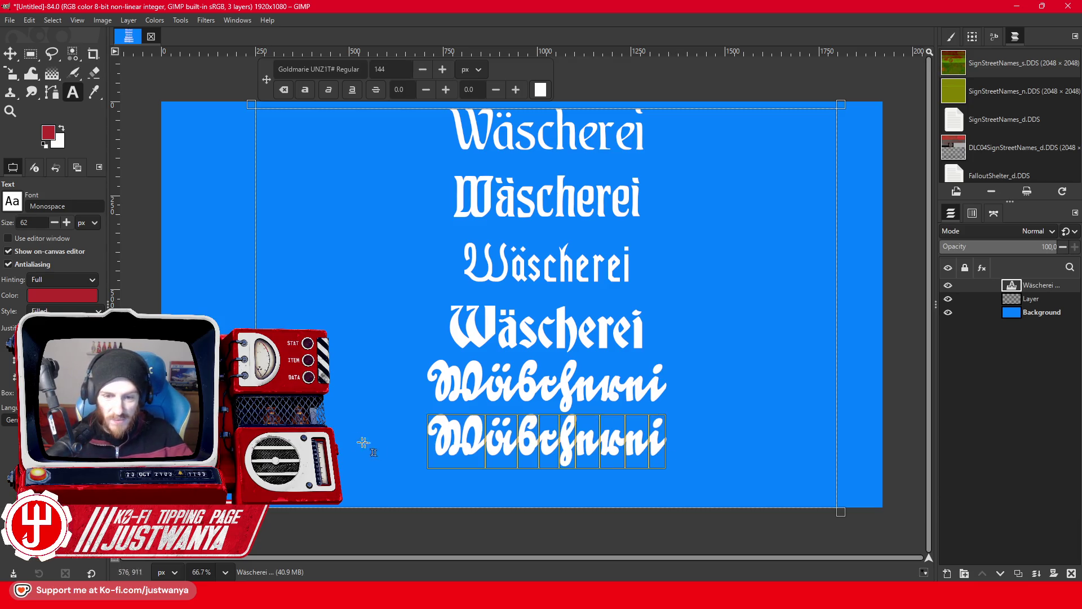
click(358, 69)
text(G)
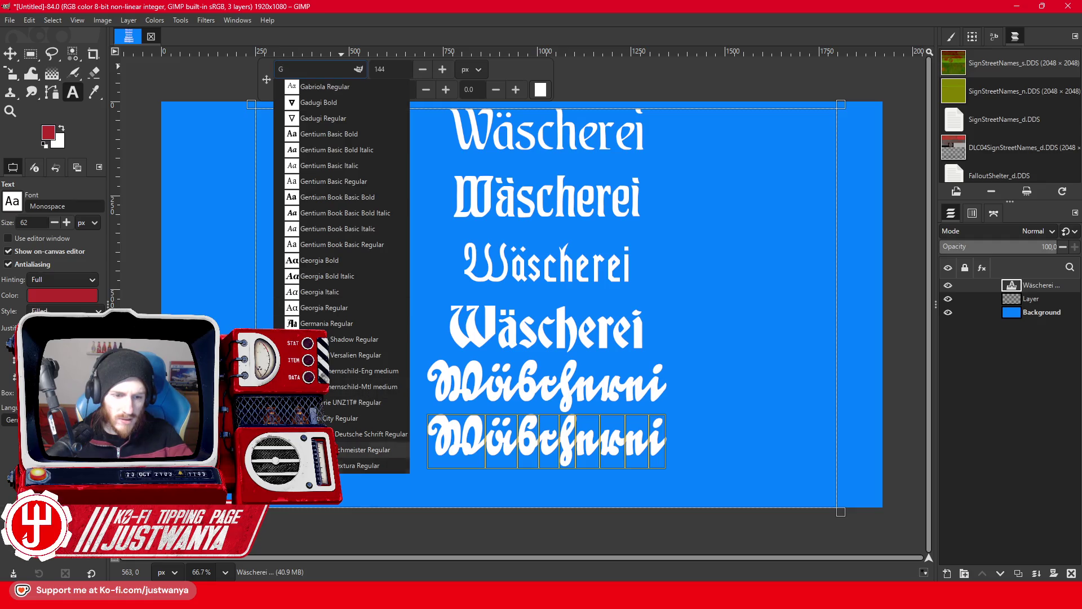
click(338, 434)
click(649, 451)
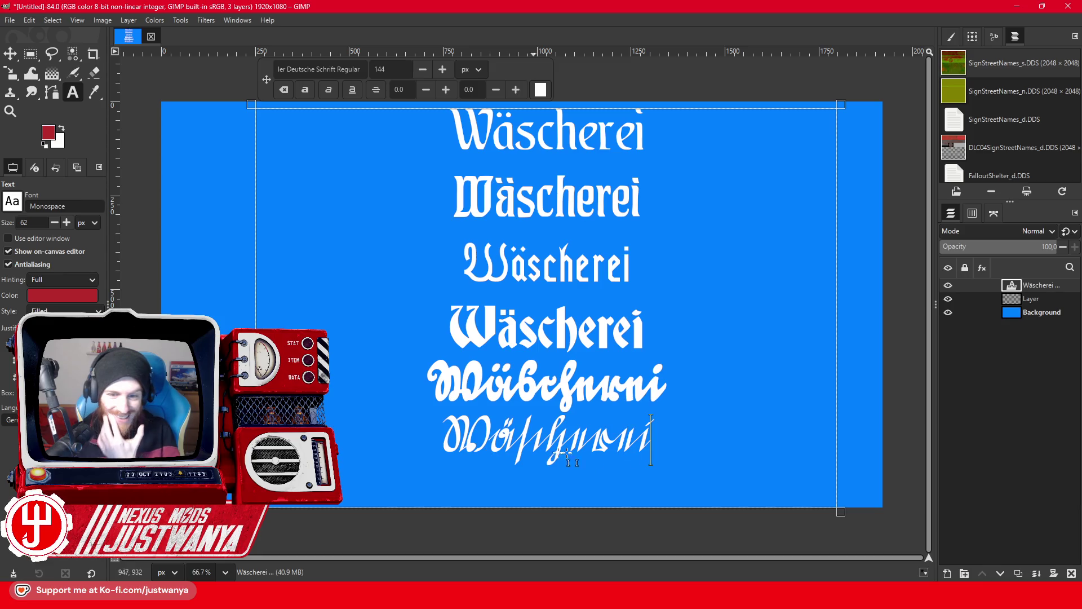
Remove the false-start extra line and set the sixth line in Gutenberg Textura Regular.
key(Return)
text(Wäsc)
key(BackSpace)
key(BackSpace)
key(BackSpace)
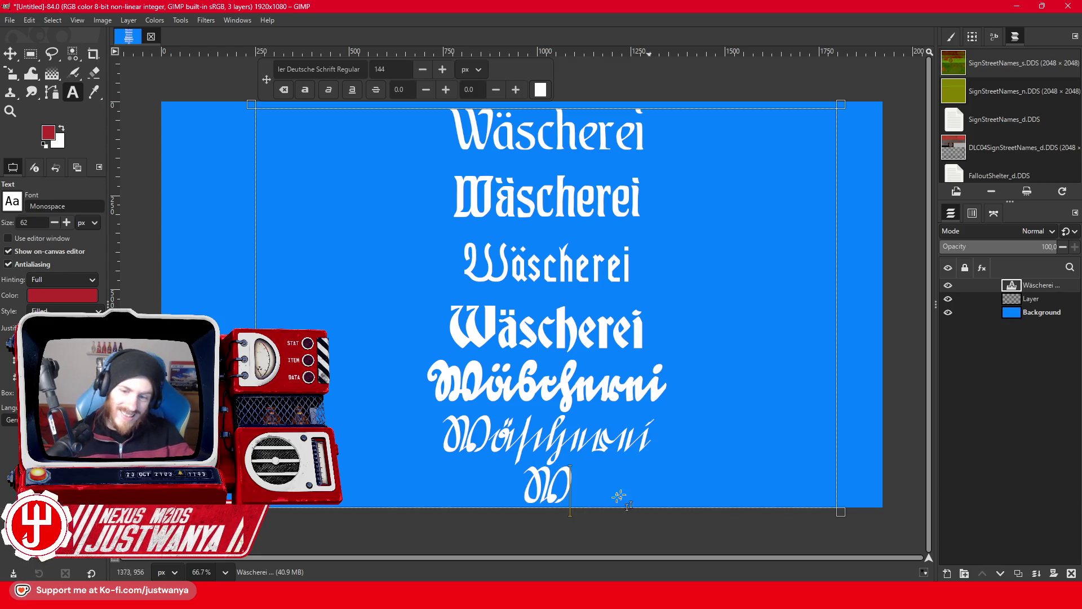
key(BackSpace)
key(BackSpace)
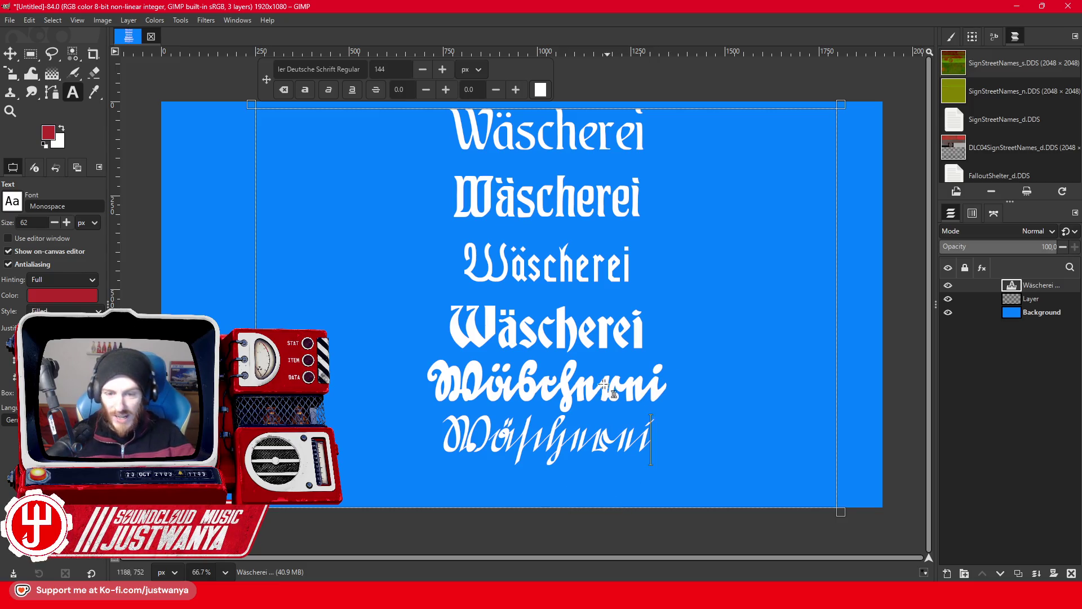
drag(657, 437, 431, 451)
click(326, 68)
text(W)
key(Escape)
key(BackSpace)
text(G)
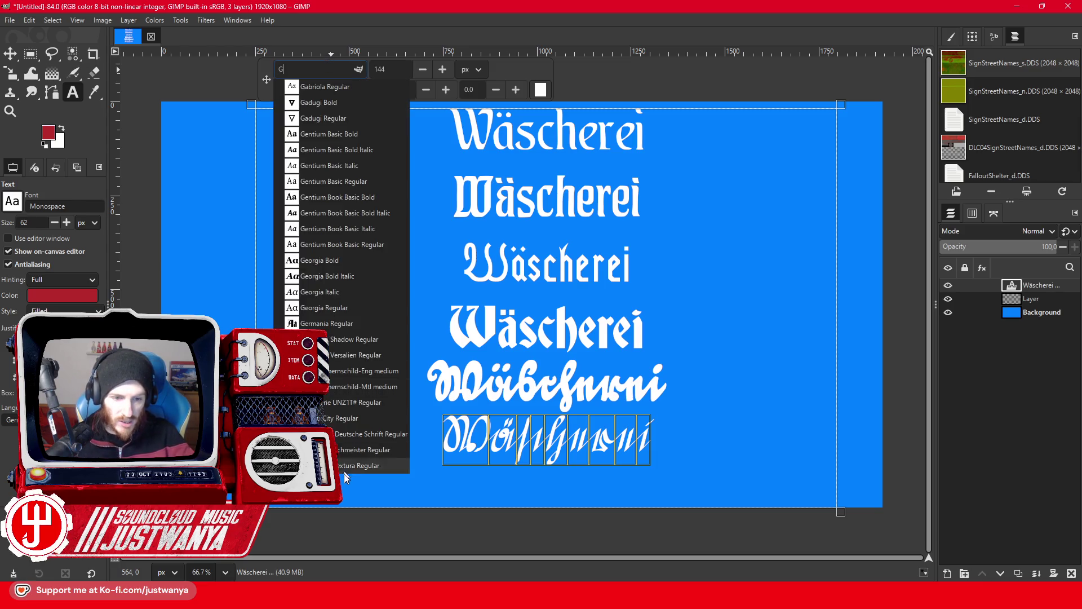
click(344, 467)
Restyle the sixth line in HerzogVonGraf Normal and type another Wäscherei line.
drag(657, 457, 455, 458)
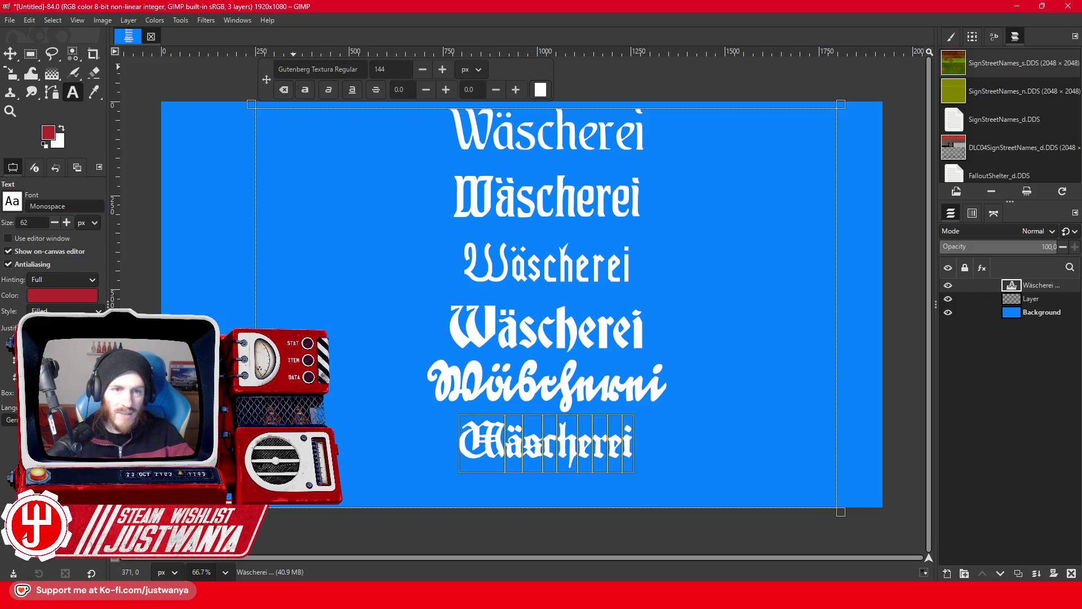
click(315, 69)
text(H)
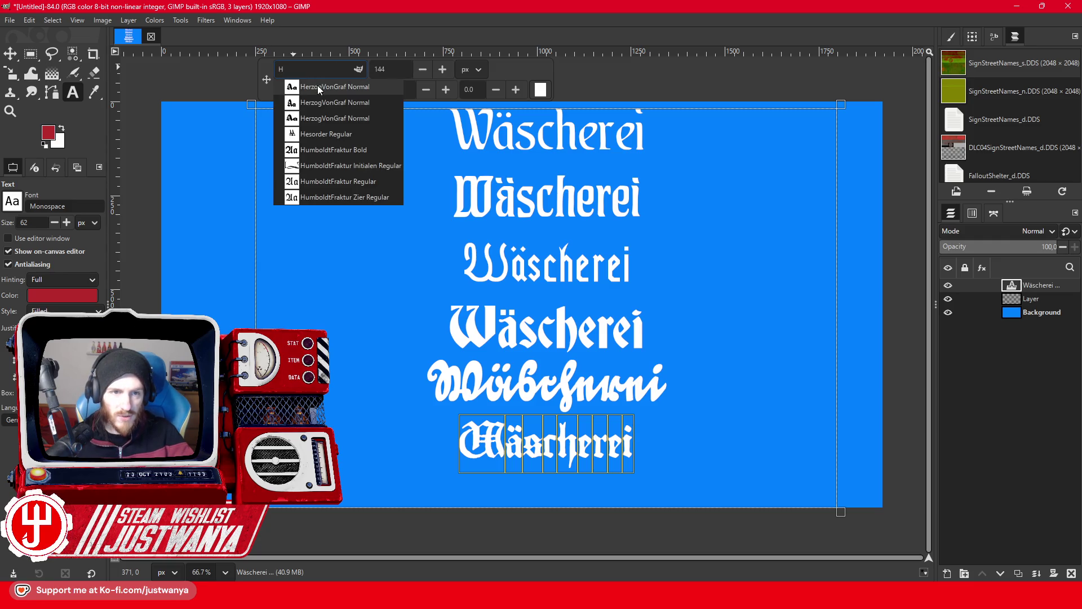
click(317, 85)
click(675, 457)
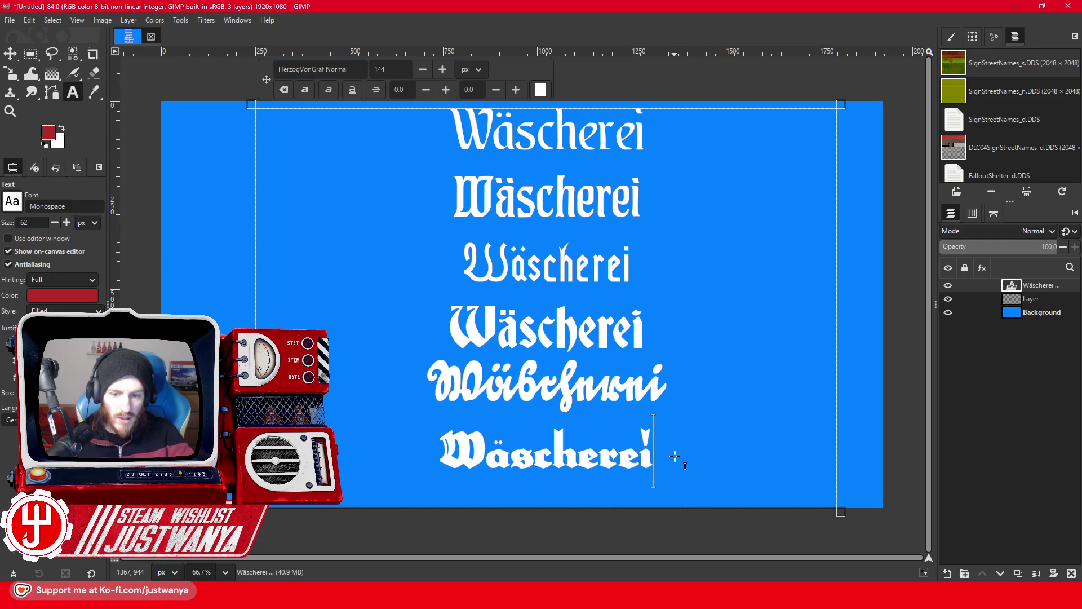
text(Wäscherei)
key(ctrl+a)
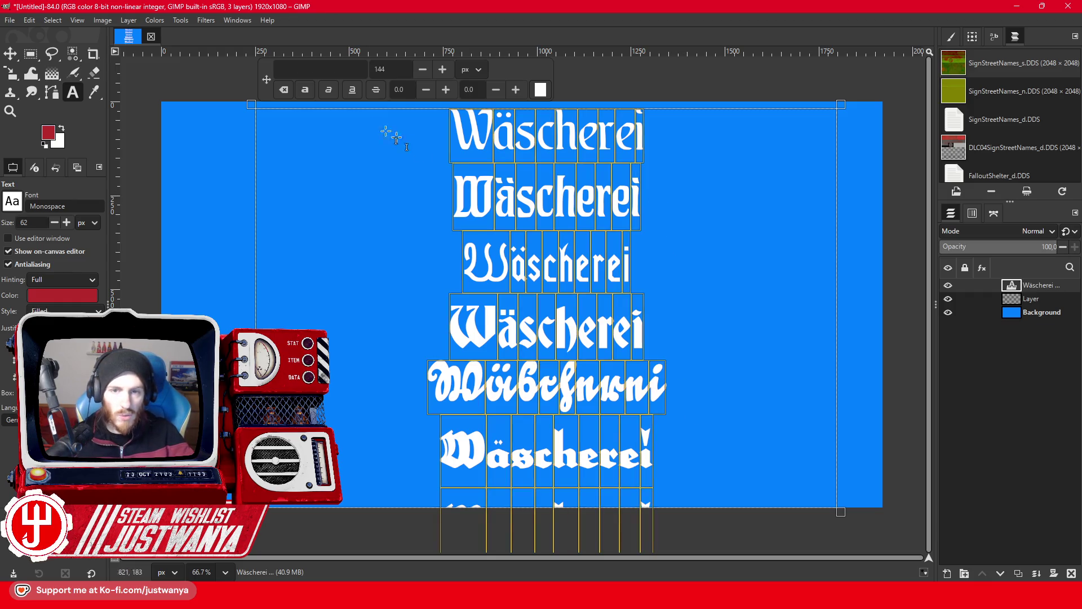
Shrink all the sign lettering down to size 109.
click(425, 72)
click(425, 72)
drag(425, 72, 425, 72)
drag(631, 448, 425, 426)
Try HerzogVonGraf, HumboldtFraktur Bold and Regular, and Impact on the last Wäscherei line.
triple_click(355, 70)
text(H)
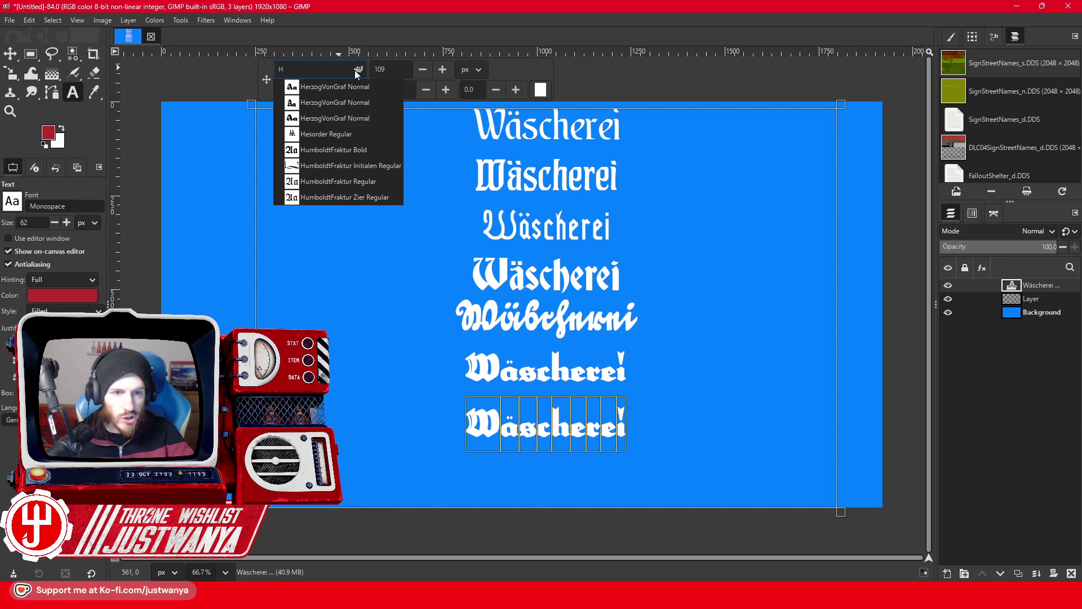
click(346, 118)
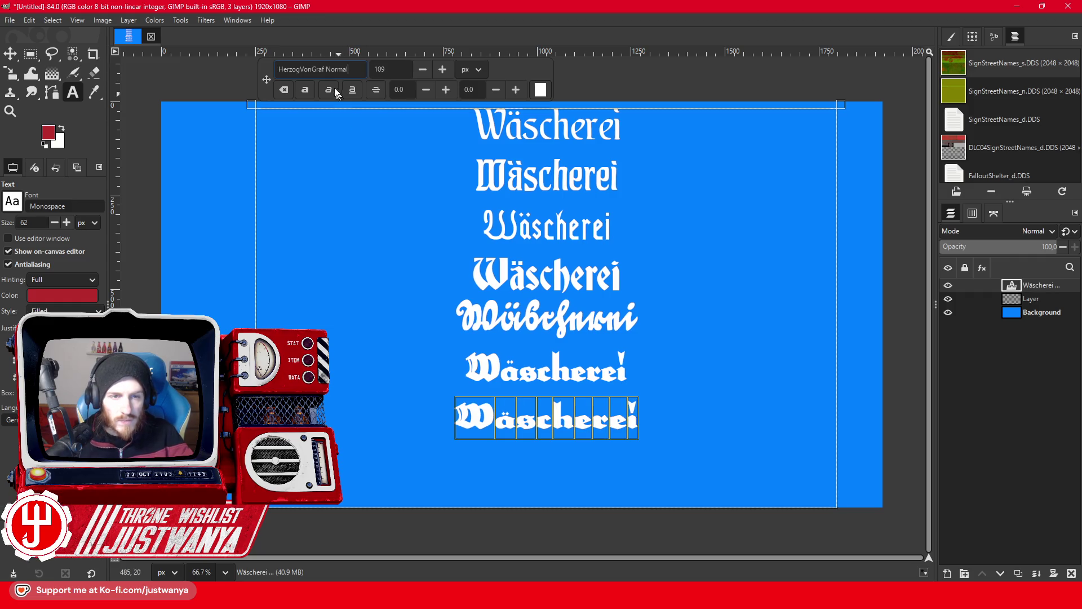
triple_click(336, 71)
text(H)
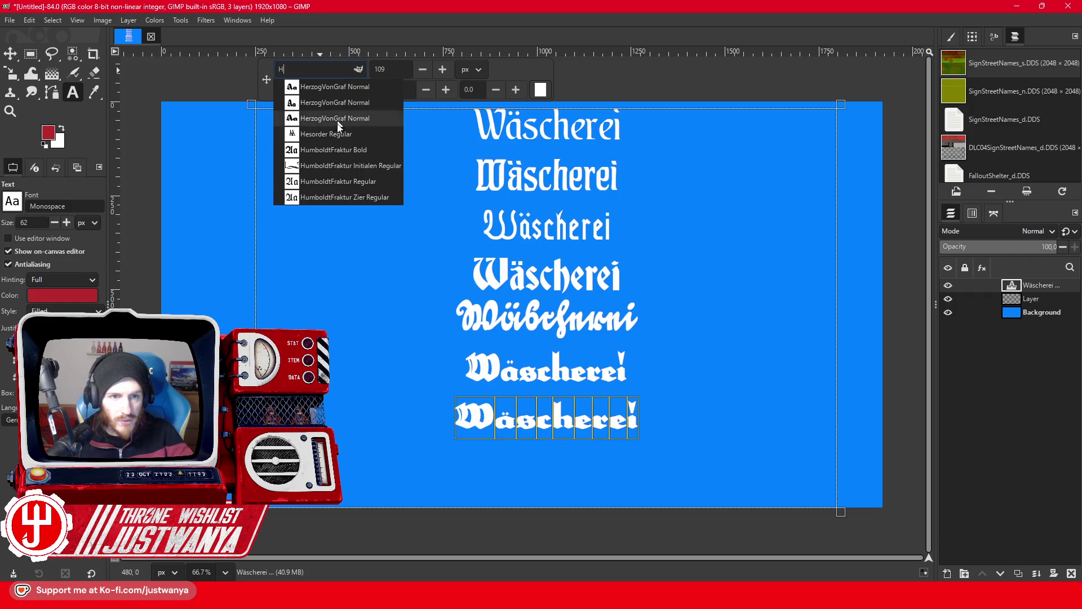
click(335, 149)
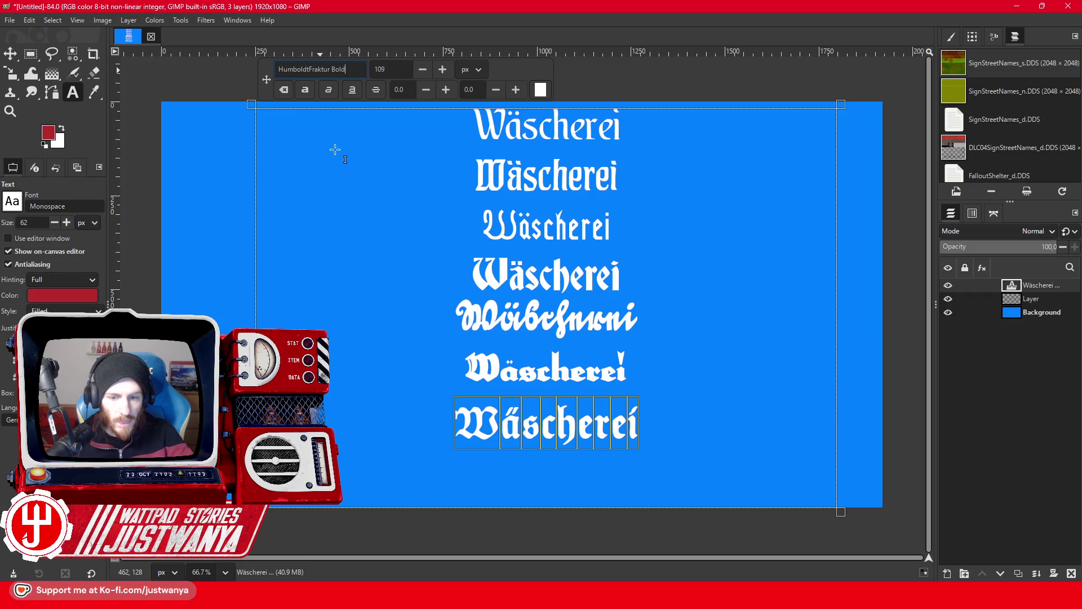
text(H)
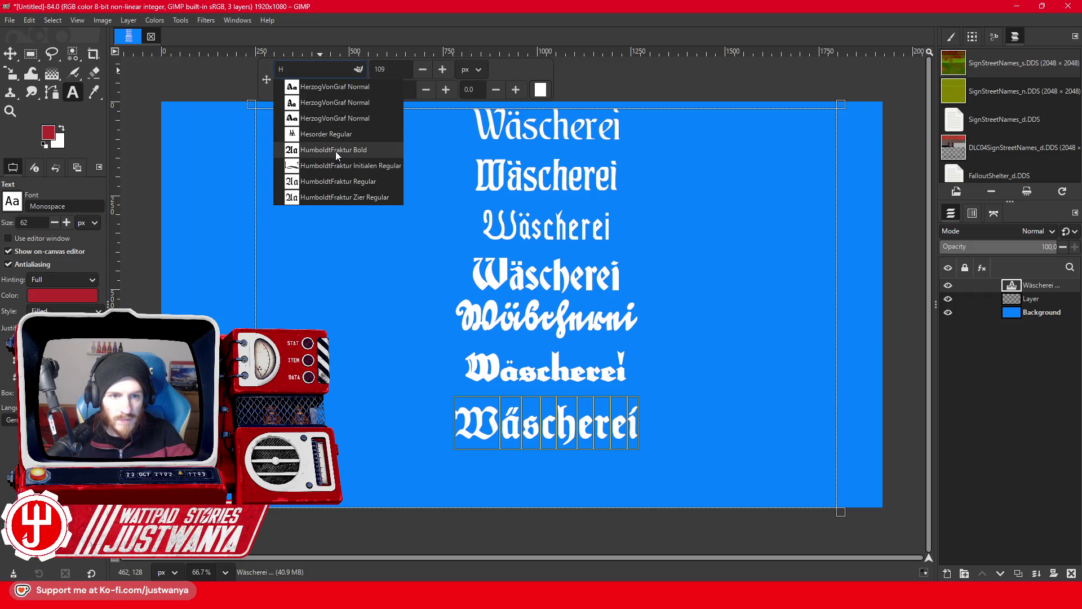
click(329, 181)
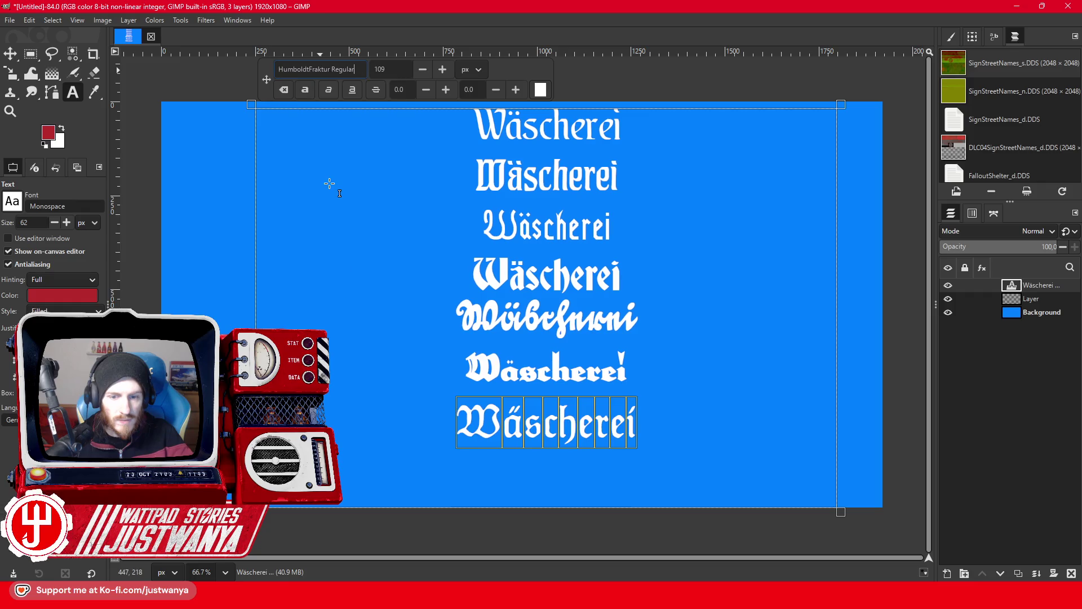
text(I)
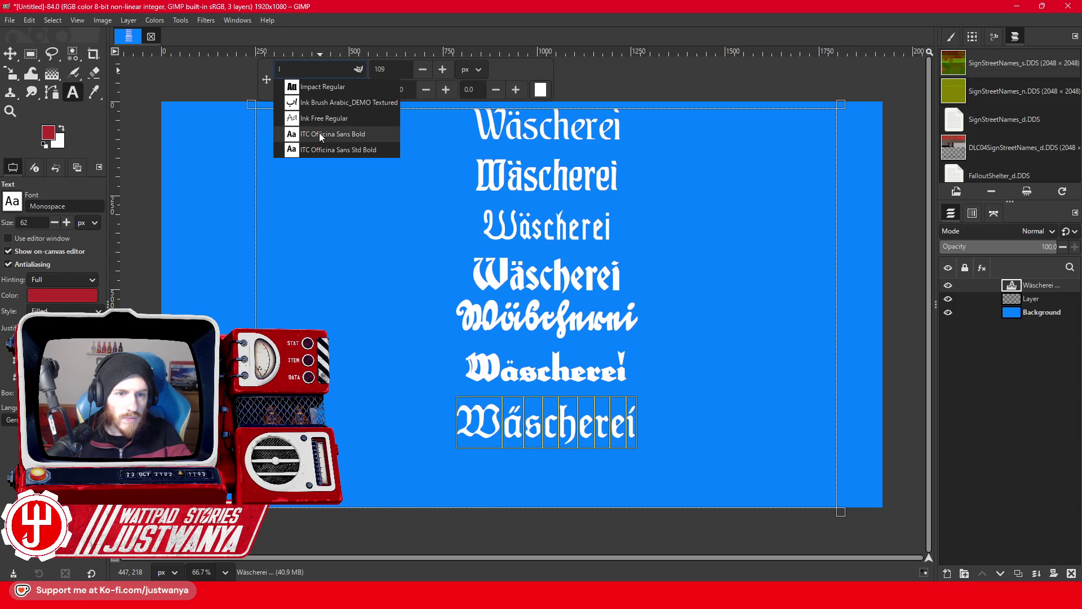
click(320, 86)
Try Javanese Text, Kenjaku DEMO and Kultum Ramadhan, then set the last line in LA El 2 Normal.
triple_click(329, 72)
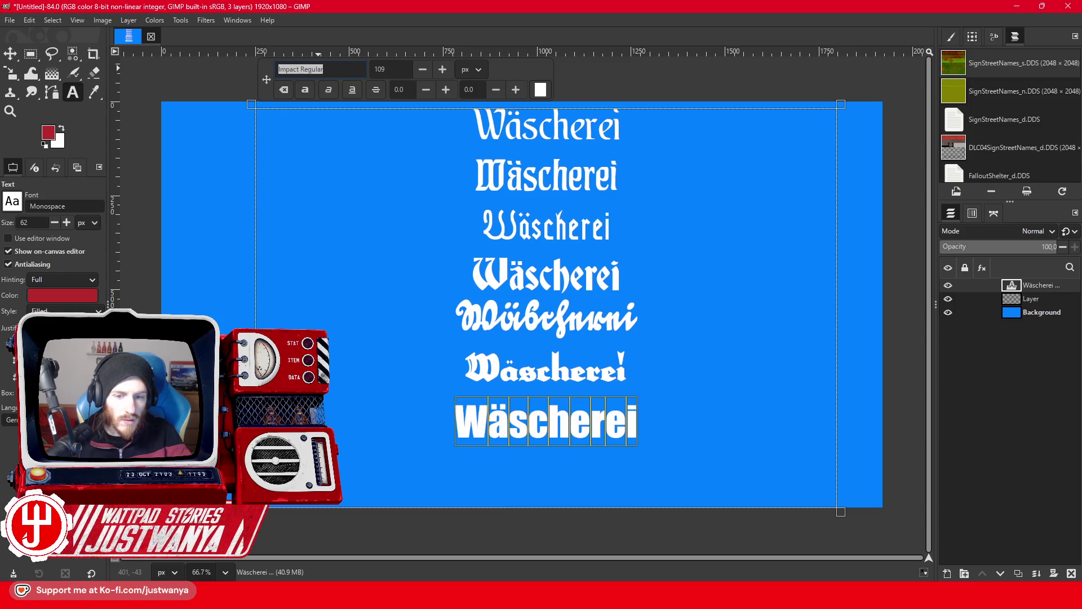
text(J)
click(328, 87)
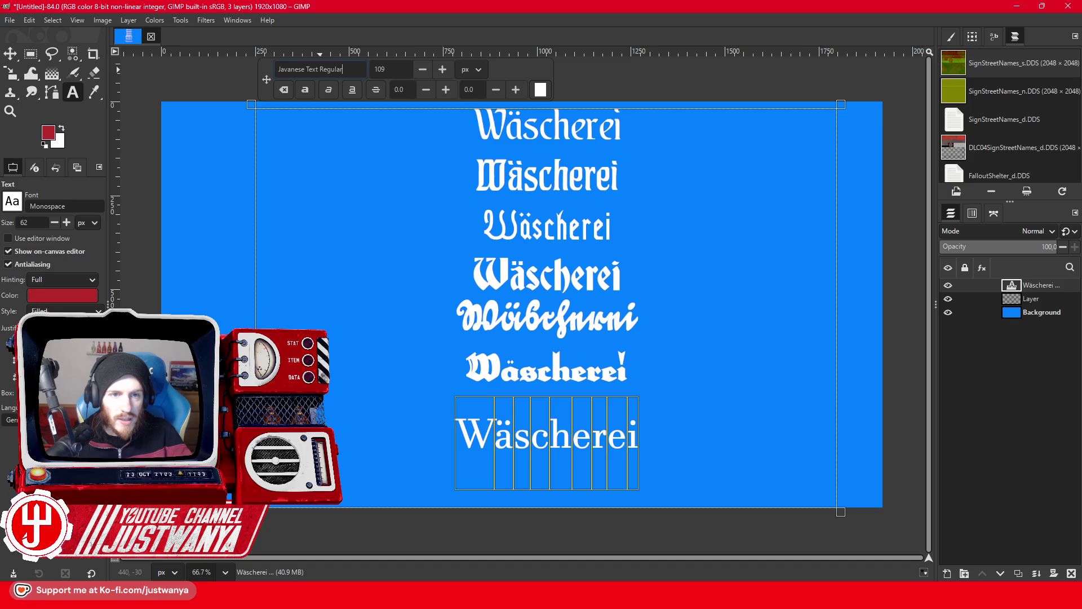
text(K)
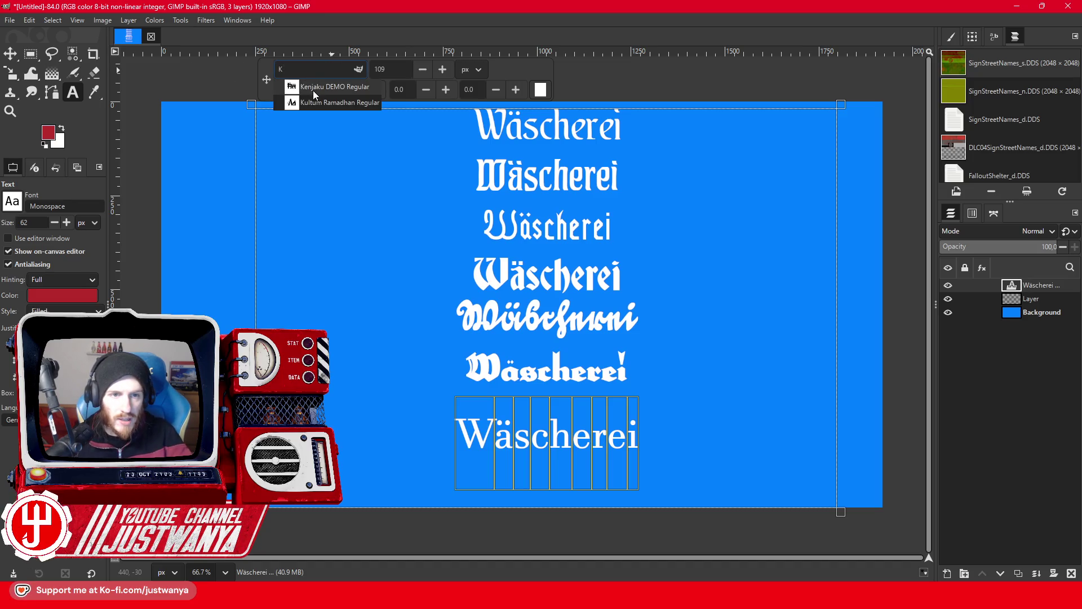
click(313, 90)
text(K)
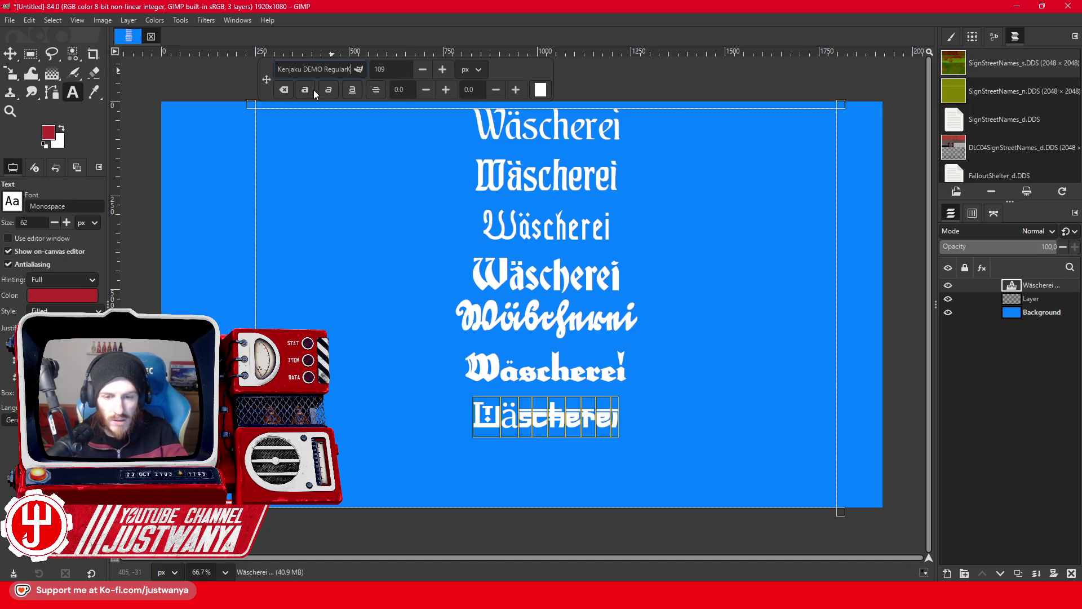
key(ctrl+a)
text(K)
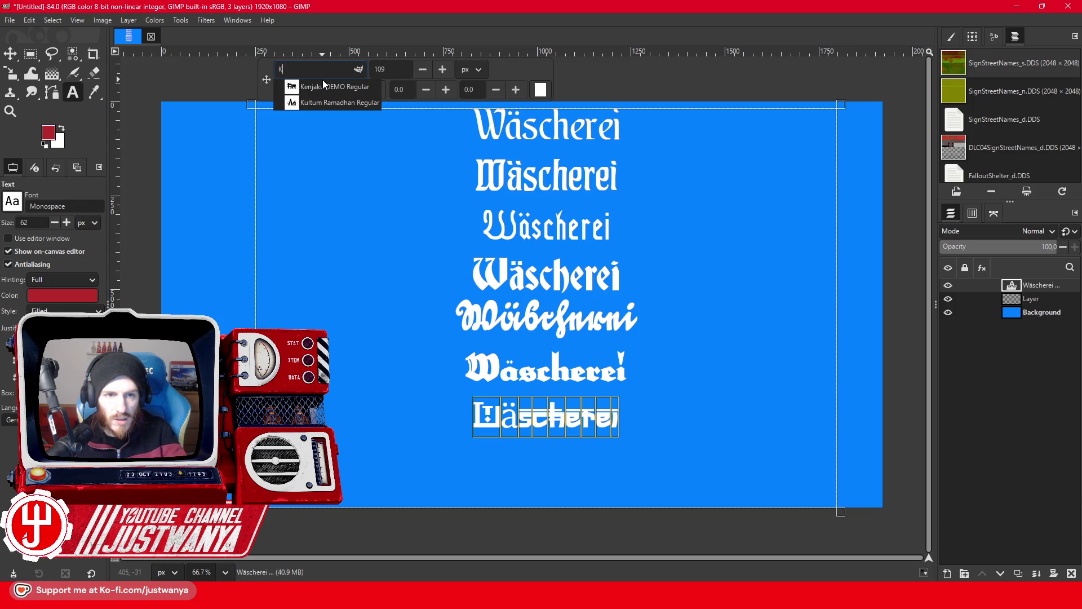
click(319, 102)
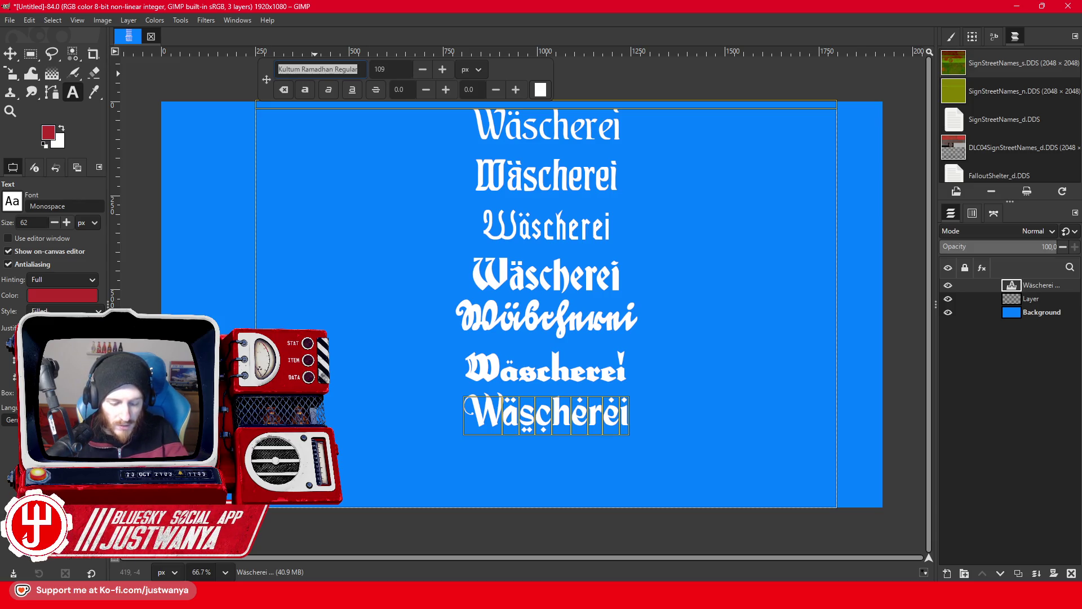
text(LA El 2 Normal)
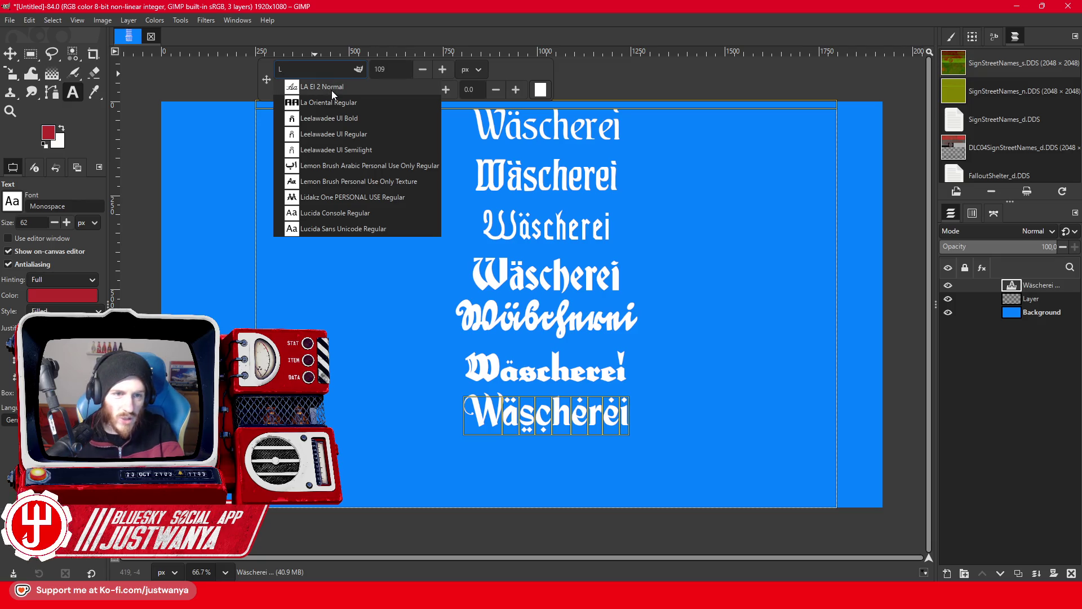
click(331, 88)
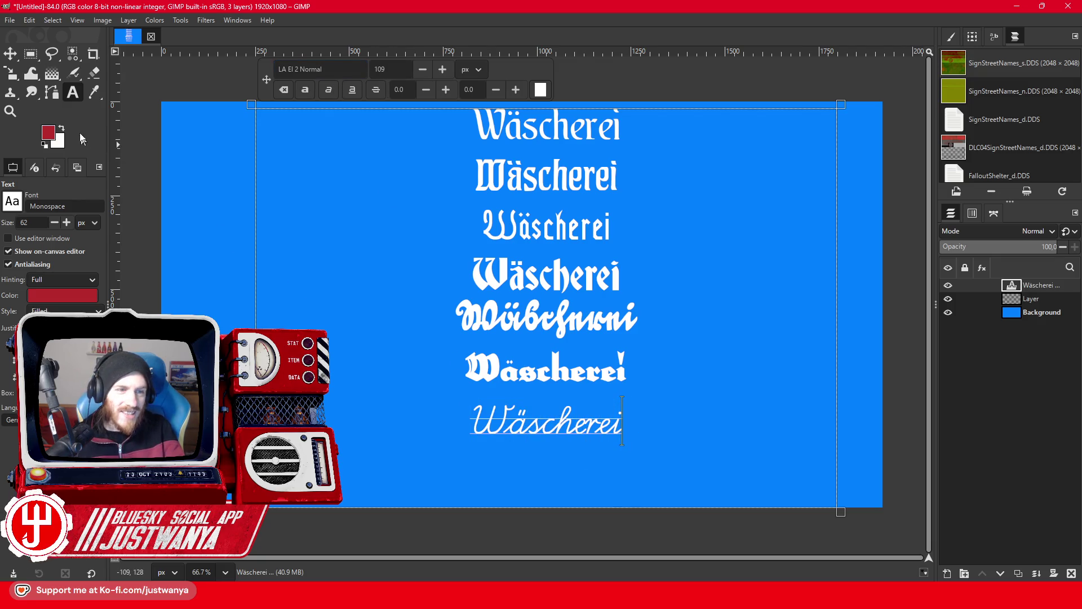
click(10, 111)
click(519, 447)
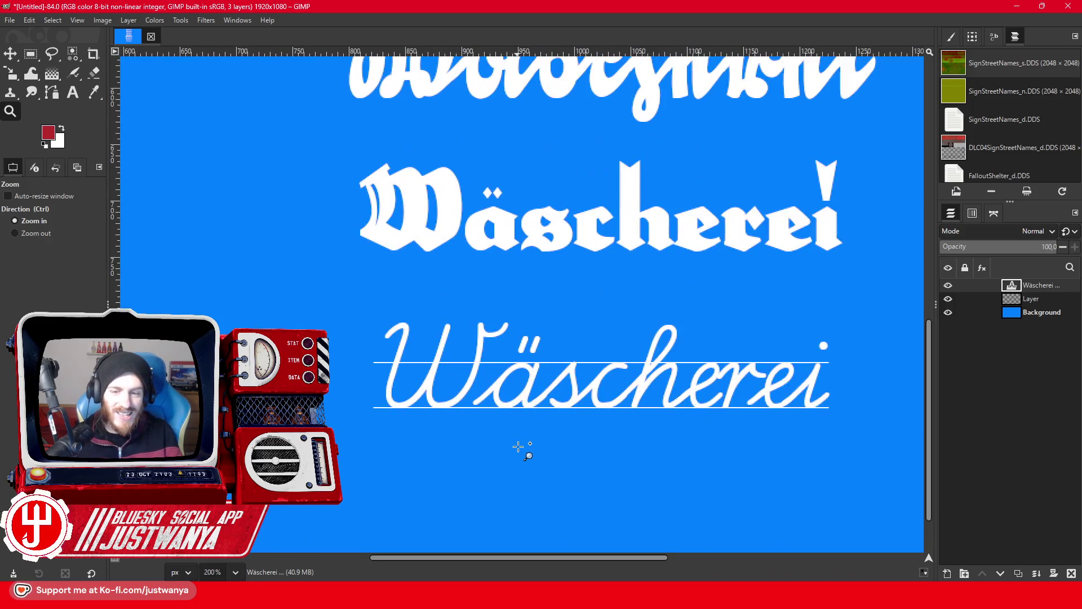
Zoom in on the cursive LA El 2 line, zoom back out, and reopen the text for editing.
drag(621, 558, 638, 557)
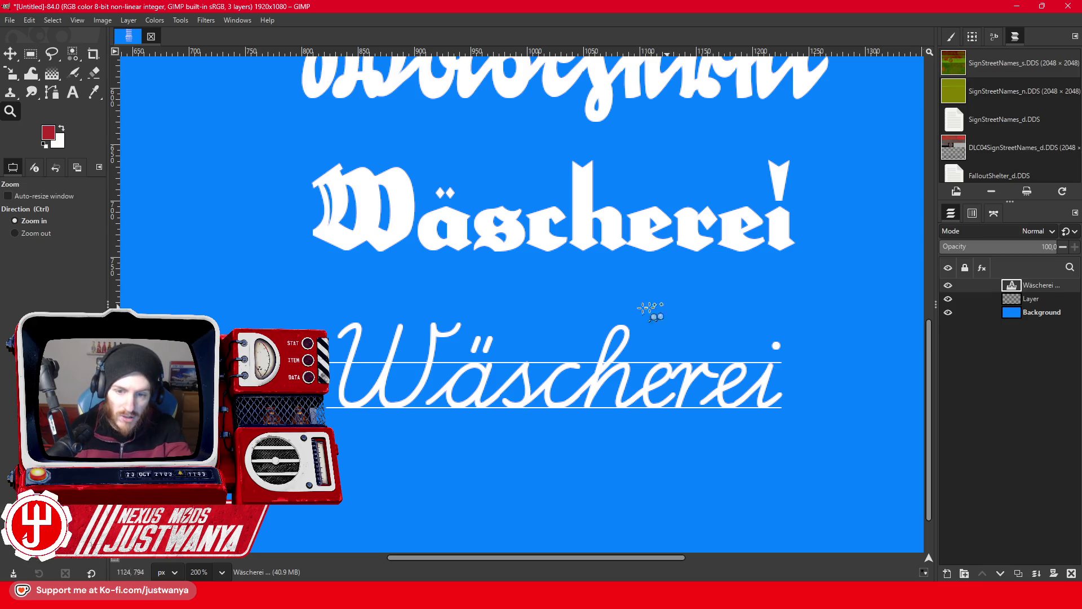
click(55, 234)
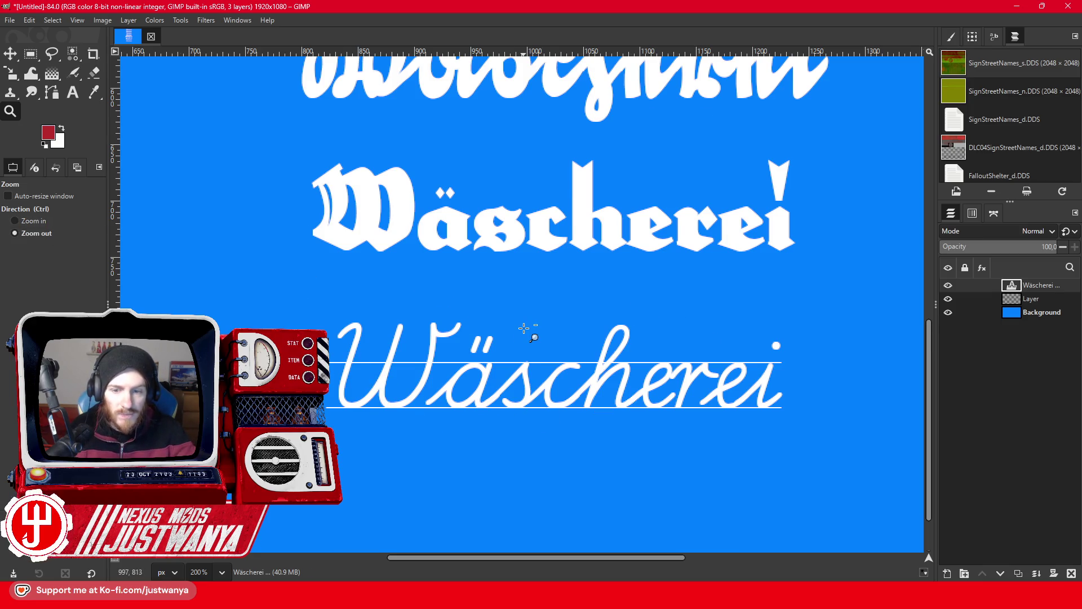
click(525, 330)
click(618, 353)
key(t)
click(681, 361)
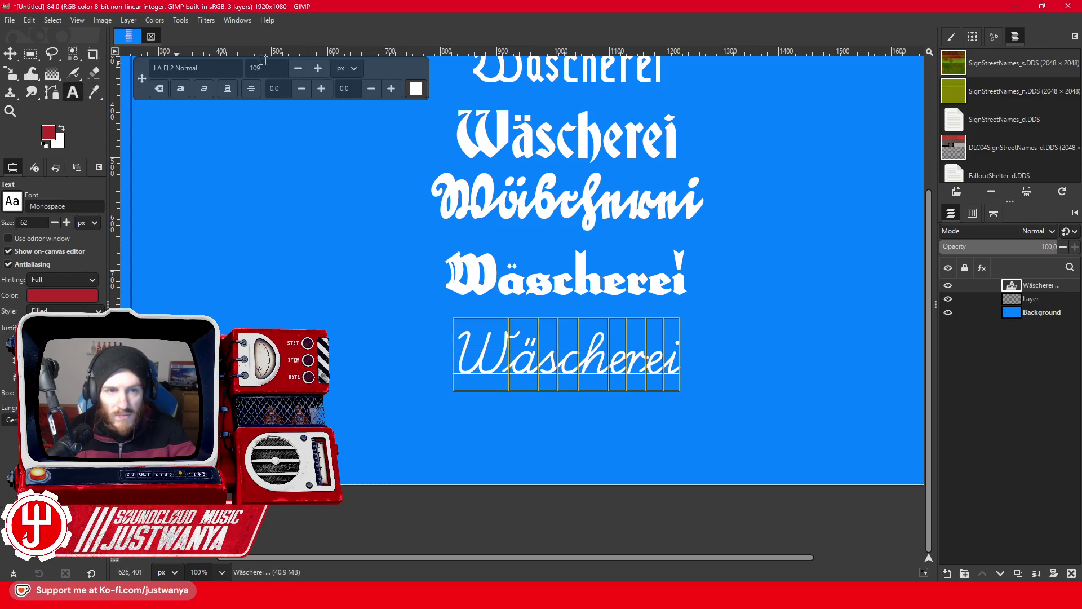
Try Lemon Brush and browse other fonts, then set the bottom line in Praegefest Regular.
triple_click(196, 67)
text(L)
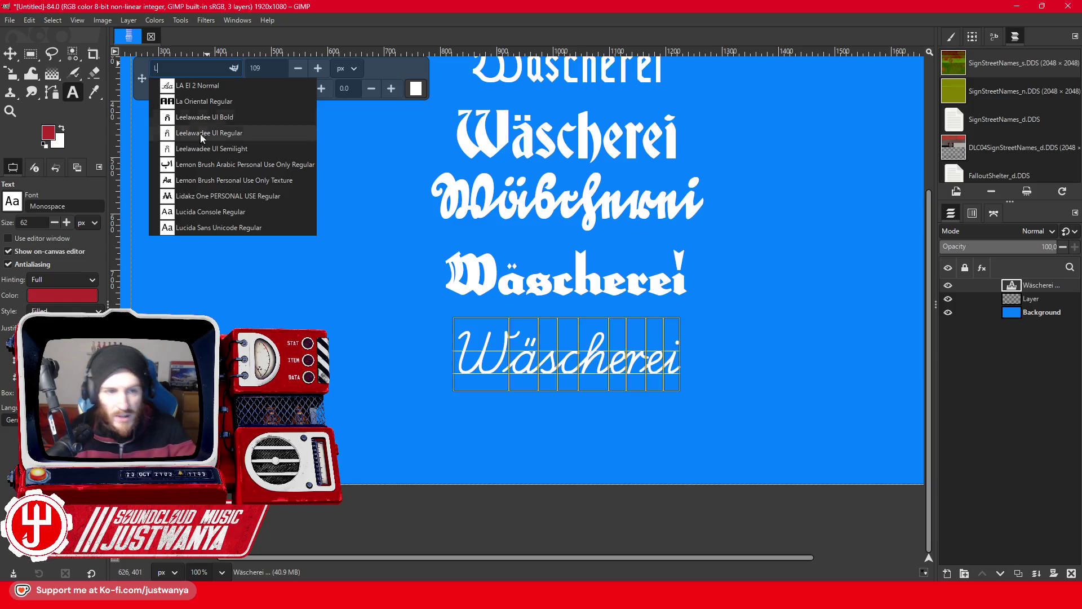
click(227, 181)
triple_click(195, 67)
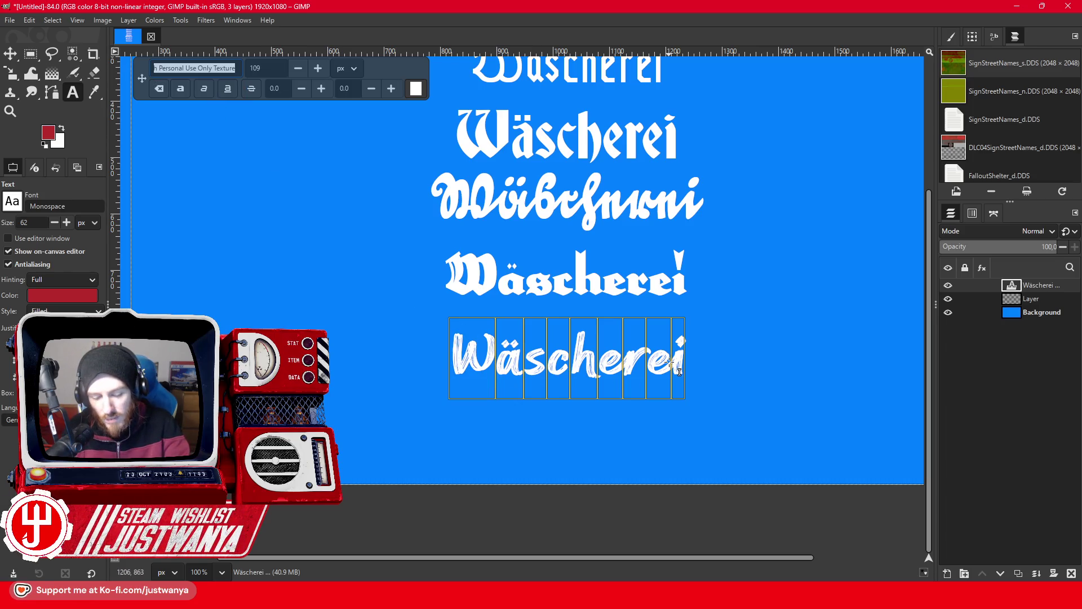
text(M)
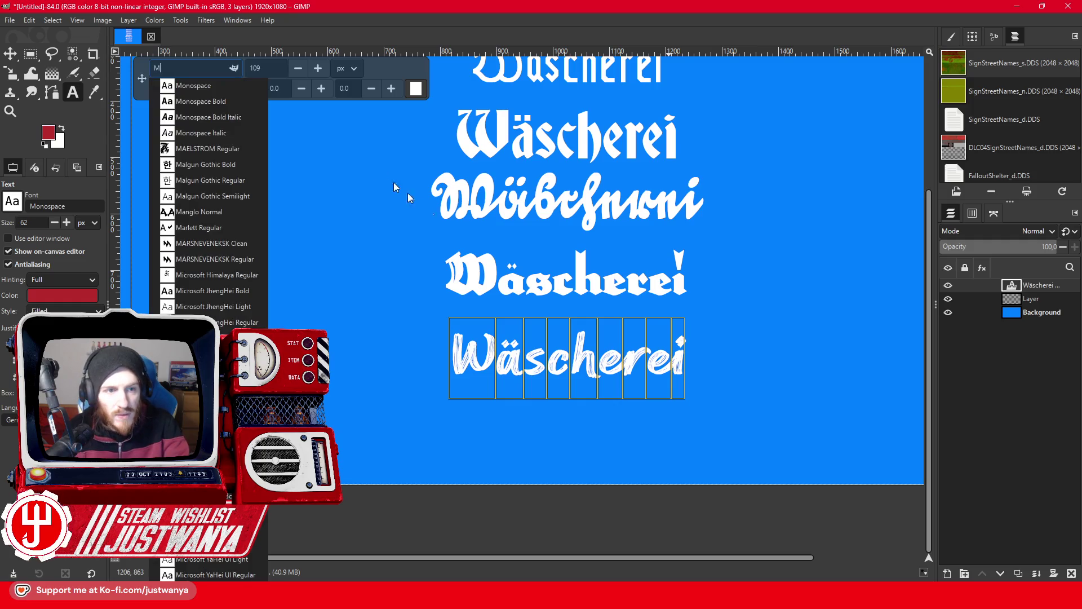
scroll(219, 255, down, 4)
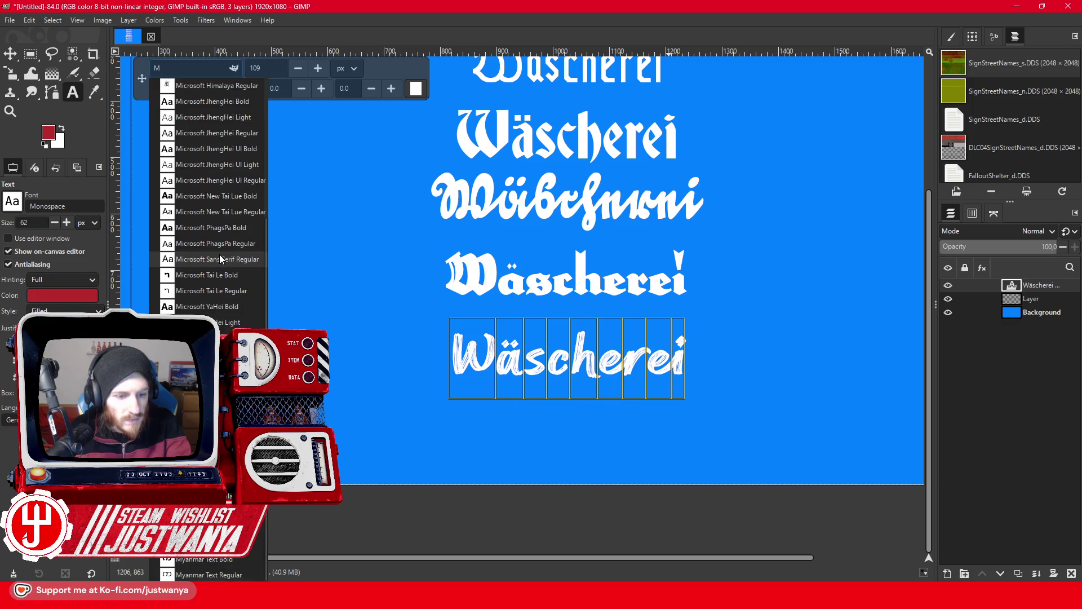
key(BackSpace)
text(N)
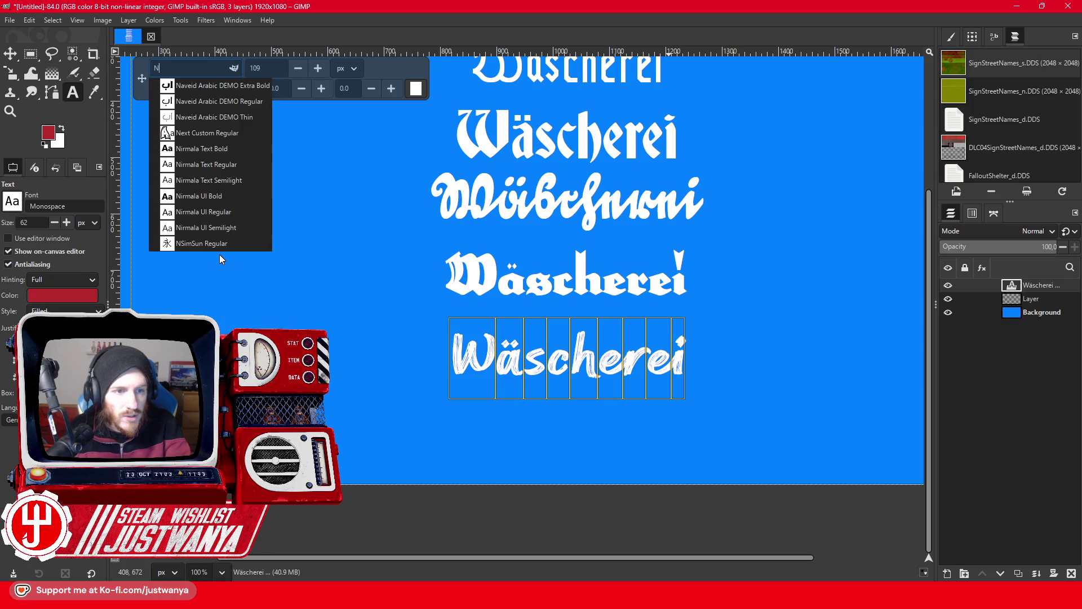
key(BackSpace)
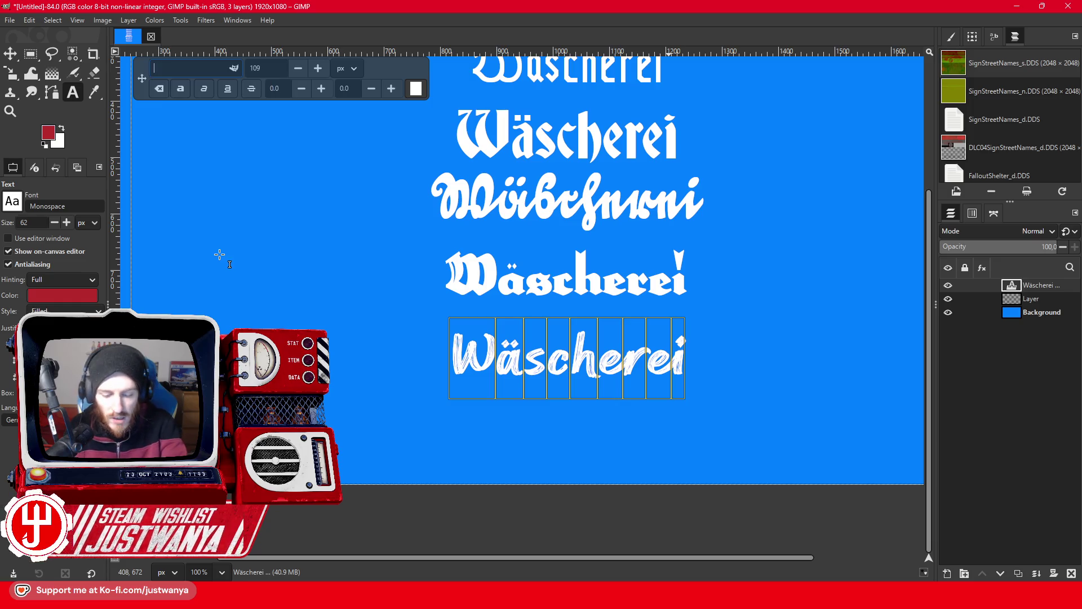
text(O)
scroll(228, 229, down, 3)
scroll(228, 229, down, 3)
scroll(227, 229, down, 2)
scroll(228, 229, down, 2)
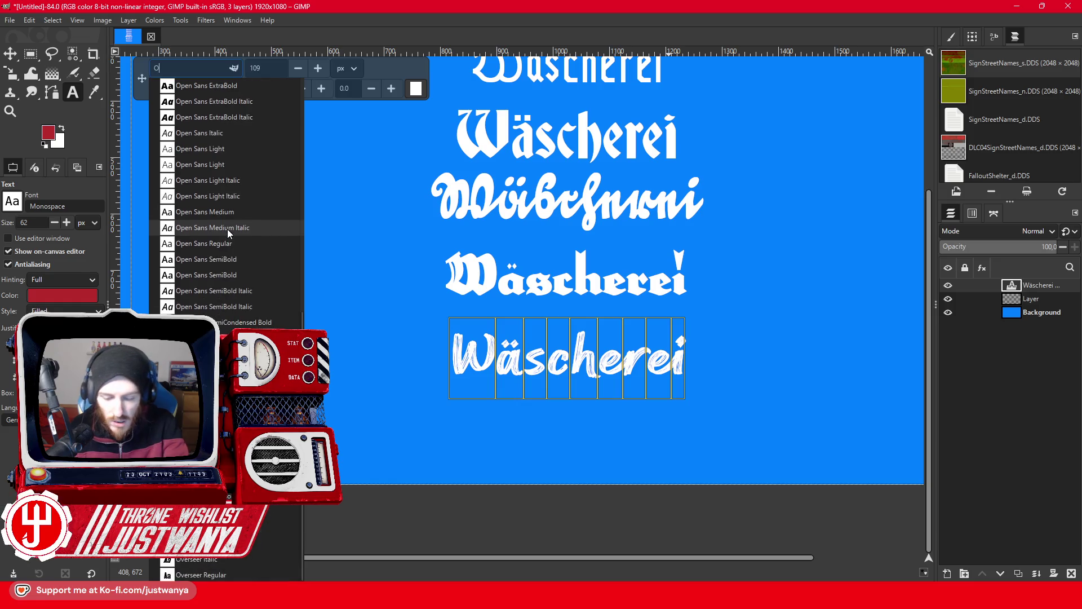
key(BackSpace)
text(P)
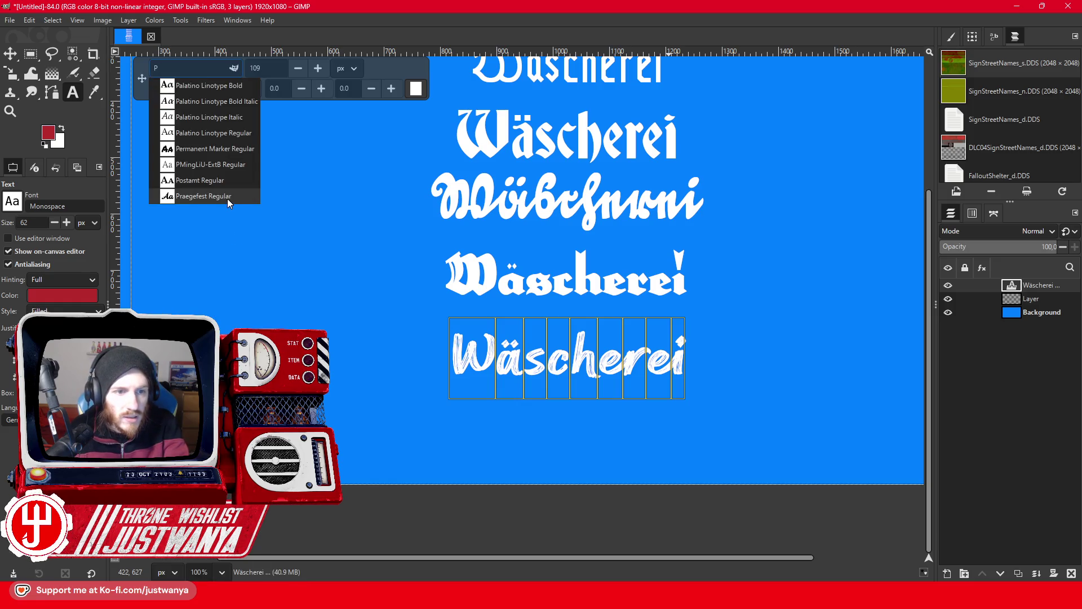
click(228, 196)
Add a new Wäscherei line at the bottom in Rundkursiv Regular.
click(695, 358)
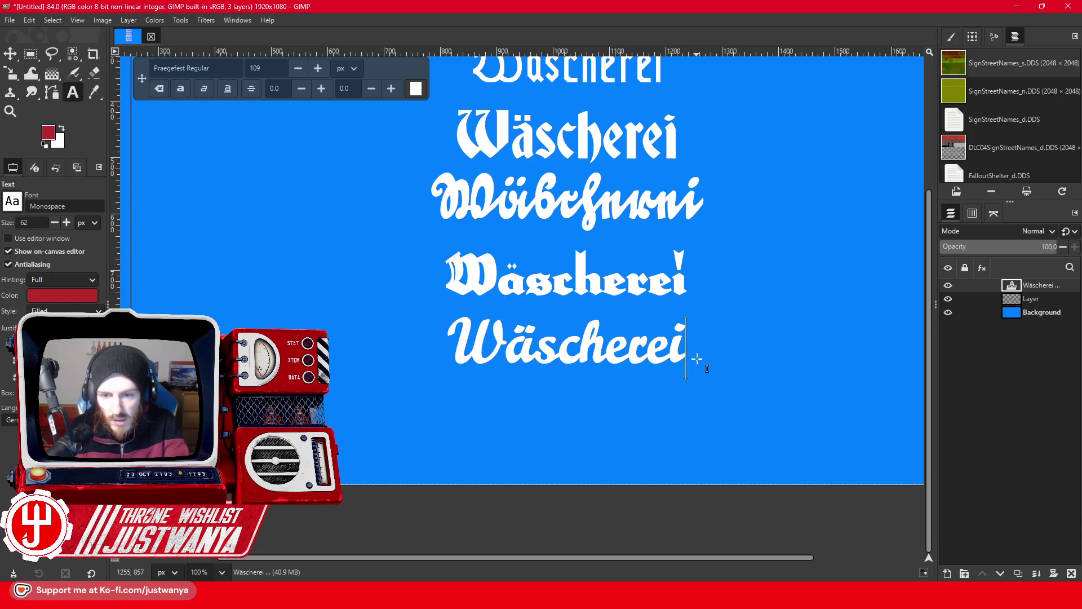
key(Return)
text(Wäscherei)
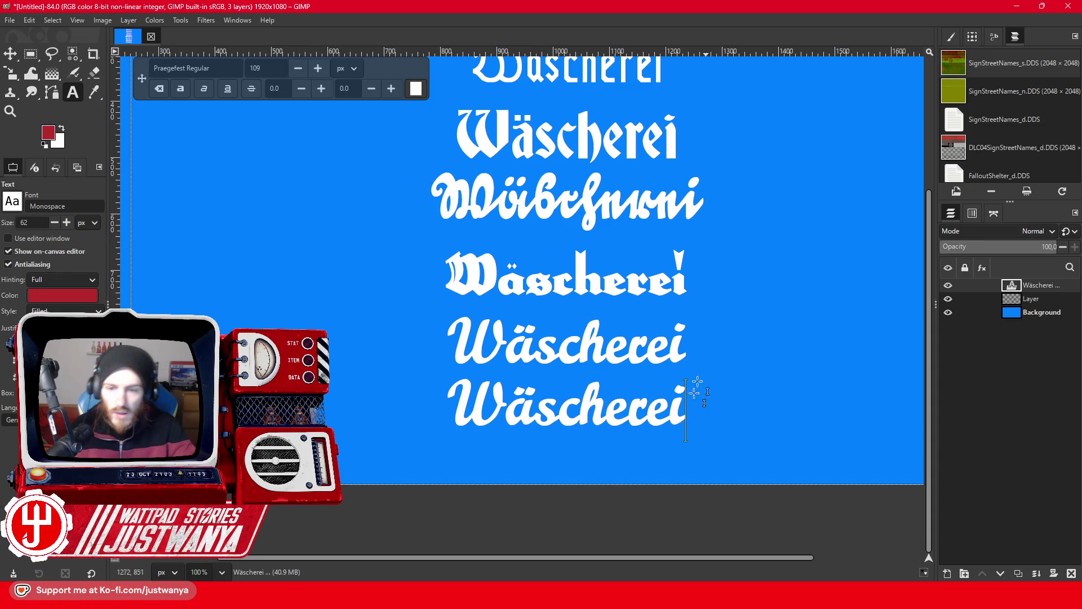
drag(686, 418, 417, 423)
drag(210, 68, 102, 67)
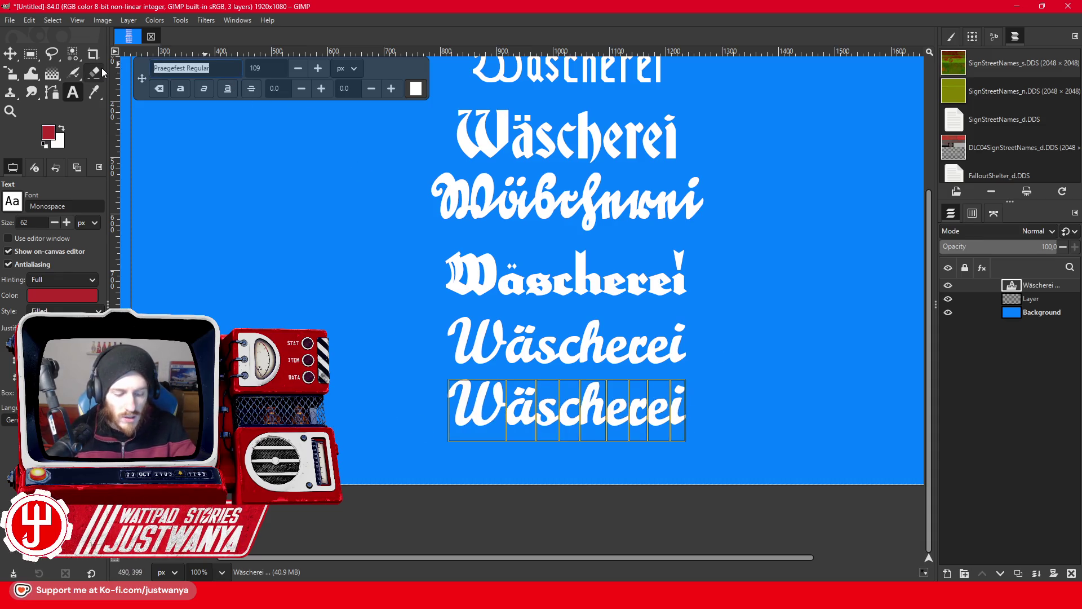
key(BackSpace)
text(Rund)
key(Return)
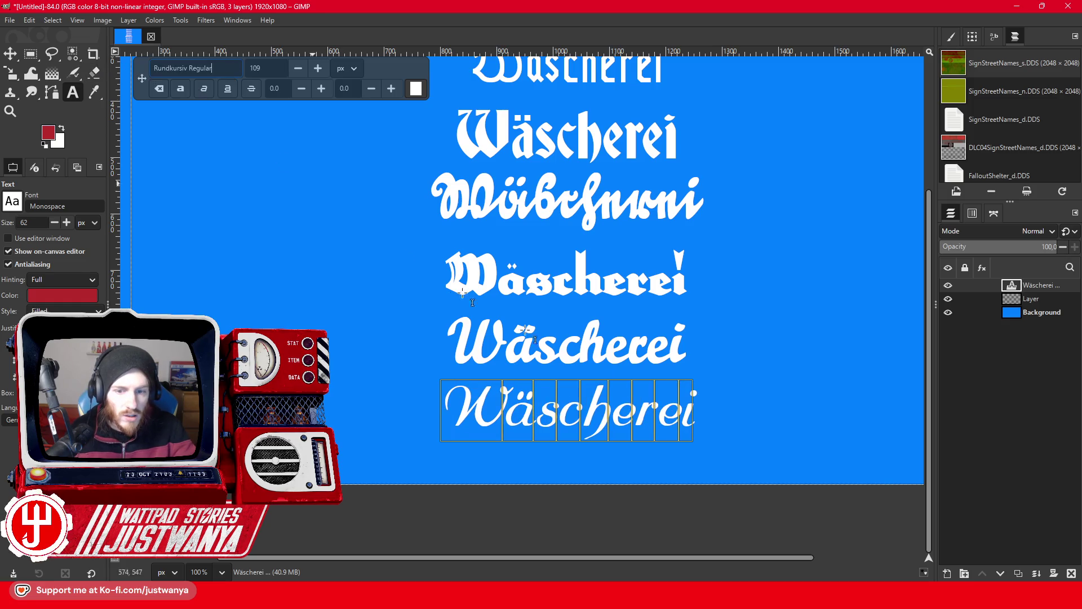
Add another Wäscherei line below and set it in Tannenberg Bold.
key(Return)
text(Wäscherei)
double_click(720, 476)
drag(203, 70, 154, 69)
text(S)
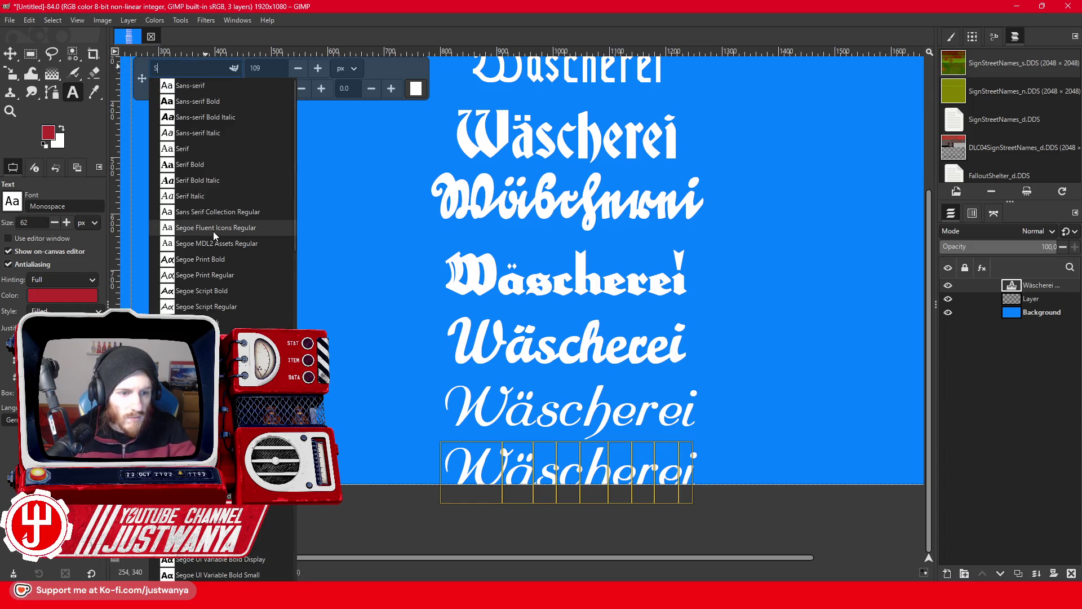
scroll(213, 232, down, 5)
scroll(213, 232, down, 3)
scroll(214, 235, down, 3)
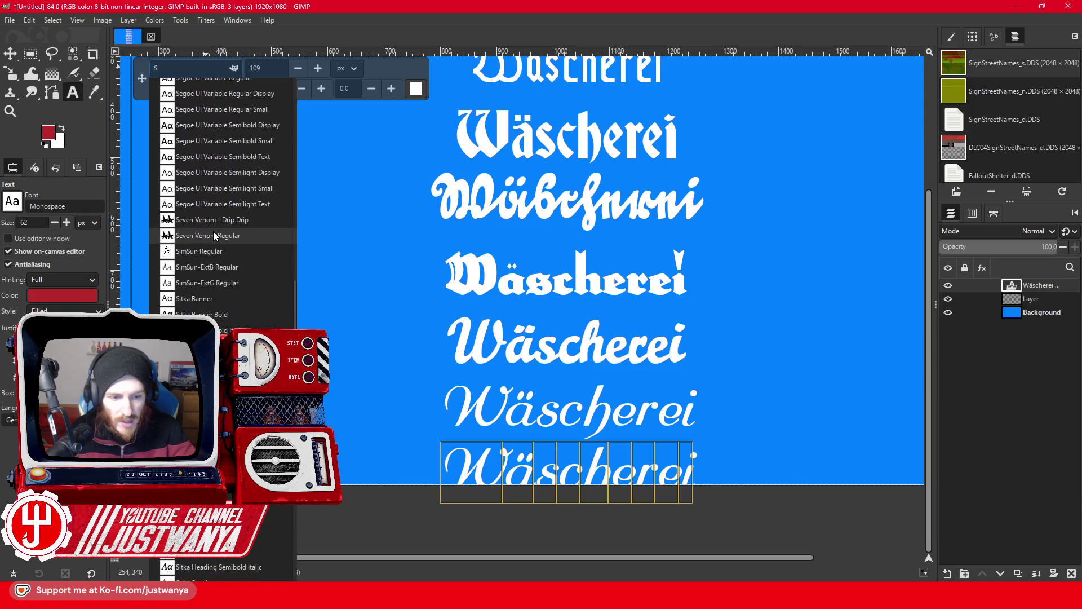
scroll(214, 235, down, 3)
scroll(213, 235, down, 2)
scroll(214, 235, down, 2)
scroll(213, 235, down, 3)
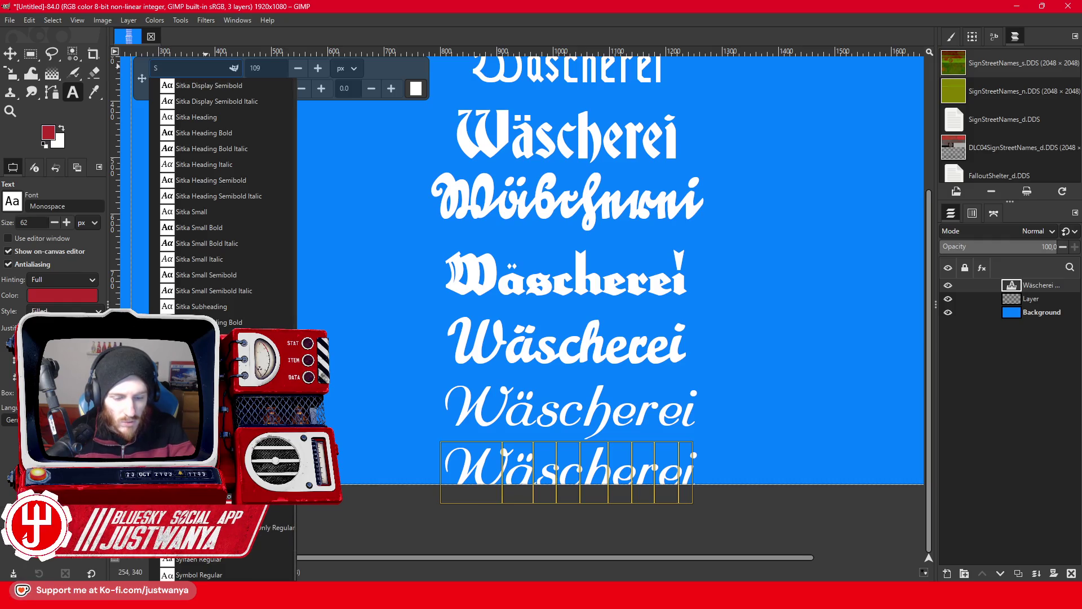
key(BackSpace)
text(T)
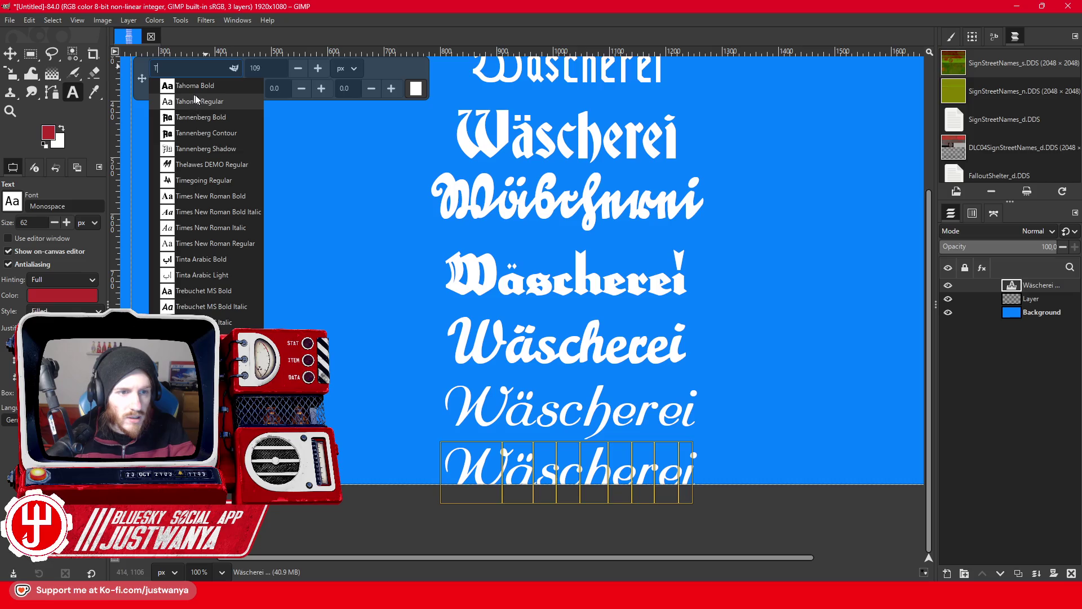
click(217, 115)
click(12, 111)
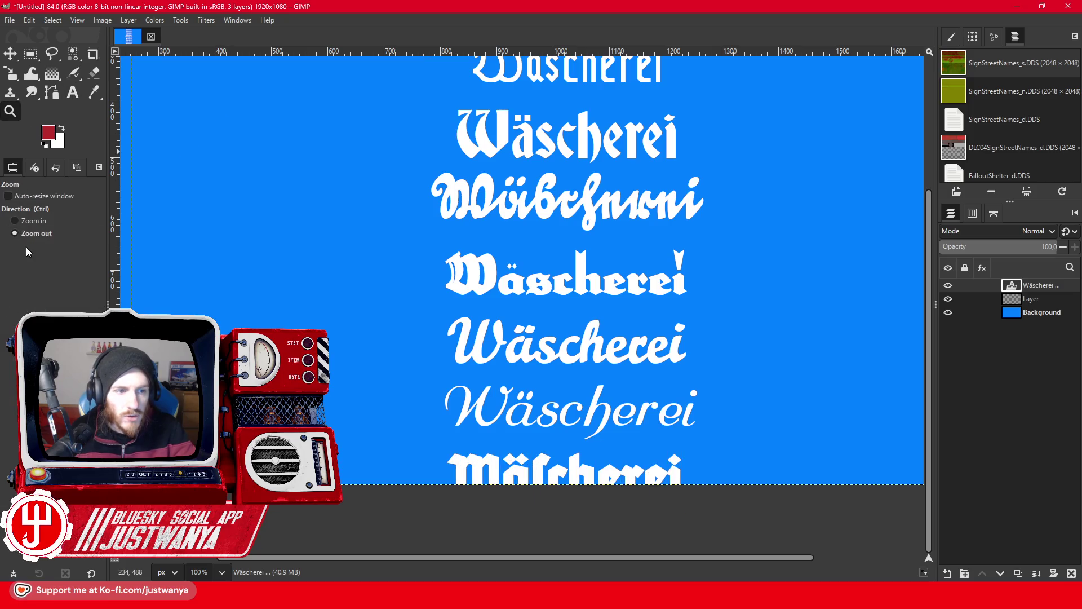
Zoom out to see the whole sign and shrink the text four size steps to 91.
click(397, 342)
click(15, 220)
click(181, 136)
click(72, 92)
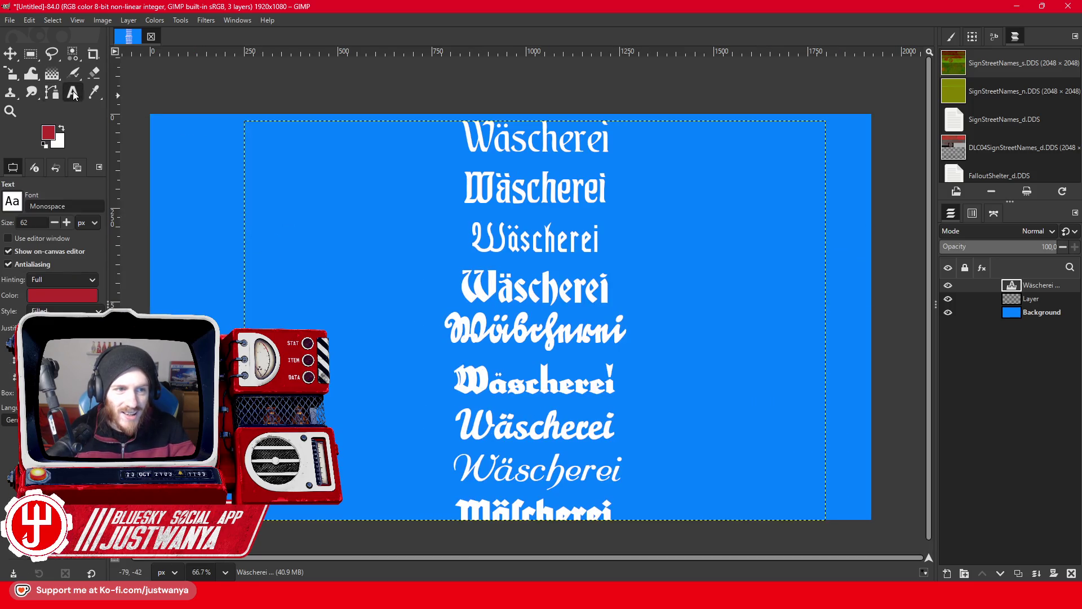
click(509, 176)
click(411, 82)
click(411, 81)
click(411, 82)
click(411, 82)
Add a ninth Wäscherei line at the bottom and start a T font search for it.
click(639, 485)
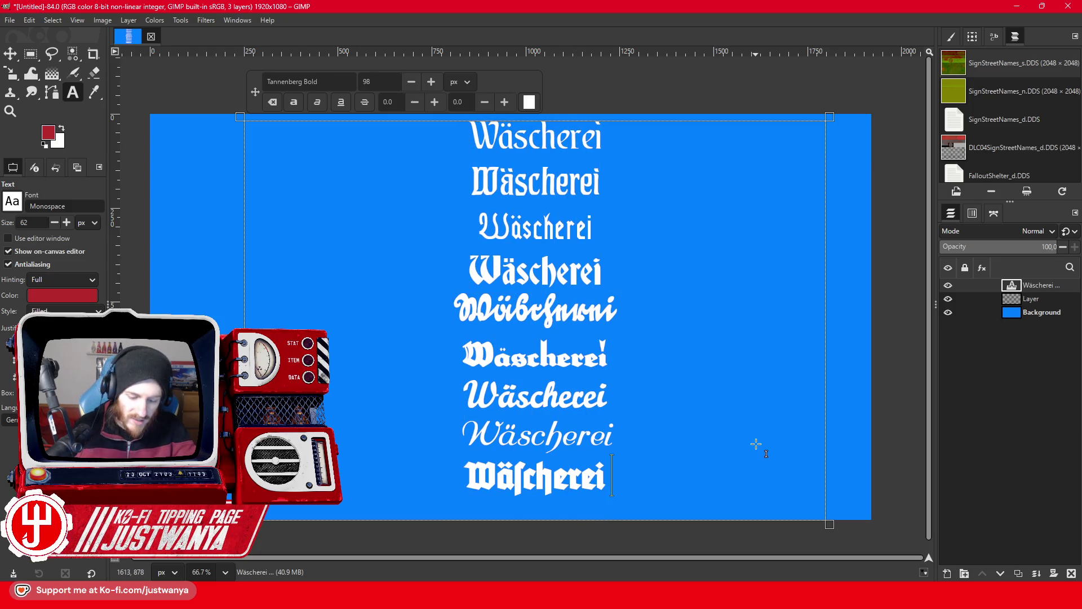
text( Wolfenstein)
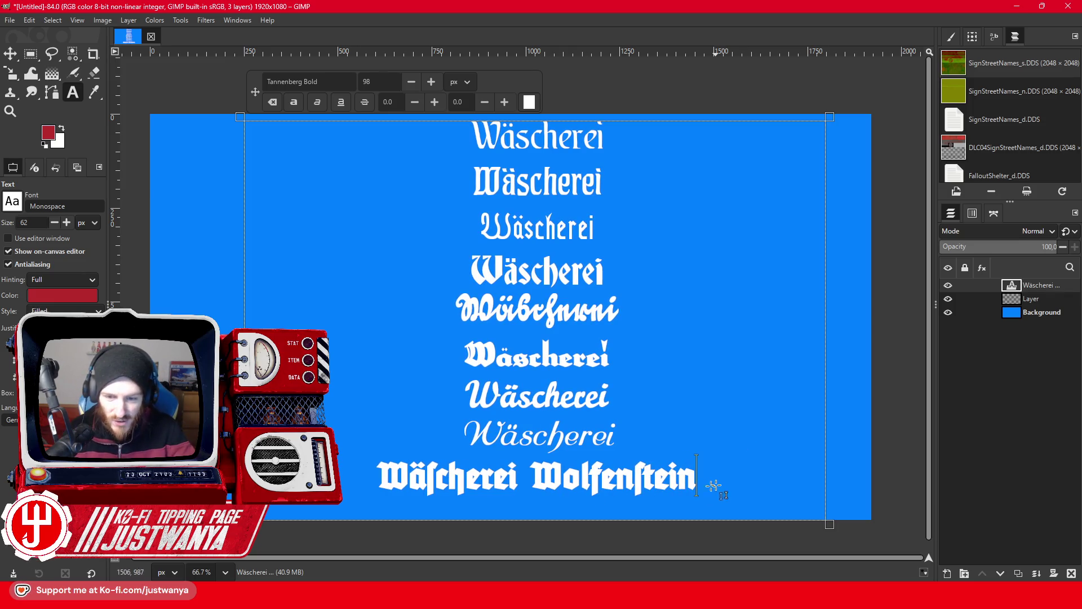
key(BackSpace)
key(BackSpace)
key(BackSpace)
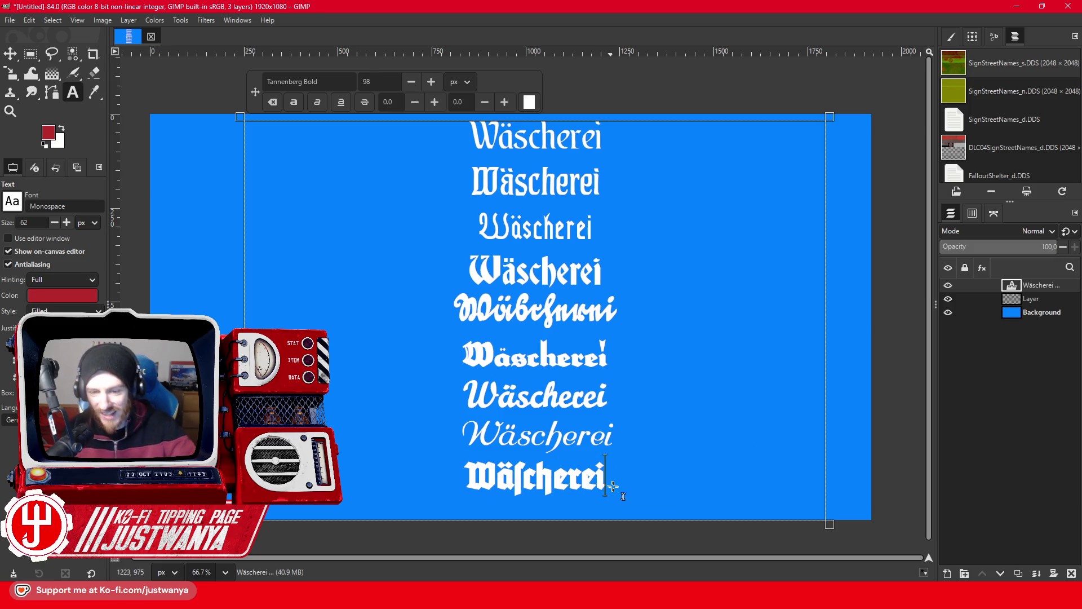
drag(629, 481, 408, 86)
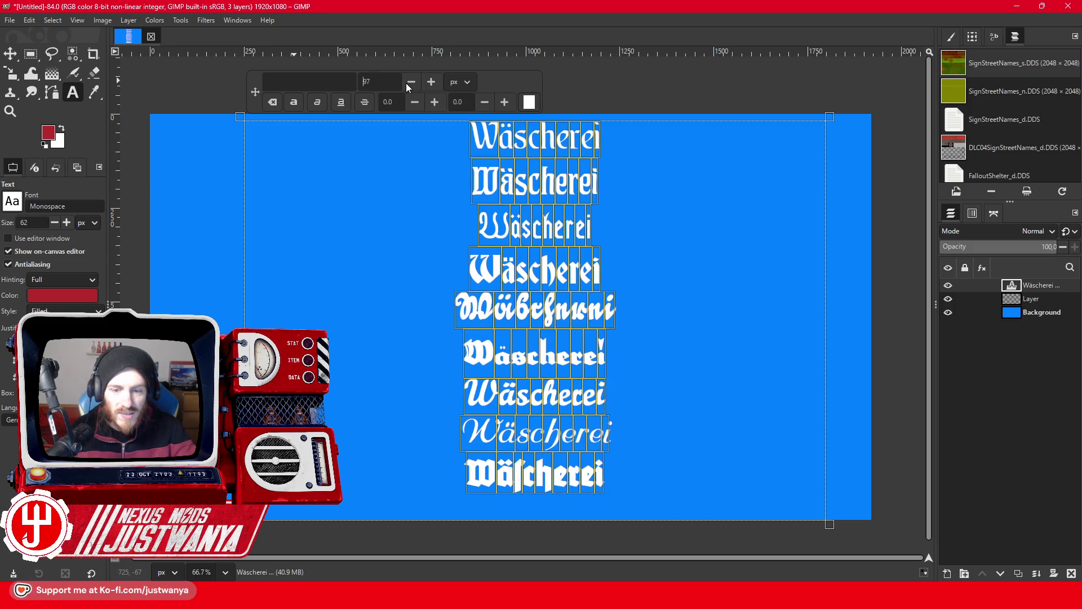
click(637, 460)
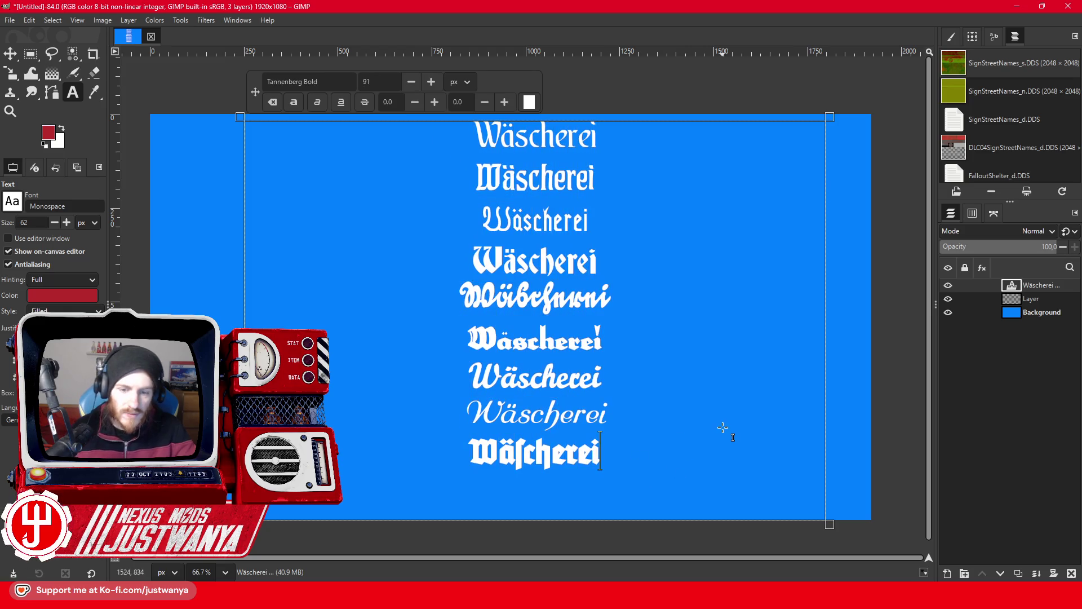
key(Return)
text(Wäscherei)
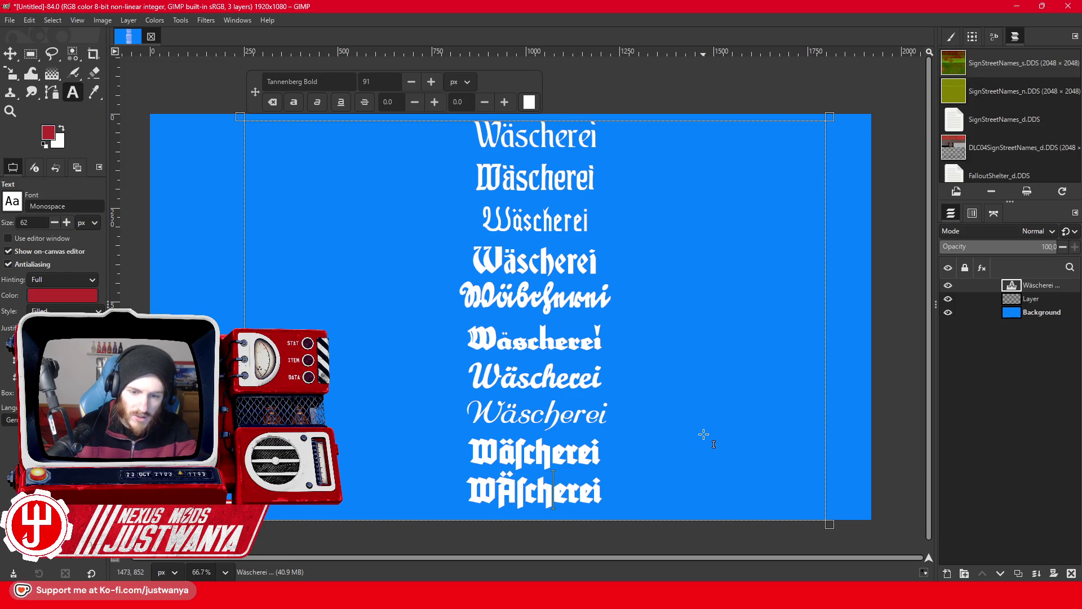
key(BackSpace)
text(ä)
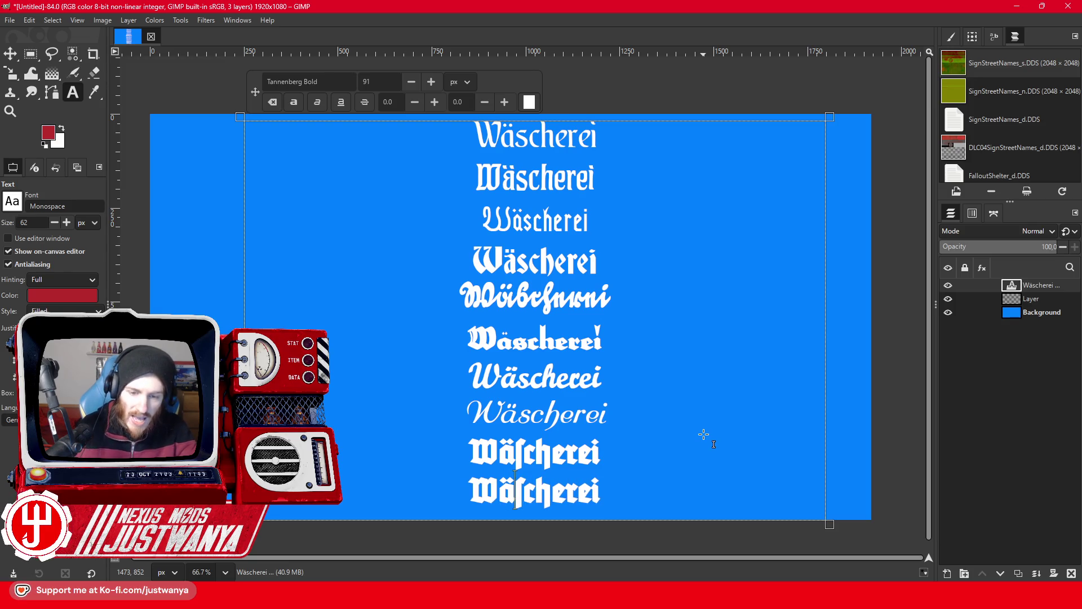
drag(614, 488, 398, 489)
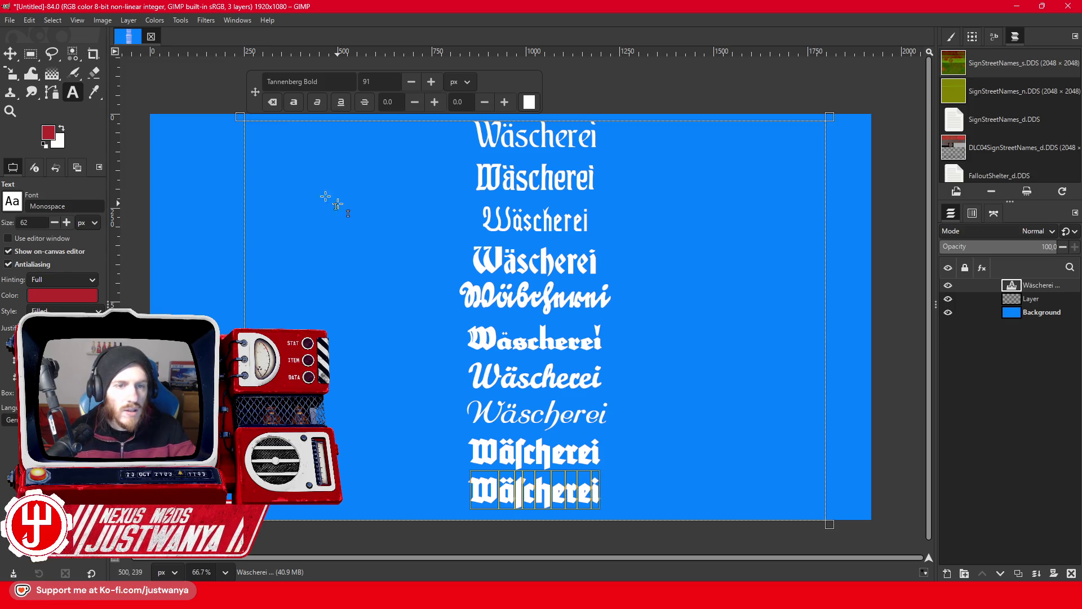
key(ctrl+a)
text(T)
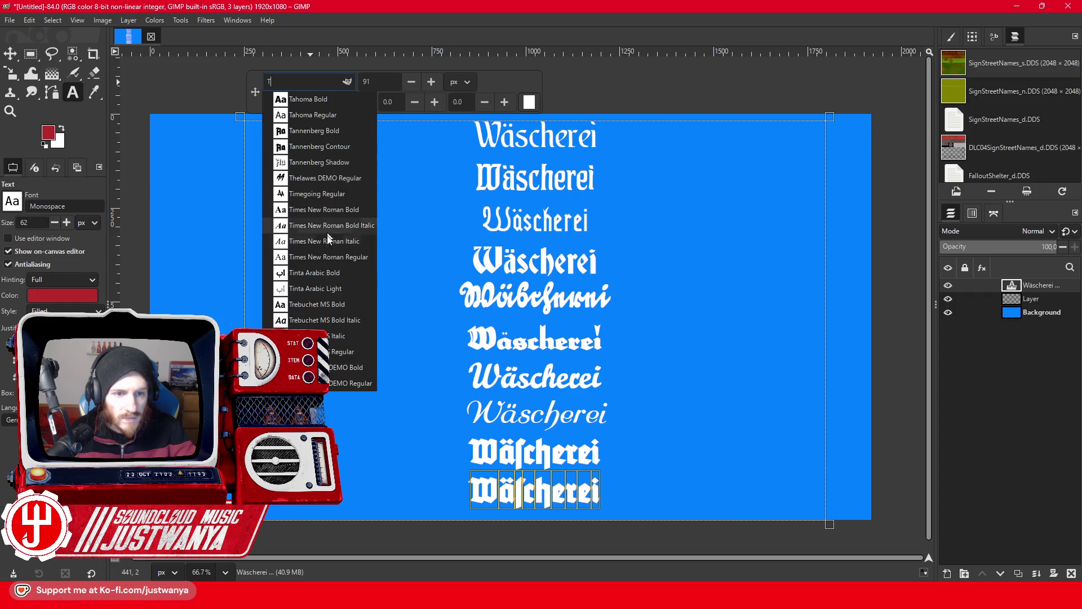
Try Trebuchet MS Bold, then a Breaker blackletter font on the last line.
click(323, 305)
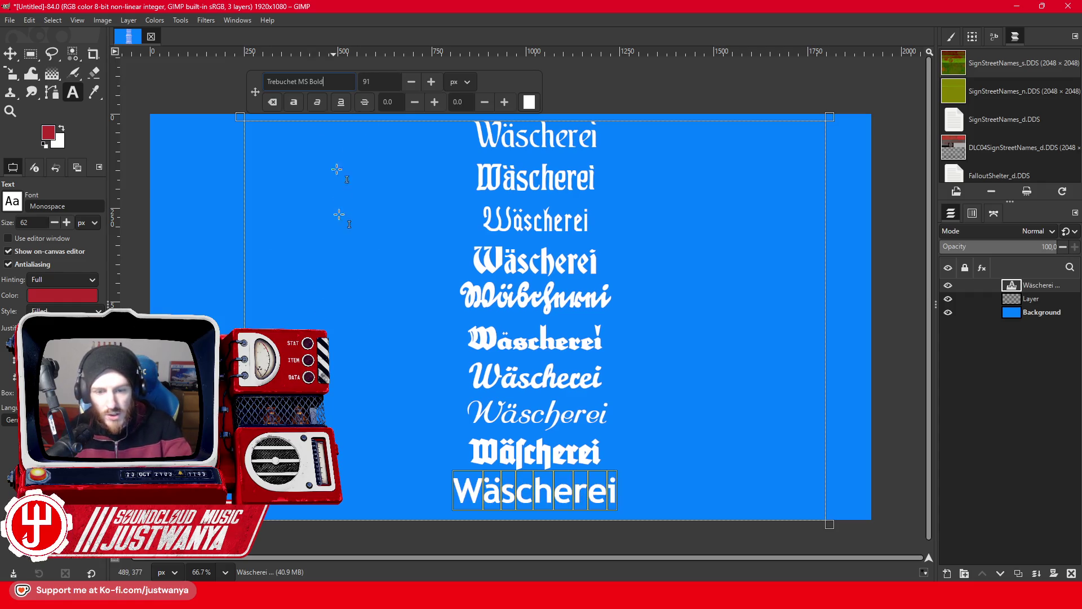
key(ctrl+a)
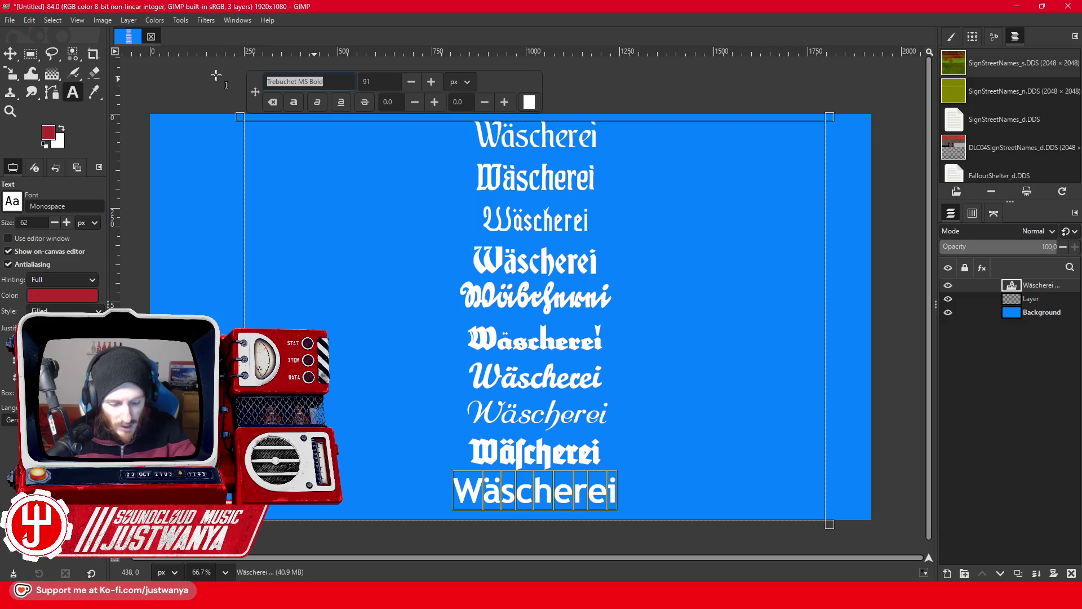
text(Breaker)
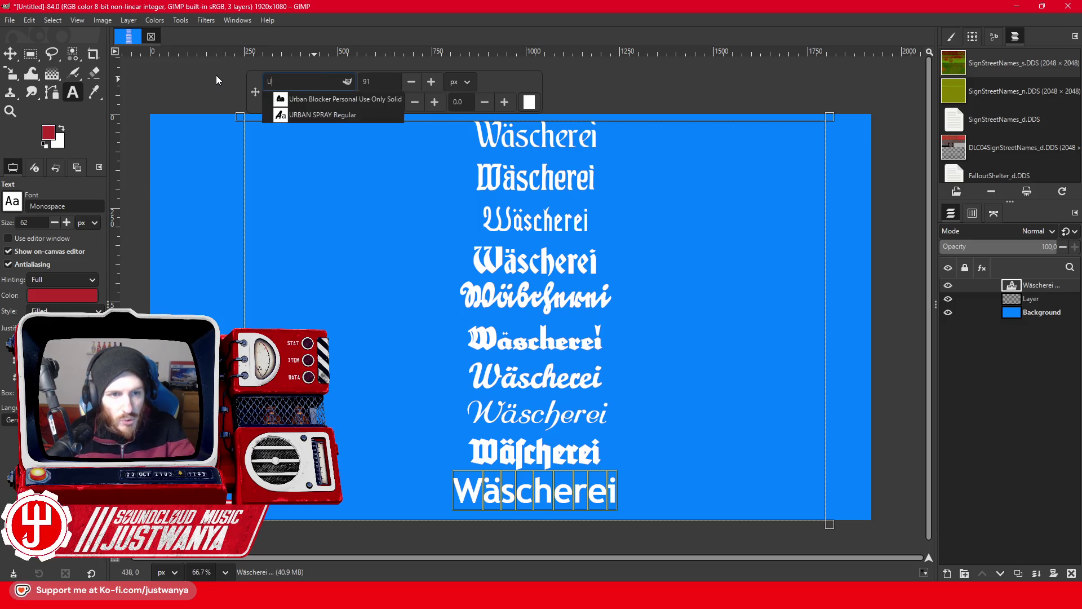
key(Return)
Add a tenth Wäscherei line in Walbaum Fraktur Inline Bold and shrink the text one size step.
click(600, 494)
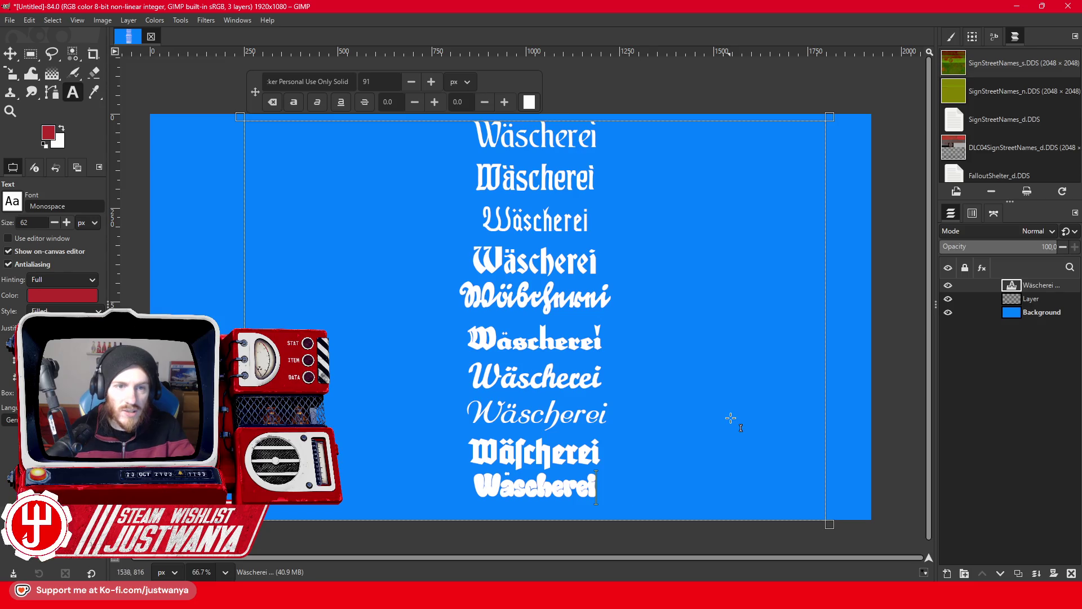
text(Wäscherei)
double_click(576, 519)
click(301, 82)
text(W)
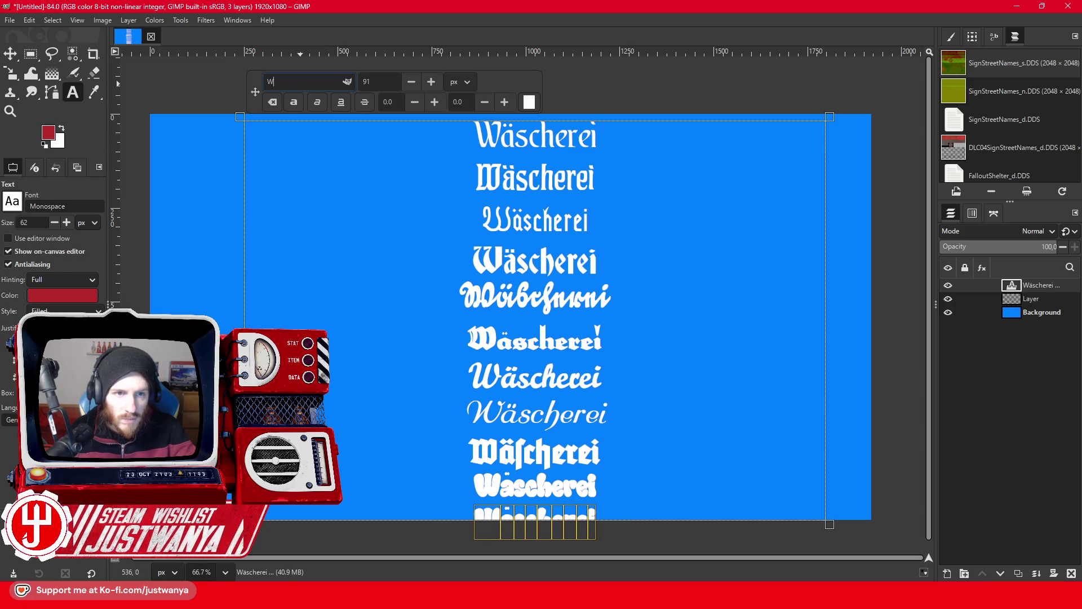
click(321, 100)
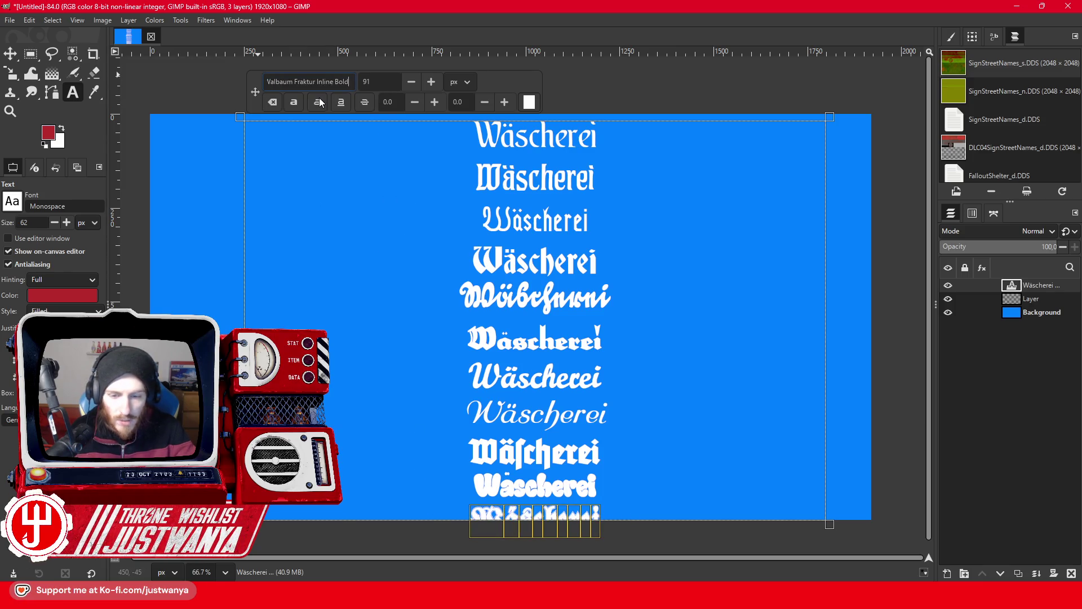
click(412, 84)
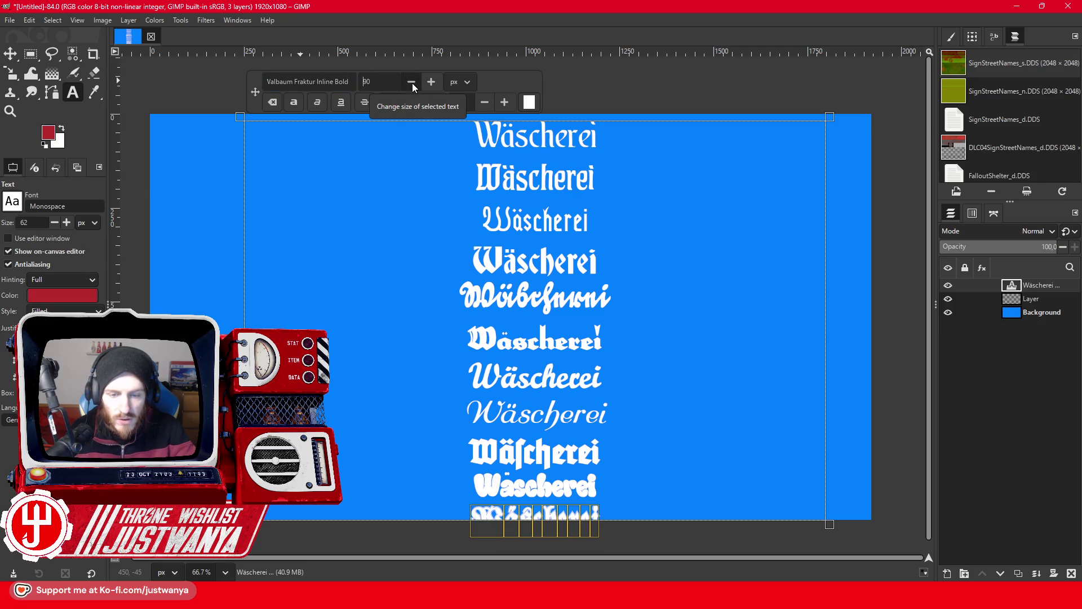
key(ctrl+a)
Shrink all the text lines down to size 73.
click(412, 83)
click(412, 83)
click(412, 83)
click(412, 83)
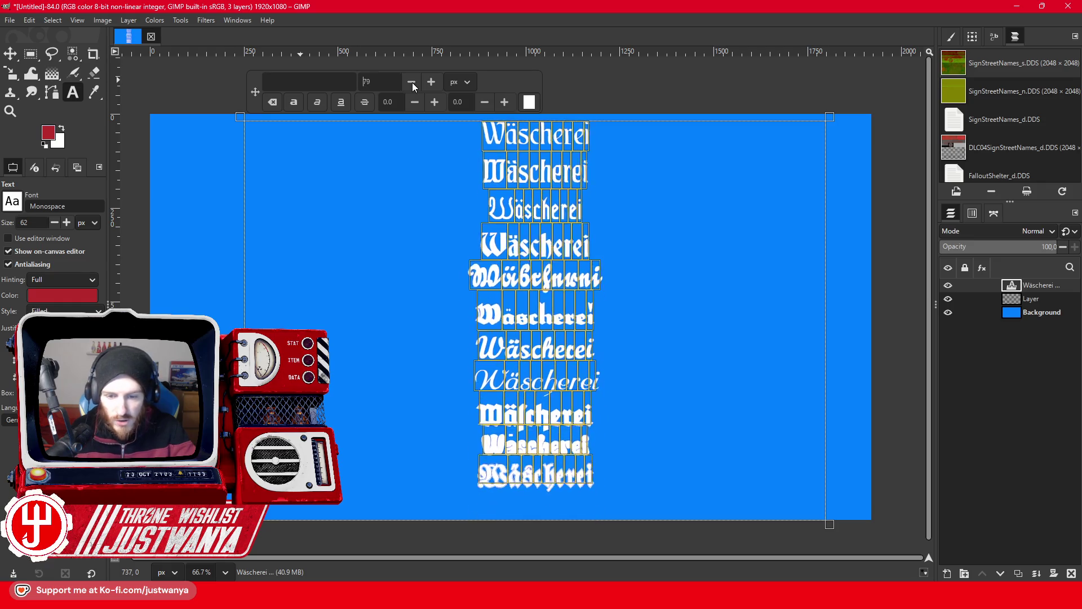
click(412, 84)
Test a trial Wäscherei line in Walbaum-Fraktur Bold, Vandal Wupz, Verdana Bold and Yulltan, then undo it.
click(624, 438)
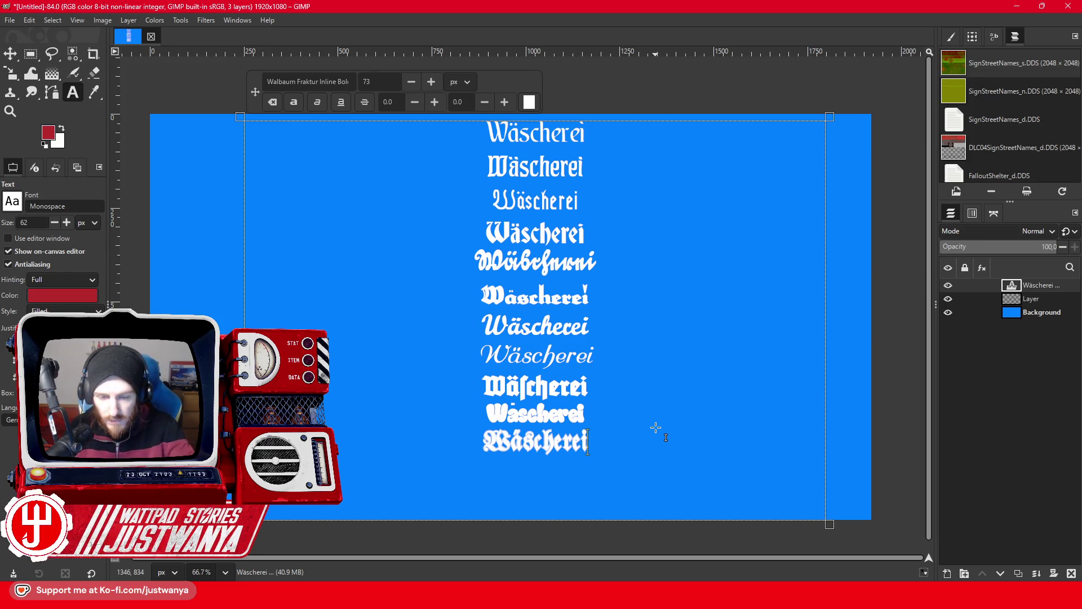
text(Wäscherei)
key(shift+Home)
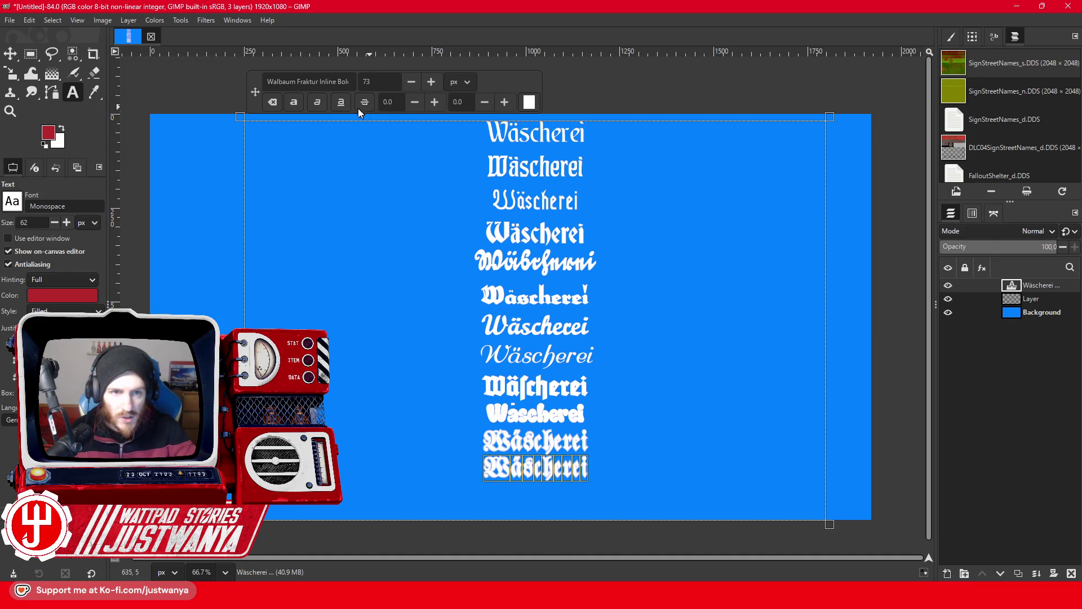
click(326, 82)
text(W)
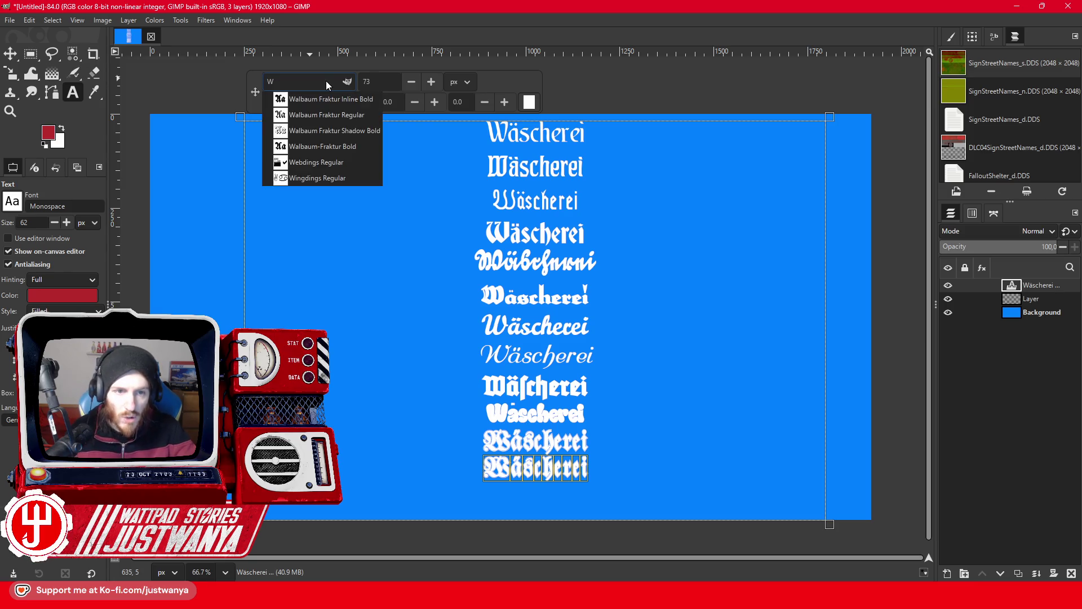
click(310, 145)
text(V)
click(301, 100)
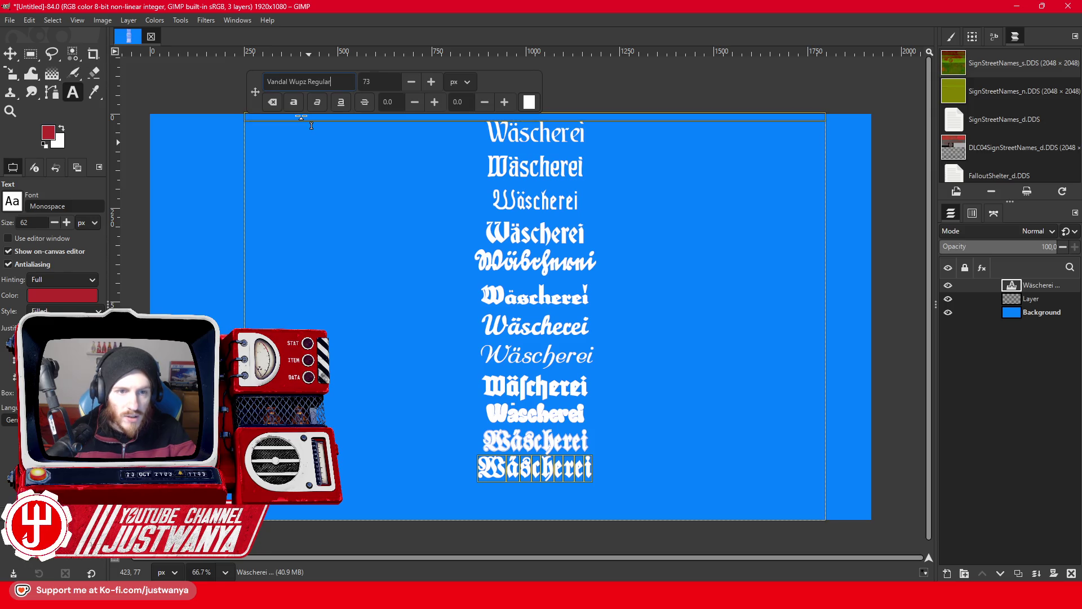
click(304, 81)
text(V)
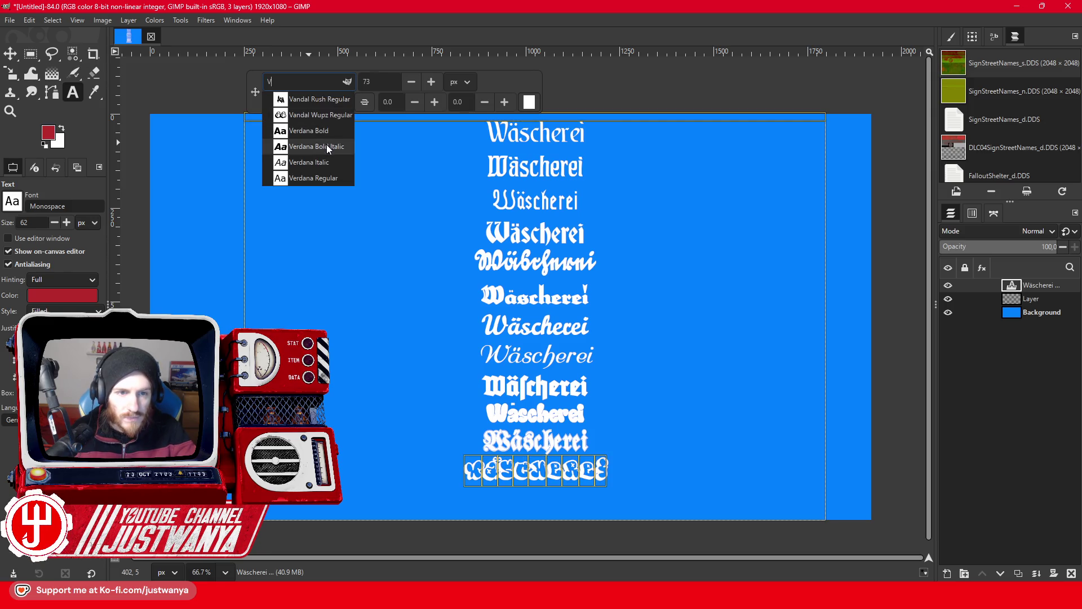
click(323, 131)
text(X)
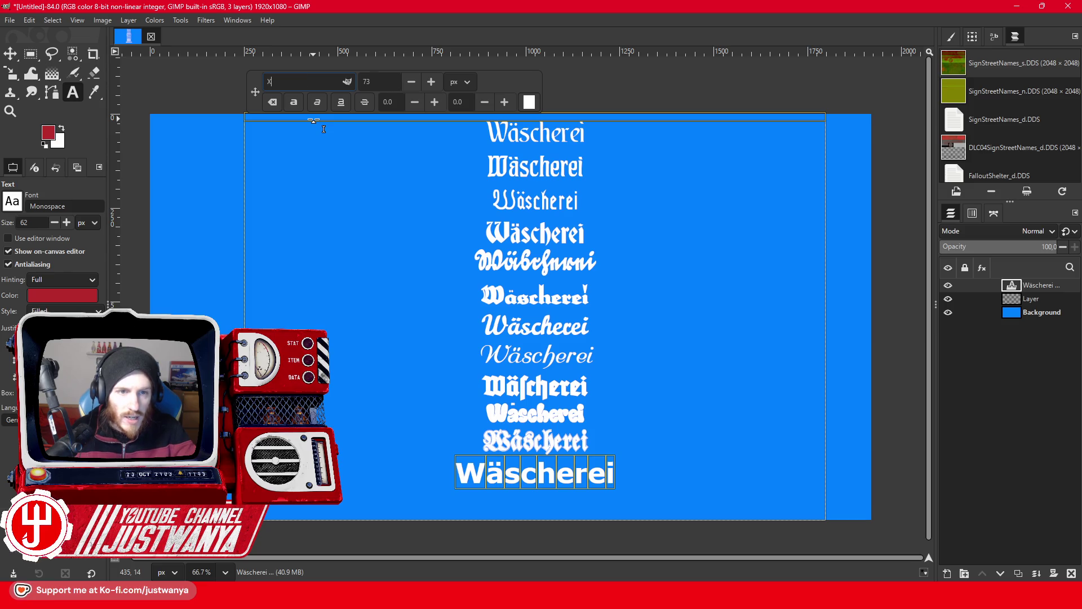
text(Y)
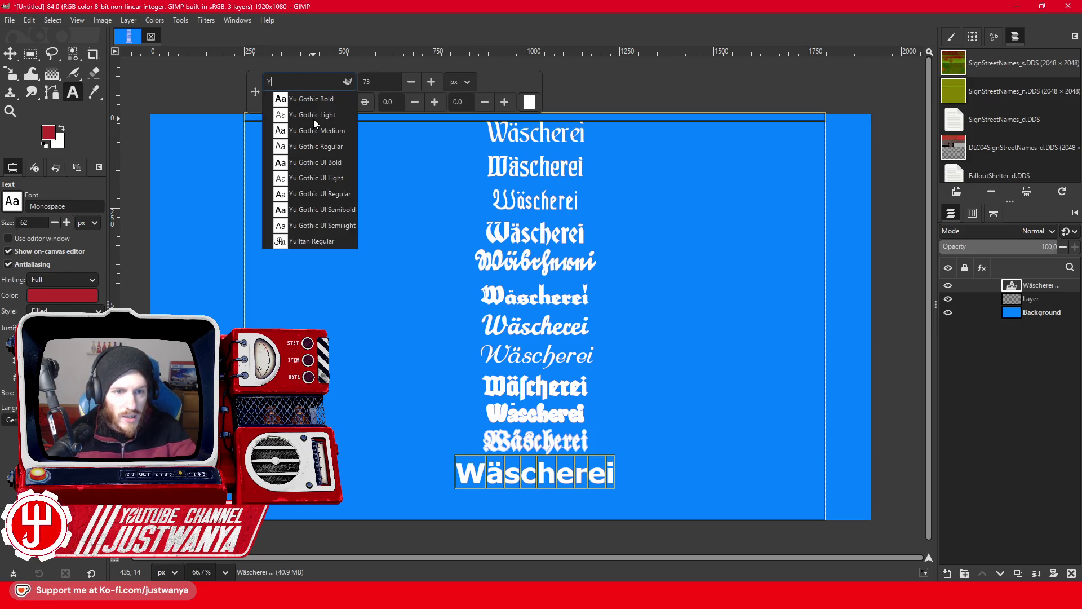
click(303, 240)
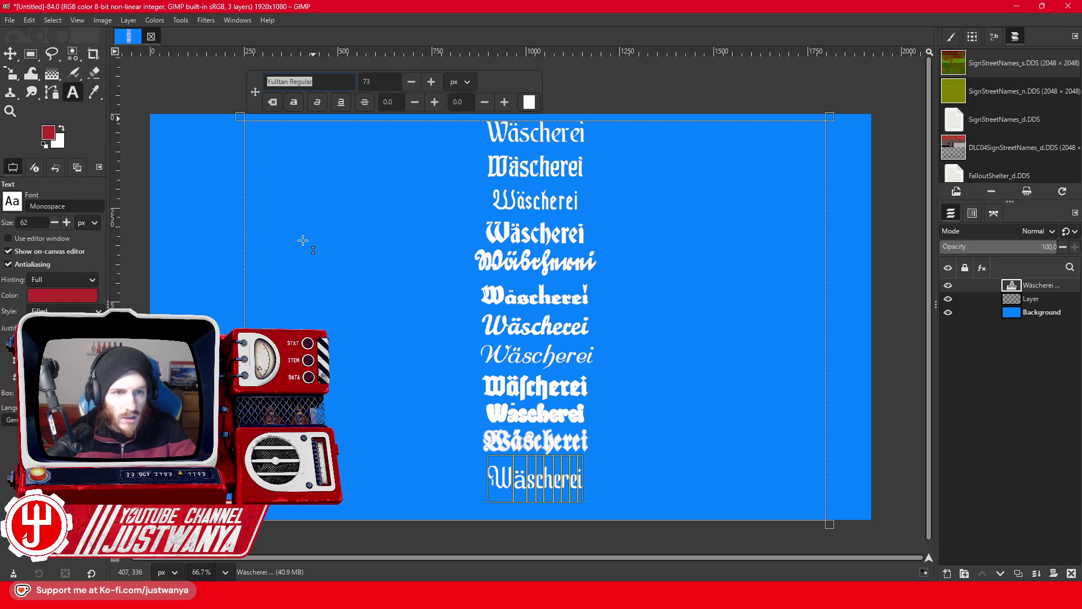
key(BackSpace)
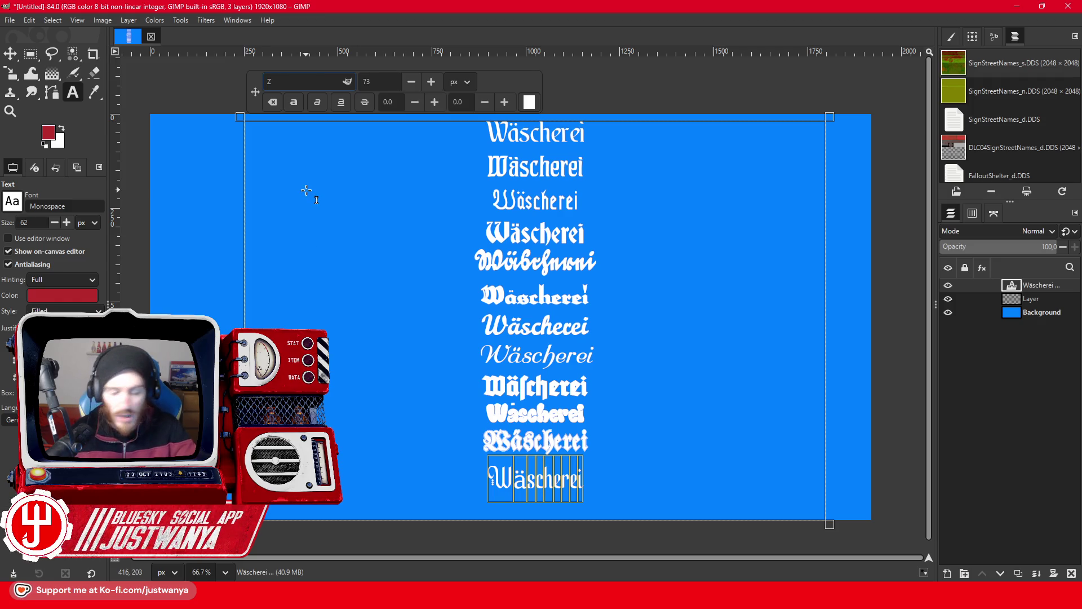
key(ctrl+z)
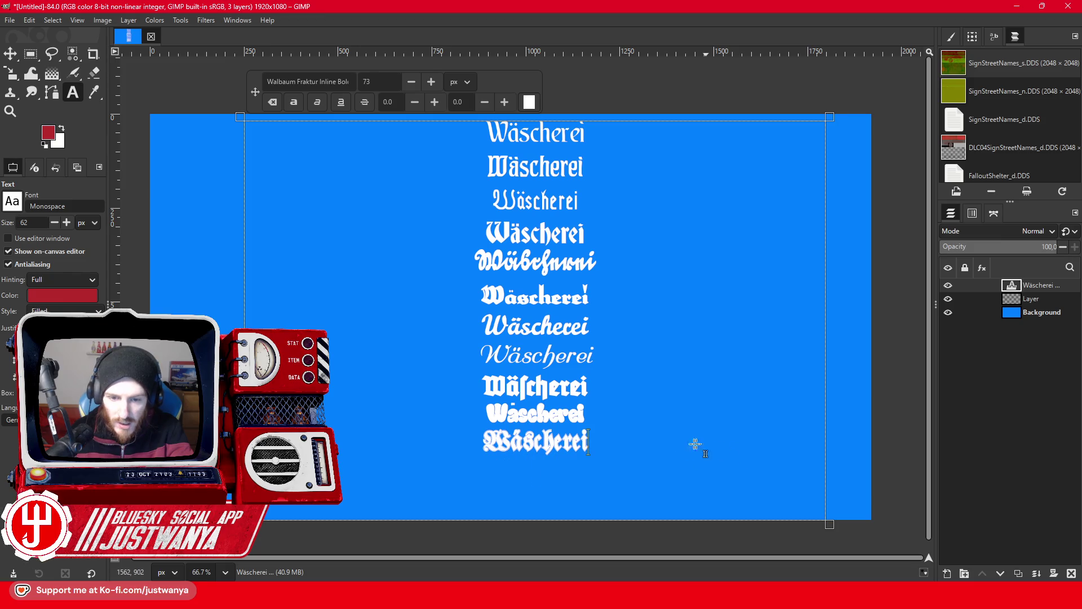
Enlarge all the text lines back up toward size 83.
key(ctrl+a)
click(431, 82)
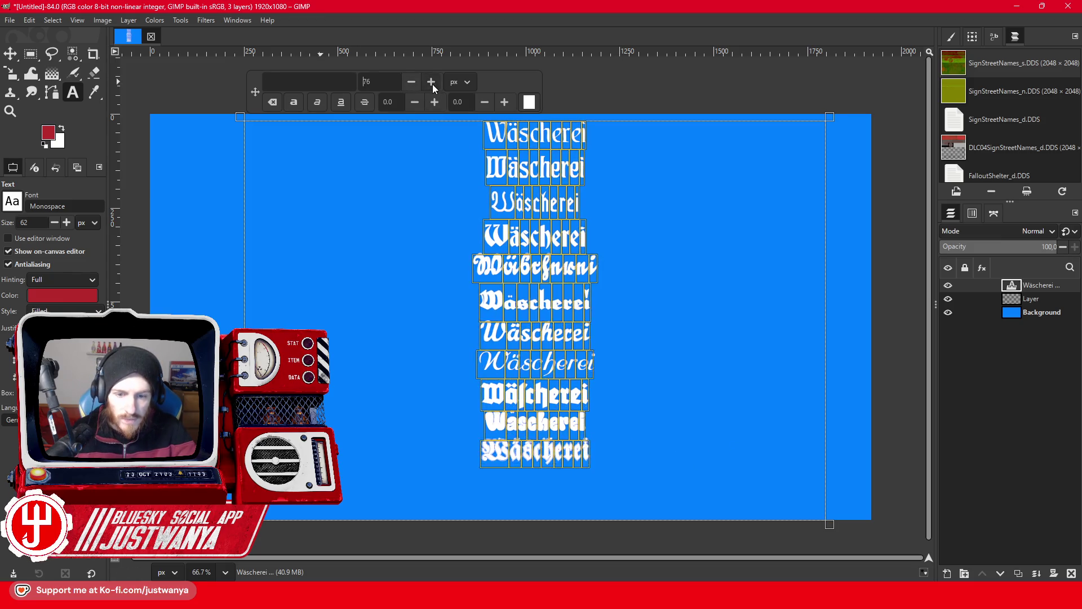
click(431, 81)
click(431, 82)
click(431, 81)
click(432, 81)
Append 'Müller' to the second-to-last Wäscherei line, then start removing it.
click(613, 448)
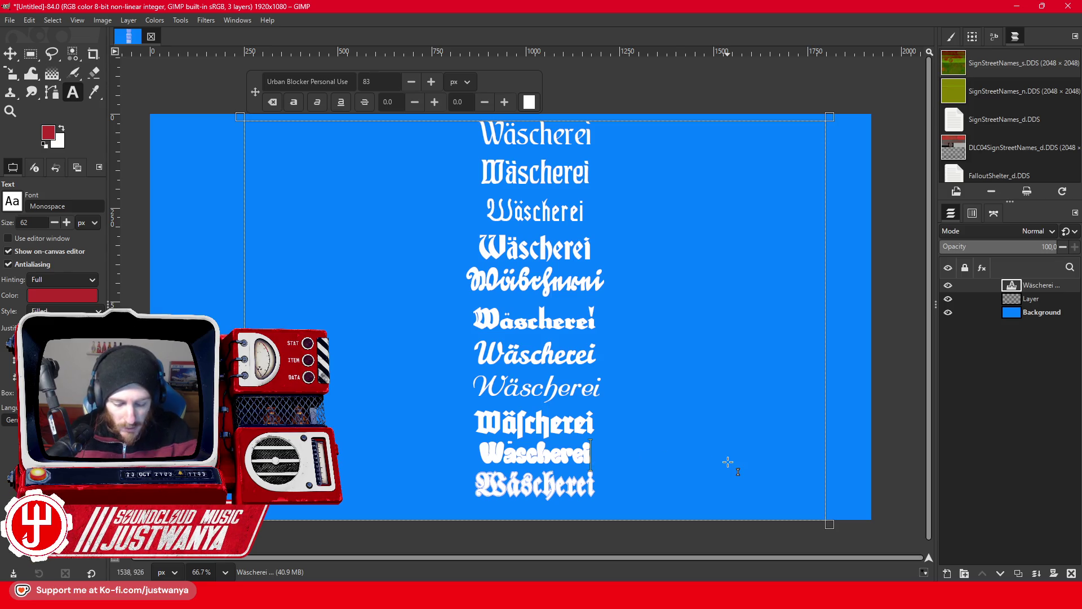
text( Müller)
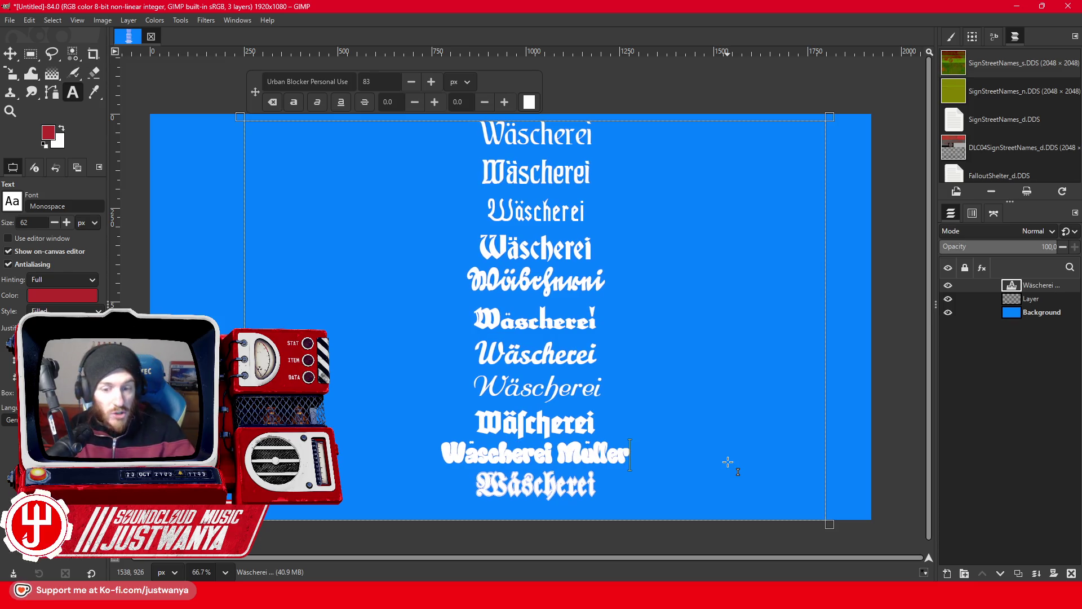
key(BackSpace)
key(BackSpace)
key(BackSpace)
key(BackSpace)
key(BackSpace)
key(BackSpace)
key(BackSpace)
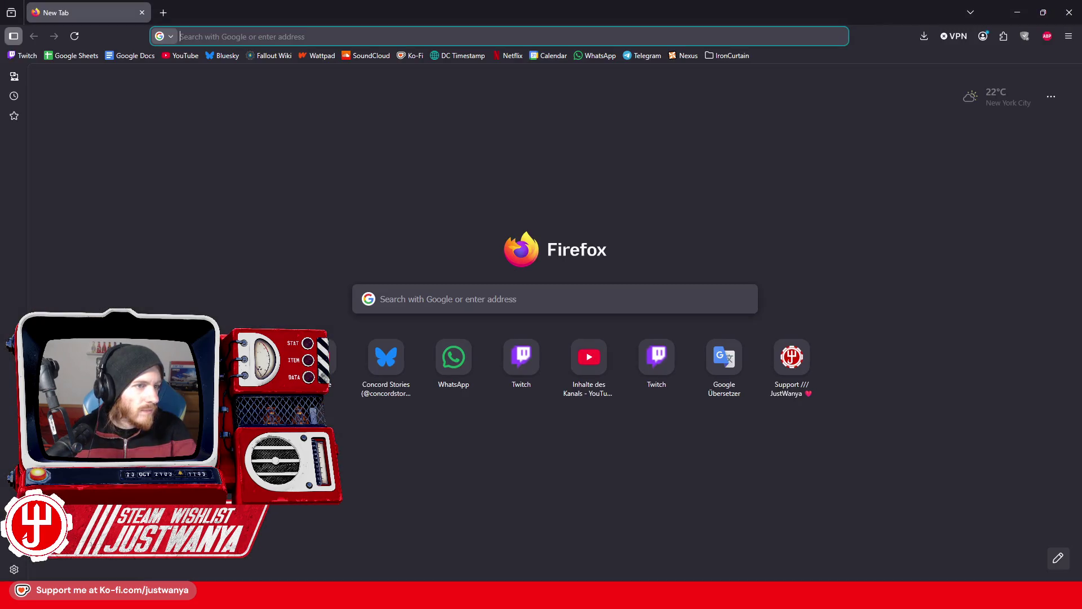
Search 'Google Maps' in Firefox and open it from the results.
text(Google)
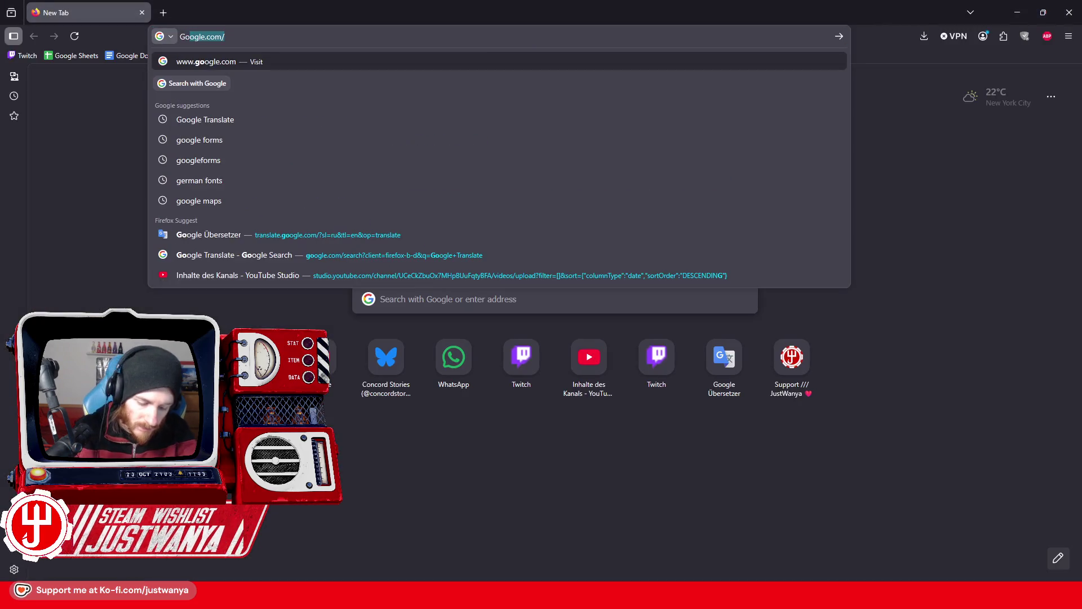
text( Maps)
key(Return)
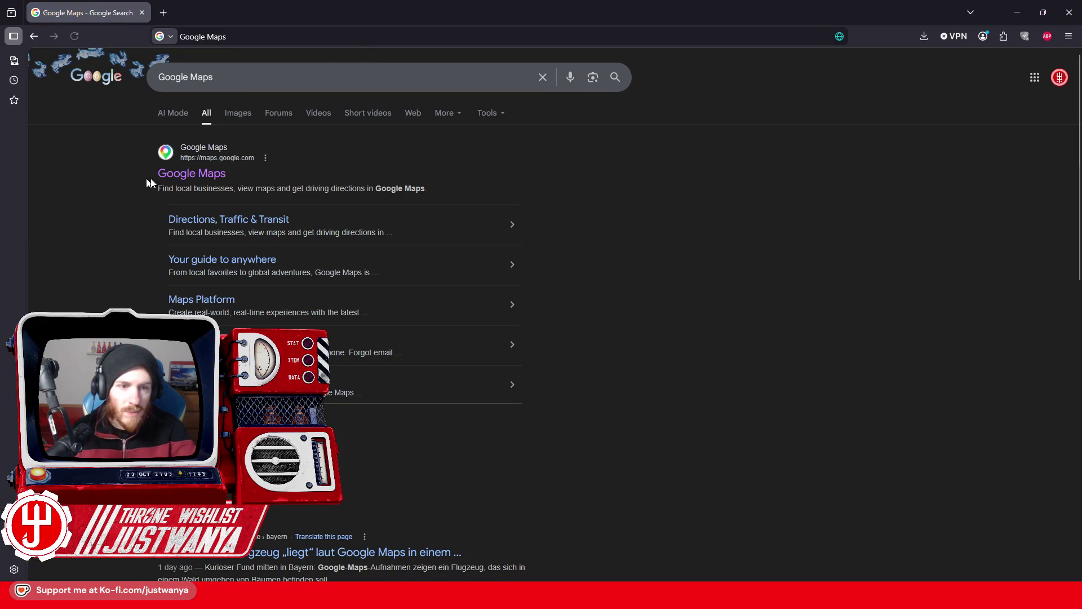
click(212, 181)
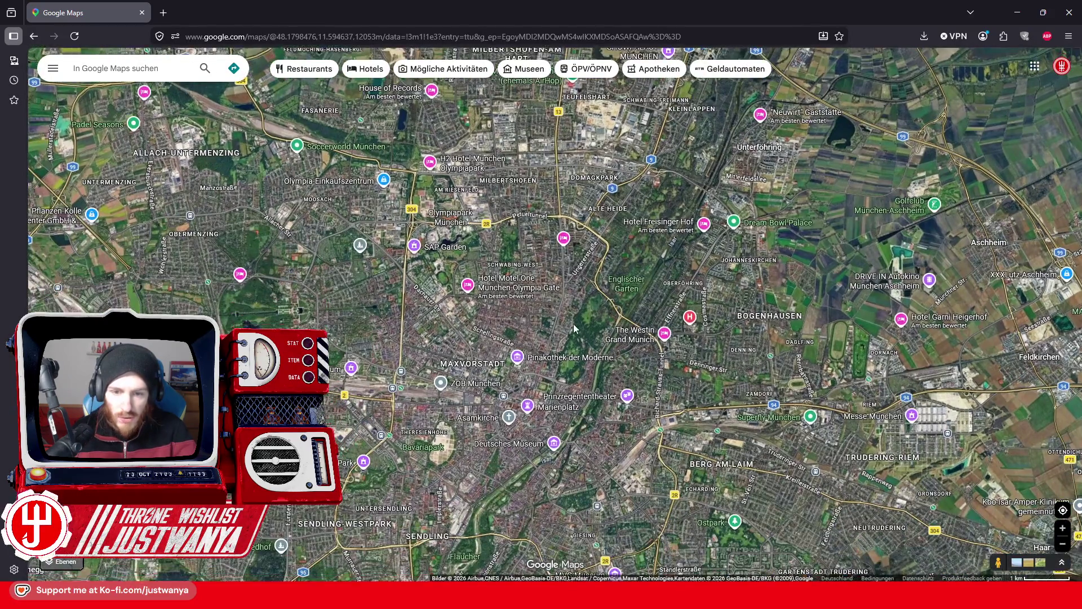
Zoom the satellite map to Georgenstraße by Leopoldpark and enter Street View at 23 Georgenstraße.
scroll(565, 375, up, 5)
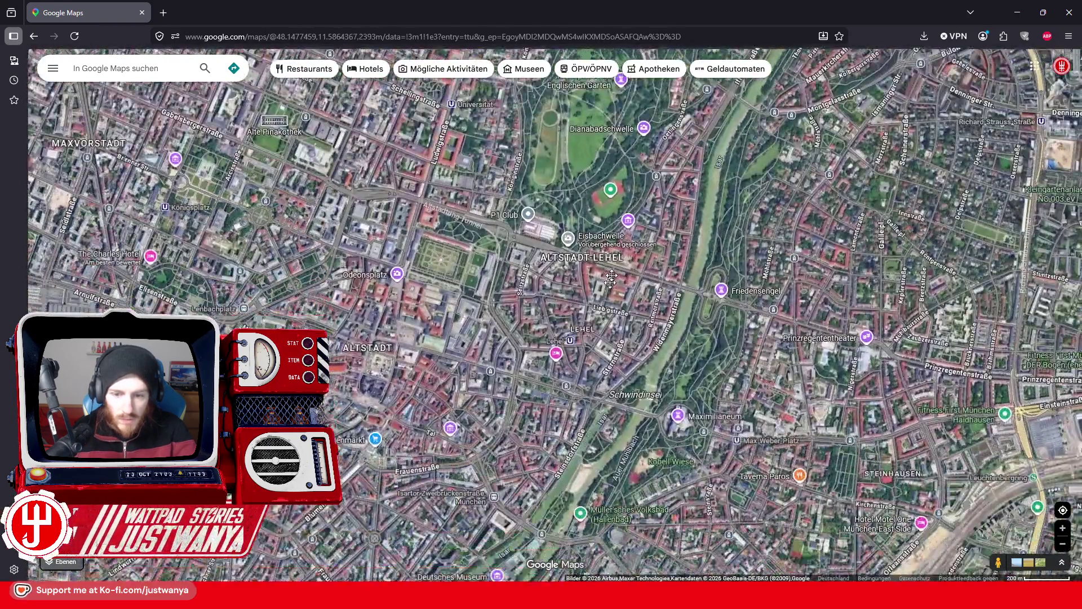
drag(611, 278, 616, 226)
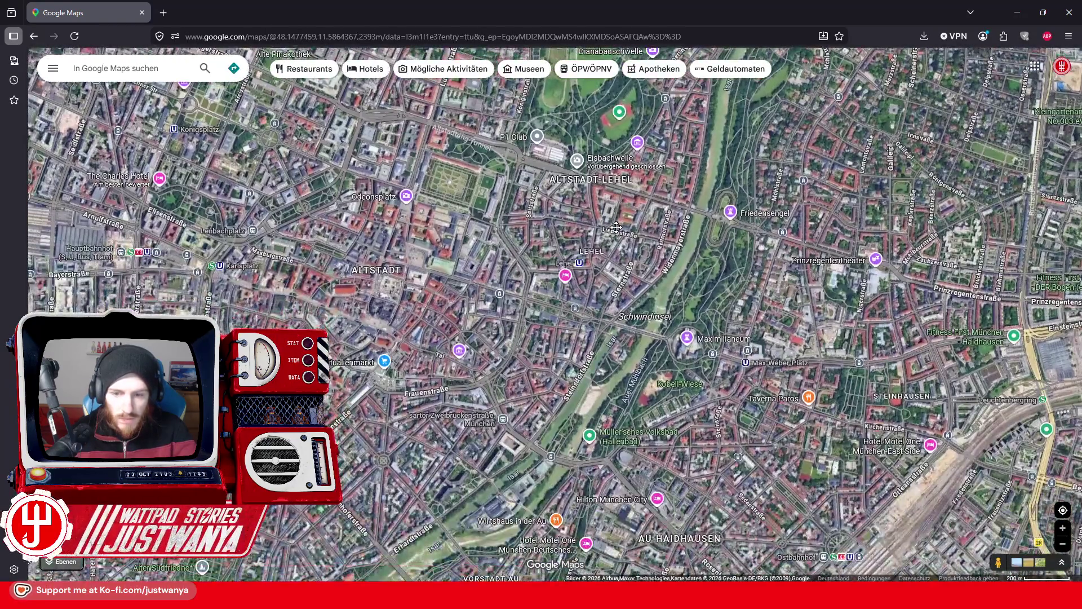
drag(506, 223, 514, 385)
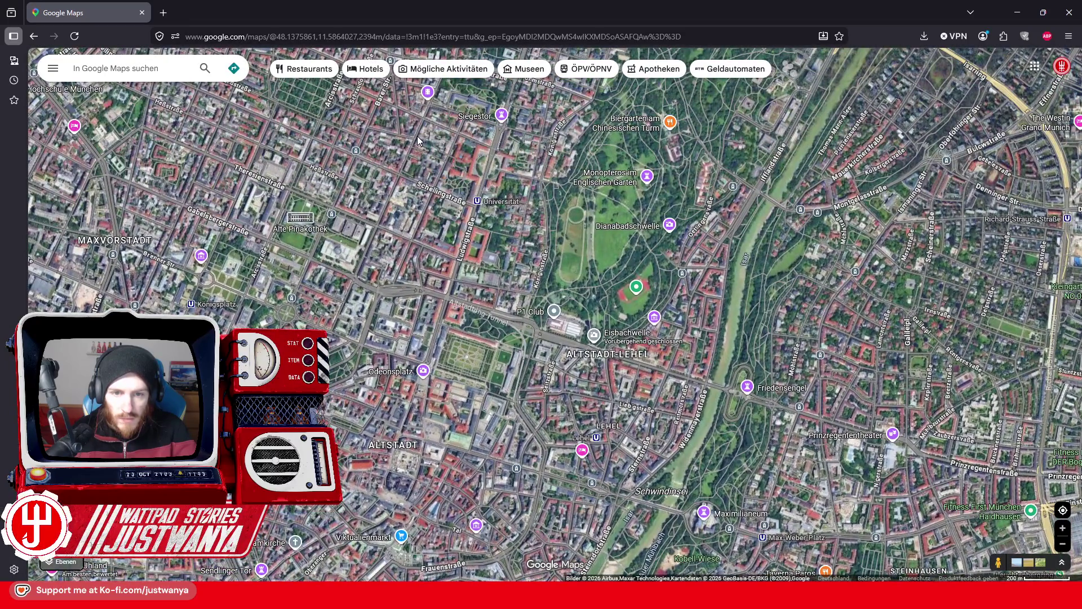
scroll(417, 141, up, 3)
mouse_move(418, 141)
mouse_down()
mouse_move(596, 410)
mouse_move(634, 293)
mouse_up()
scroll(596, 410, up, 2)
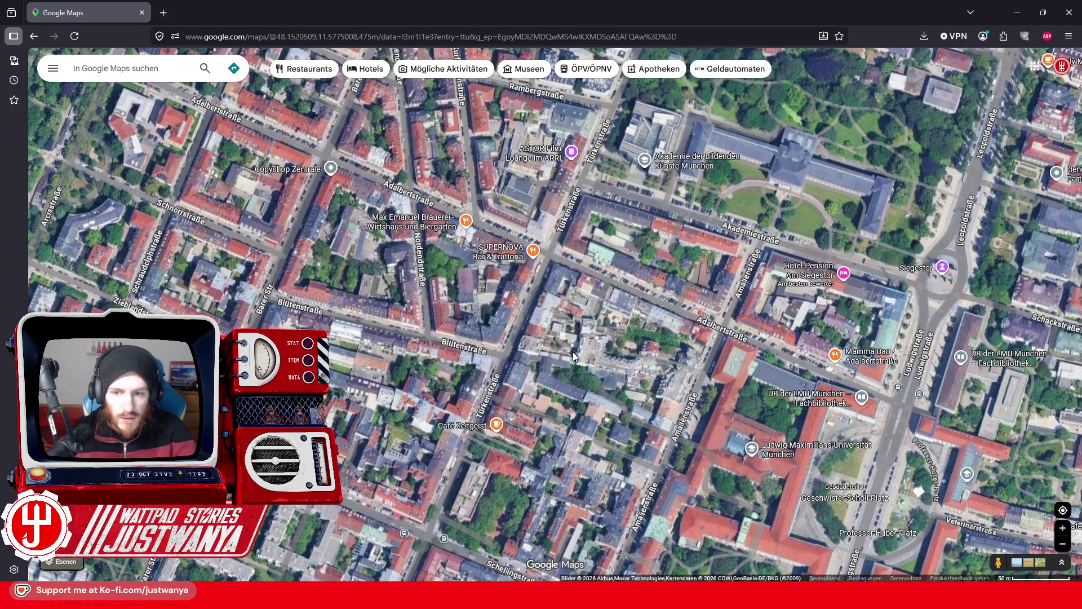
drag(604, 316, 609, 484)
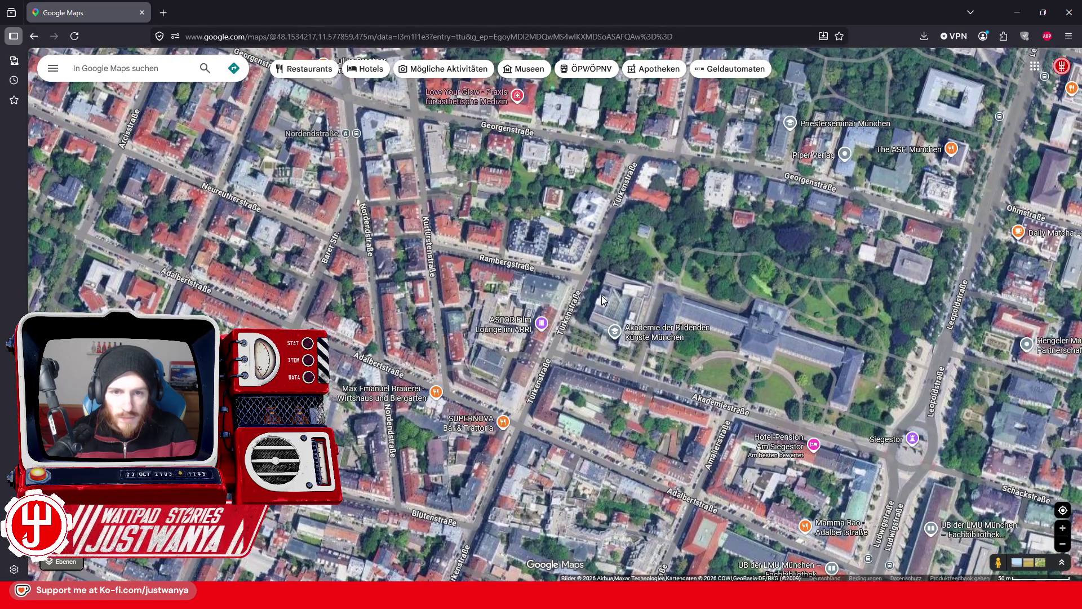
drag(626, 282, 630, 391)
drag(998, 561, 607, 216)
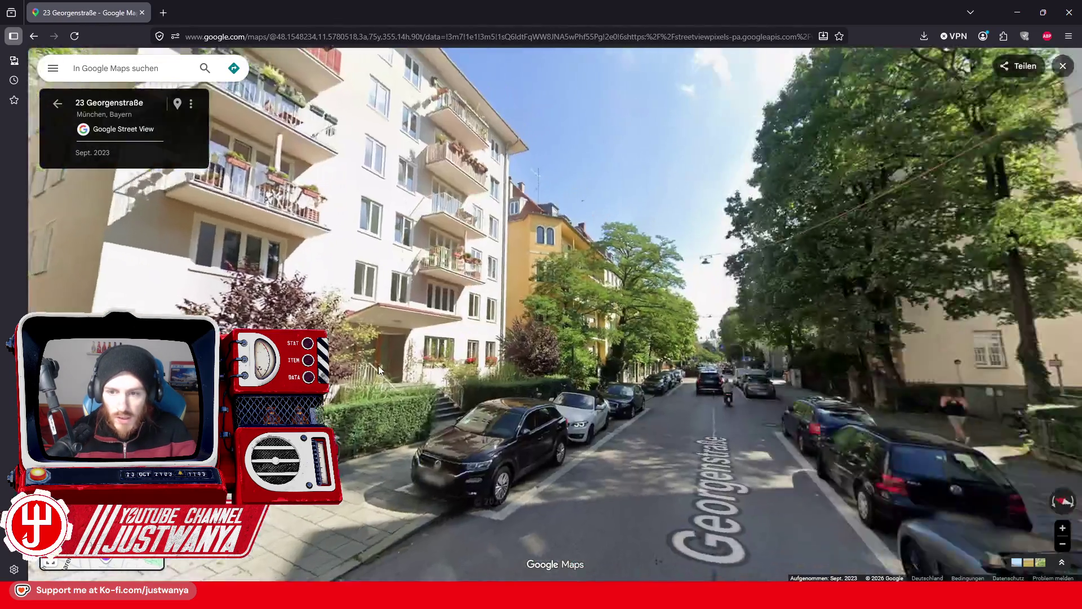
Turn around and walk along Georgenstraße in Street View to the café at number 46.
drag(379, 370, 295, 296)
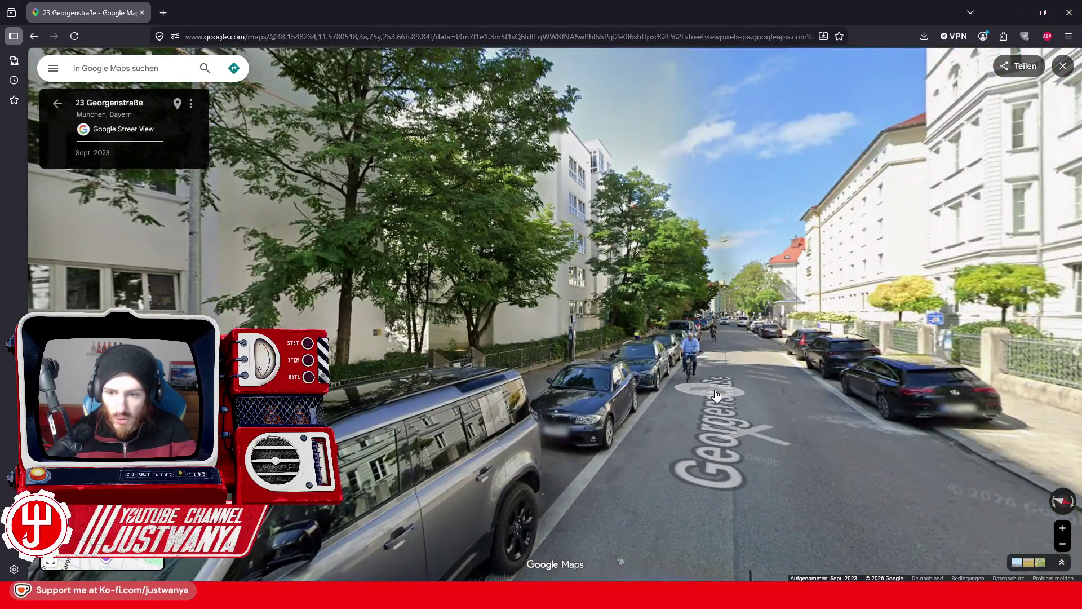
click(755, 420)
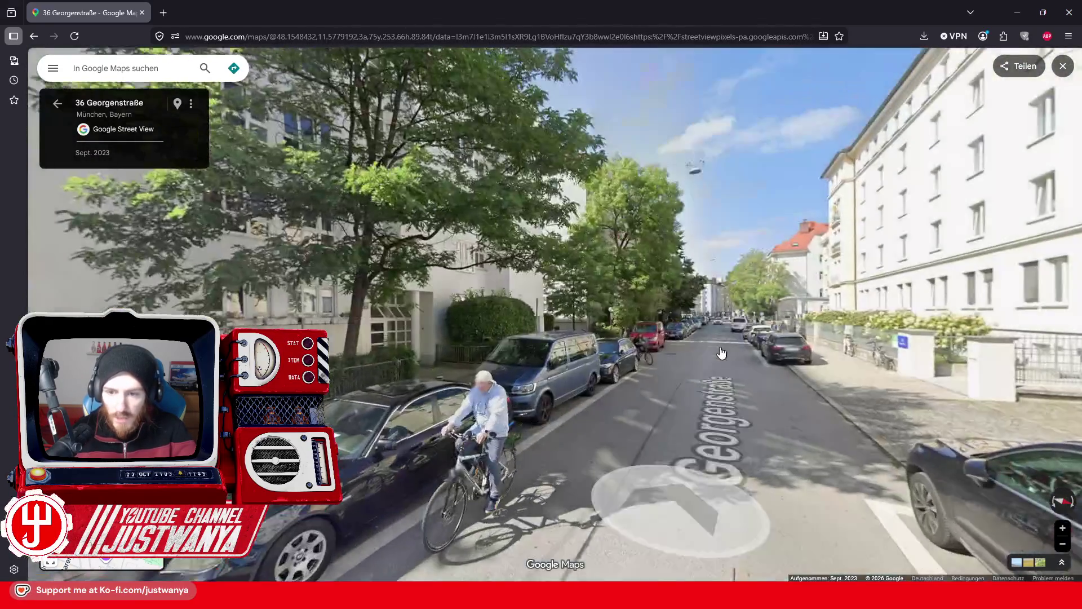
click(722, 353)
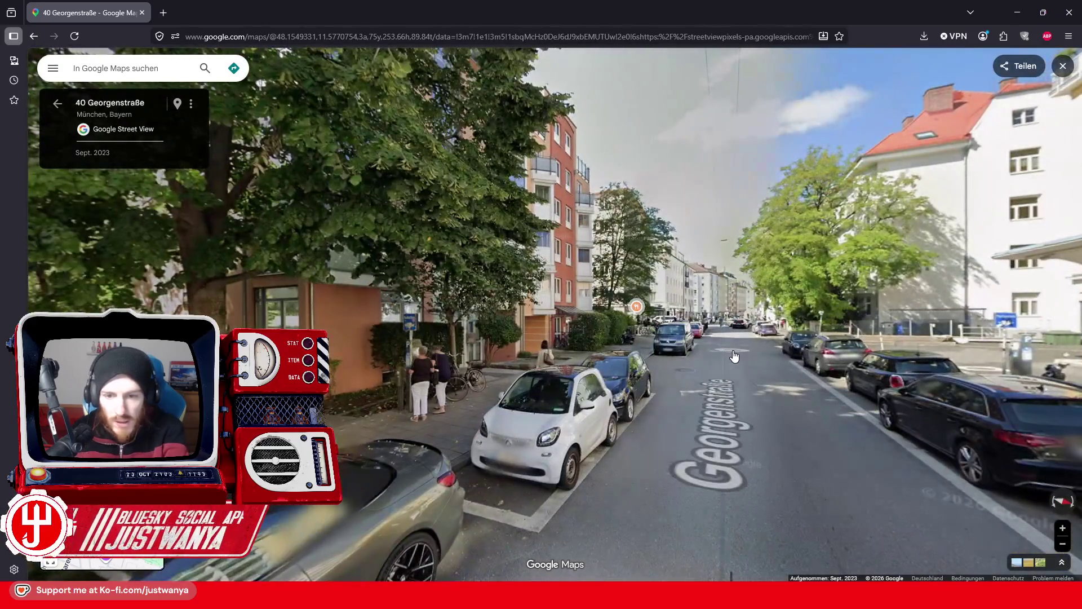
click(727, 355)
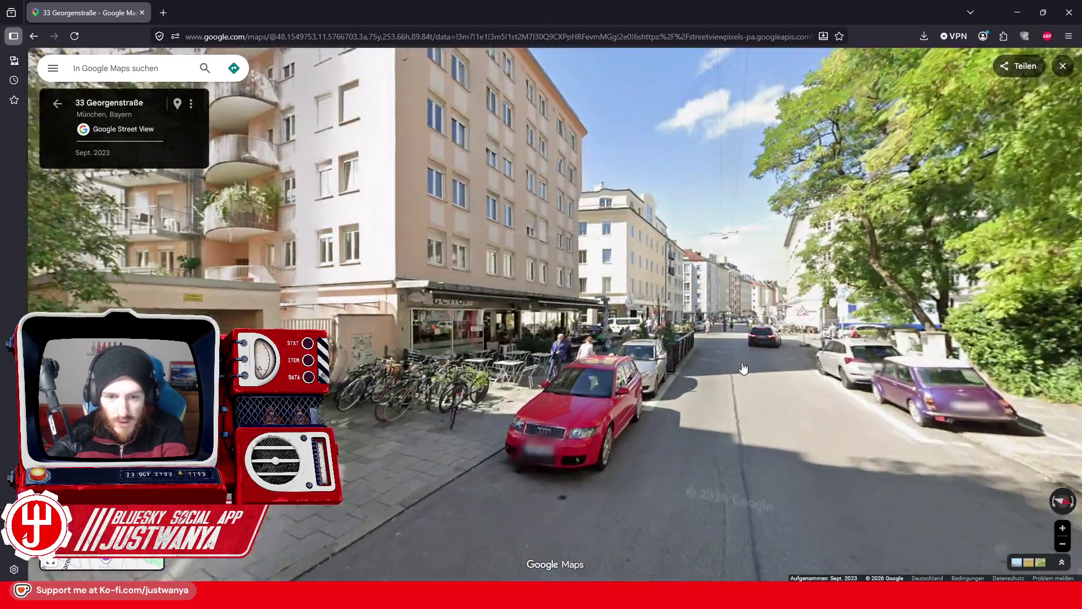
click(743, 368)
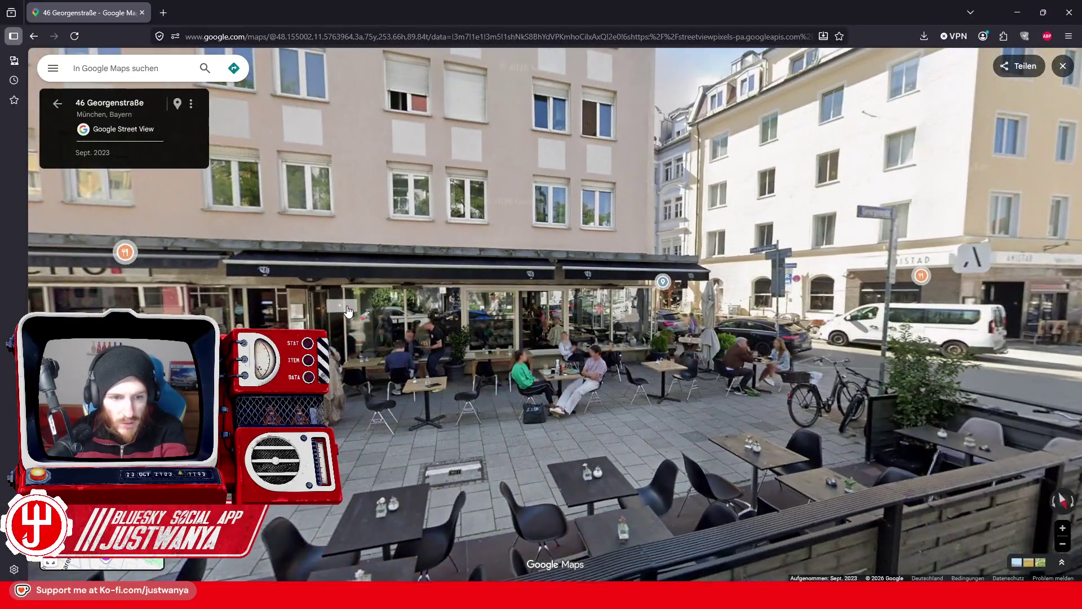
click(348, 312)
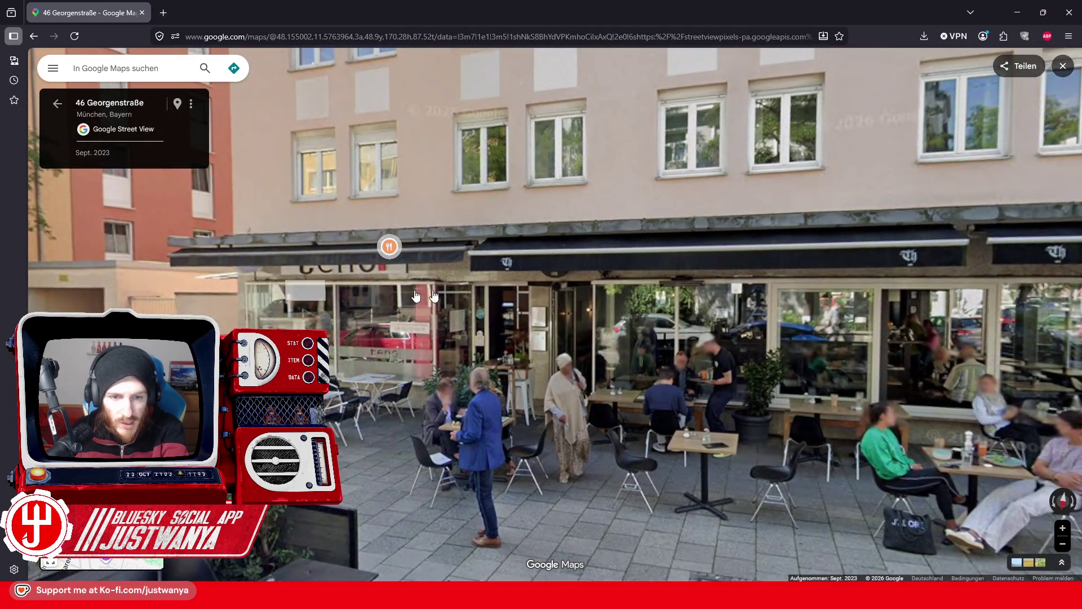
mouse_move(434, 294)
mouse_down()
mouse_move(203, 300)
mouse_move(427, 266)
mouse_up()
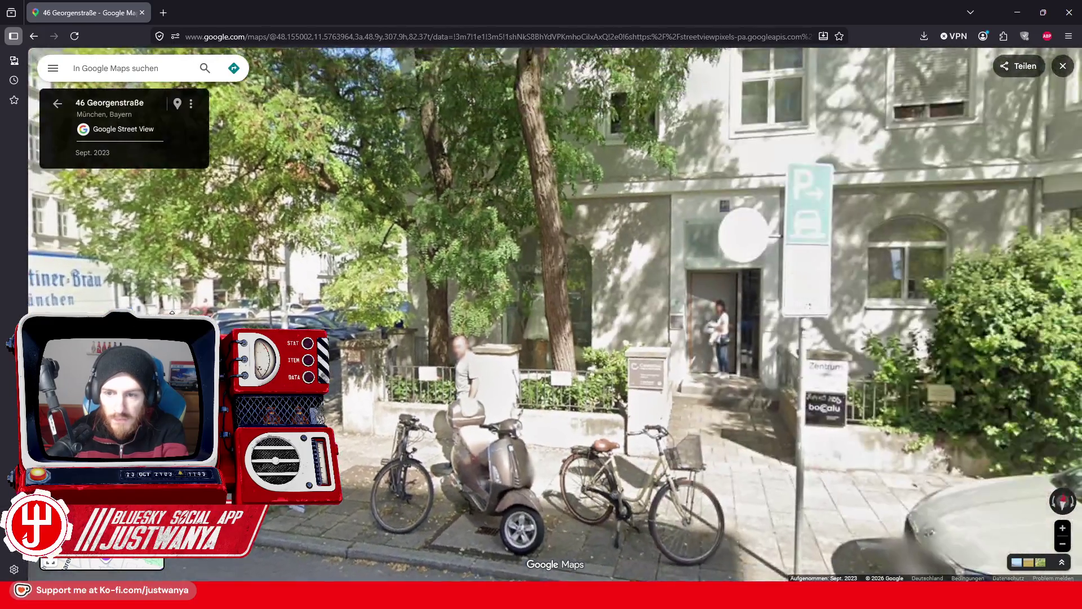
Move to 48 Georgenstraße, zoom in on the Textilreinigung window, then zoom out and minimise the browser.
scroll(426, 266, up, 2)
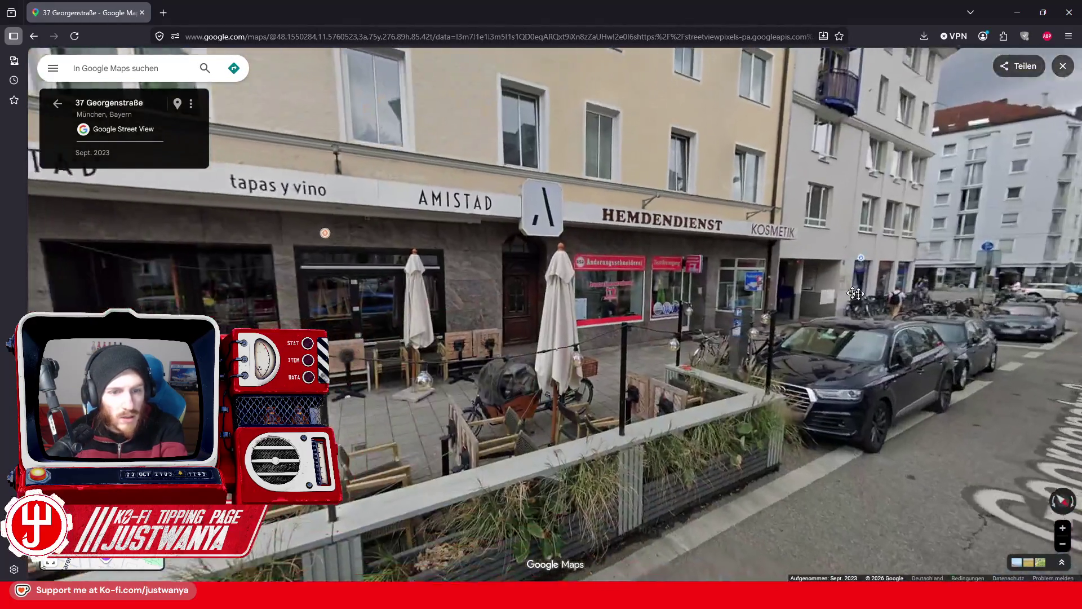
drag(388, 343, 930, 361)
click(927, 558)
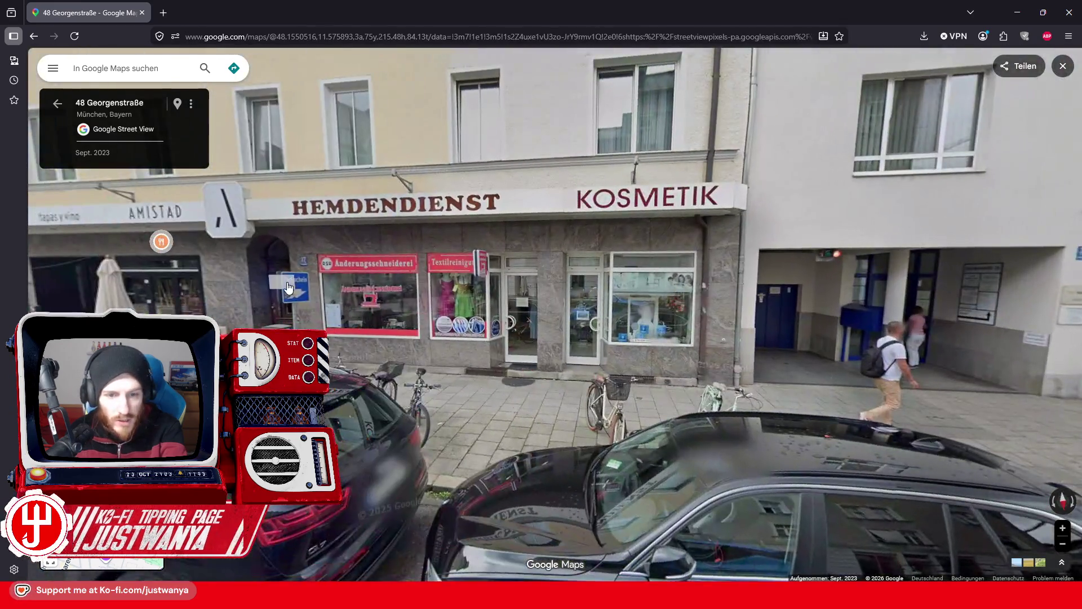
click(288, 288)
click(288, 287)
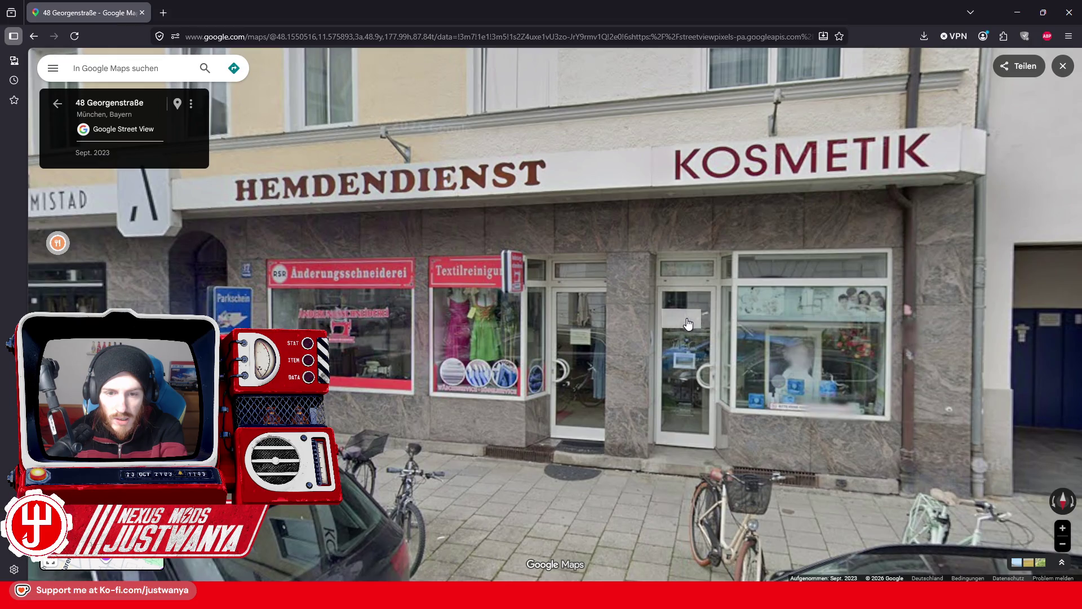
click(473, 324)
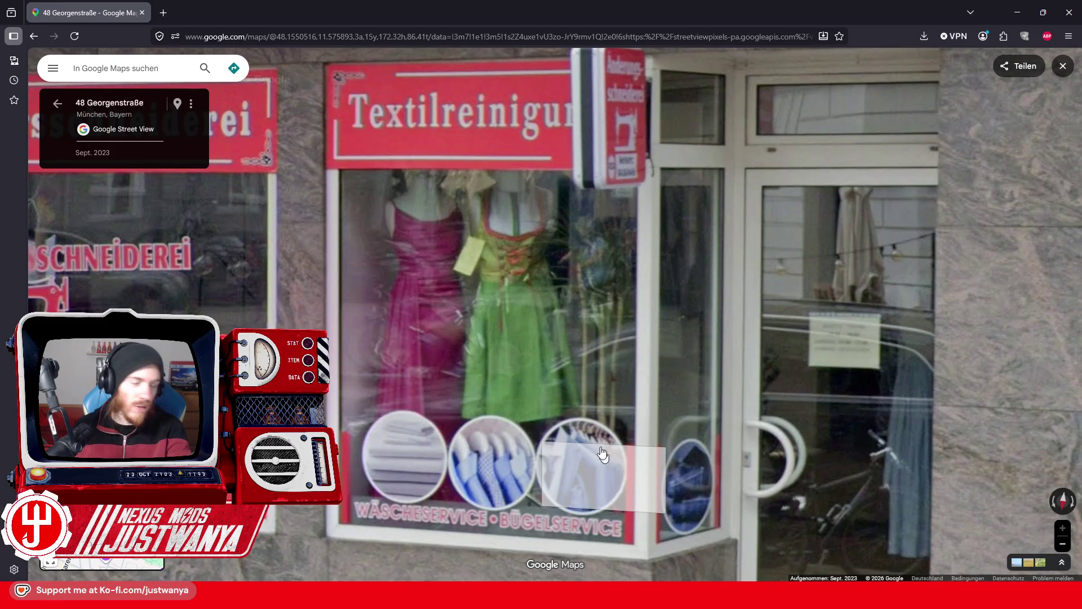
scroll(536, 287, down, 3)
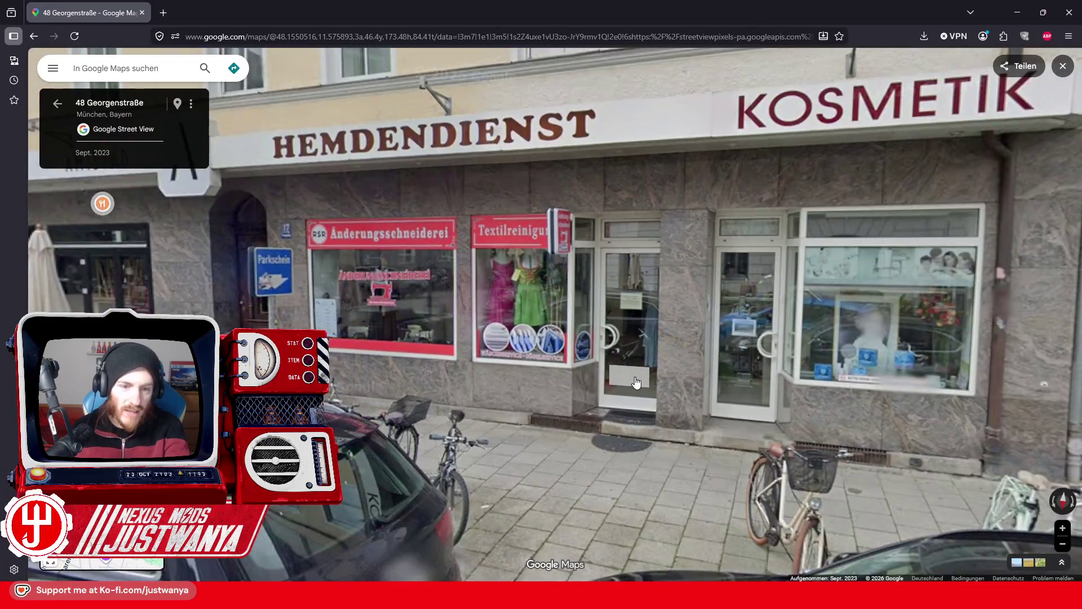
click(1023, 17)
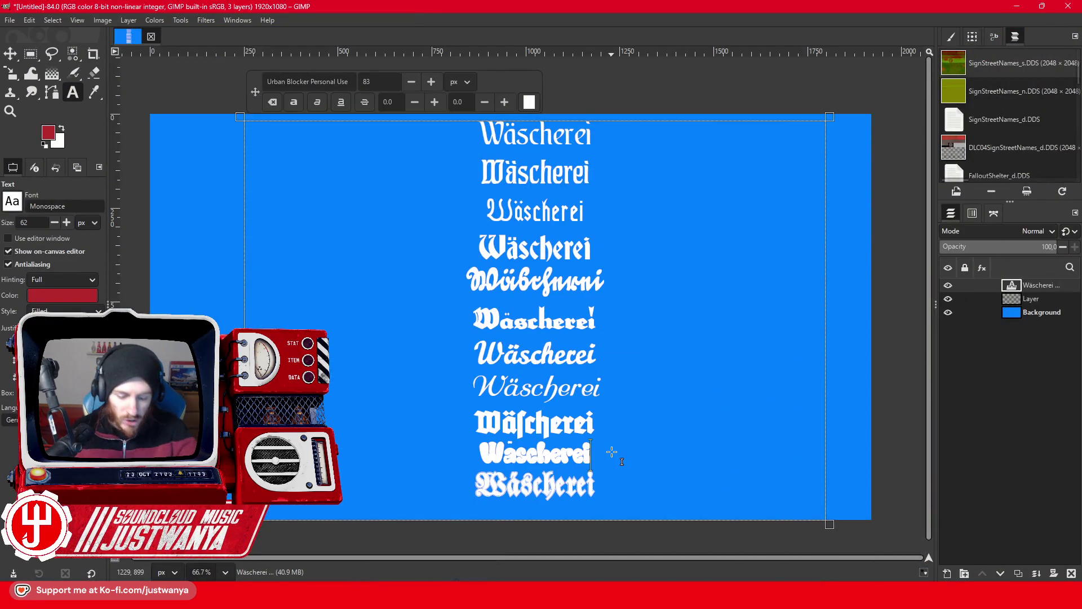
Append ' Textilreinigung' to the second-to-last line, correcting the typo, so it reads 'Wäscherei Textilreinigung'.
text(Texttürein)
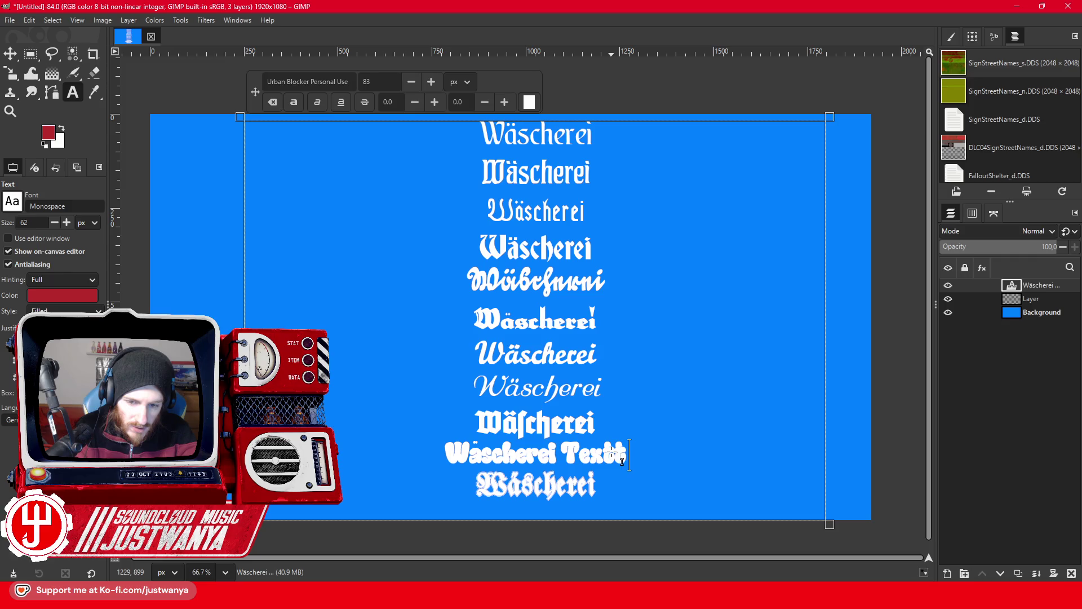
key(BackSpace)
key(BackSpace)
key(BackSpace)
key(BackSpace)
key(BackSpace)
key(BackSpace)
text(ilreinigung)
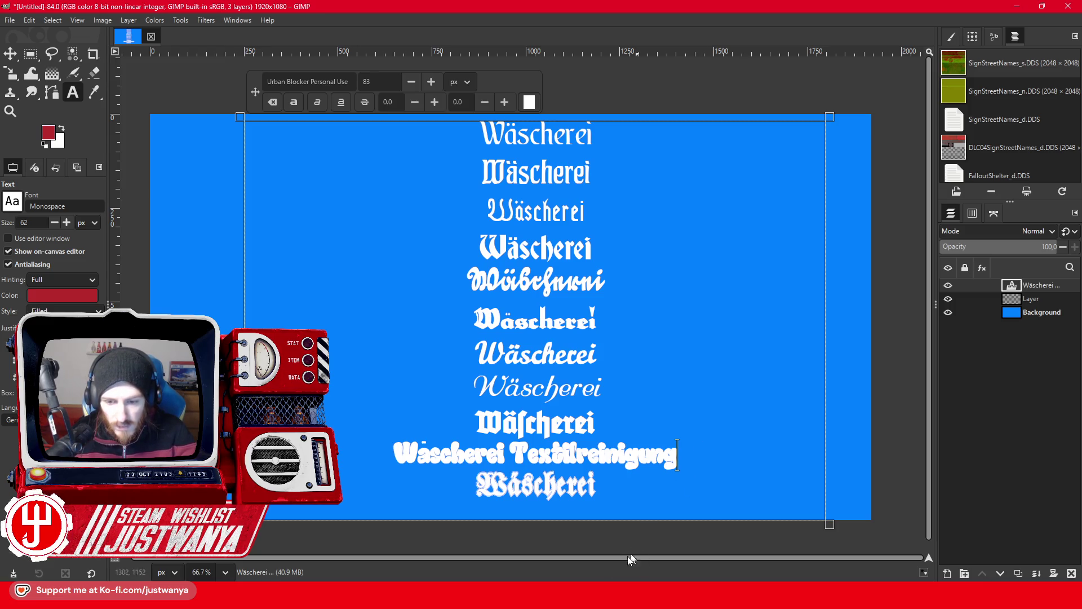
Return to Street View and step along the street toward the KOSMETIK shop.
mouse_move(595, 592)
click(659, 532)
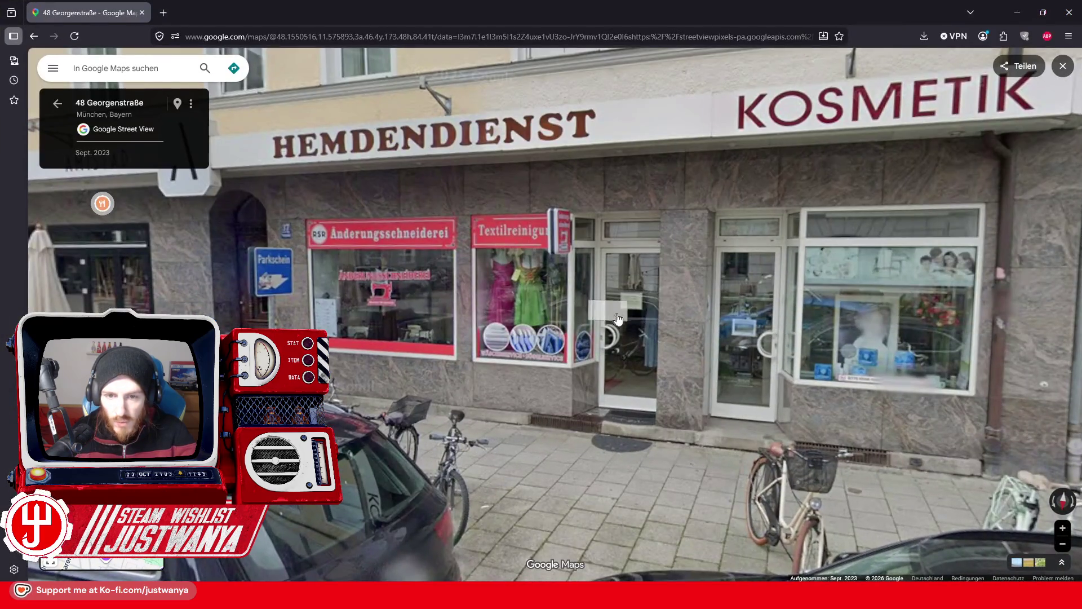
click(653, 313)
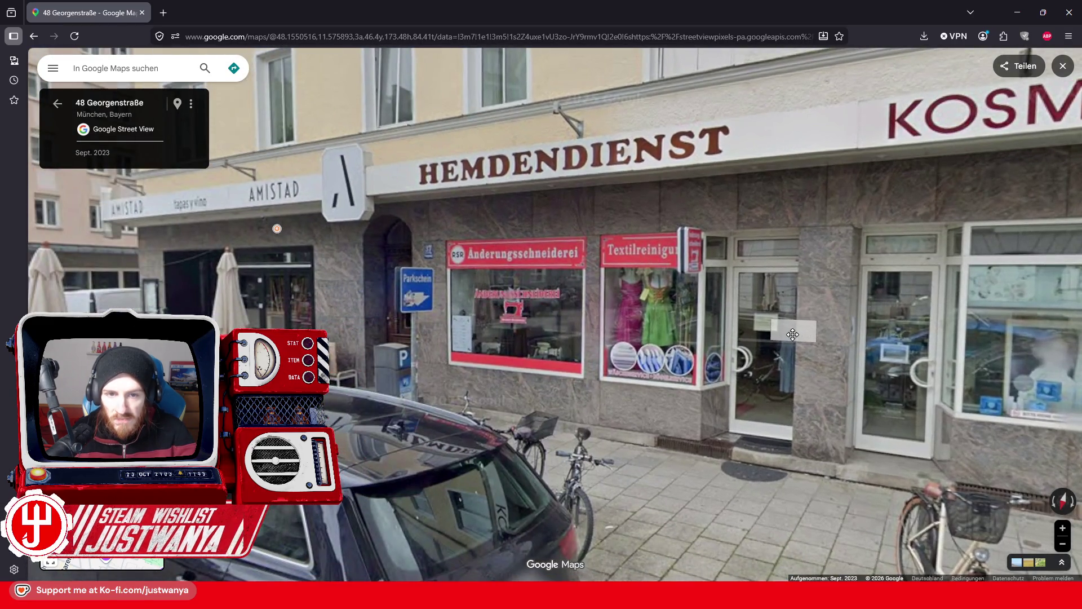
click(793, 335)
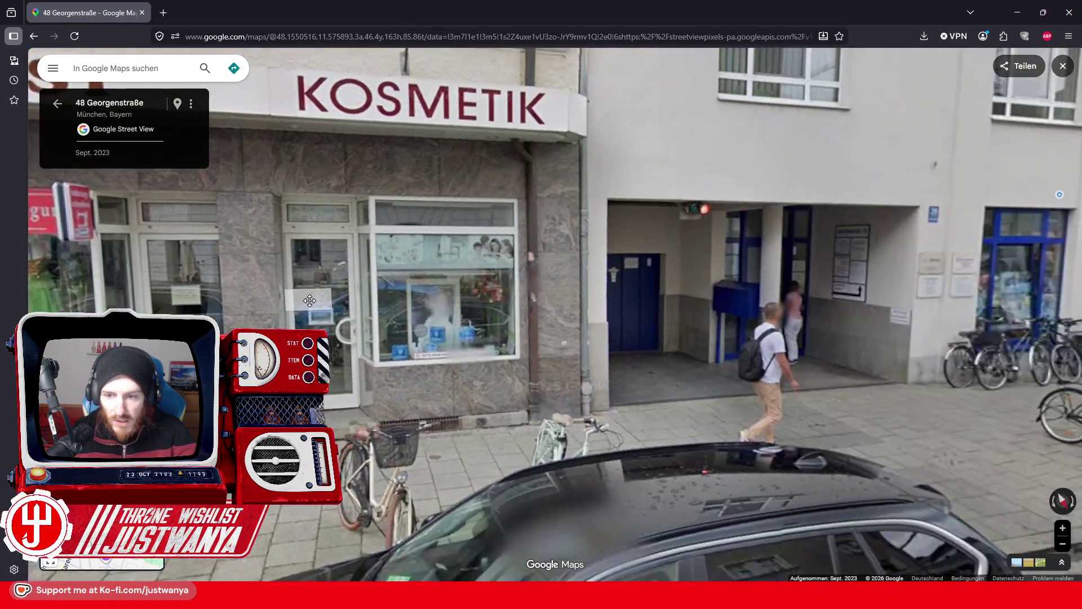
Look around toward the café, red deer statue, Hemdendienst, Amistad and Florida café shopfronts.
scroll(310, 300, down, 2)
mouse_move(564, 279)
mouse_down()
mouse_move(323, 277)
mouse_move(432, 280)
mouse_up()
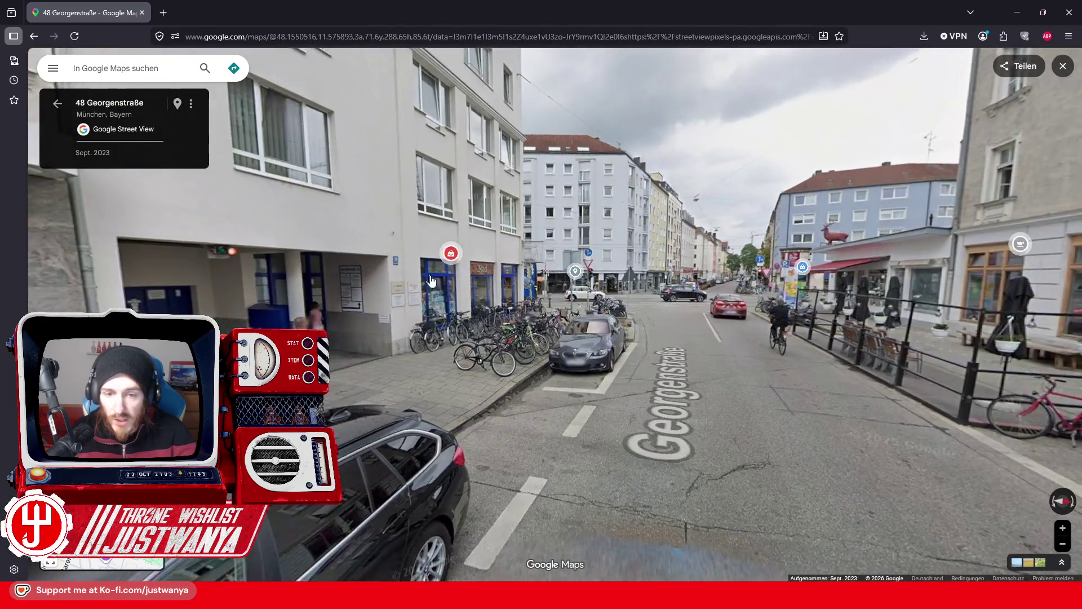
key(Right)
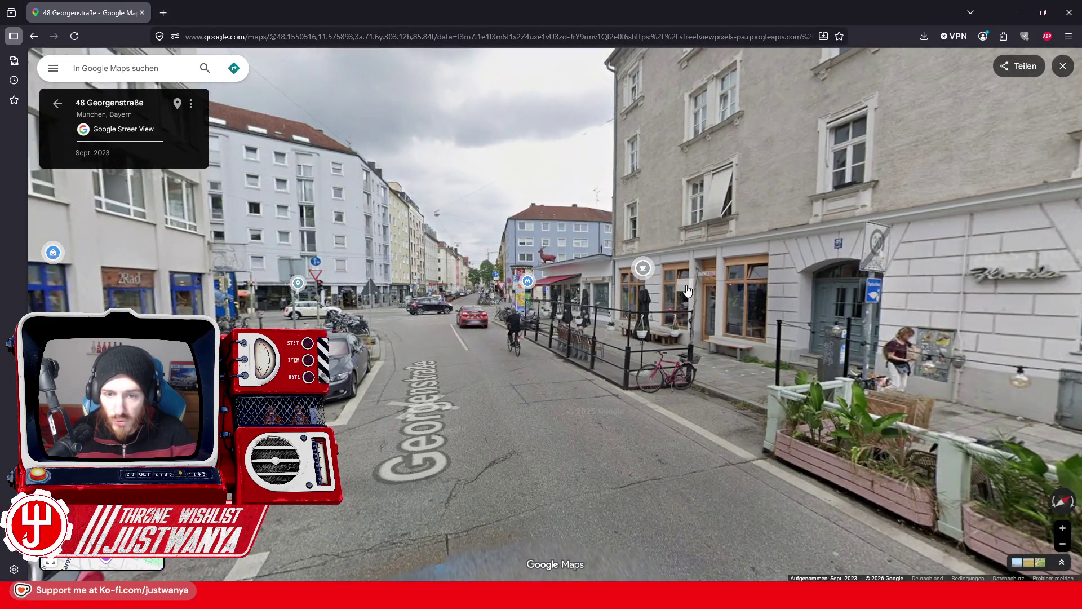
scroll(686, 290, up, 3)
key(Left)
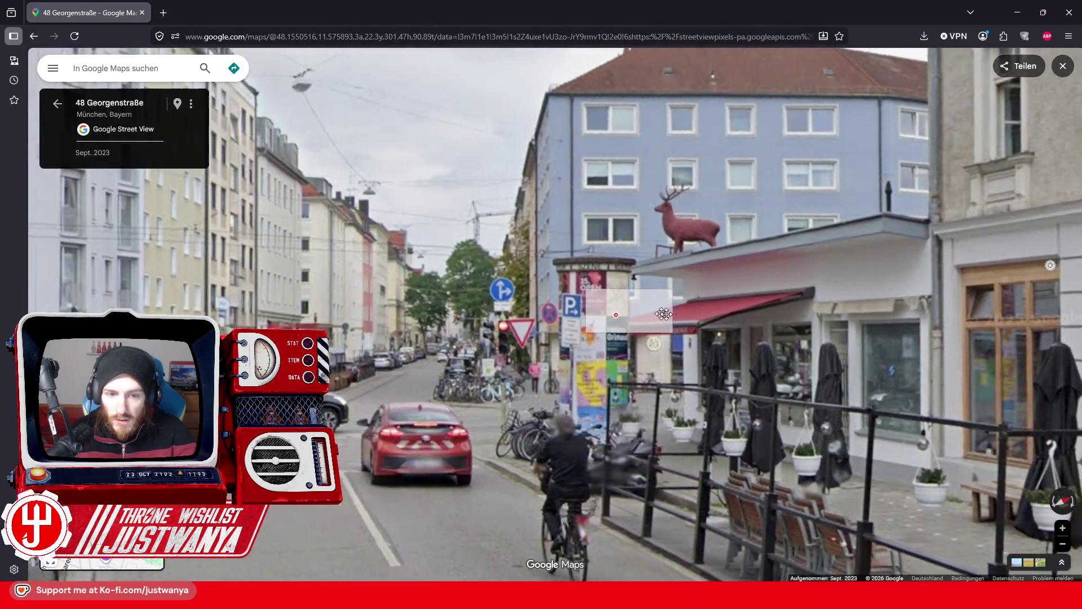
scroll(664, 314, down, 3)
key(Left)
mouse_move(300, 277)
mouse_down()
mouse_move(730, 168)
mouse_move(947, 163)
mouse_up()
scroll(730, 168, down, 2)
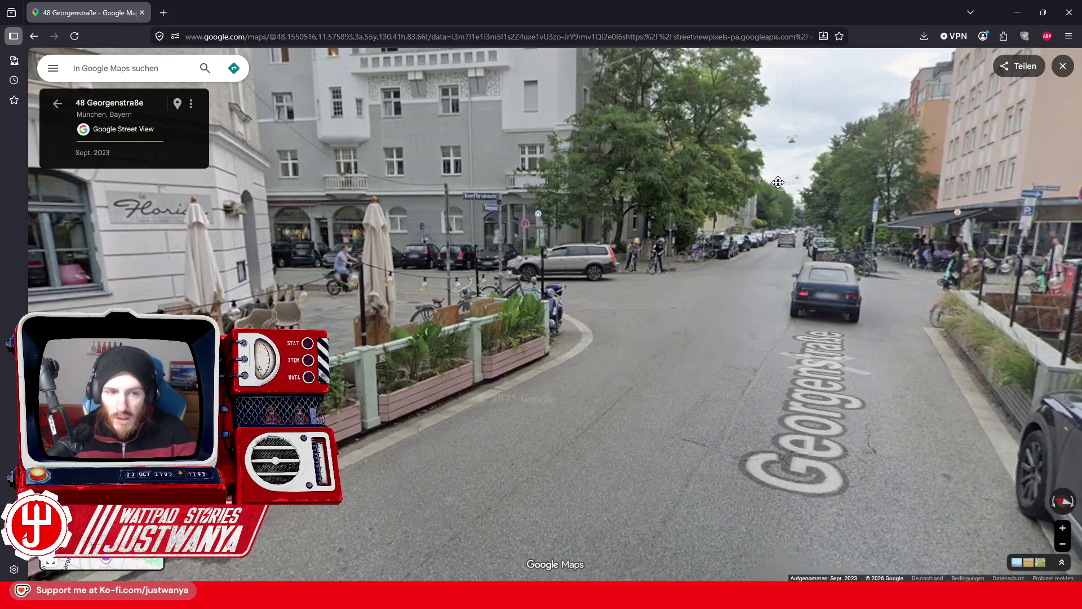
mouse_move(699, 143)
mouse_down()
mouse_move(709, 209)
mouse_move(307, 212)
mouse_move(734, 215)
mouse_move(451, 210)
mouse_up()
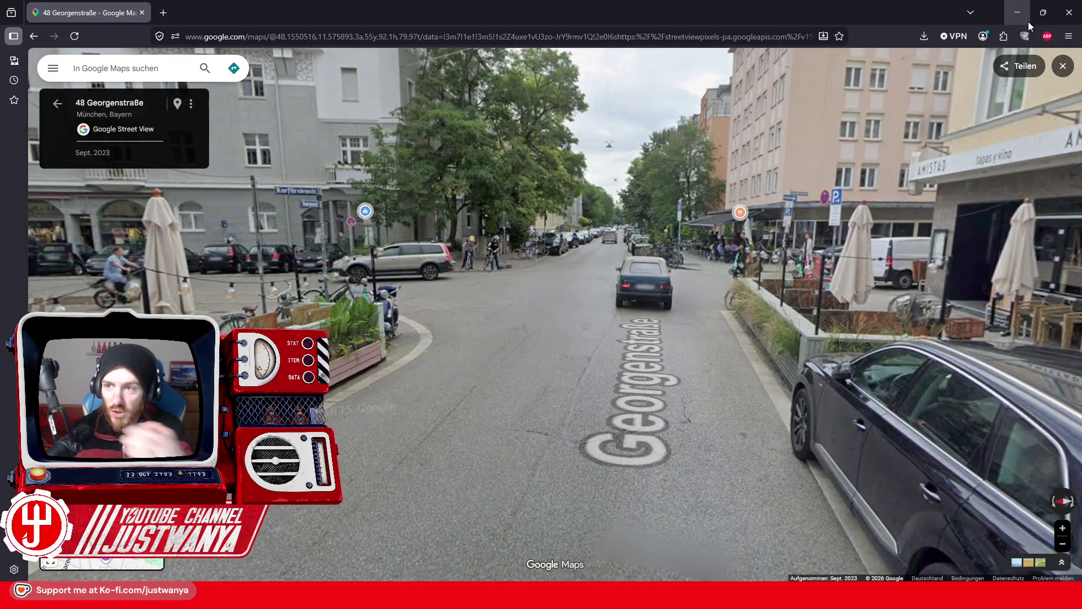
In GIMP, select the third Wäscherei line's letters from 'ä' onward, then return to the browser.
click(1043, 13)
click(904, 58)
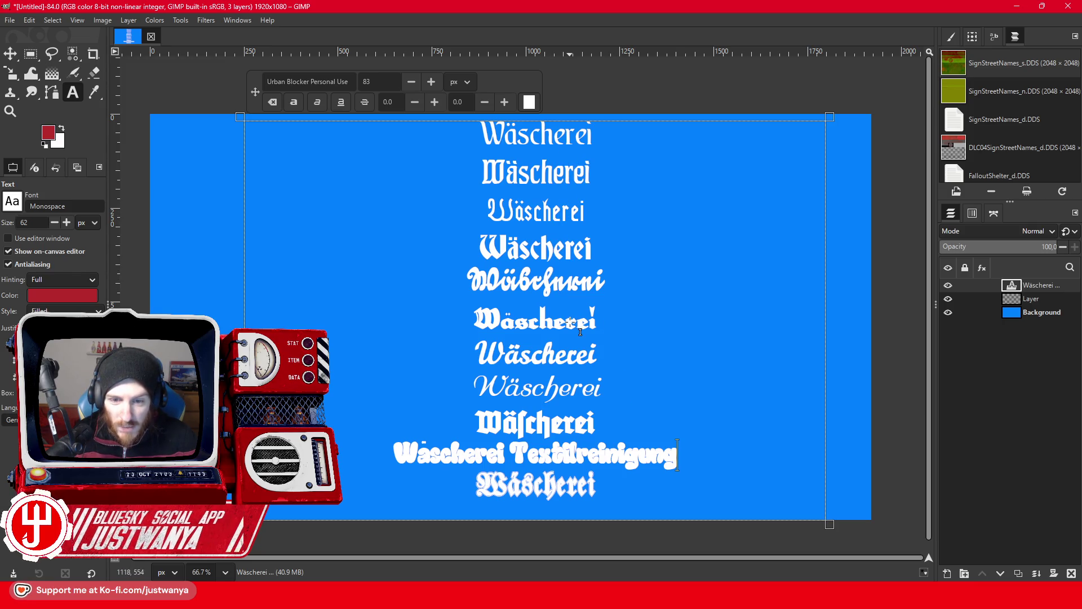
drag(586, 212, 518, 211)
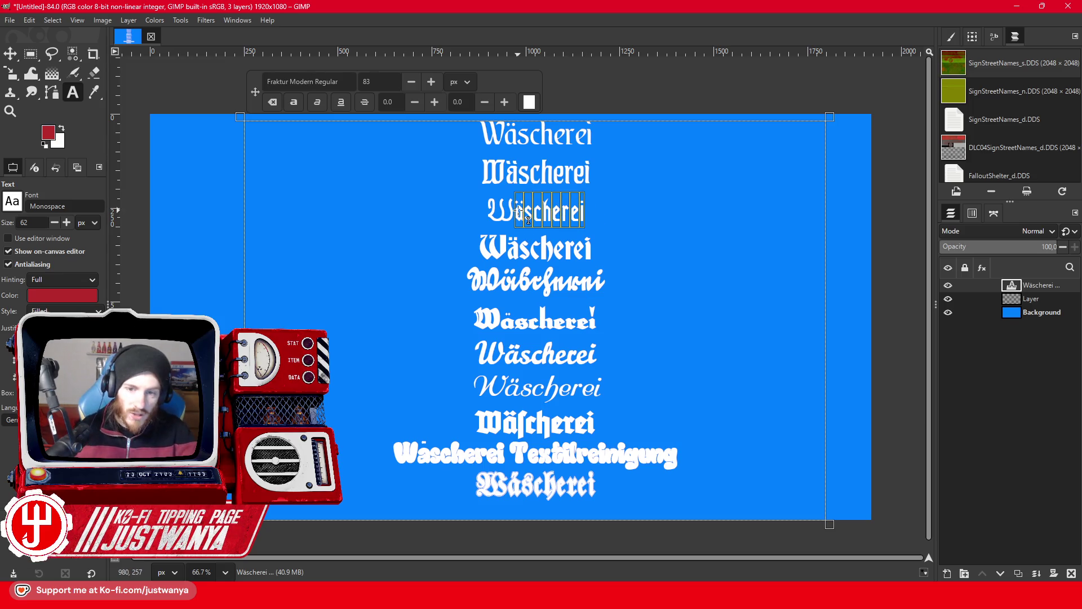
mouse_move(597, 599)
click(647, 536)
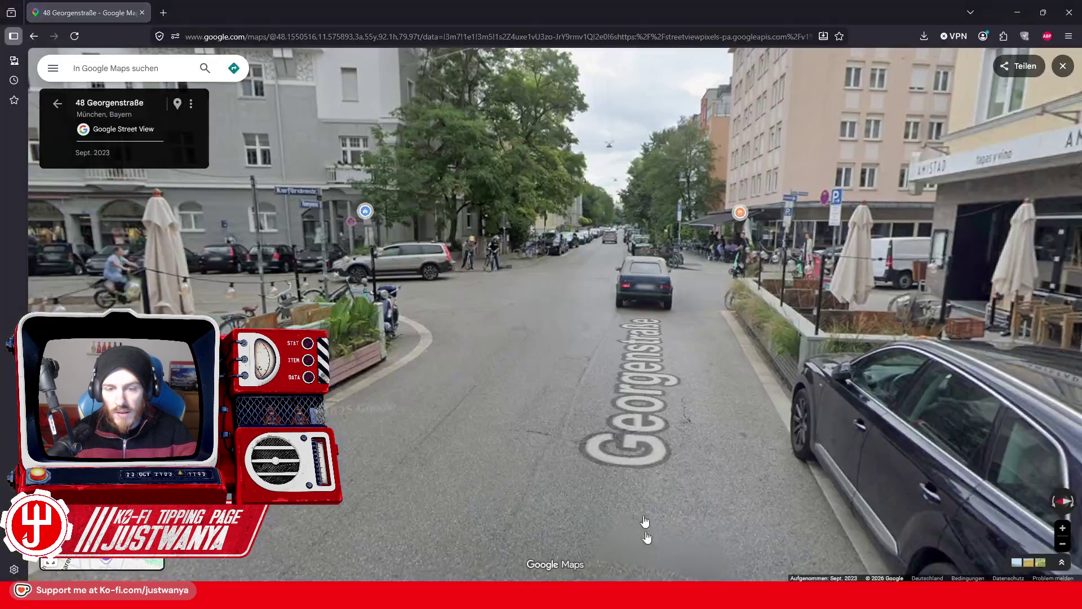
Search Google for 'Das Radhaus' in a new tab and scroll through the results.
click(168, 13)
text(Das Radhaus)
key(Return)
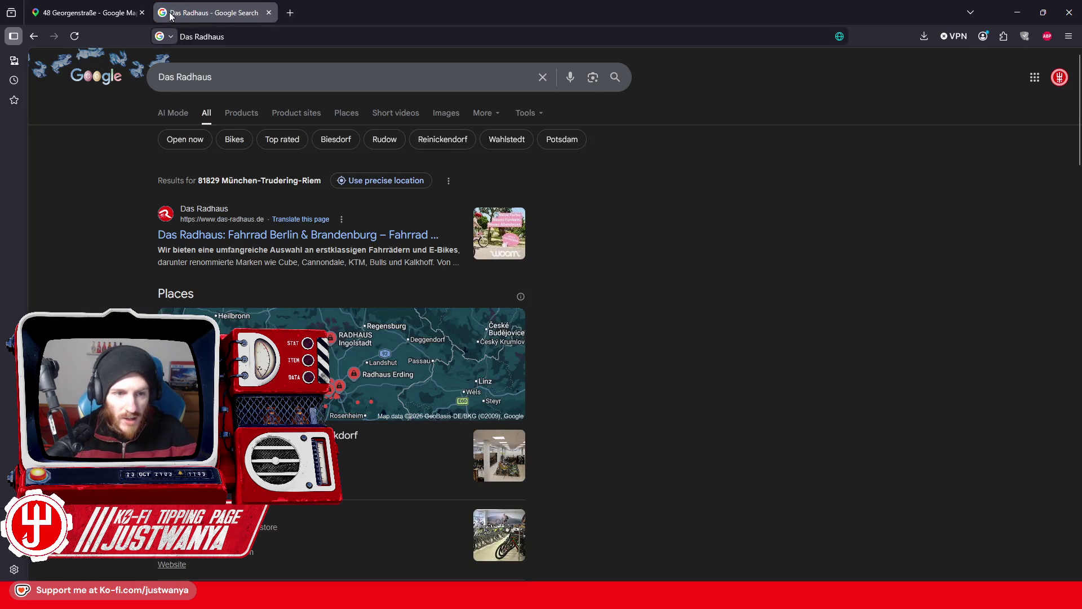
scroll(127, 242, down, 2)
scroll(126, 242, up, 1)
scroll(127, 246, down, 1)
scroll(126, 246, up, 1)
scroll(126, 246, down, 2)
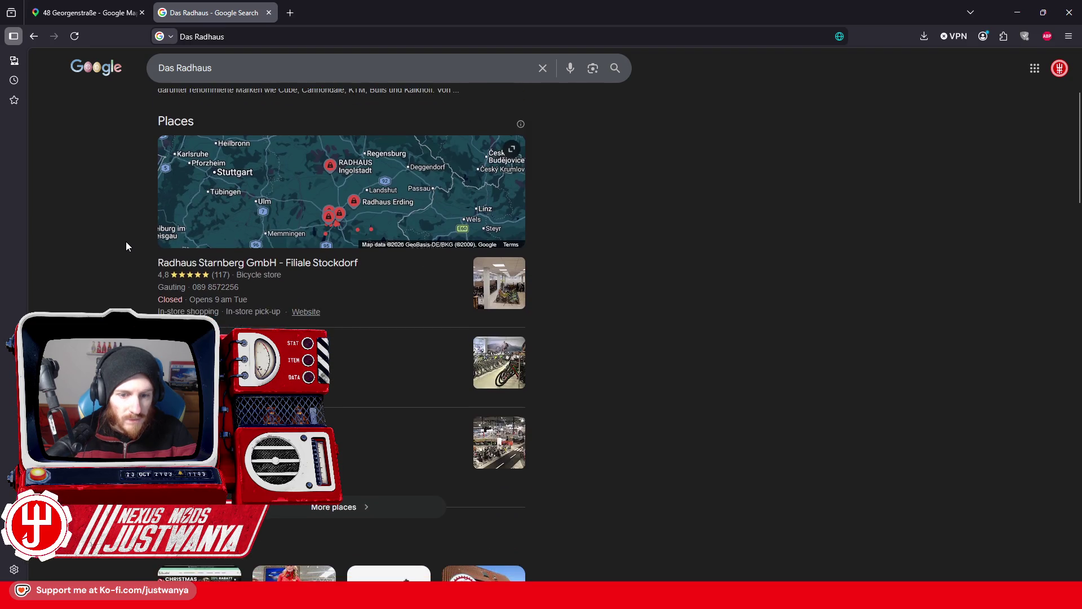
scroll(127, 245, down, 2)
scroll(126, 246, up, 1)
scroll(126, 246, up, 4)
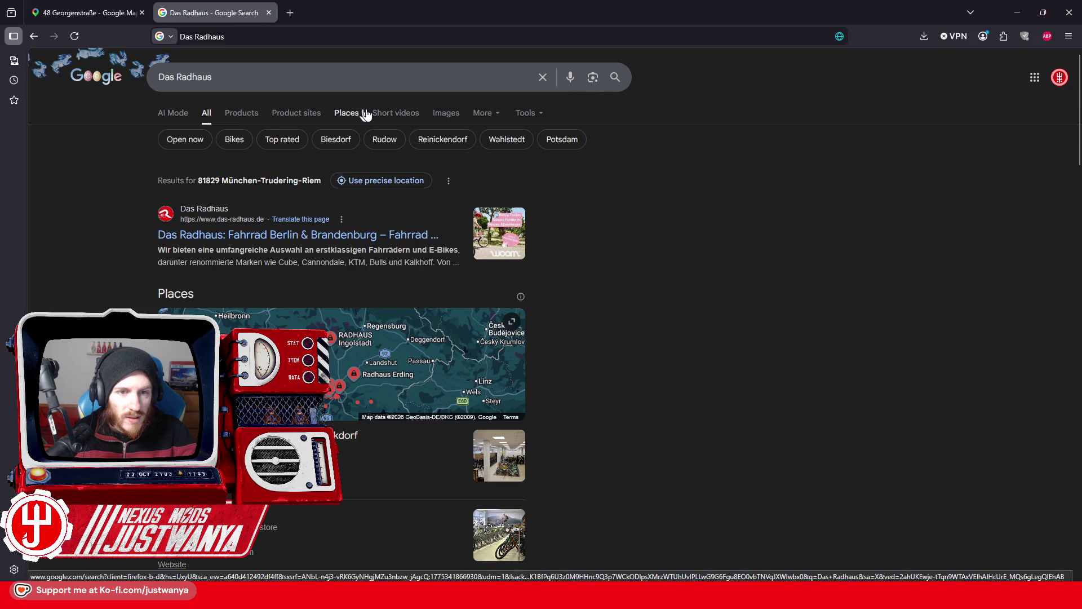
Show image results and preview the round Das Radhaus logo and the Biesdorf store photo.
click(446, 112)
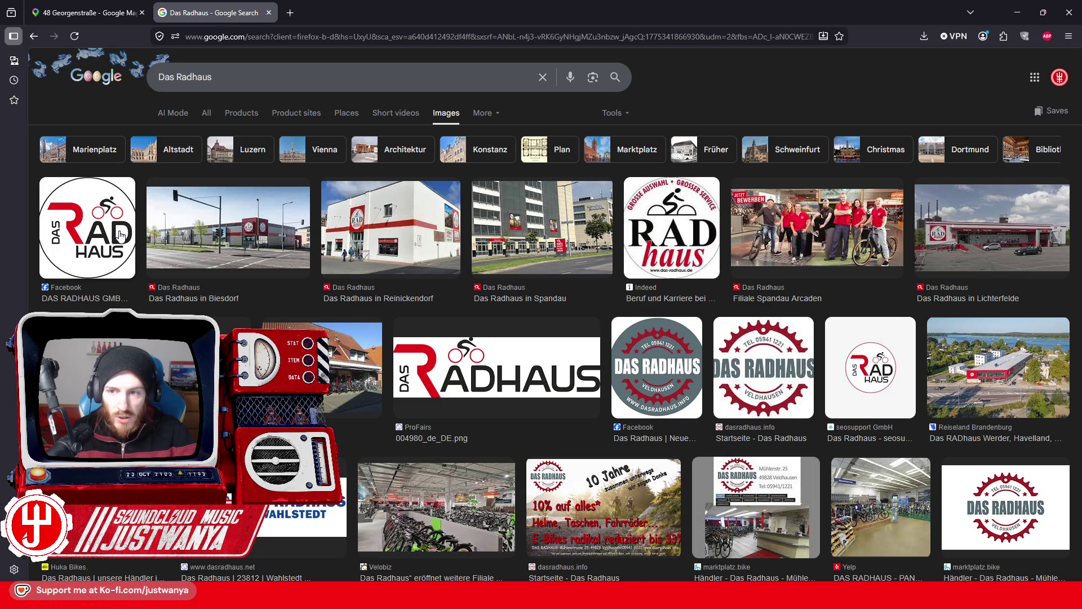
click(120, 234)
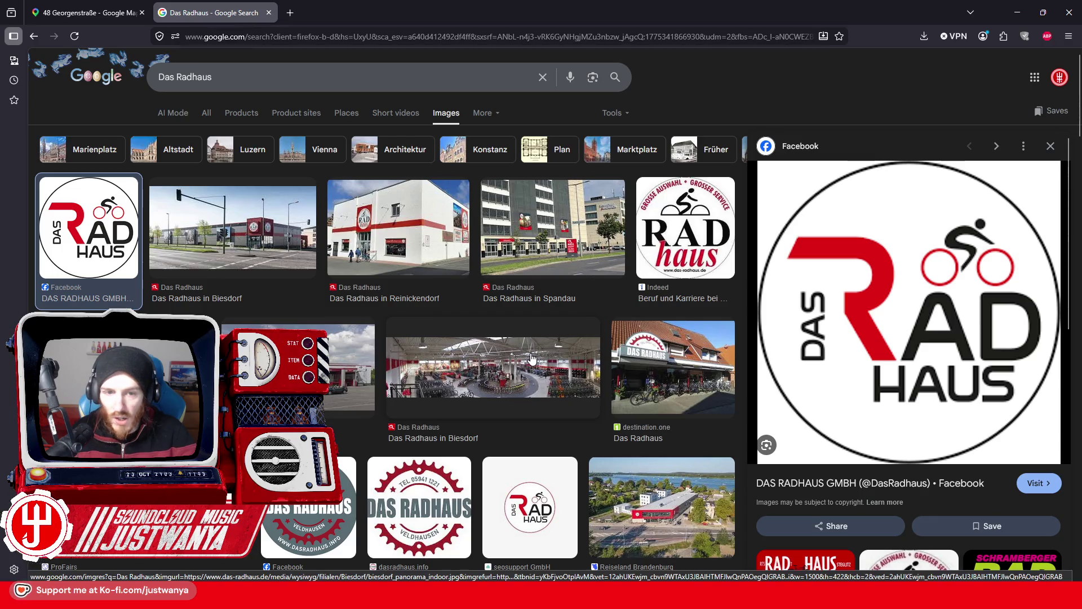
click(233, 235)
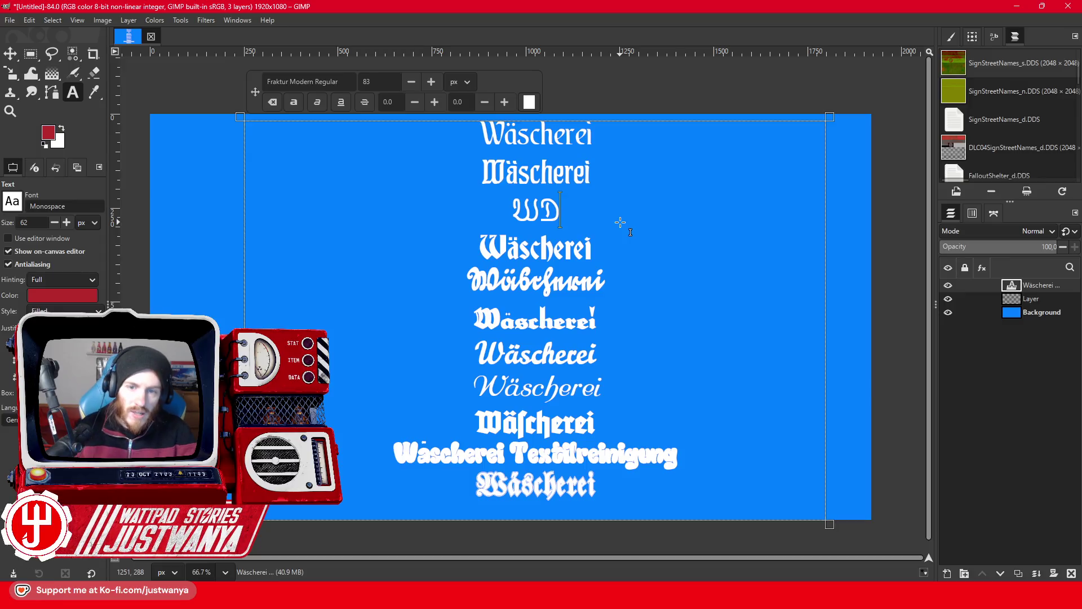
Retype the third sign line as 'Fahrradfachgeschäft', erasing the stray 'Das Radhaus' text.
text(as Rad)
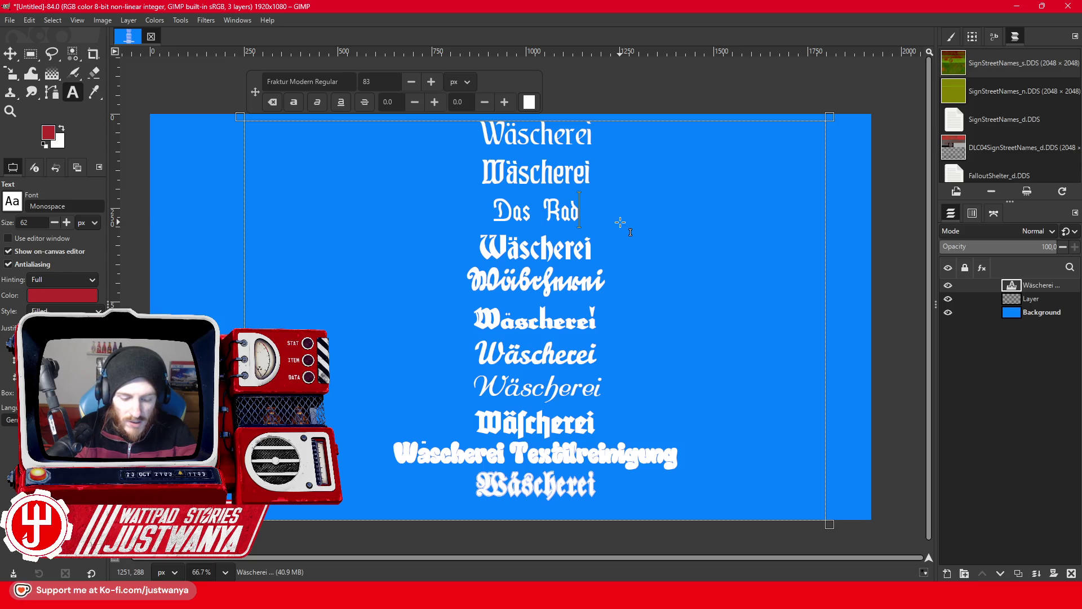
text(haus)
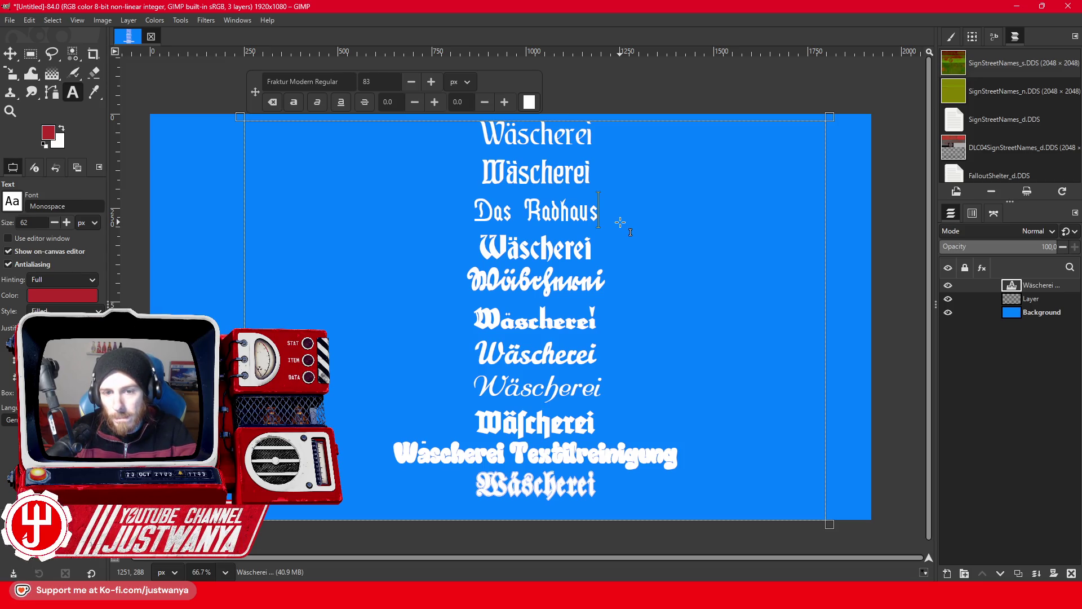
text(z)
key(Left)
key(BackSpace)
key(BackSpace)
key(BackSpace)
key(BackSpace)
key(BackSpace)
key(BackSpace)
key(BackSpace)
key(BackSpace)
key(BackSpace)
key(BackSpace)
key(BackSpace)
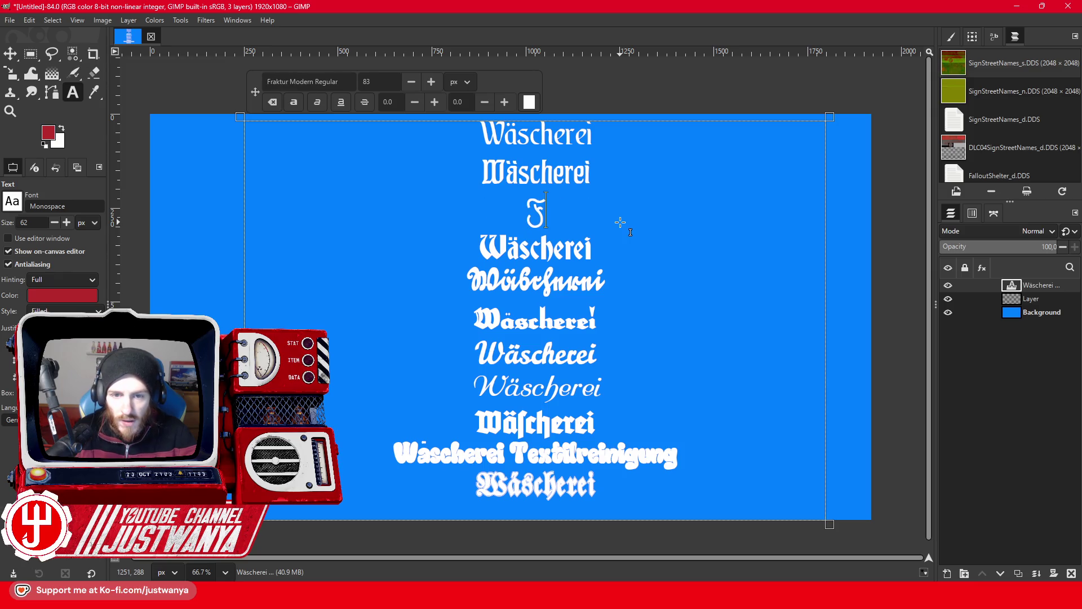
text(ahrrad)
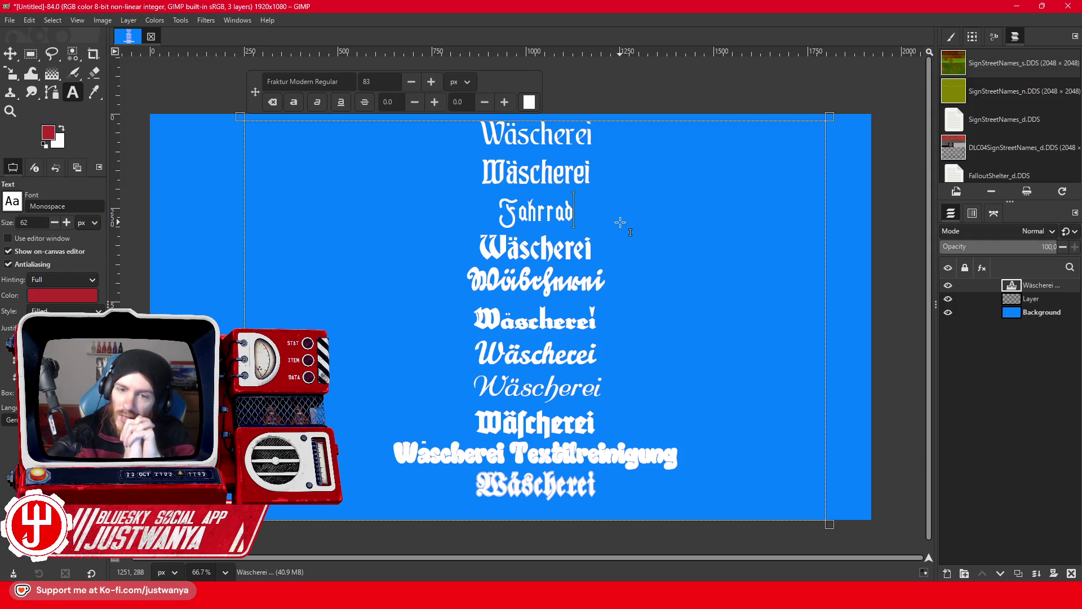
text(fachgeschäft)
click(607, 248)
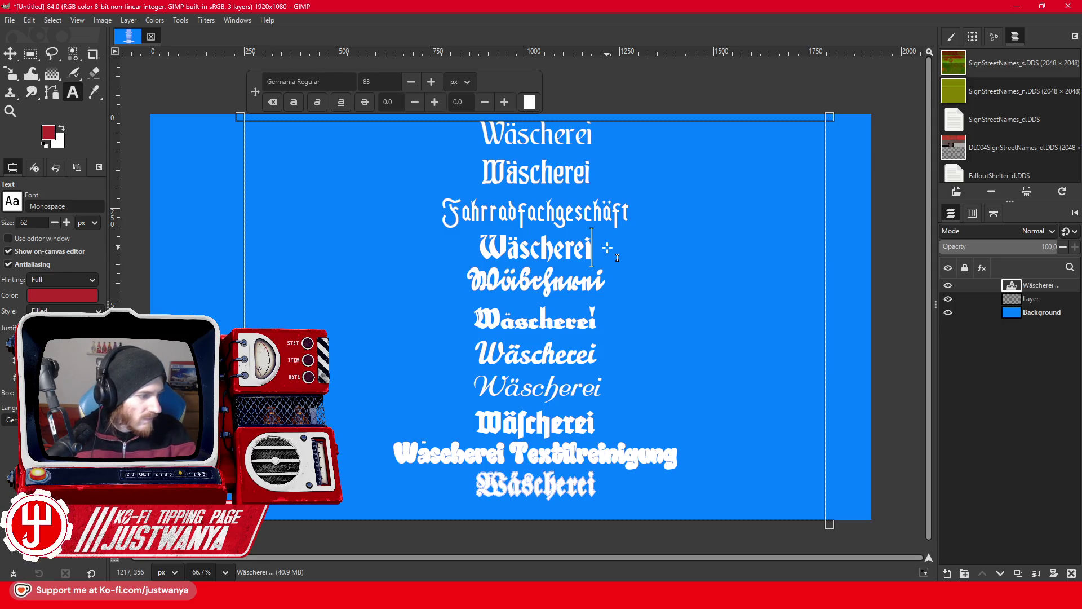
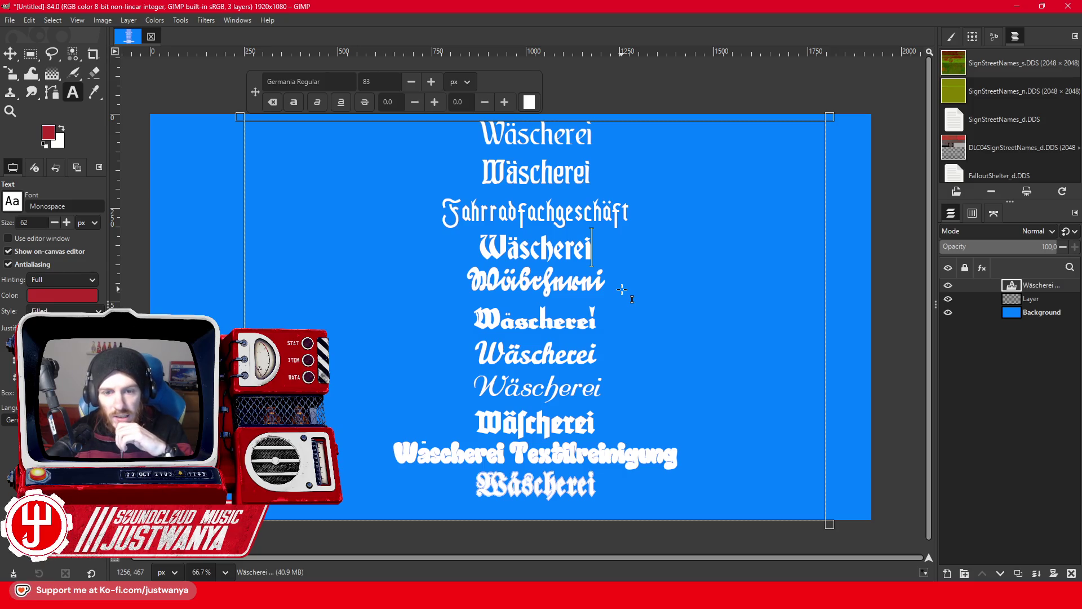
Check the neighbouring lines' fonts, then retype the script Wäscherei line as 'Schneiderei'.
click(692, 457)
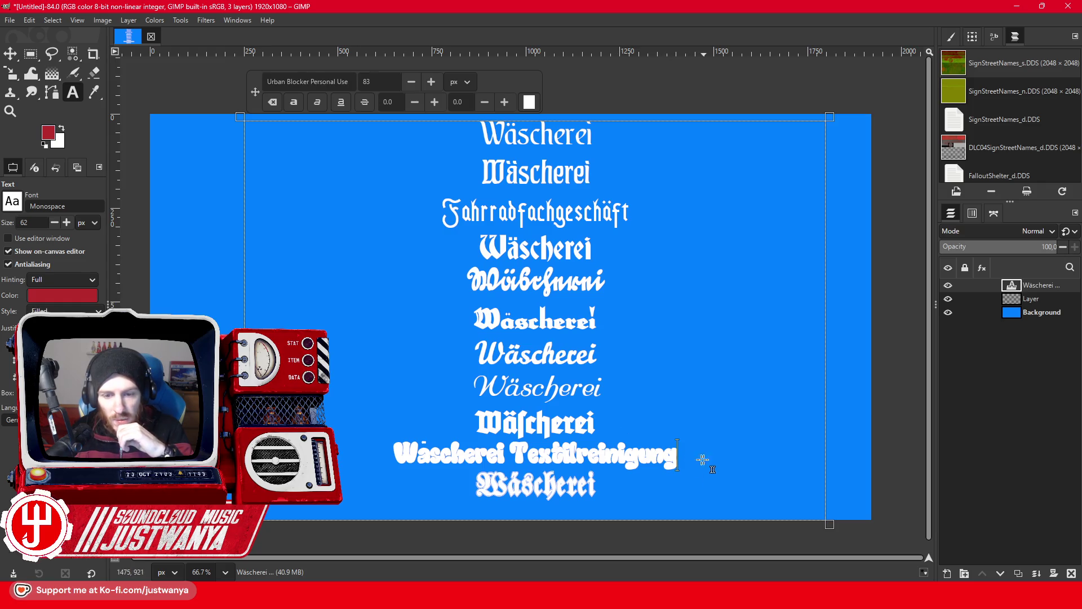
click(660, 421)
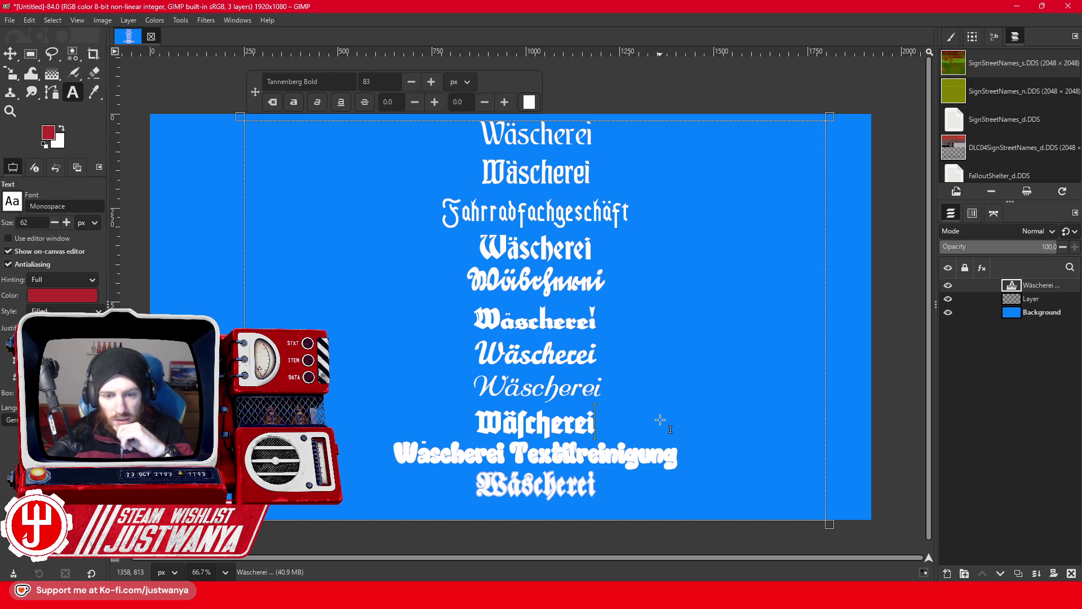
drag(601, 395, 511, 395)
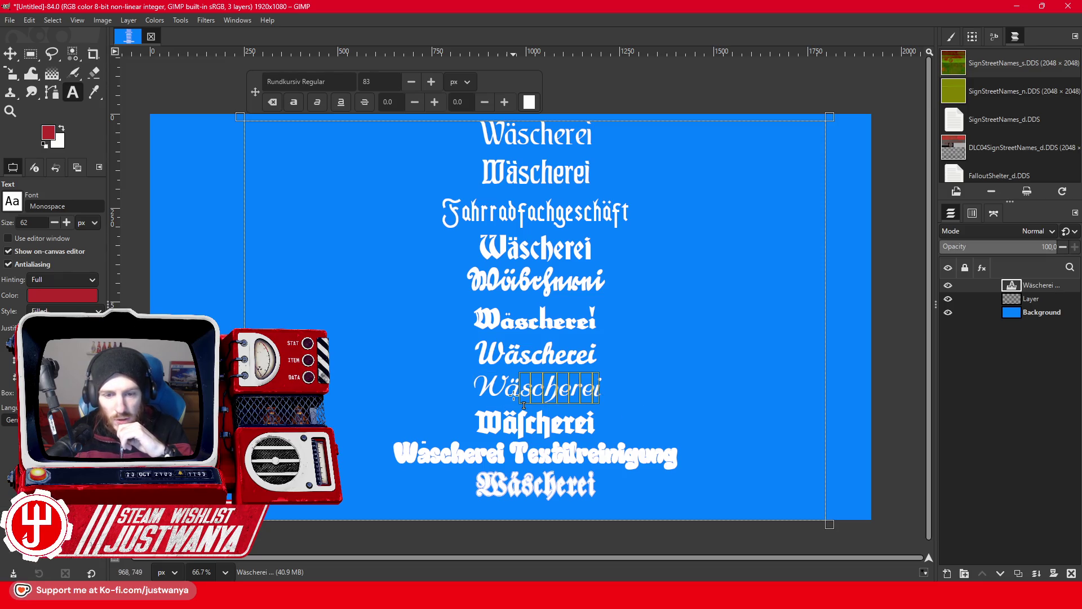
text(S)
key(Left)
key(BackSpace)
key(Right)
text(chneideri)
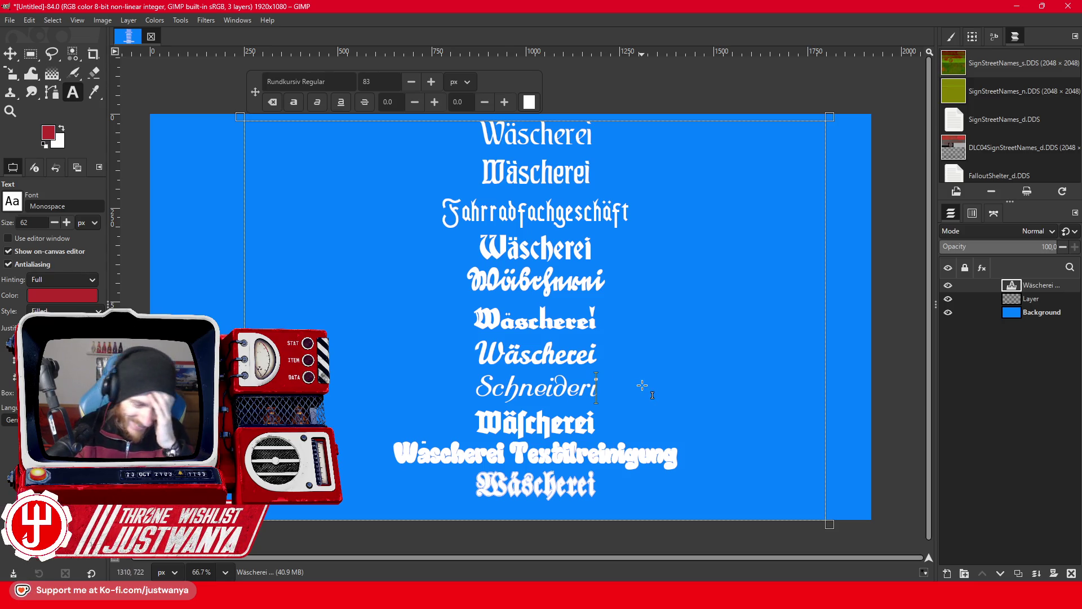
key(BackSpace)
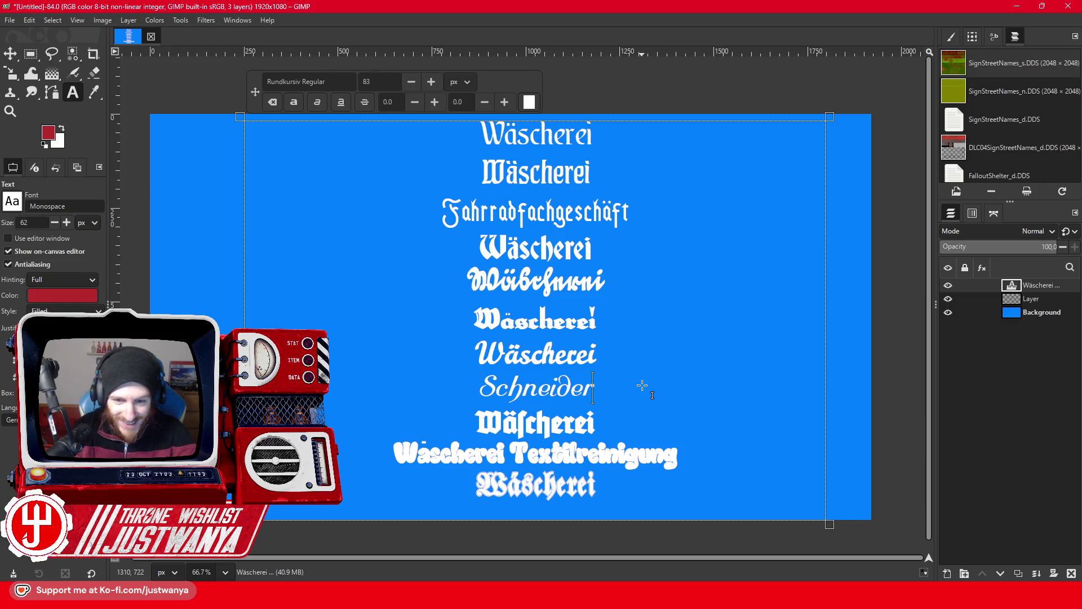
text(ei)
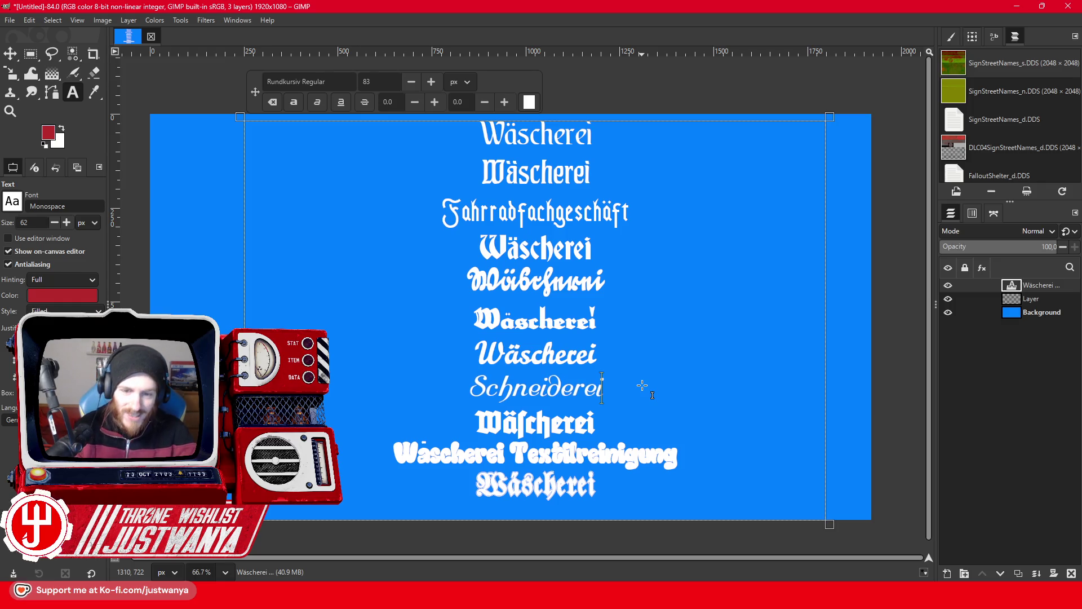
Check the font of the Wäscherei line above and select the whole Schneiderei line.
click(635, 352)
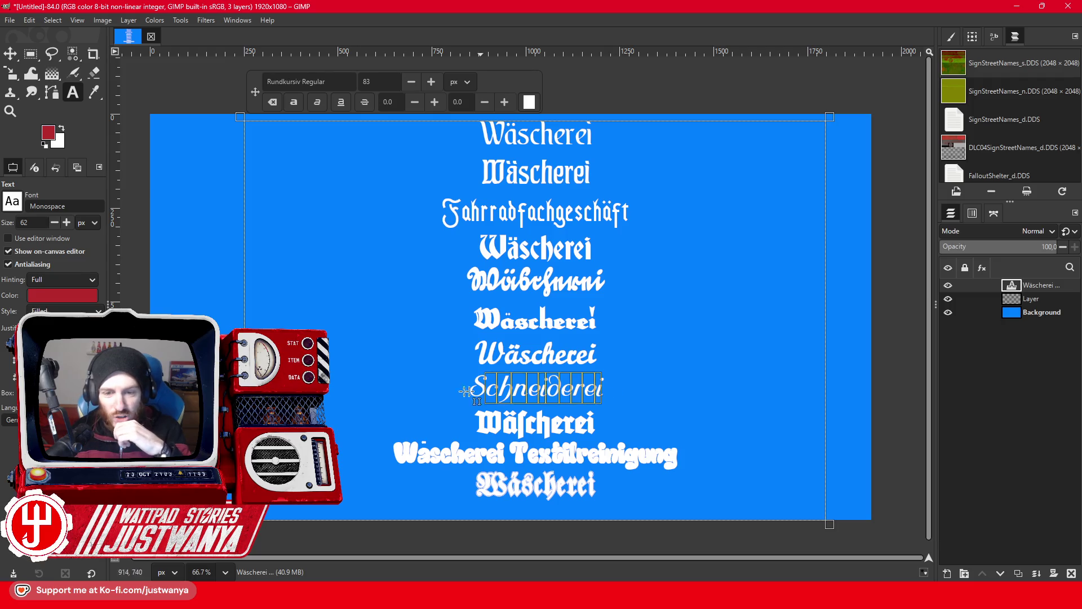
drag(619, 389, 437, 382)
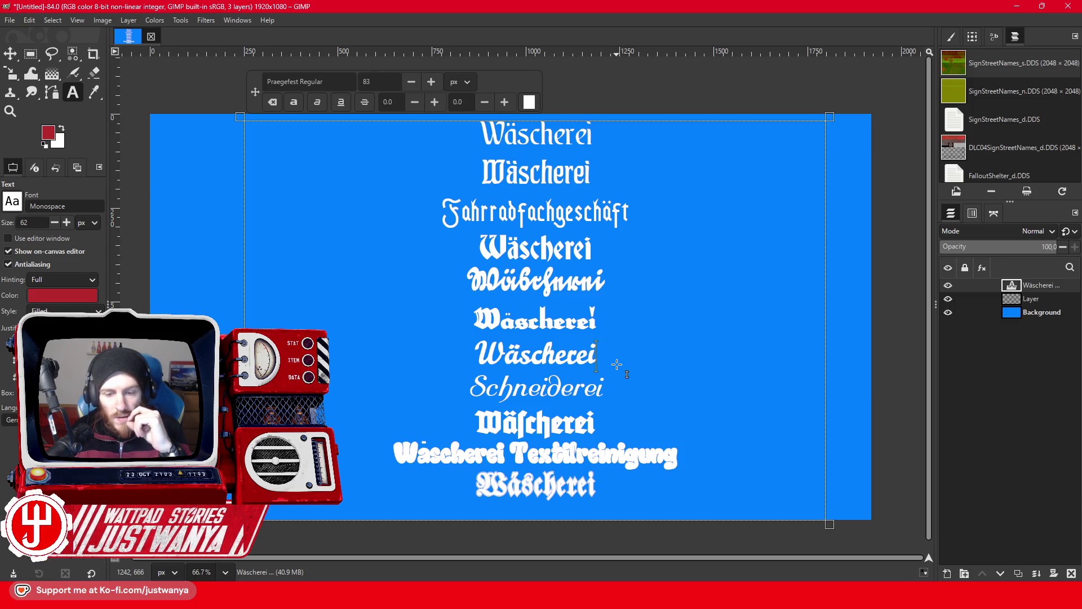
mouse_move(557, 550)
mouse_move(640, 532)
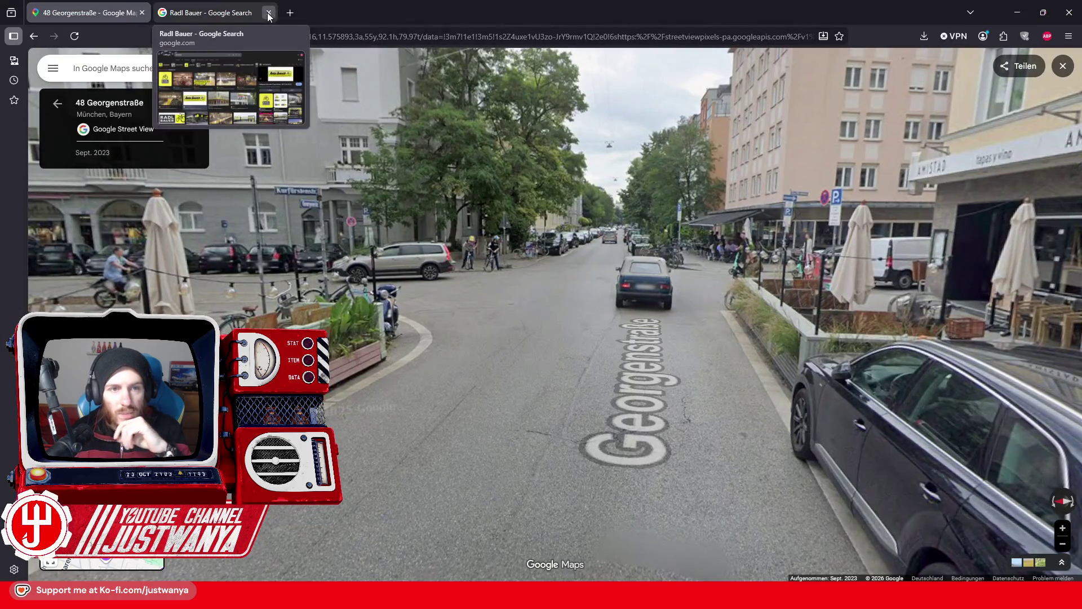
Close the Radl Bauer tab and walk Street View along Georgenstraße to the New York shop.
click(269, 12)
drag(391, 372, 667, 362)
mouse_move(551, 387)
mouse_down()
mouse_move(381, 309)
mouse_move(874, 315)
mouse_up()
click(593, 341)
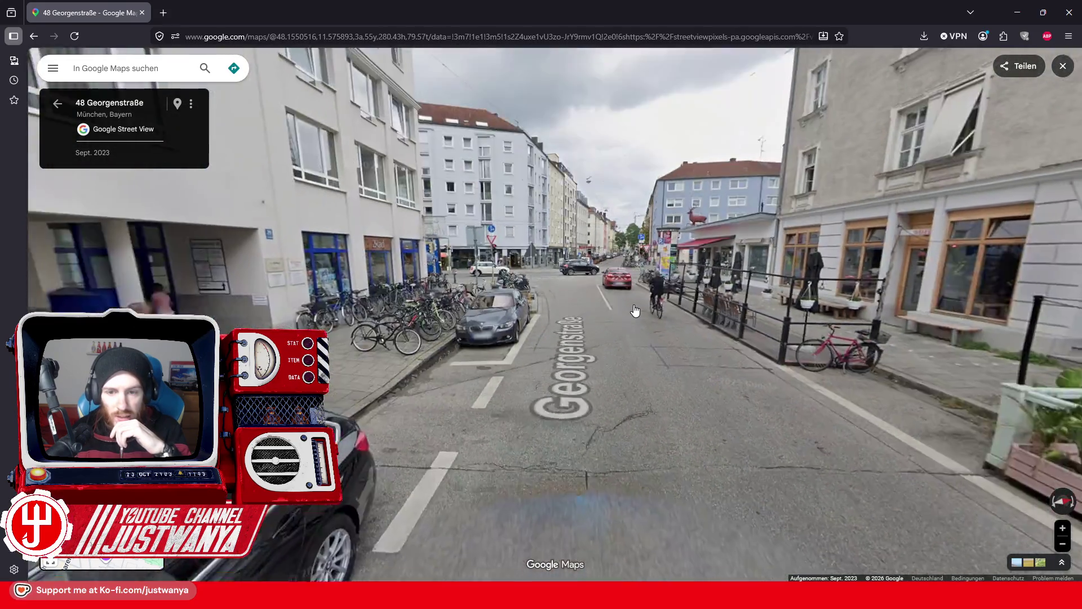
click(611, 327)
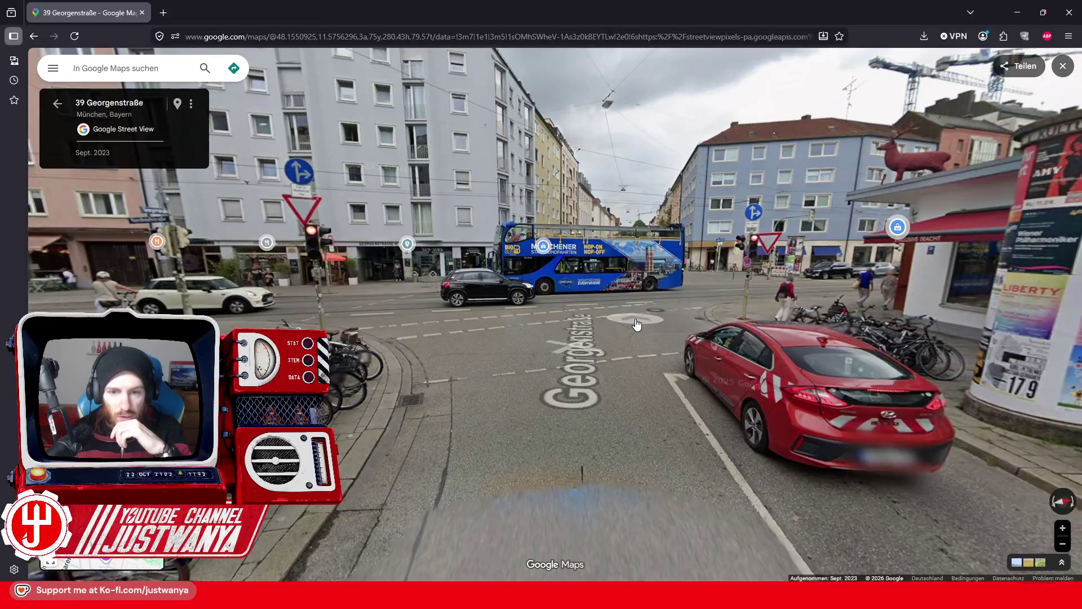
click(636, 323)
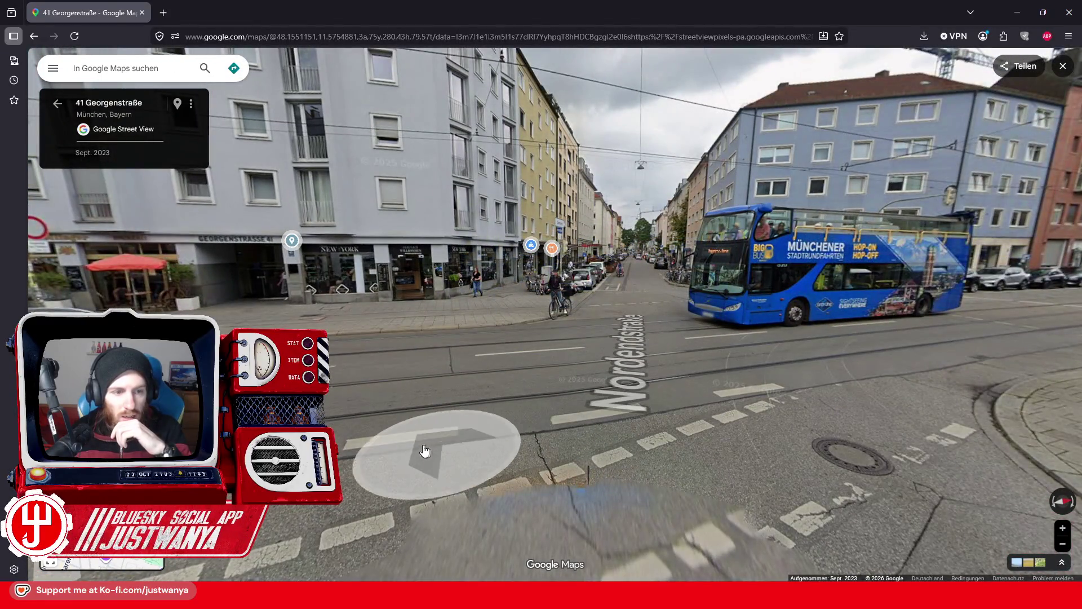
click(424, 451)
click(454, 394)
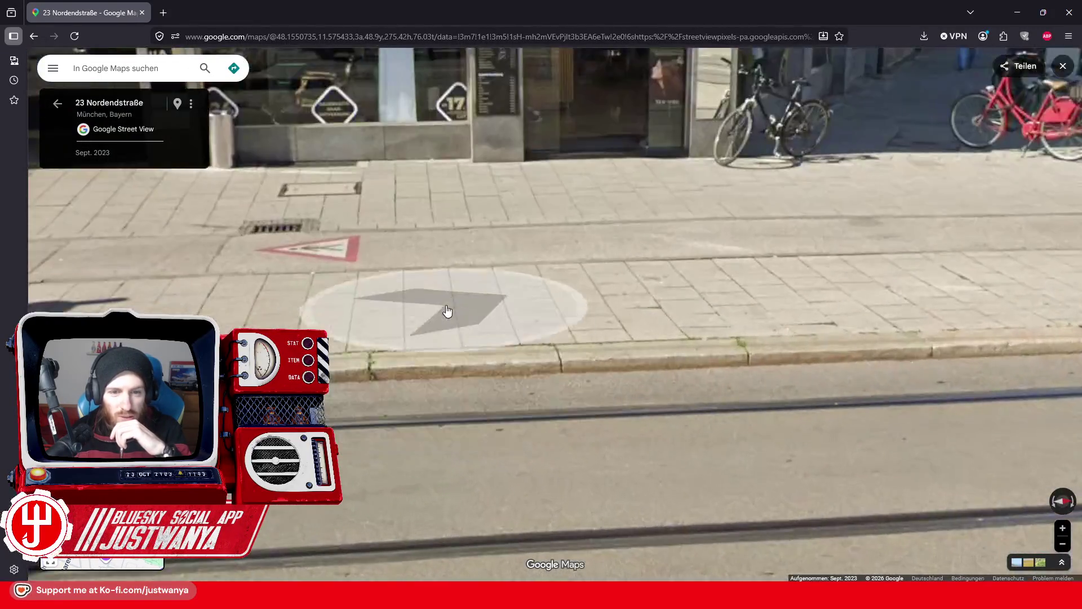
Zoom and turn across the New York shop fronts and the Bäckerei at Georgenstraße 41.
scroll(580, 495, down, 3)
drag(500, 500, 703, 442)
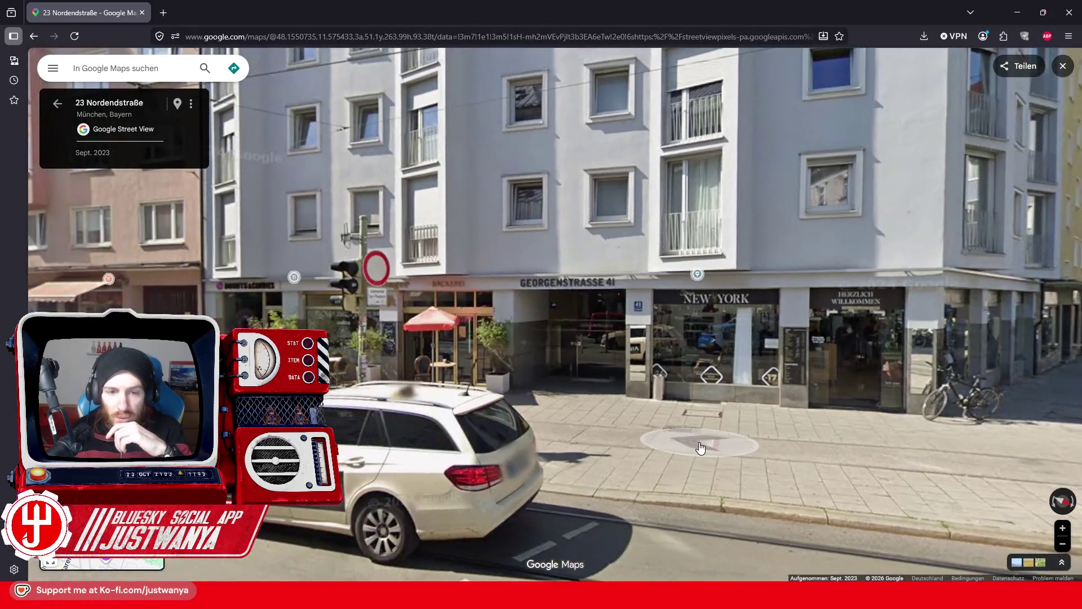
click(684, 442)
click(698, 438)
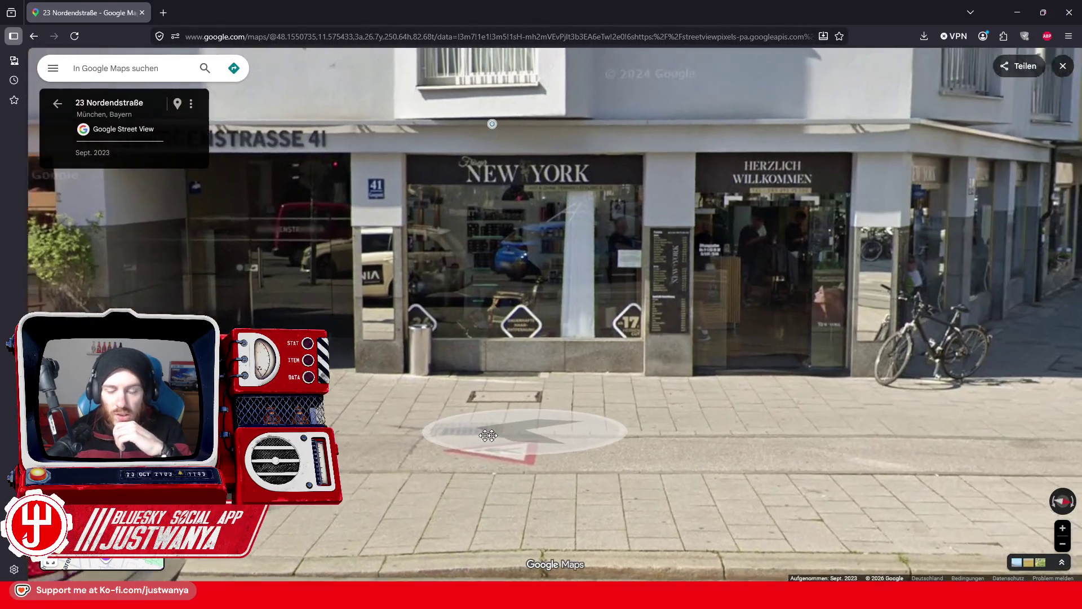
drag(595, 427, 567, 448)
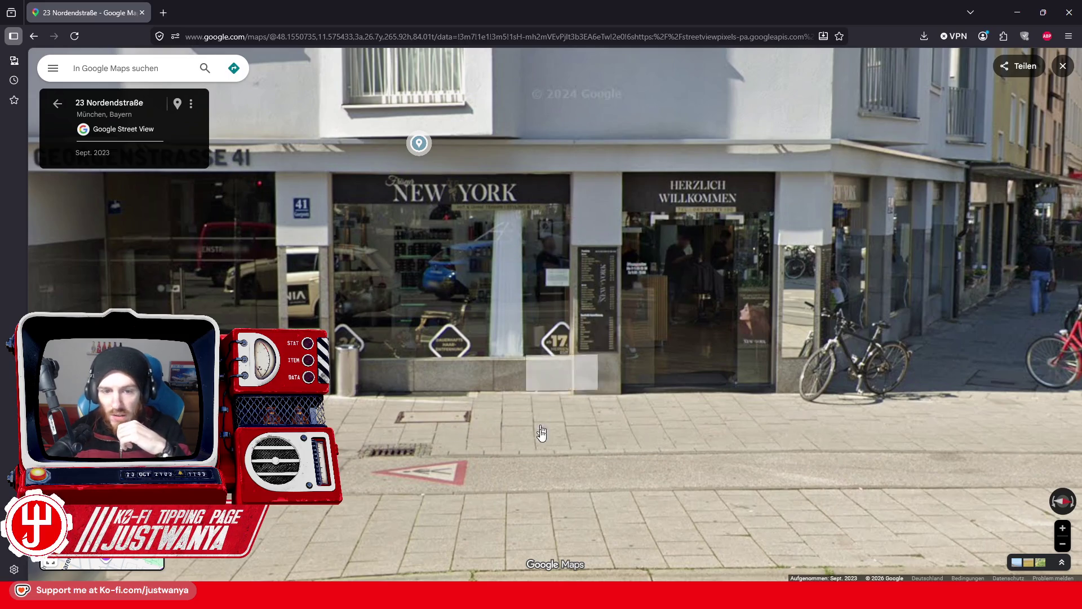
scroll(451, 282, up, 2)
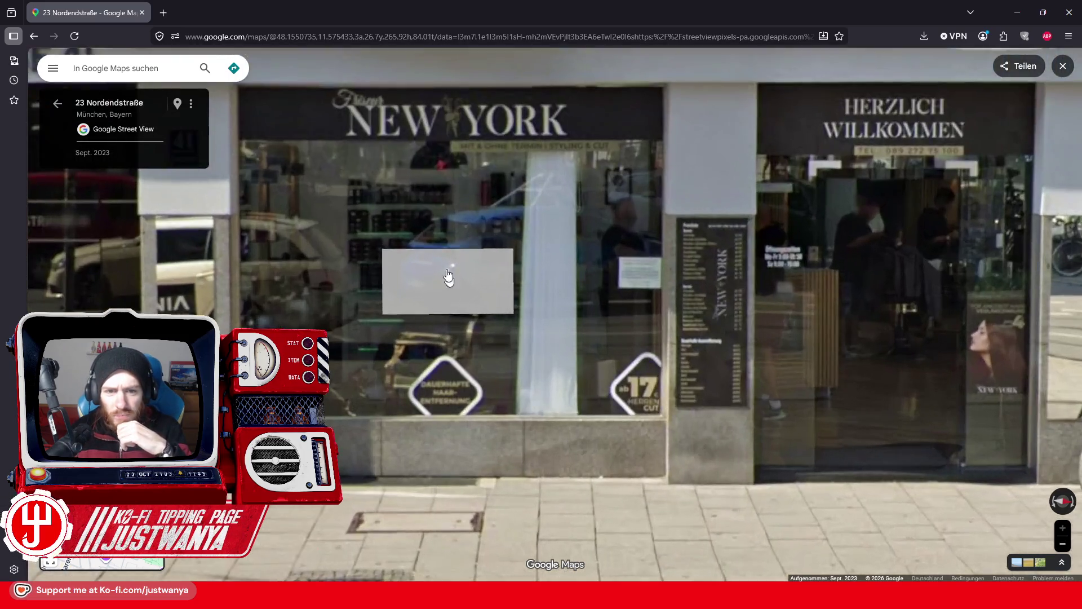
scroll(471, 308, up, 1)
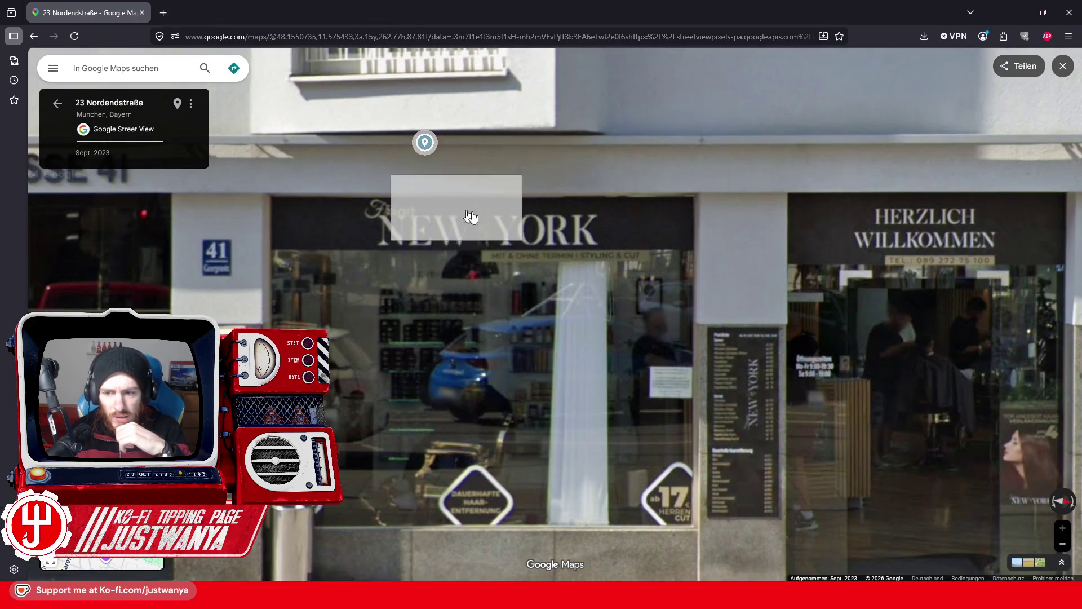
click(676, 410)
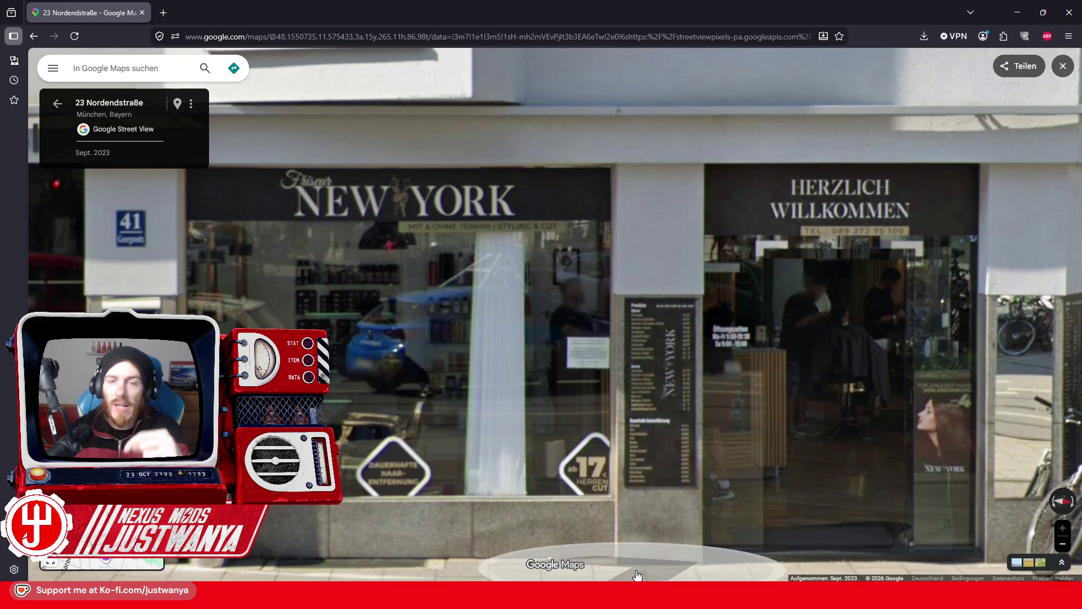
scroll(637, 575, down, 4)
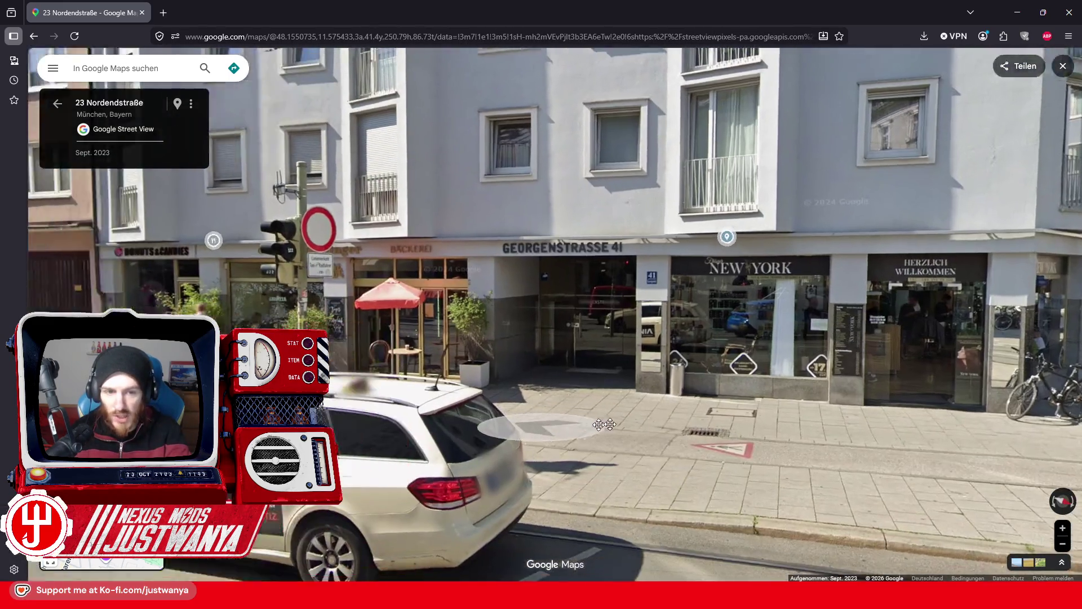
drag(604, 424, 846, 405)
scroll(678, 316, up, 4)
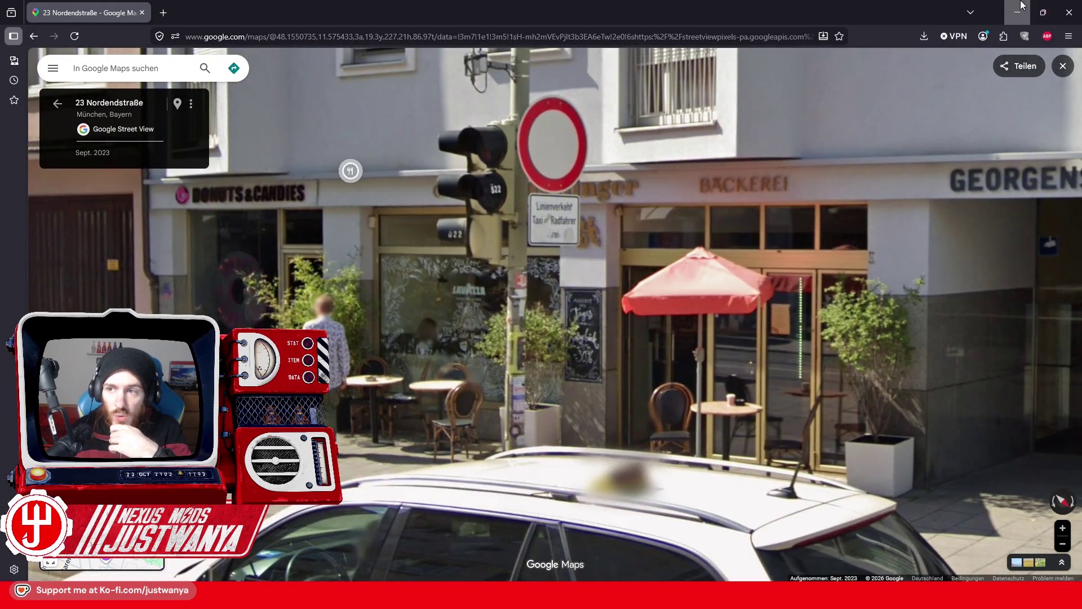
click(1017, 13)
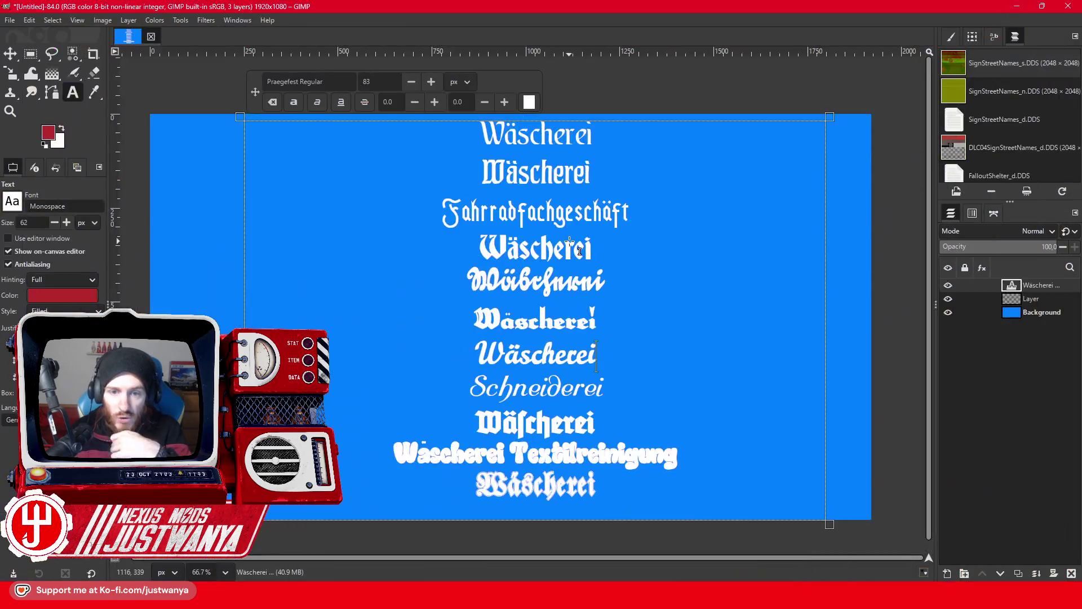
Retype the Praegefest Wäscherei line as 'Bäckerei Konfekt'.
drag(525, 372, 504, 369)
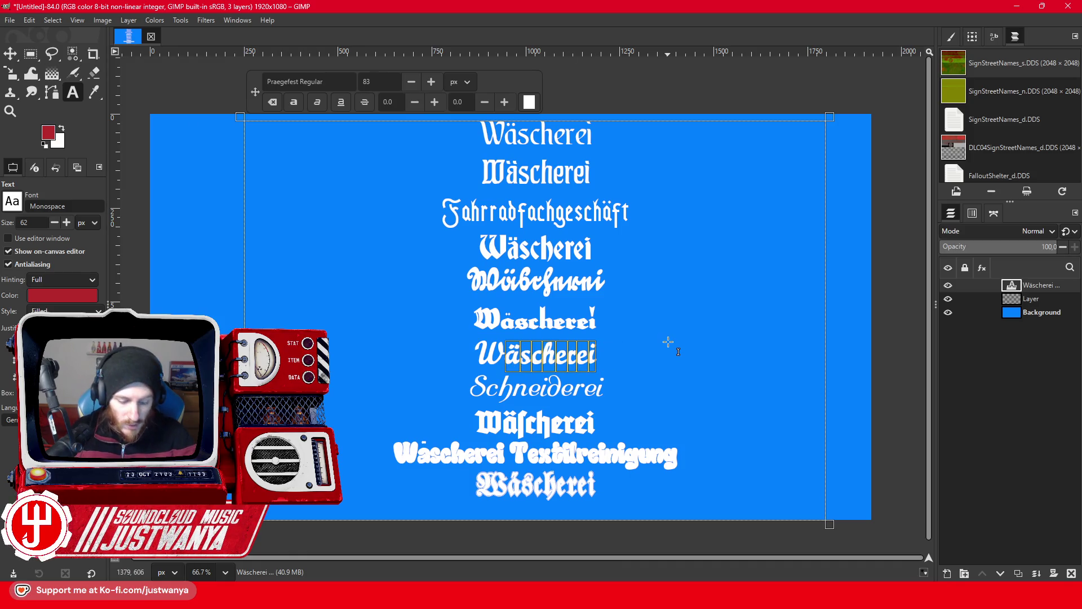
text(Bäck)
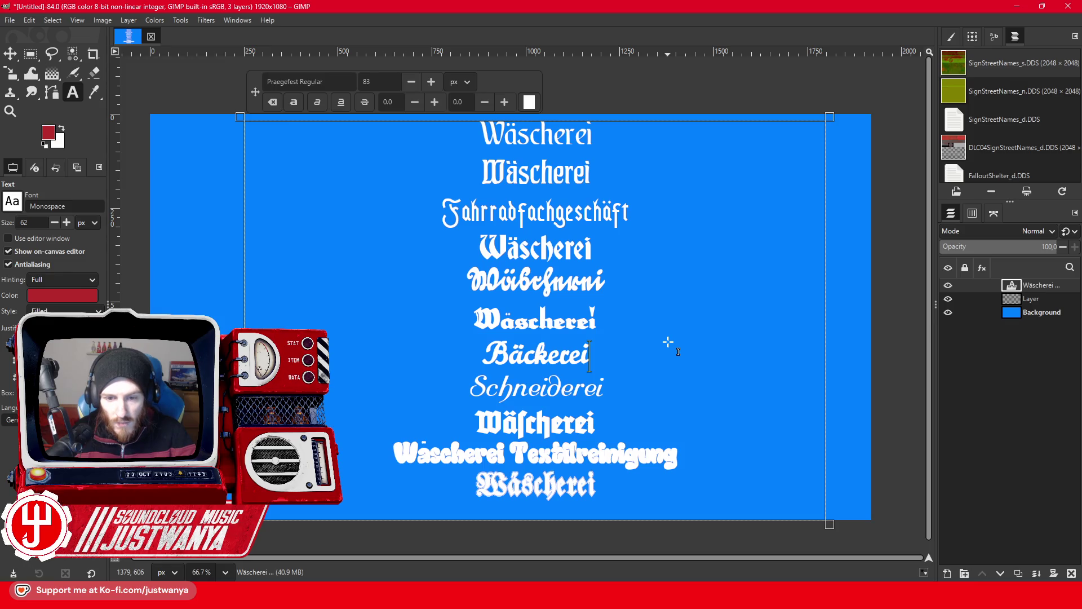
text(Konfekt)
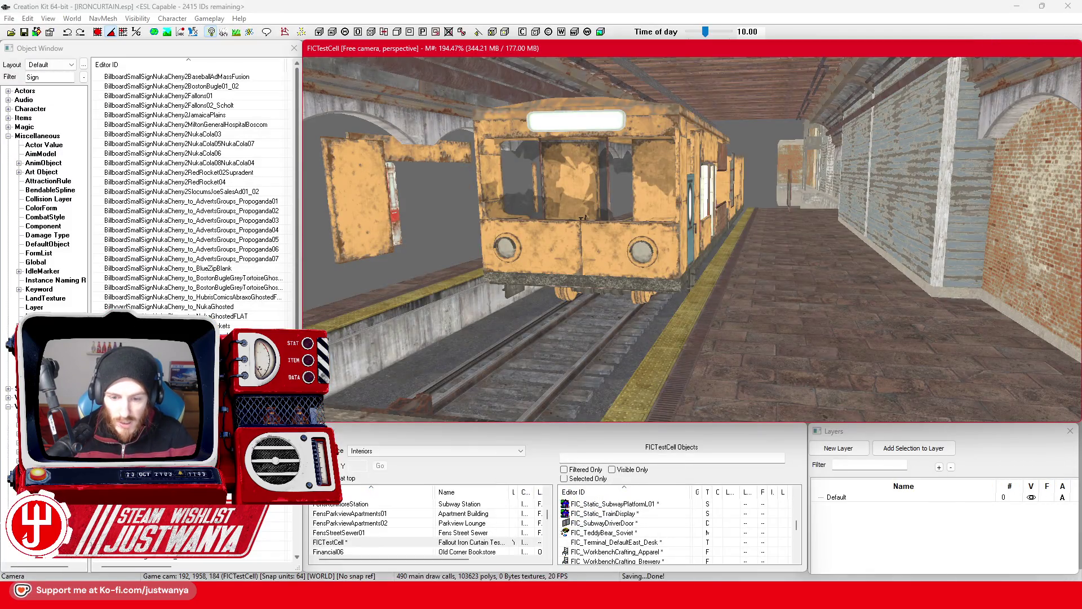
Walk Street View past Donuts & Candies and turn toward the Exklusive Tracht corner on Nordendstraße.
mouse_move(592, 596)
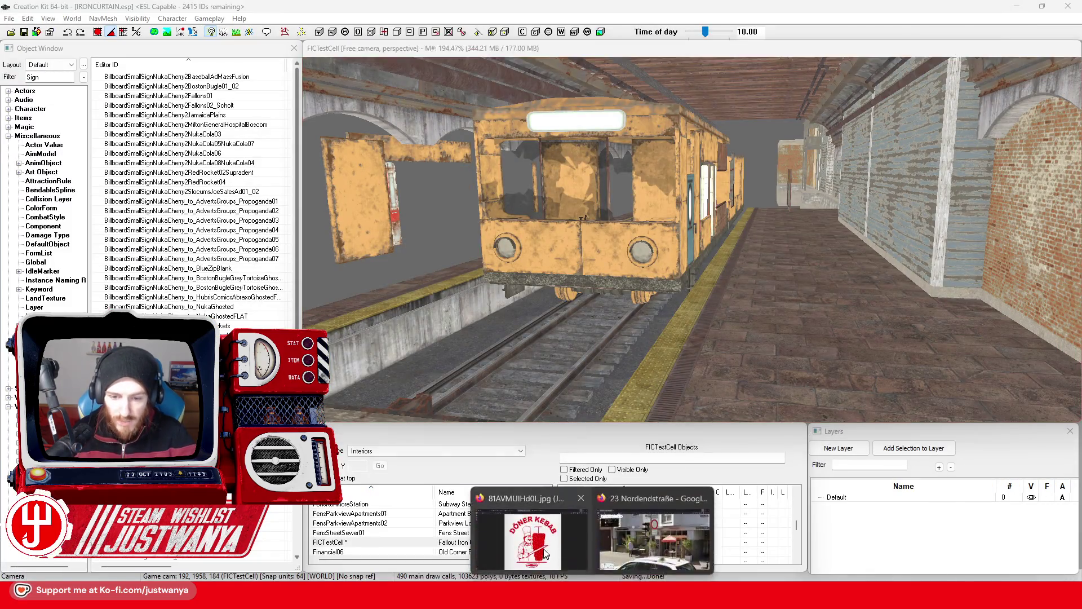
click(654, 535)
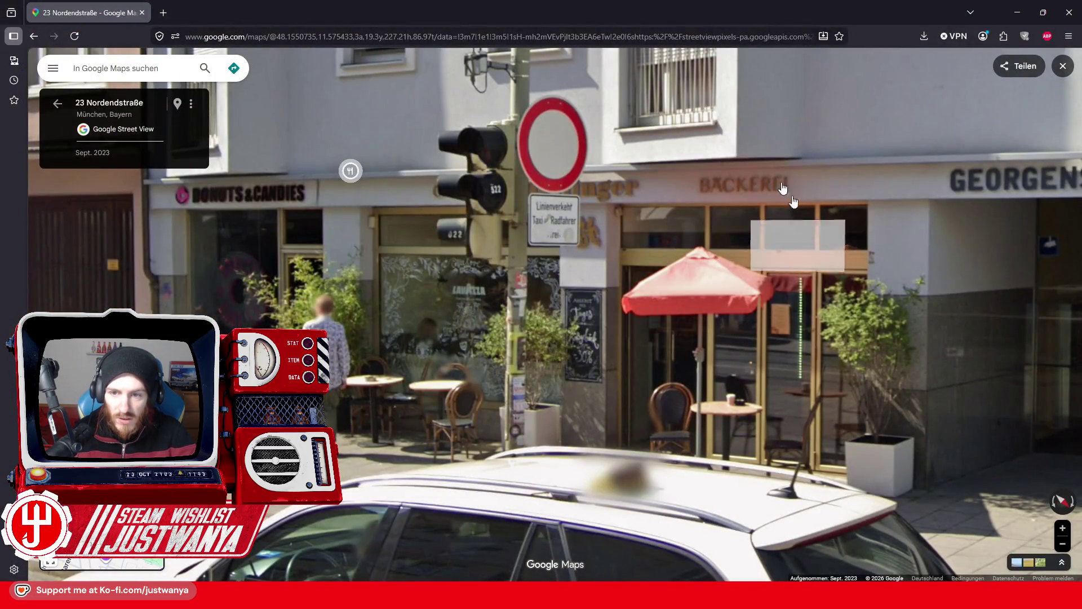
click(800, 380)
click(906, 354)
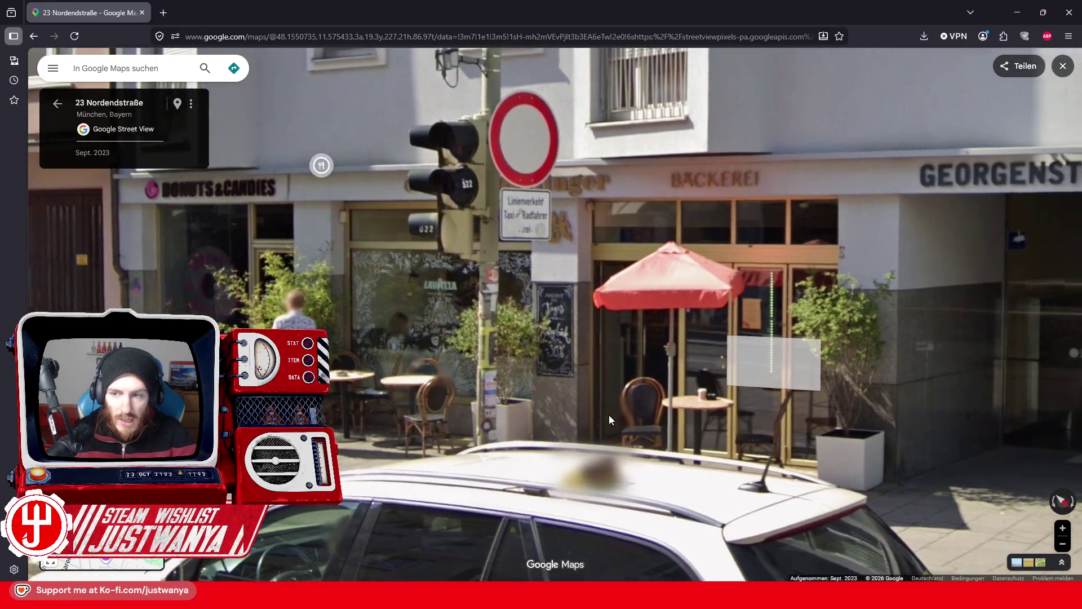
click(555, 344)
scroll(555, 343, down, 2)
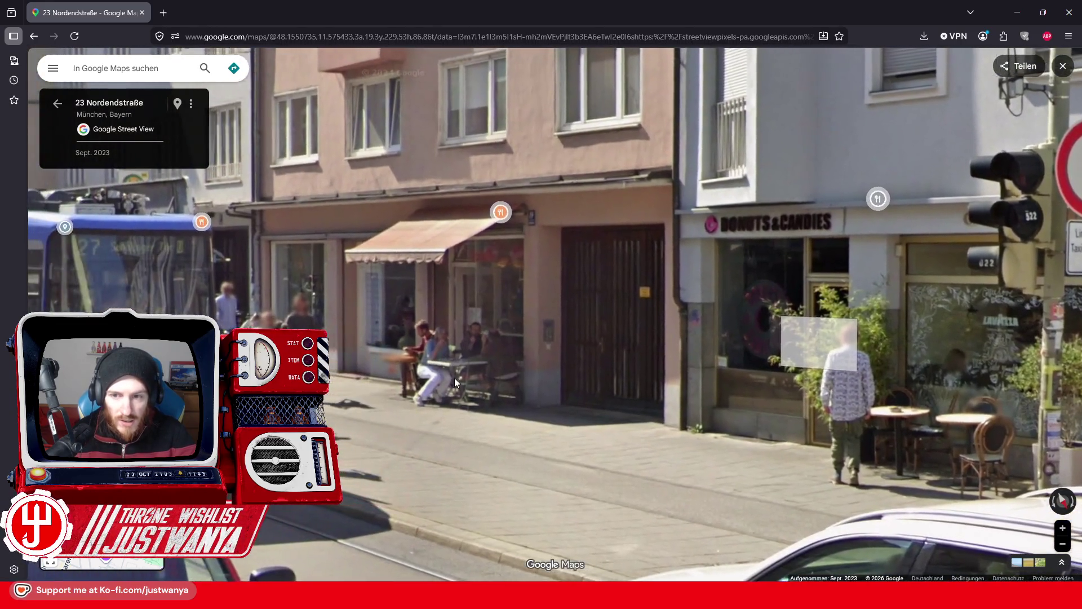
mouse_move(454, 378)
mouse_down()
mouse_move(568, 333)
mouse_move(925, 330)
mouse_up()
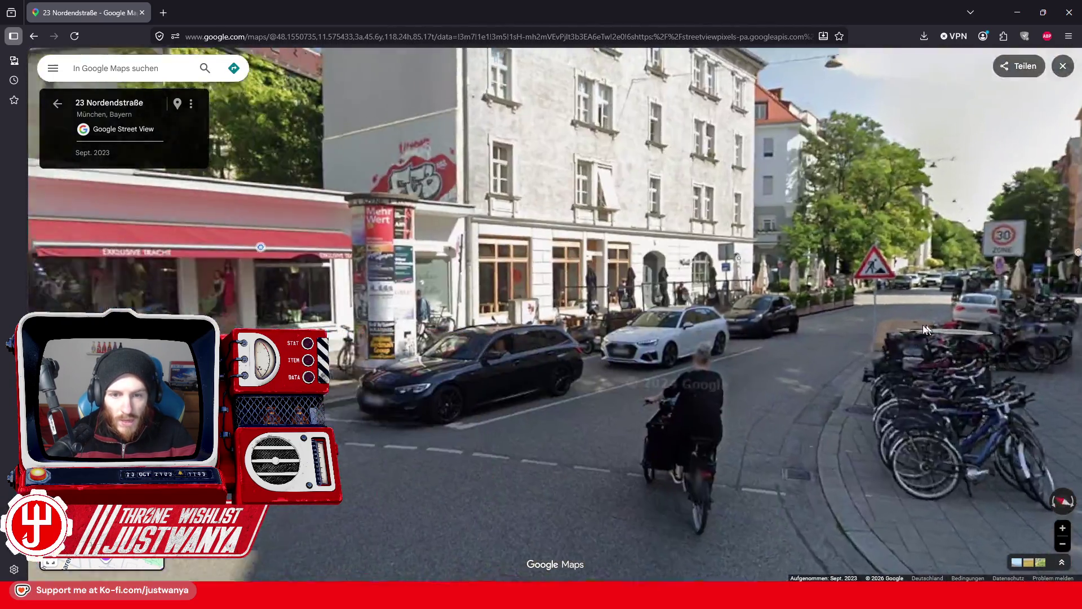
drag(139, 316, 533, 315)
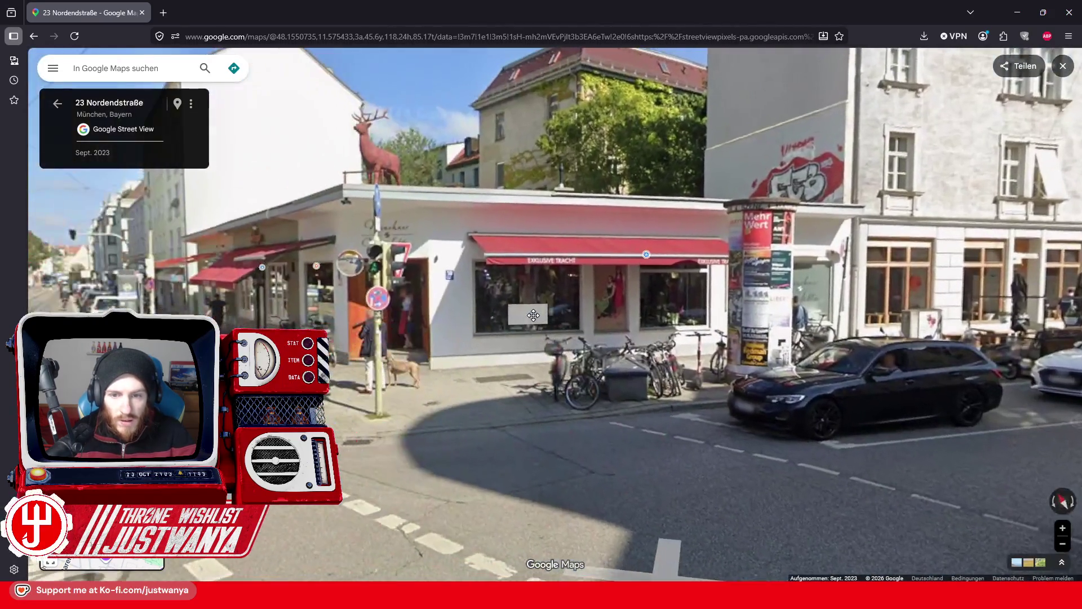
scroll(533, 315, up, 2)
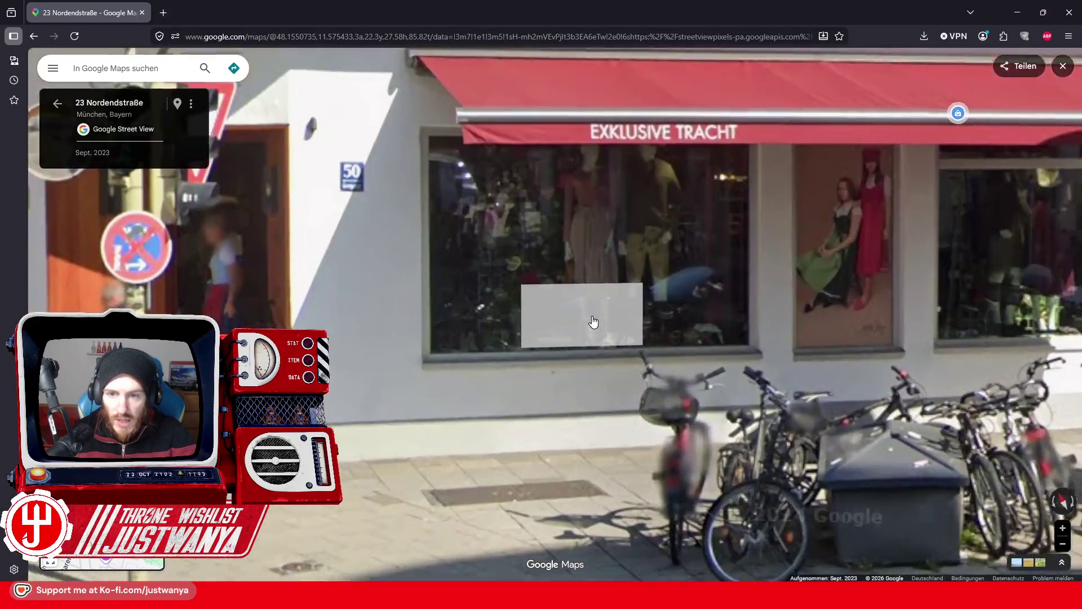
scroll(527, 352, up, 2)
Zoom around the Exklusive Tracht corner building, then hide the browser and return to GIMP.
drag(437, 401, 521, 366)
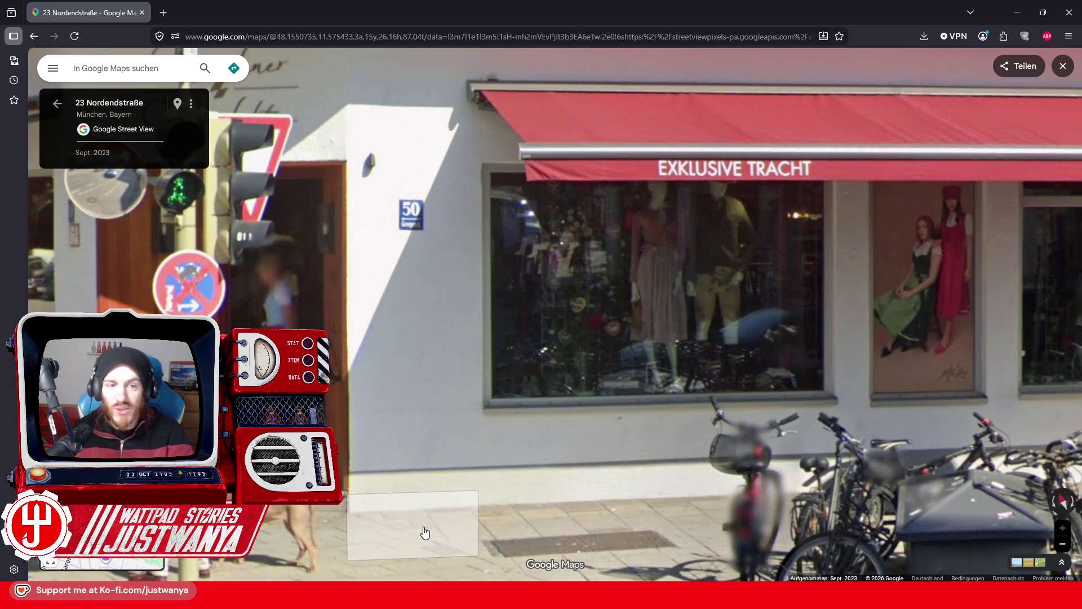
scroll(424, 533, down, 3)
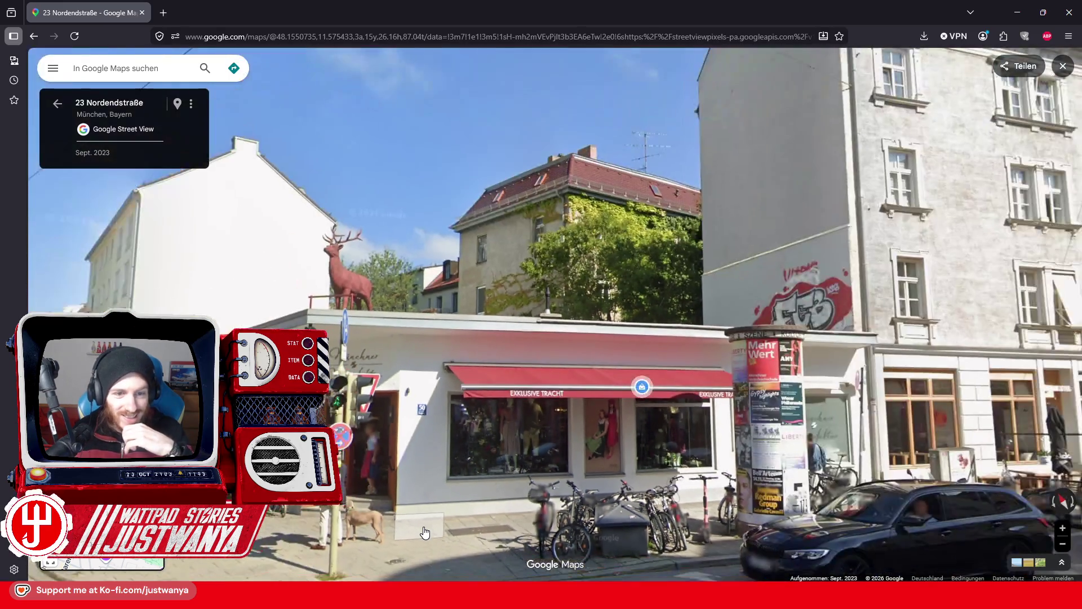
scroll(417, 440, up, 2)
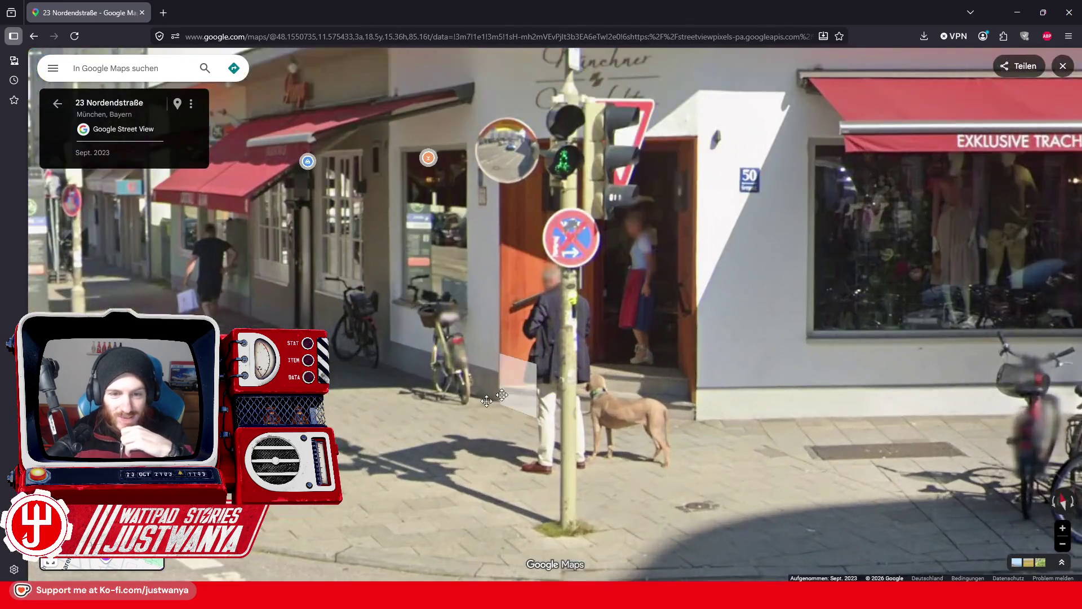
scroll(462, 468, up, 1)
scroll(502, 490, up, 1)
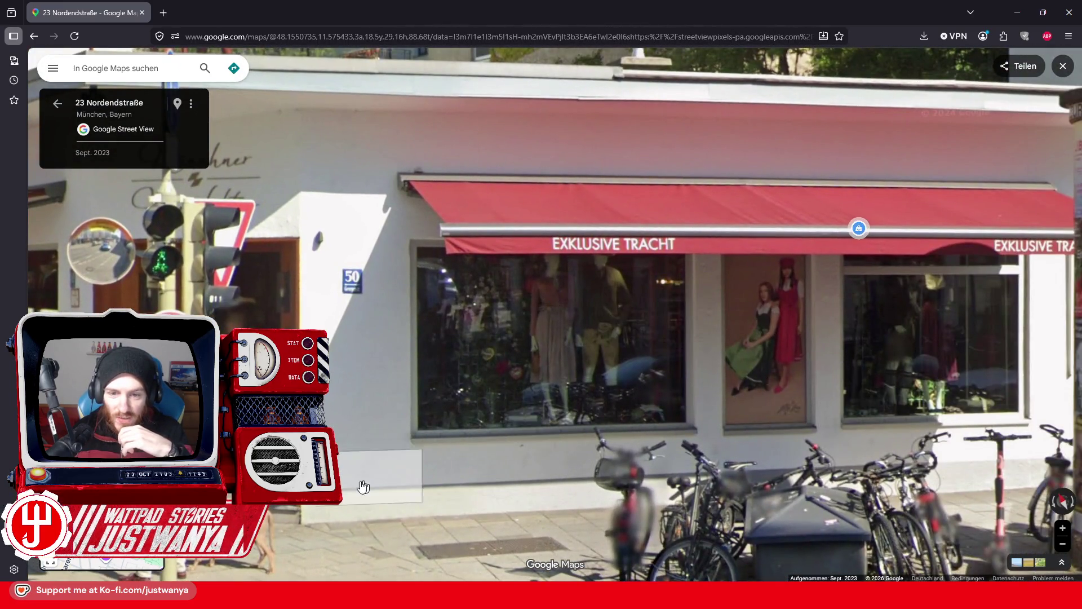
drag(354, 490, 404, 475)
scroll(405, 475, down, 3)
scroll(451, 468, up, 1)
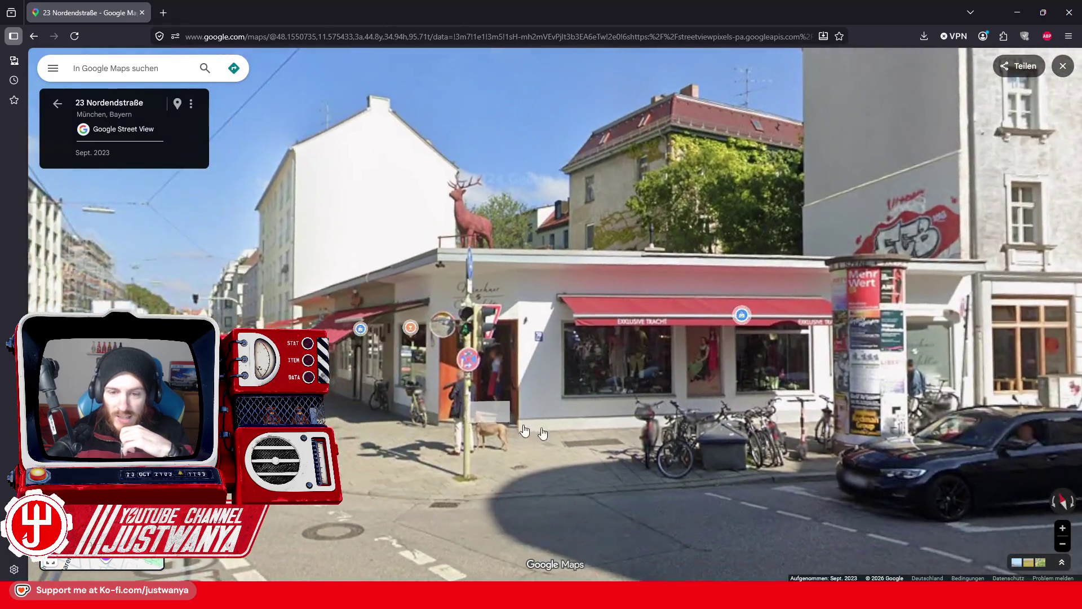
scroll(507, 459, up, 1)
scroll(598, 447, up, 1)
scroll(598, 447, down, 1)
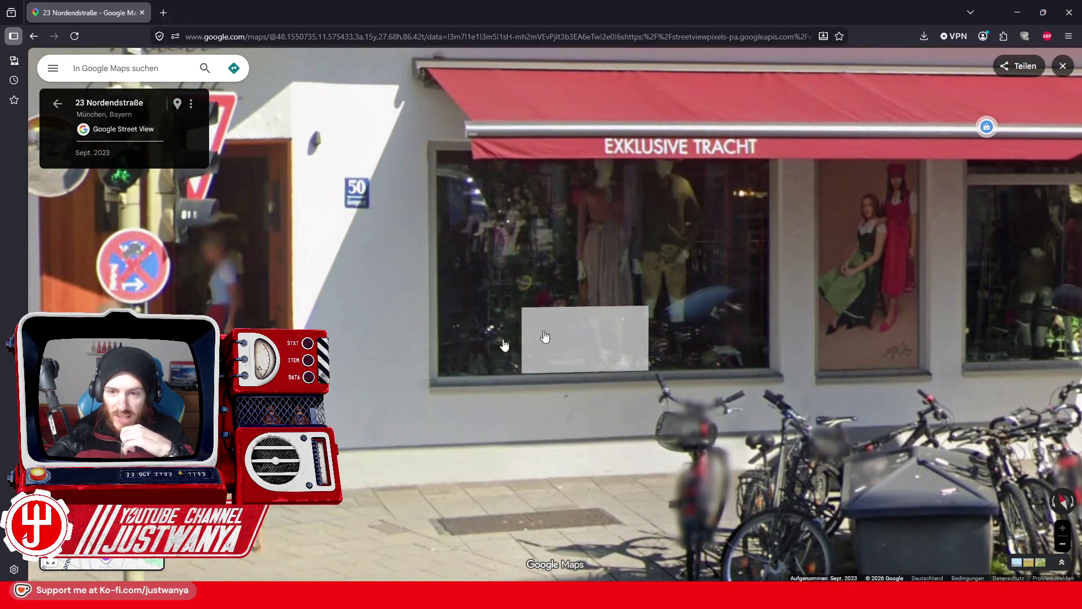
scroll(349, 434, down, 2)
scroll(452, 415, down, 2)
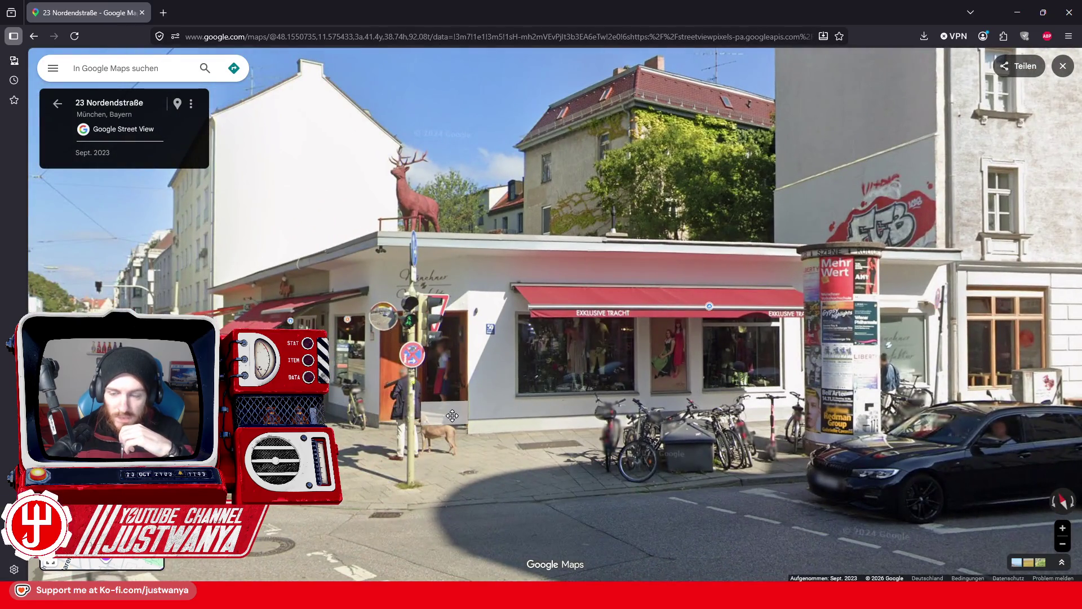
drag(452, 415, 548, 411)
click(1016, 12)
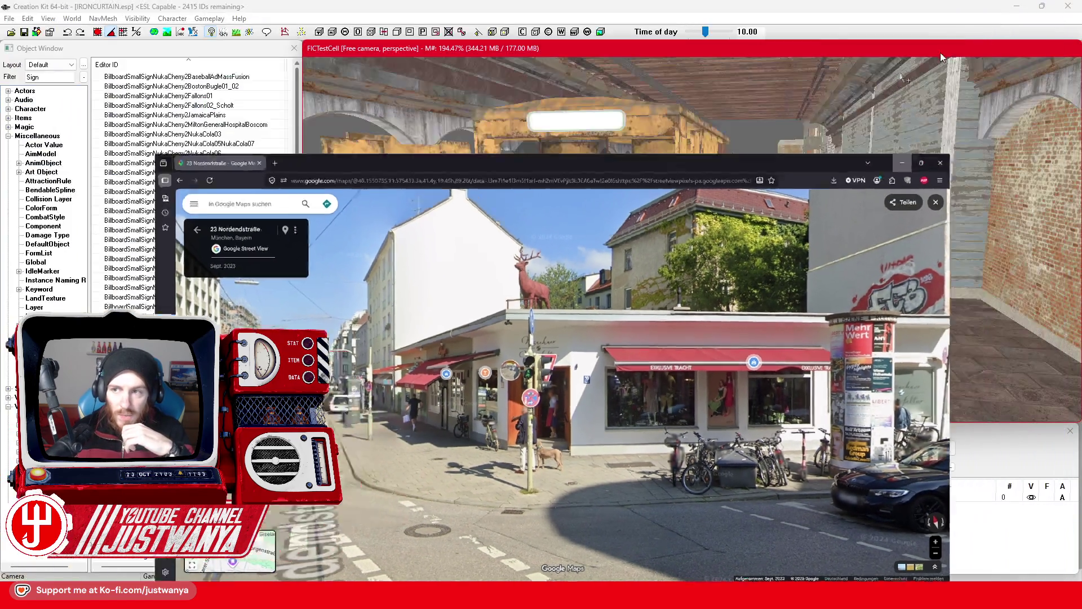
key(alt+Tab)
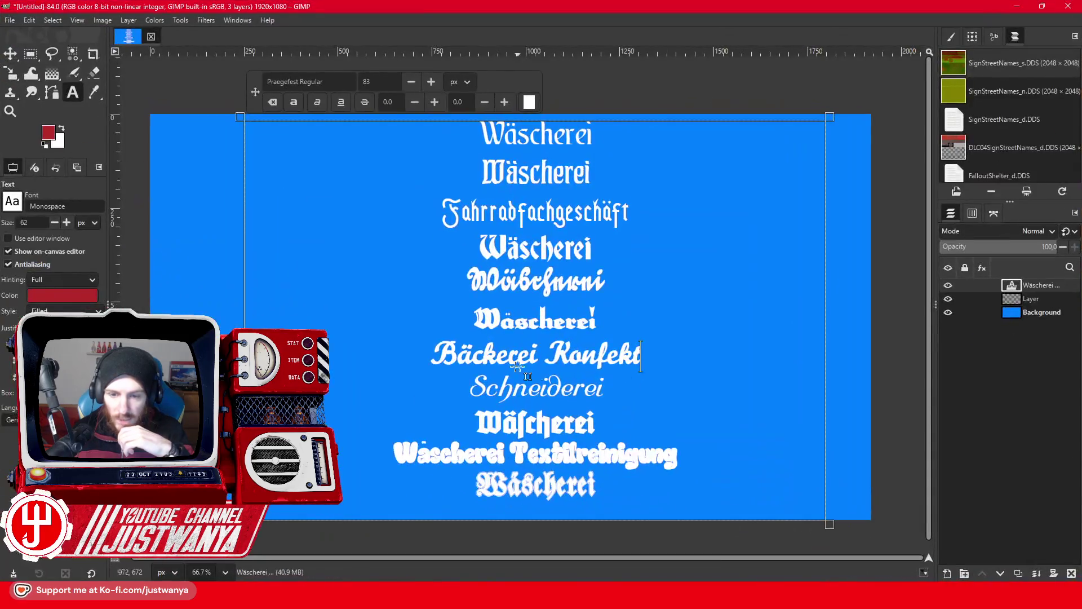
Extend the line to 'Schneiderei Änderungsschneiderei' and add 'Bekleidungsgeschäft' on the next line.
click(649, 378)
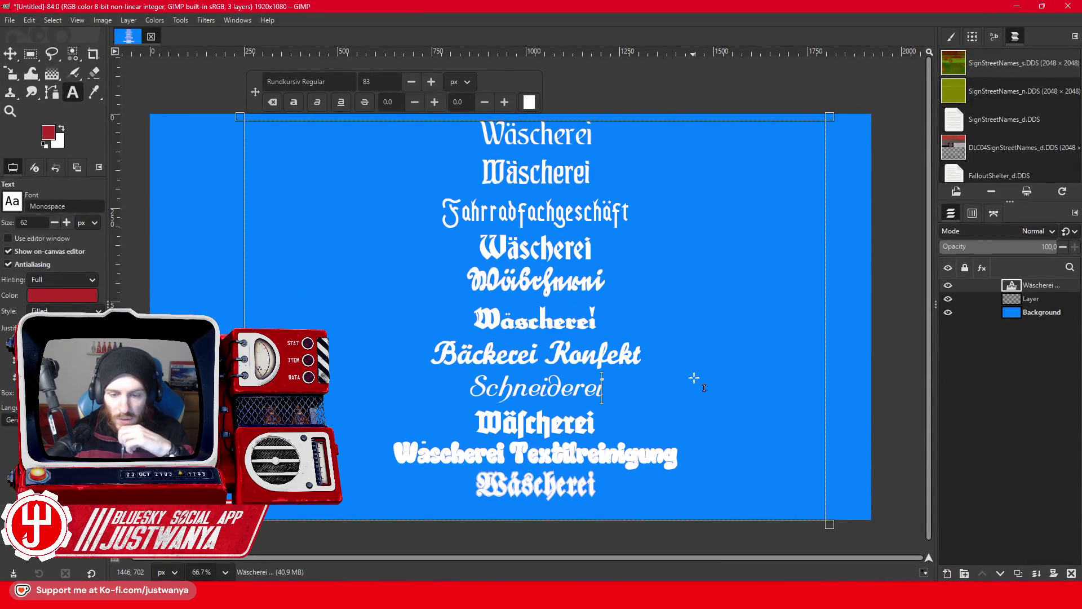
text( Ä)
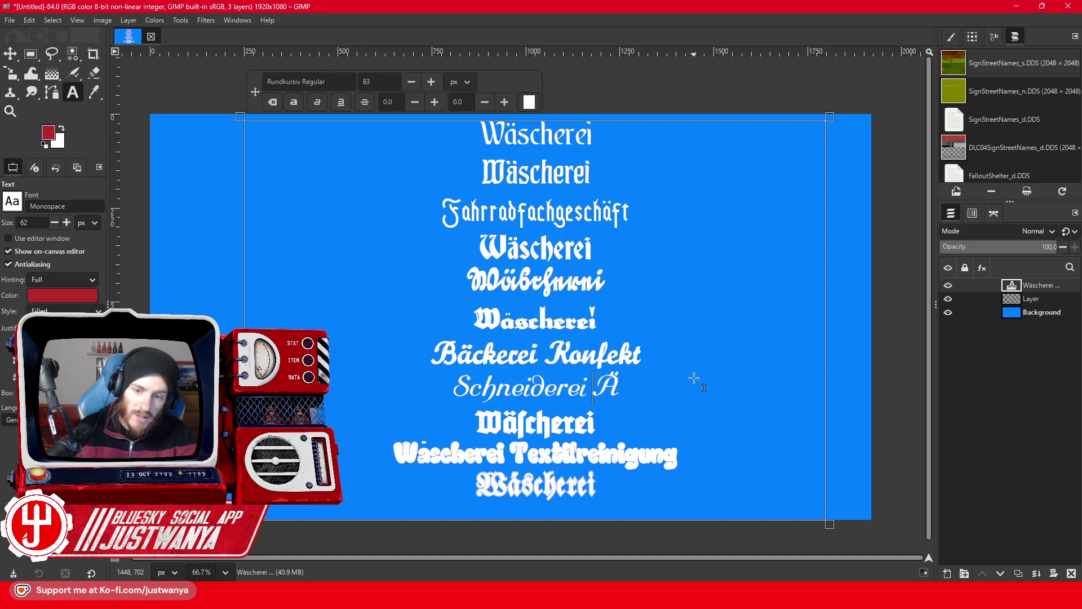
text(nderungsschne)
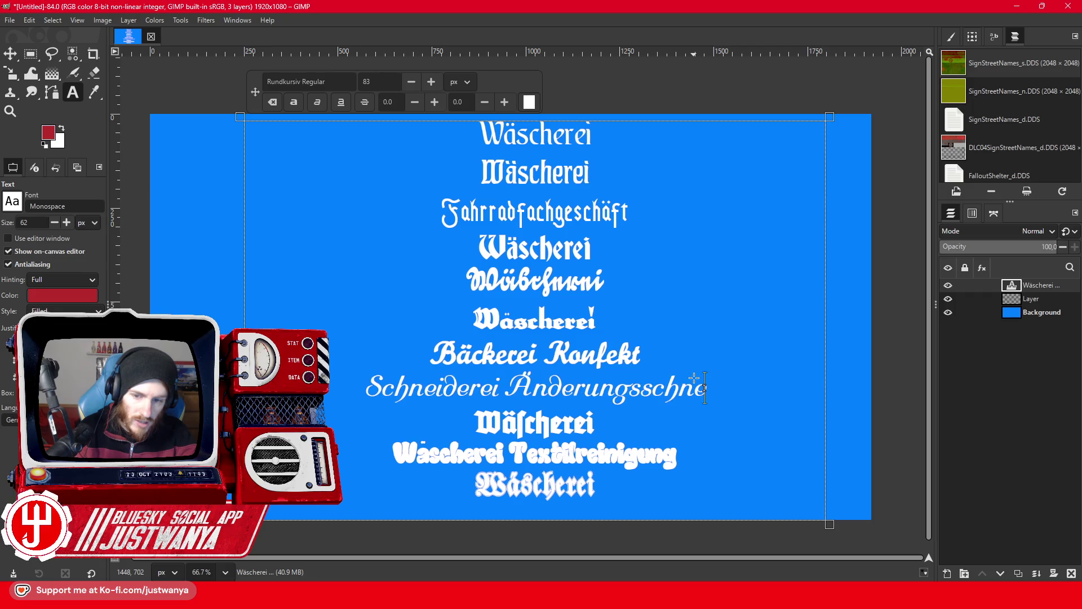
text(iderei)
key(BackSpace)
key(BackSpace)
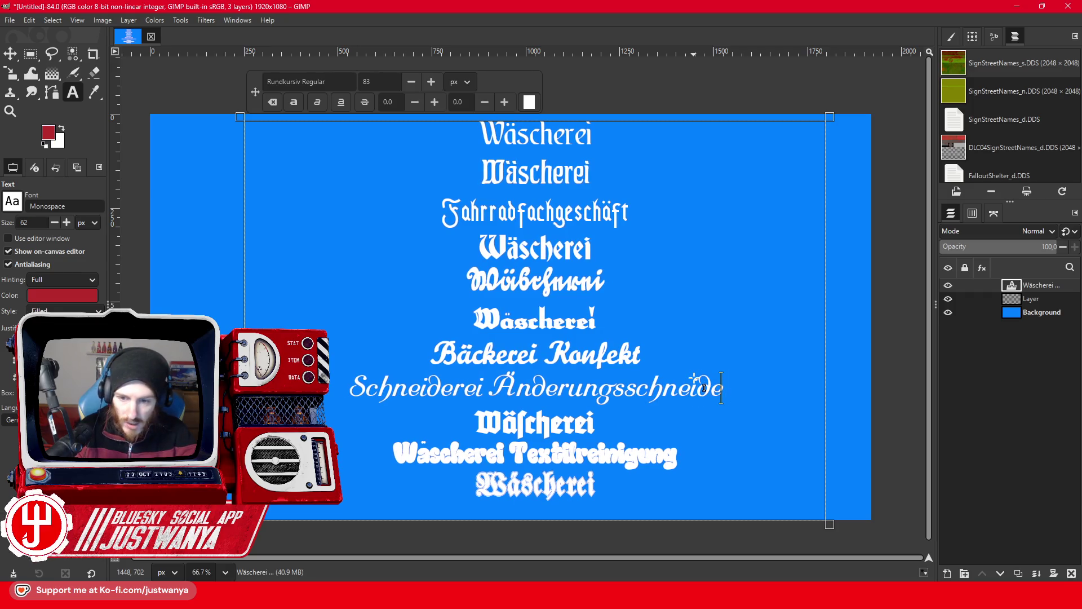
text(rei)
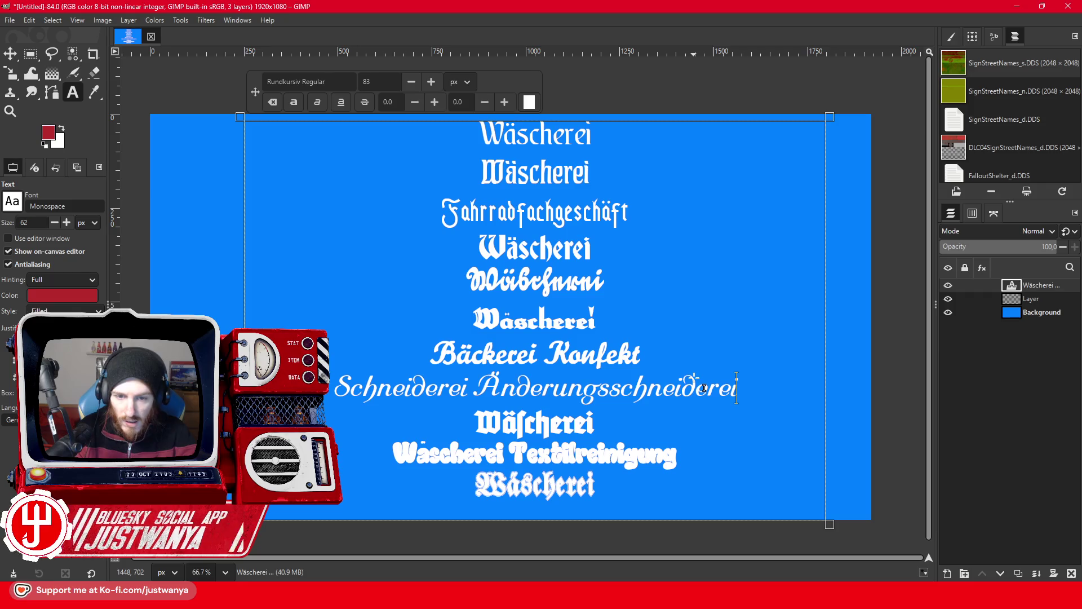
text( Bekleidungsgeschäft)
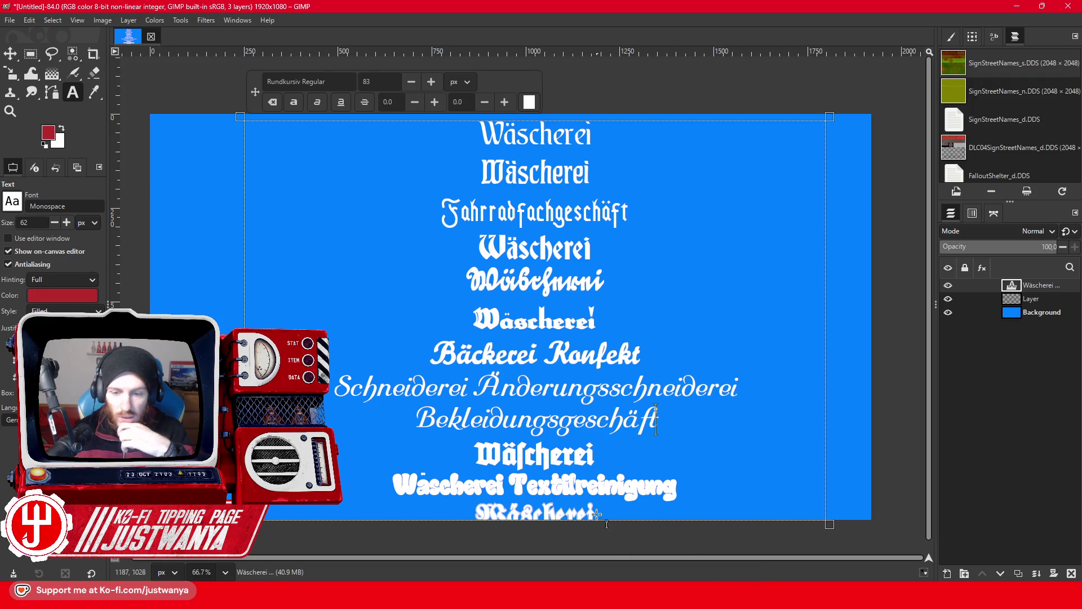
Walk Street View up Nordendstraße past the Tracht shop to 43 Georgenstraße, facing the LIBRERIA building.
click(649, 558)
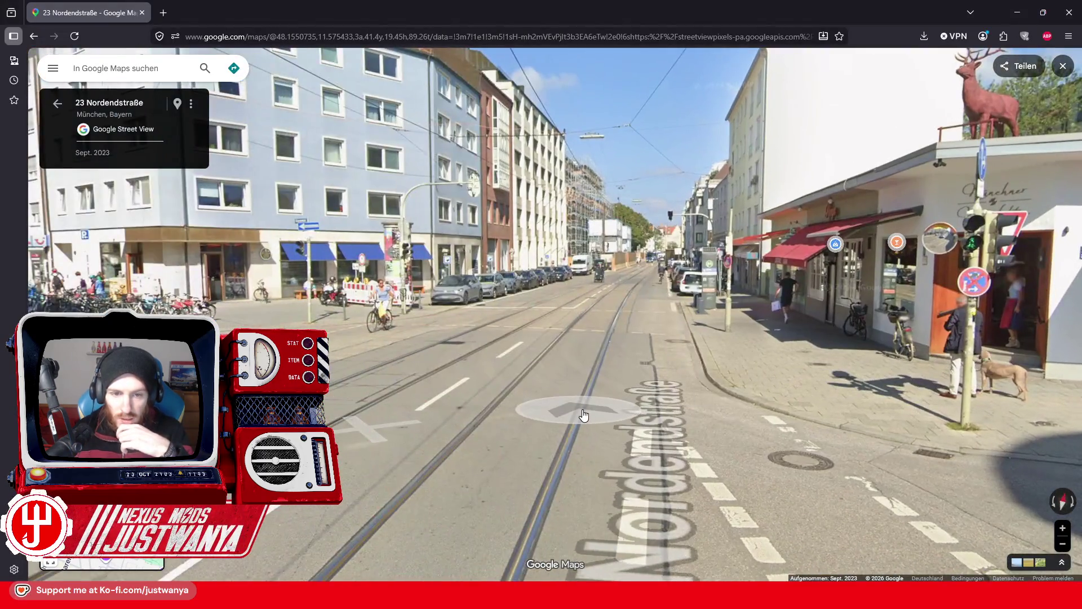
click(583, 416)
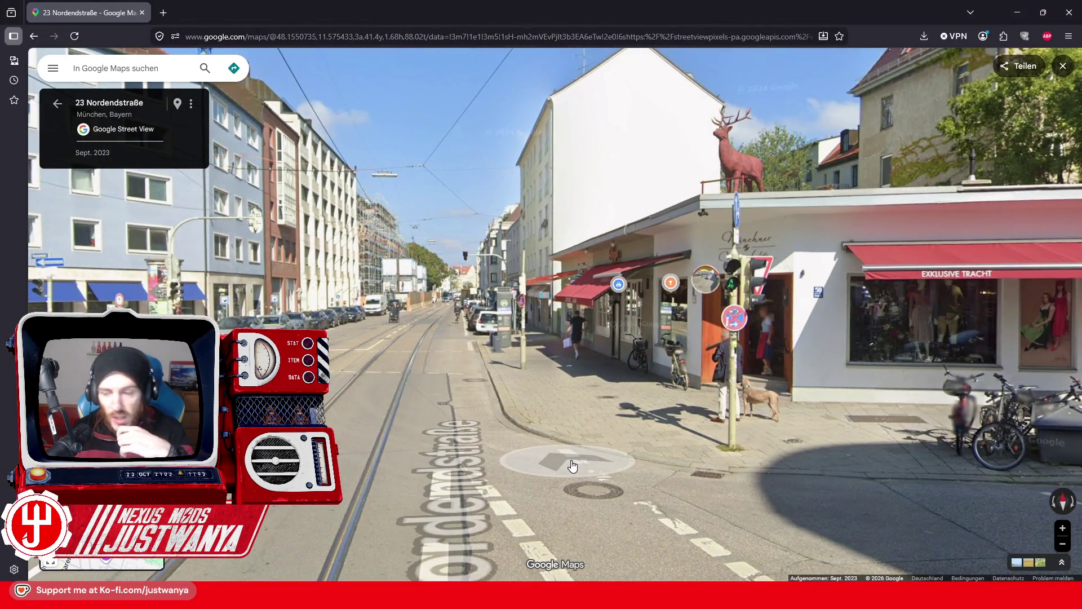
click(436, 462)
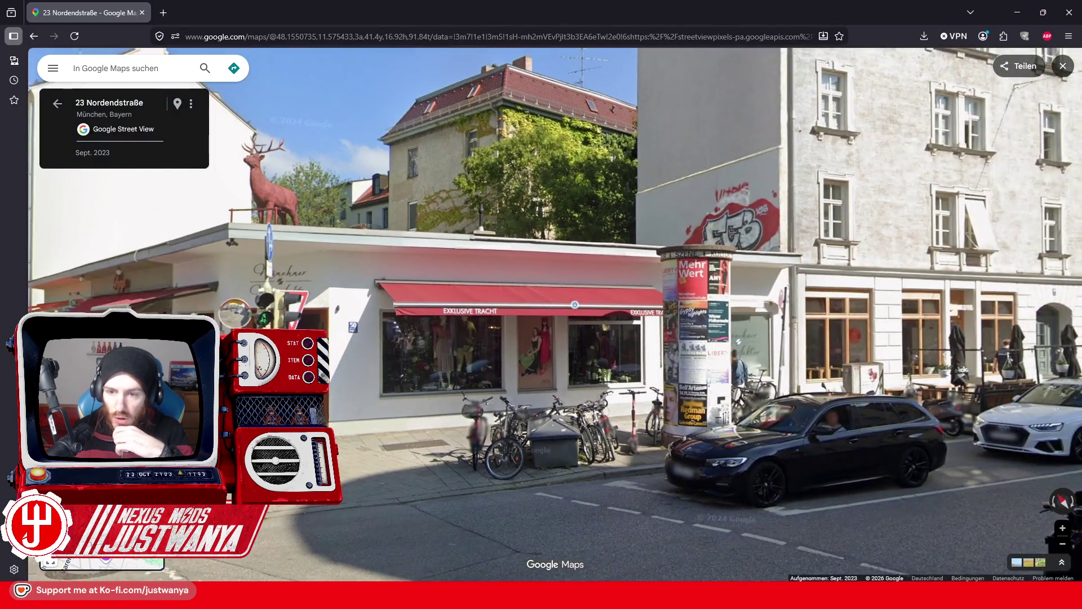
drag(436, 462, 566, 414)
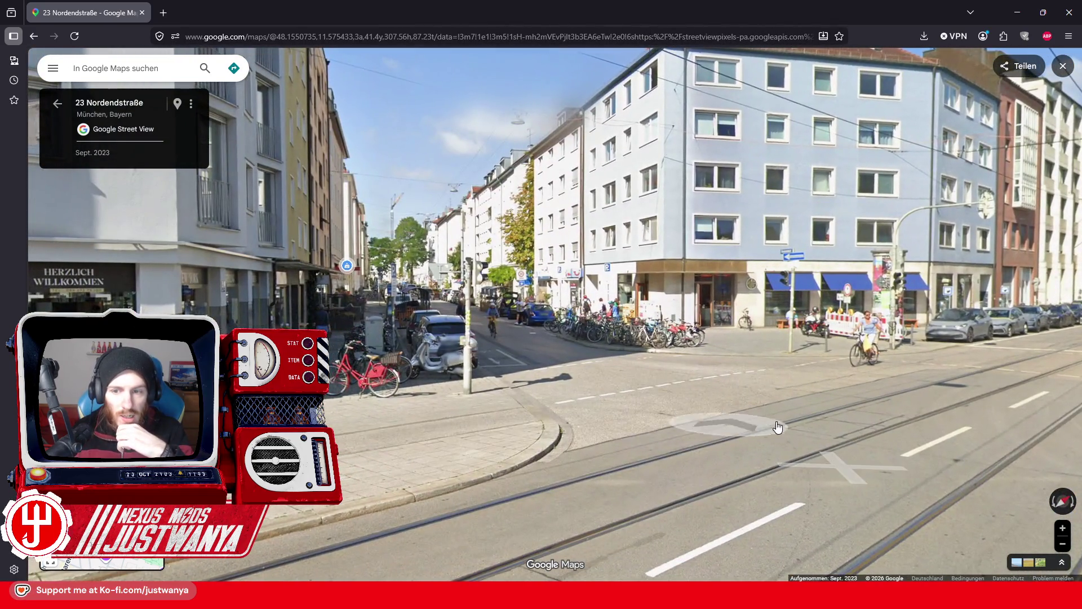
click(567, 417)
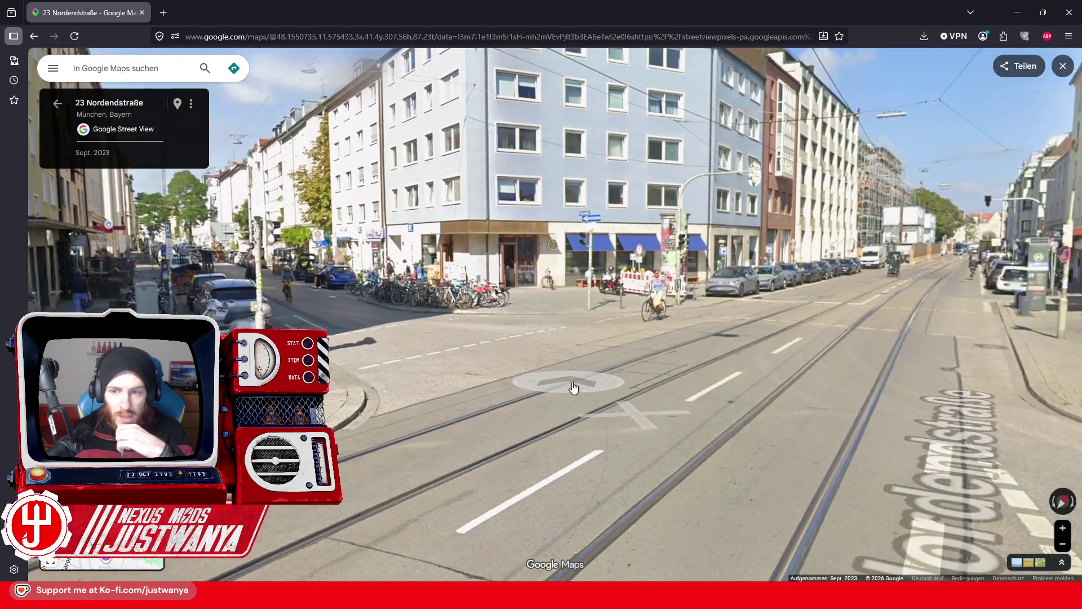
click(506, 410)
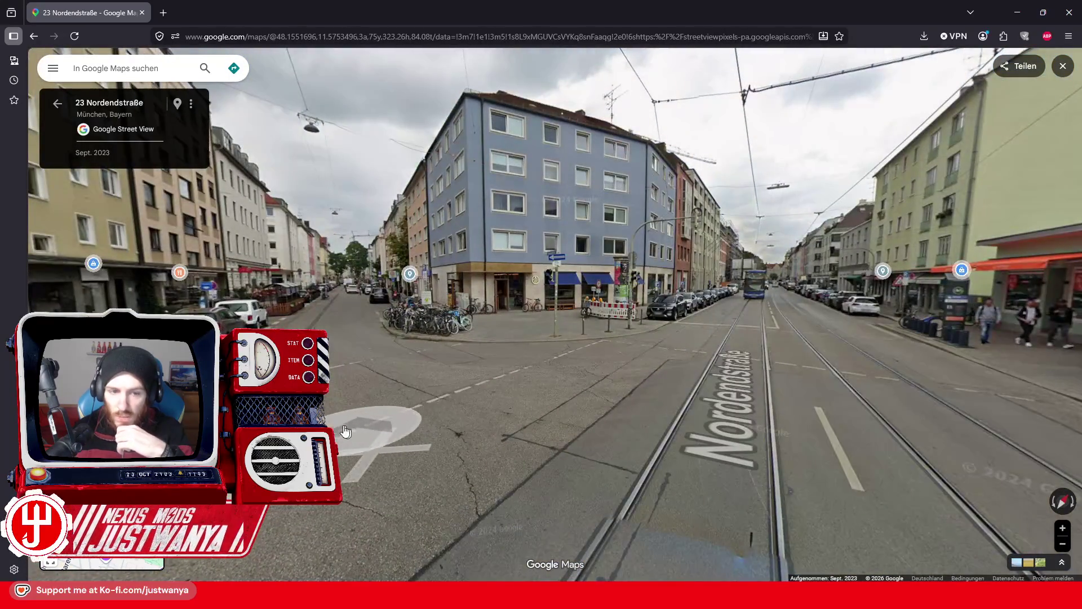
click(559, 423)
click(561, 387)
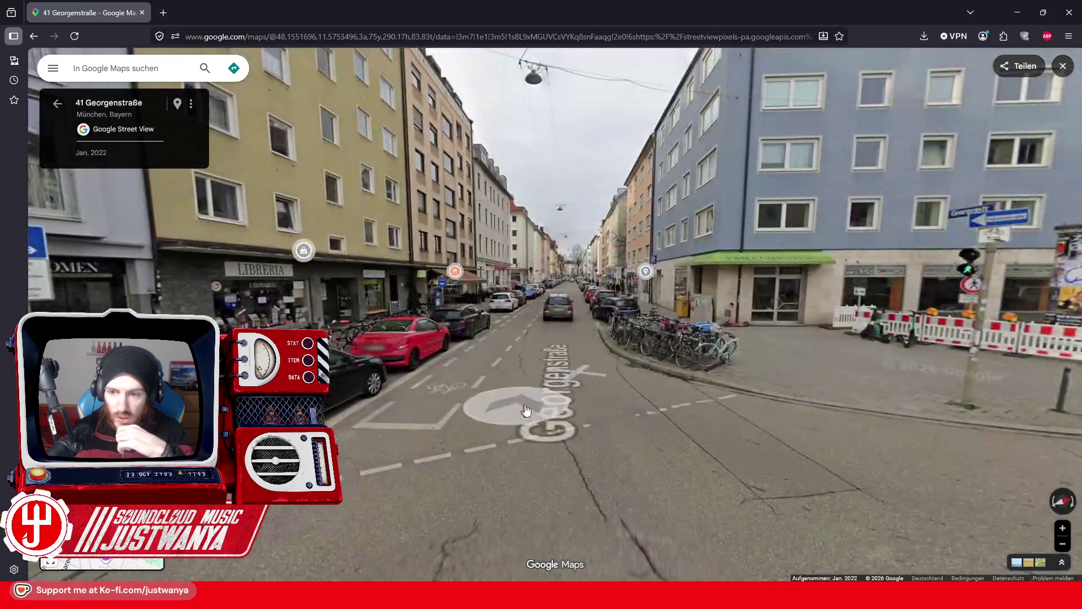
click(562, 394)
mouse_move(562, 395)
mouse_down()
mouse_move(344, 391)
mouse_move(424, 321)
mouse_up()
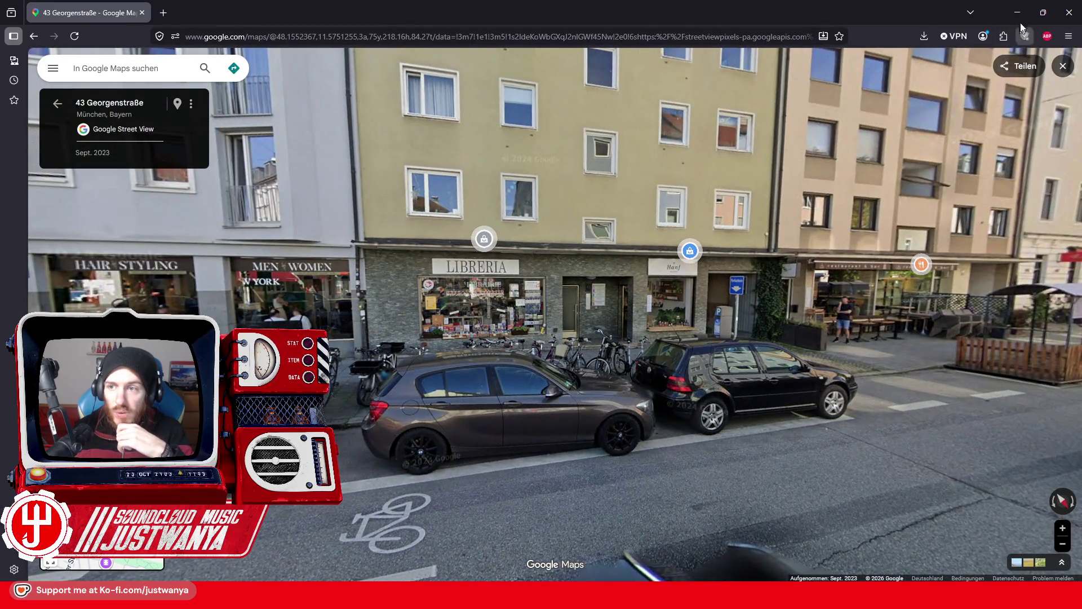
click(1018, 12)
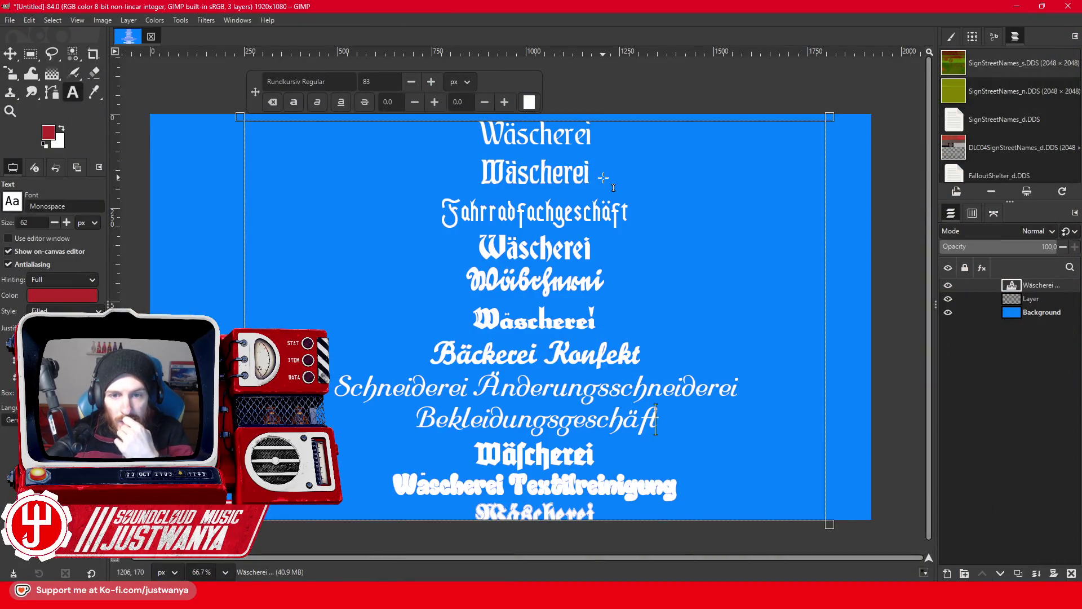
Replace Änderungsschneiderei with the pasted Bekleidungsgeschäft and delete the now-redundant extra line.
drag(583, 178, 505, 178)
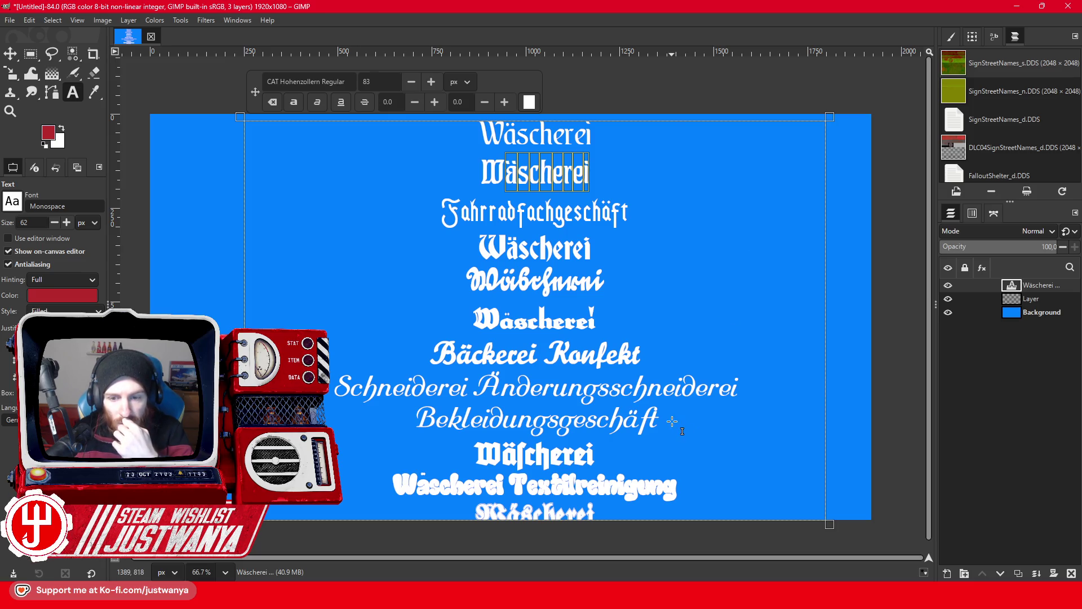
drag(746, 394, 496, 388)
text(Bekleidungsgeschäft)
key(shift+Down)
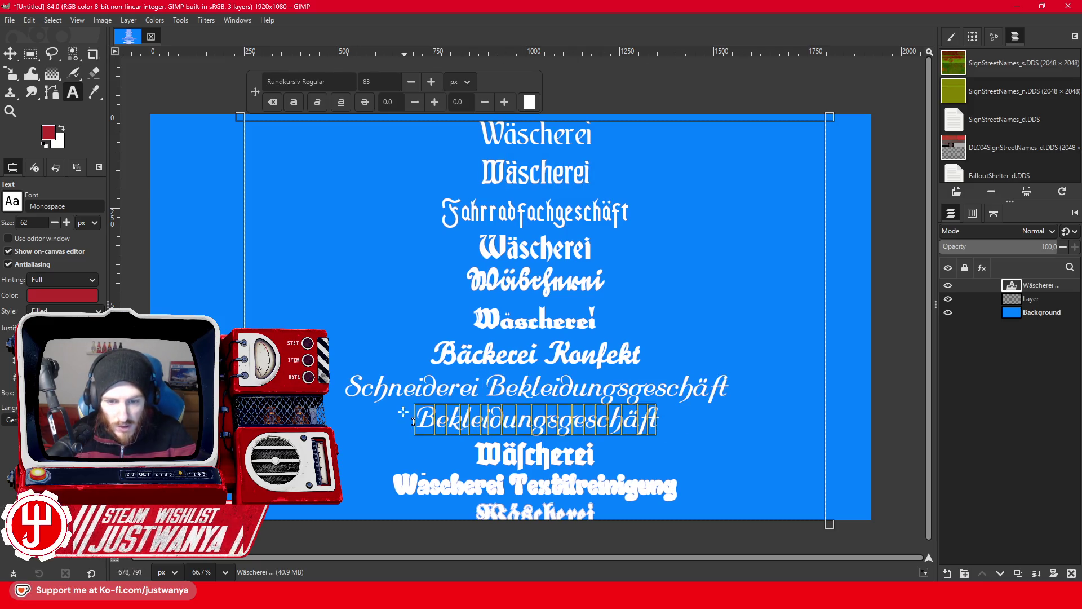
key(Delete)
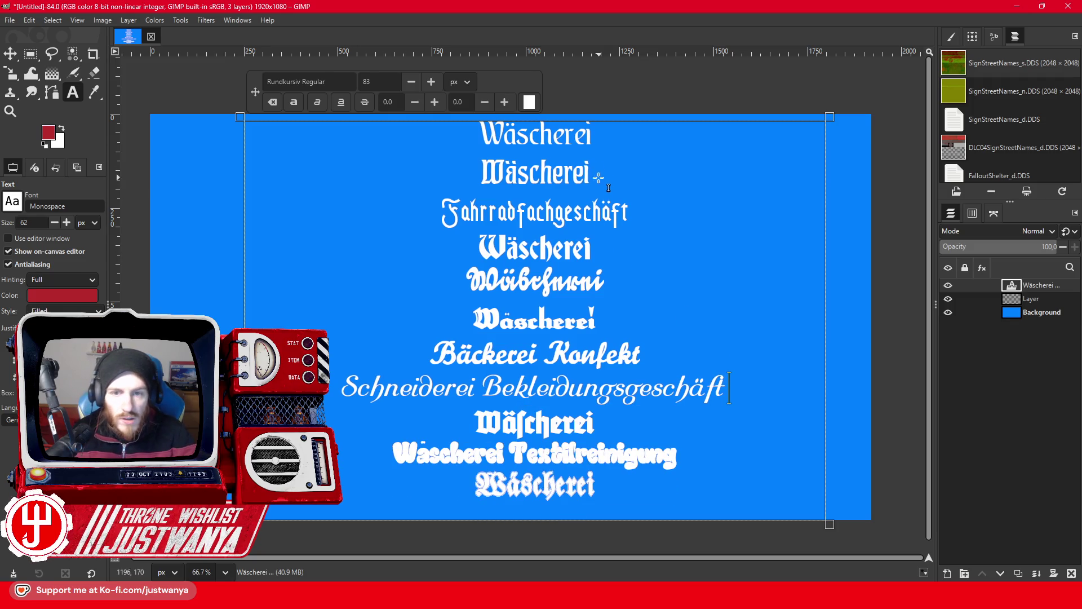
Make the second Wäscherei line read 'Bücherladen' and minimize GIMP.
text(ß)
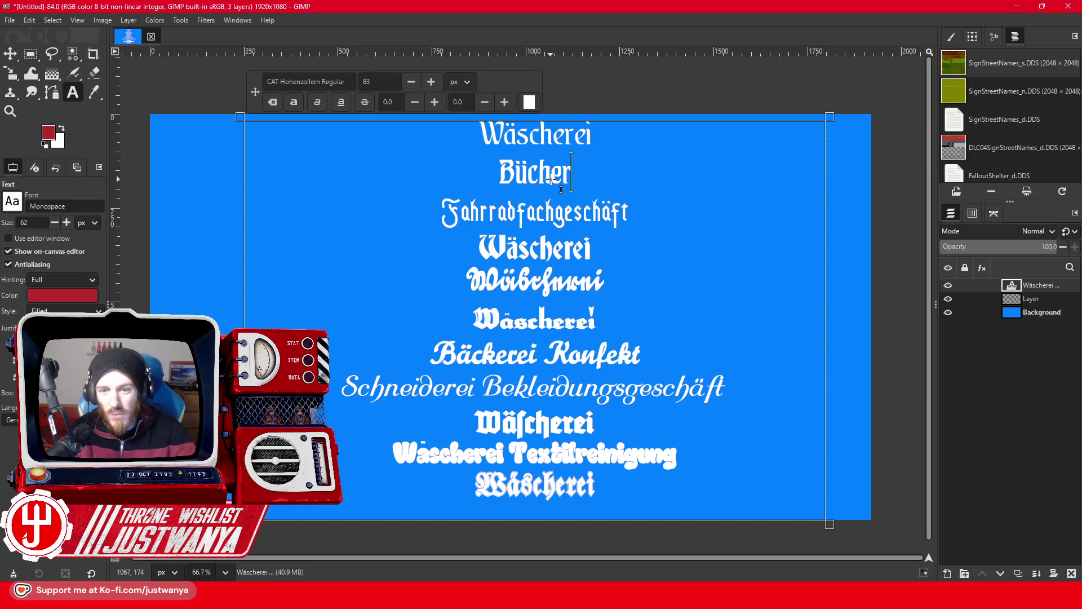
text(la)
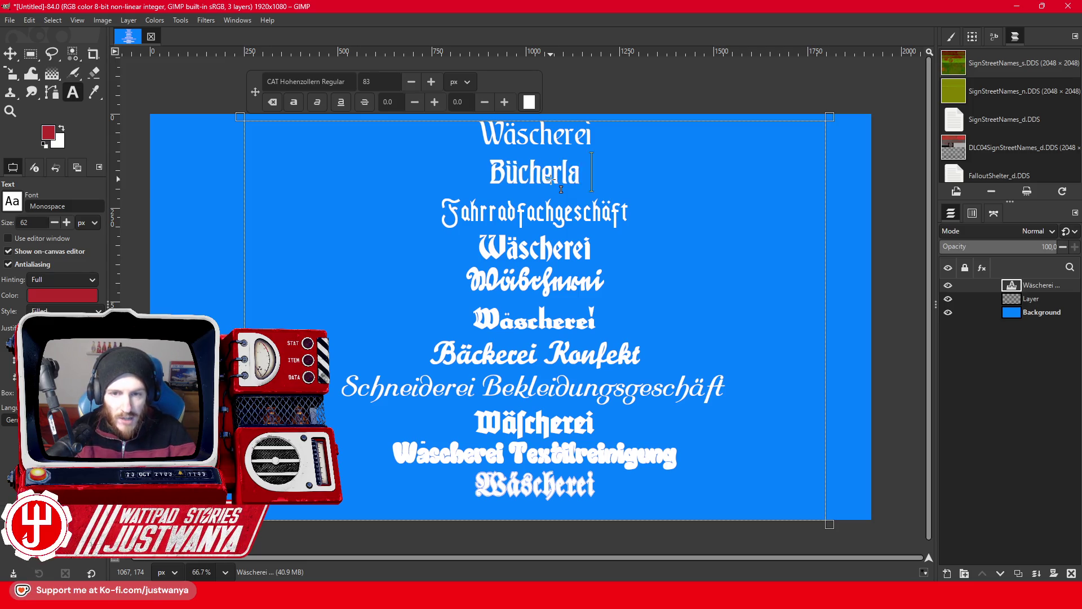
text(den)
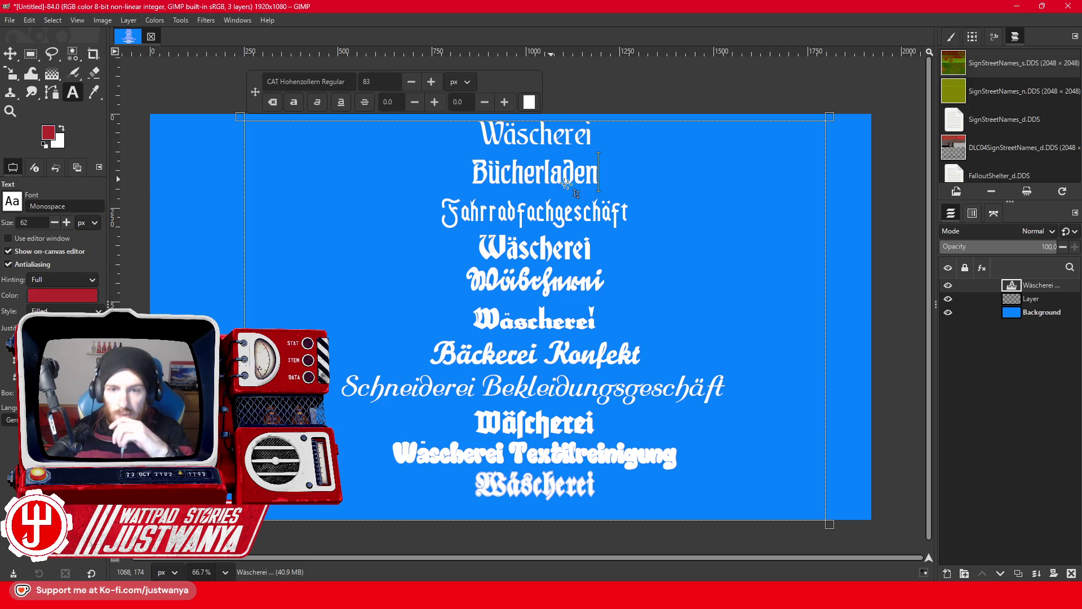
click(1018, 11)
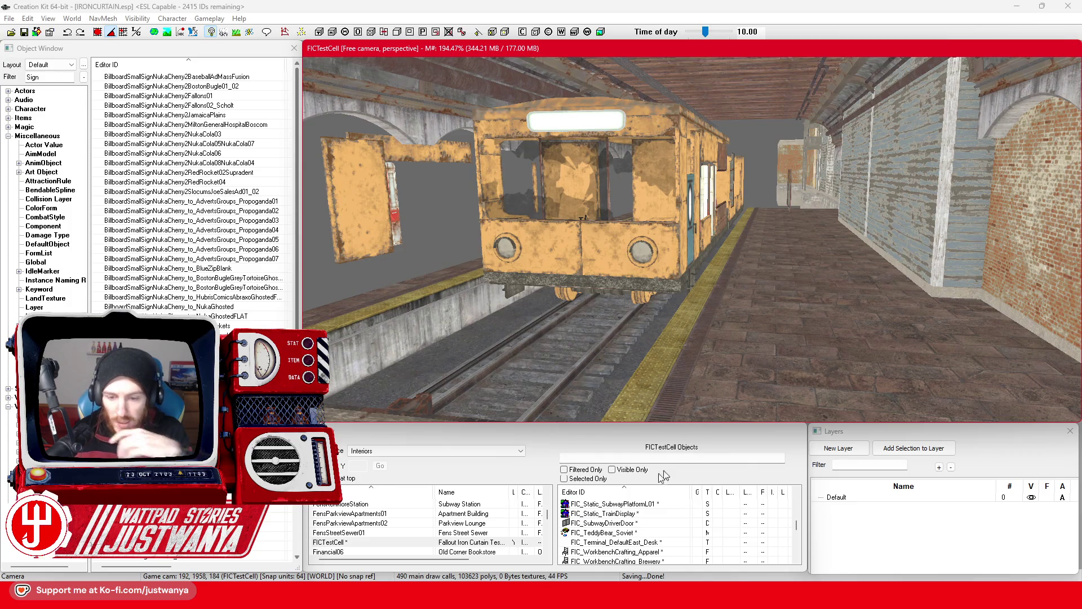
Bring up Street View and zoom in on the Hanf im Glück shopfront.
click(657, 542)
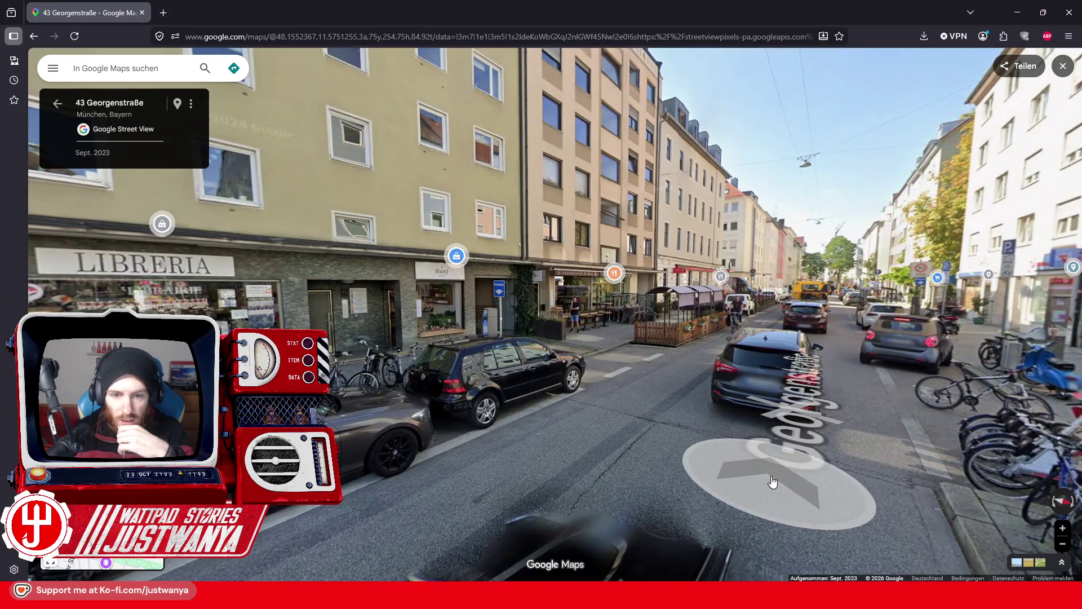
click(773, 471)
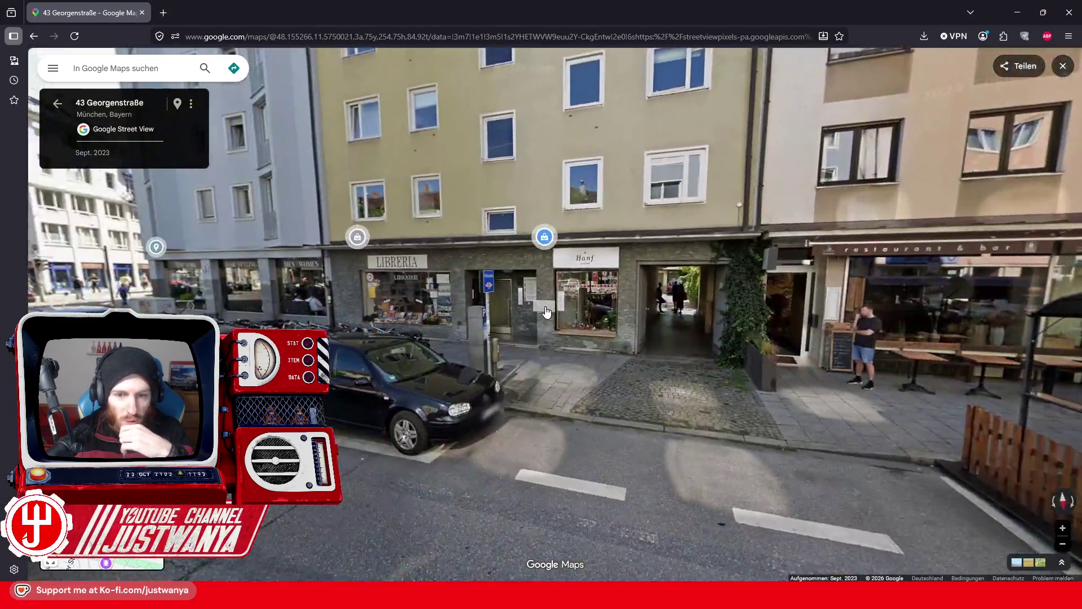
click(543, 310)
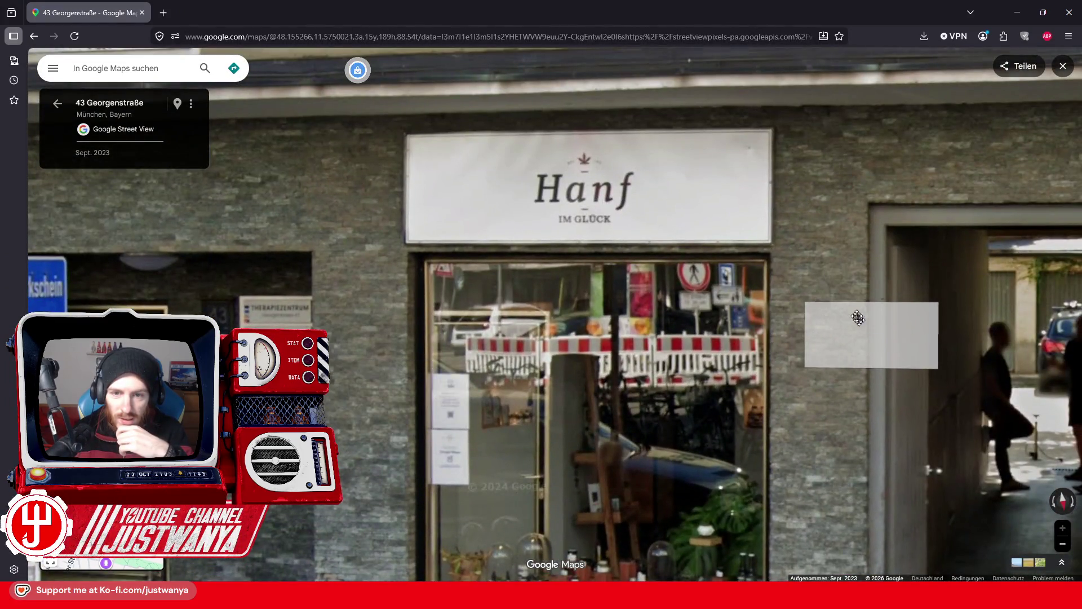
drag(855, 316, 790, 276)
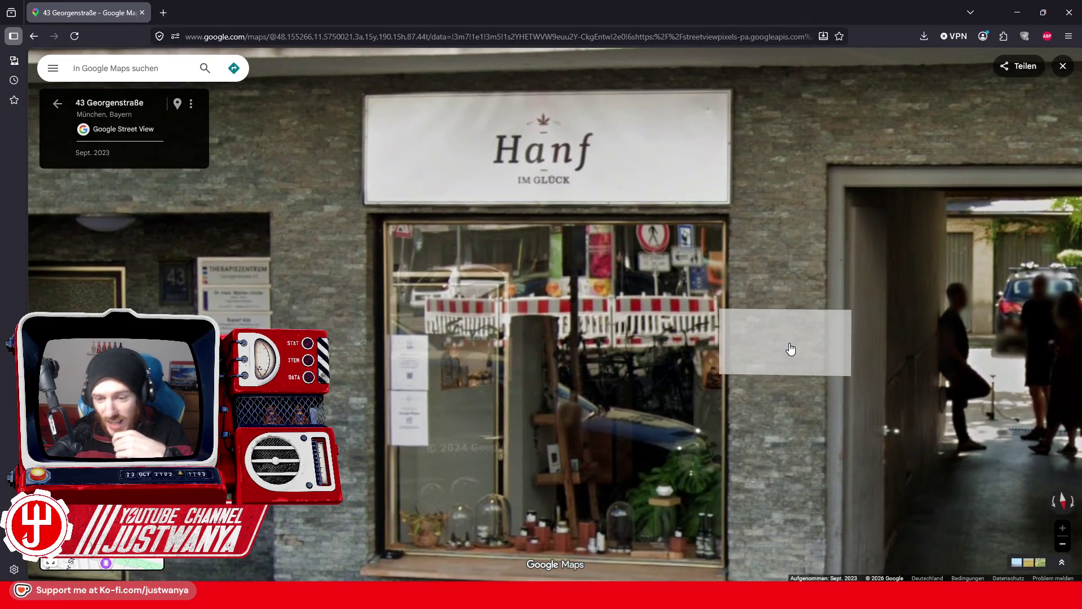
click(790, 349)
Move to the ivy-covered archway, look up at its facade, then face the restaurant beside it.
click(795, 349)
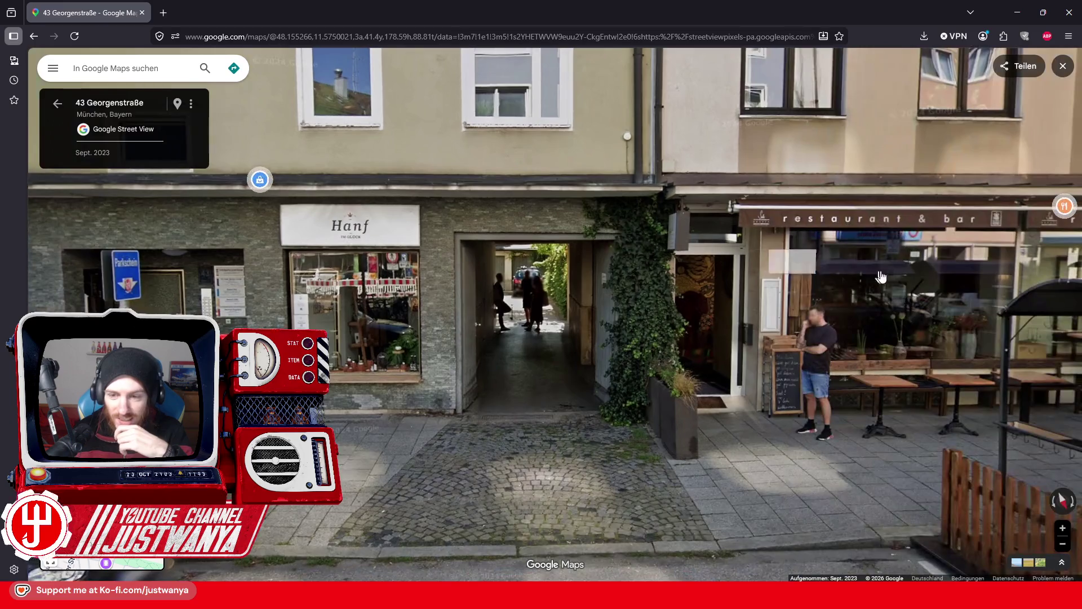
click(554, 276)
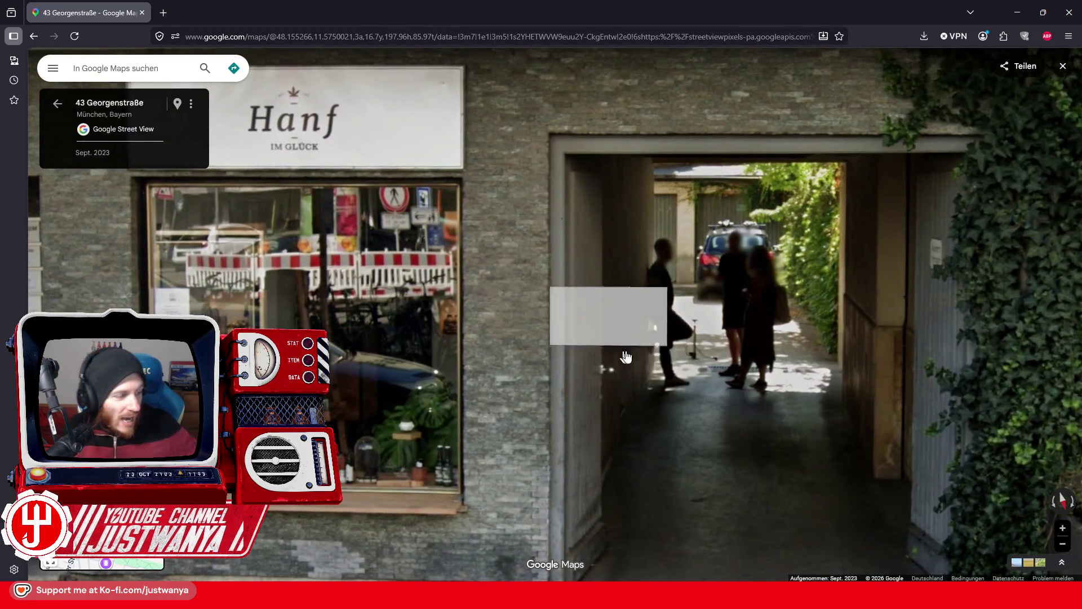
drag(623, 355, 733, 301)
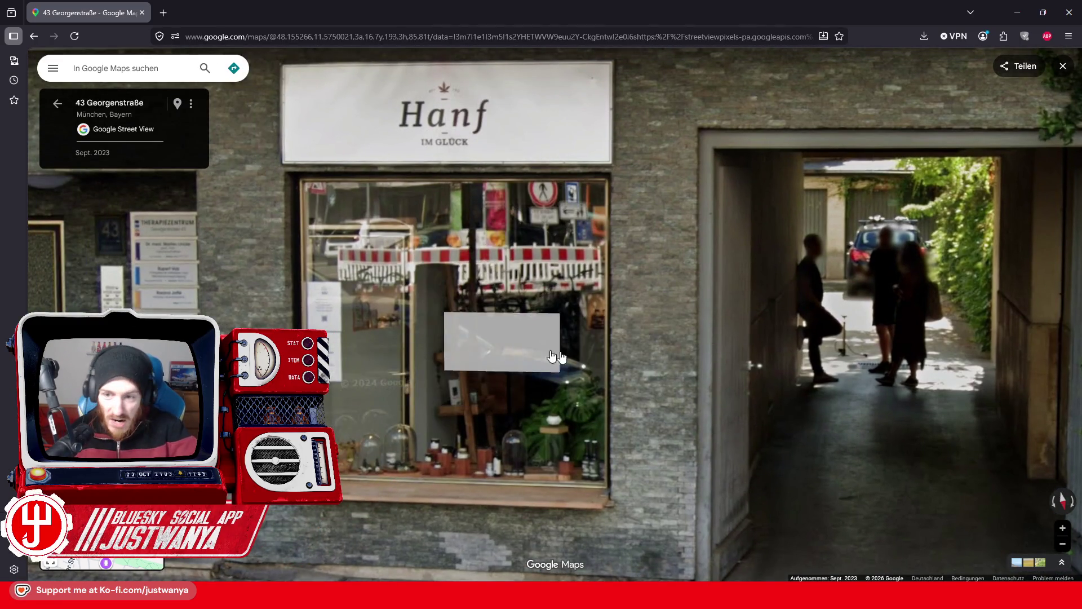
key(Right)
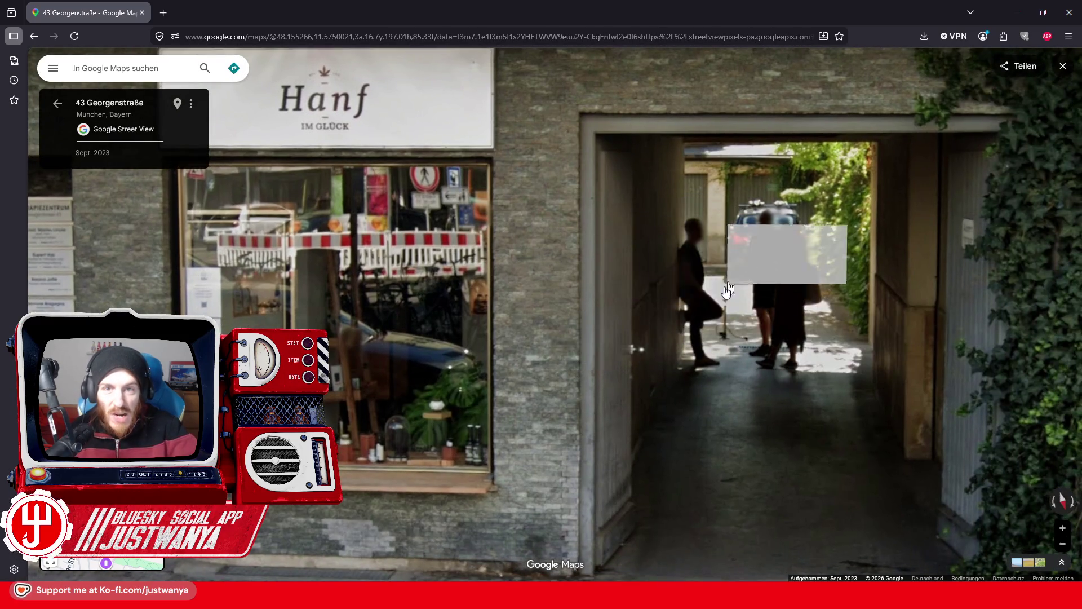
mouse_move(825, 302)
mouse_down()
mouse_move(663, 344)
mouse_move(636, 117)
mouse_up()
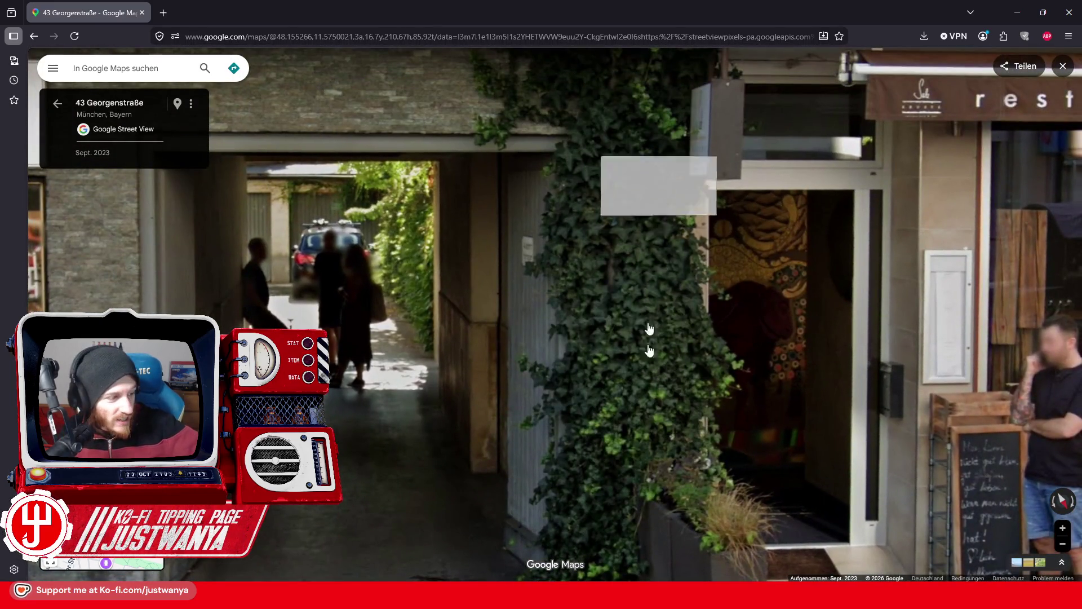
scroll(623, 302, down, 3)
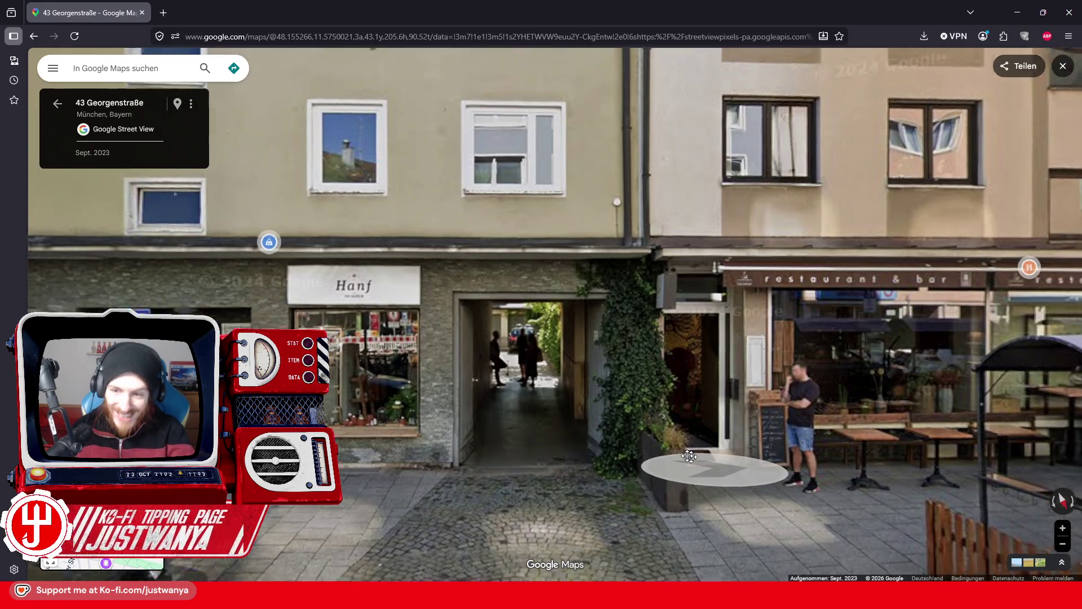
drag(684, 466, 625, 438)
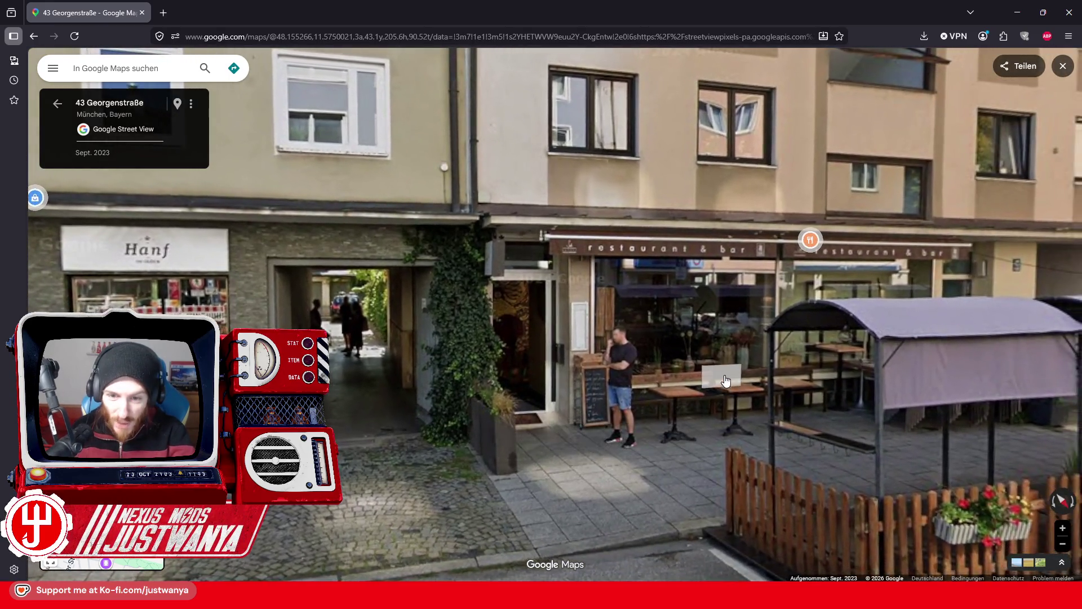
Advance along Georgenstraße past the restaurant entrance and tents to the parked white car.
scroll(625, 394, up, 3)
click(625, 395)
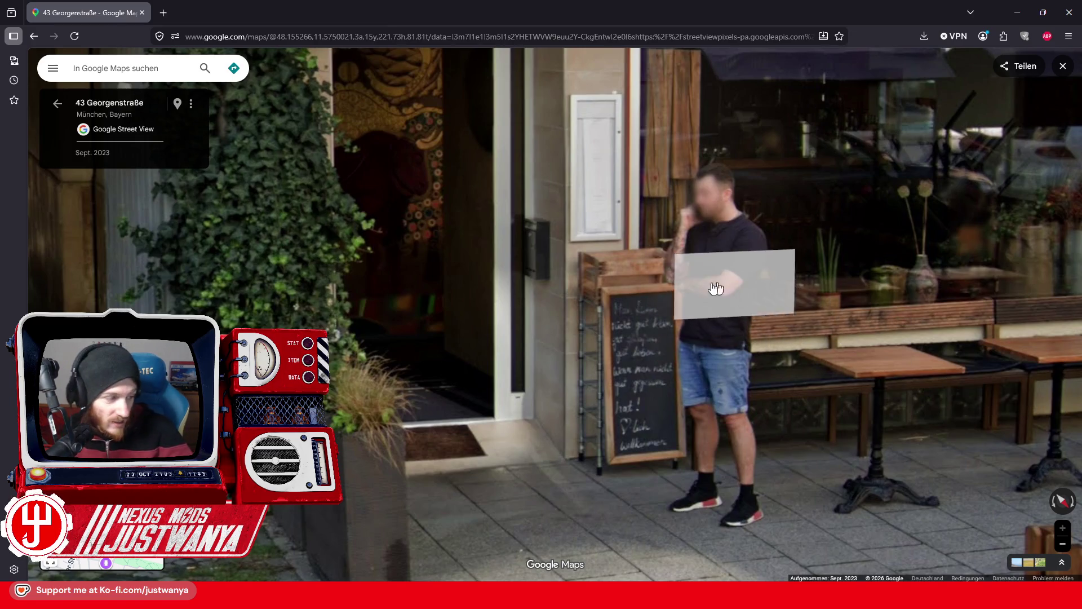
scroll(640, 342, down, 3)
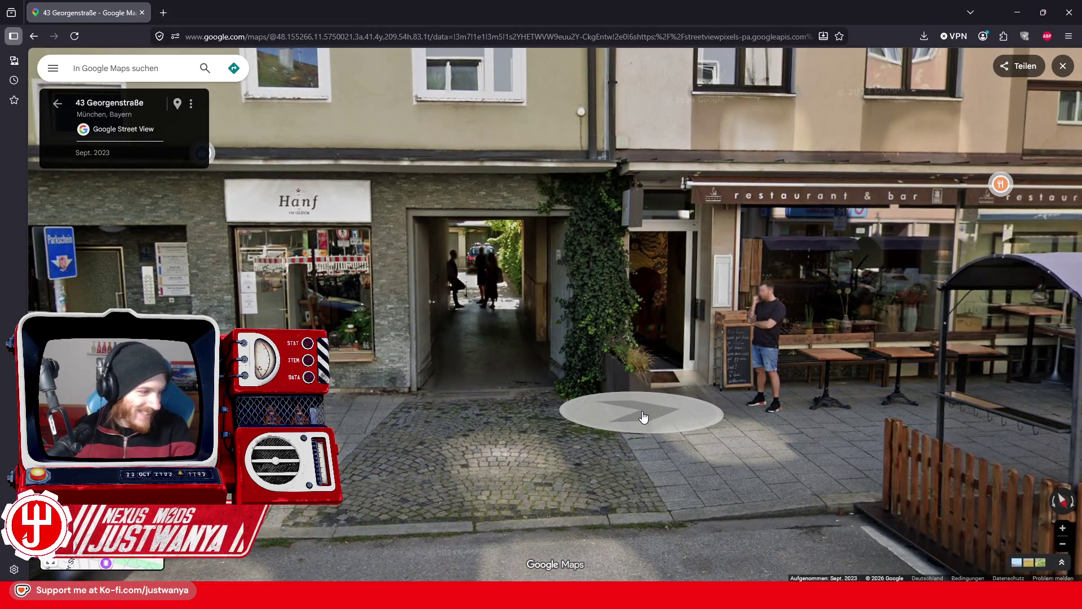
click(644, 424)
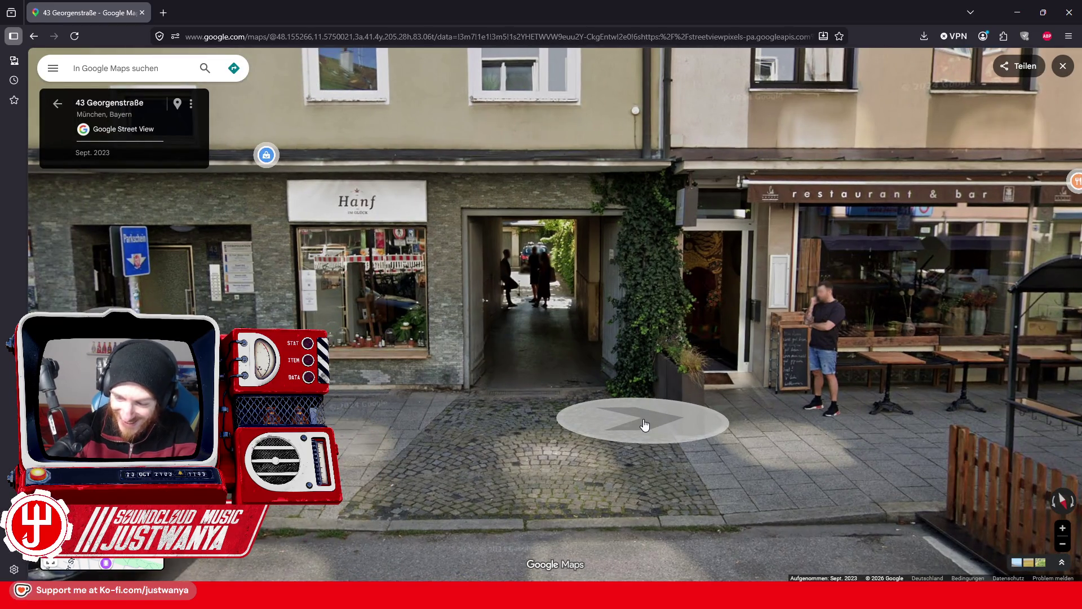
click(645, 425)
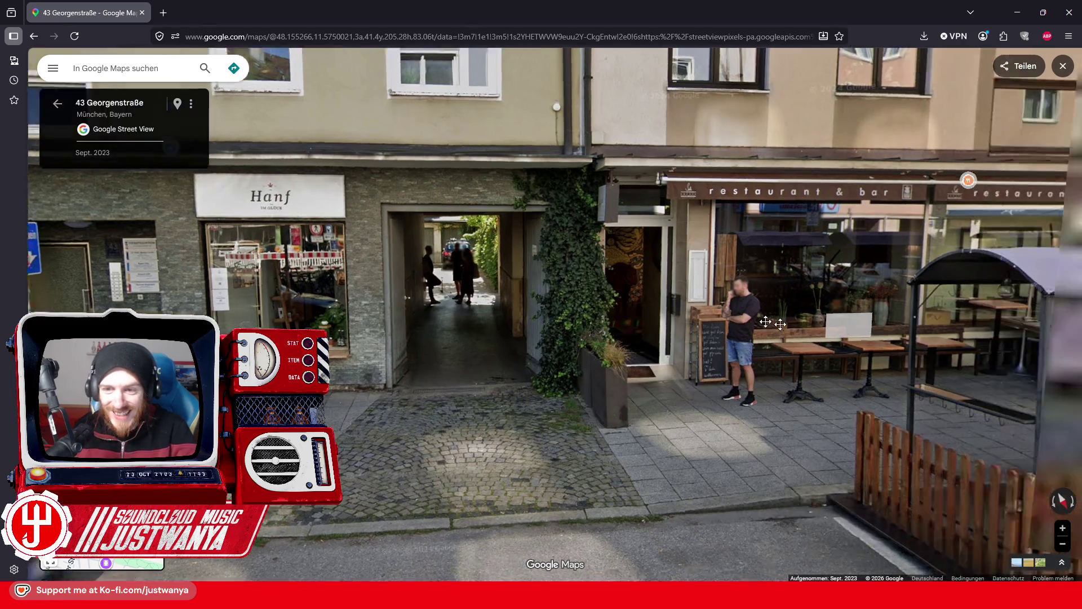
drag(645, 424, 659, 308)
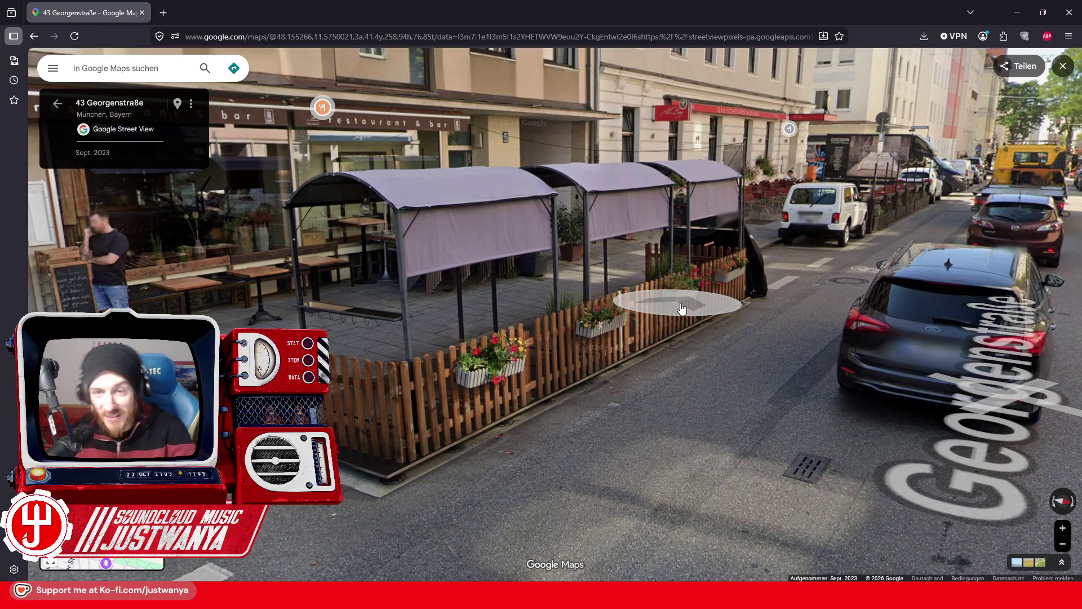
click(682, 309)
click(710, 313)
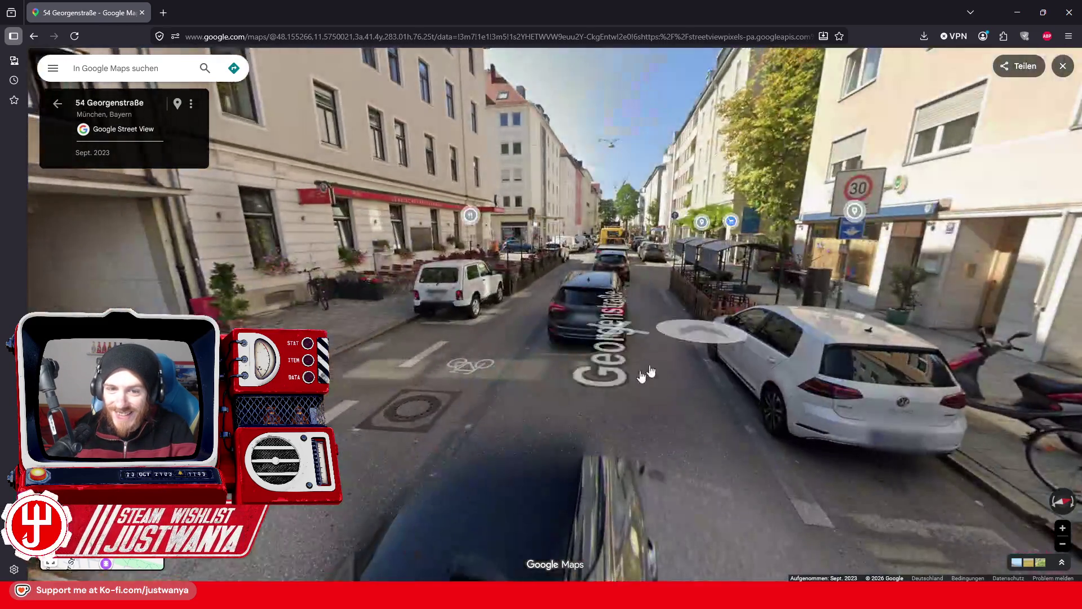
click(640, 433)
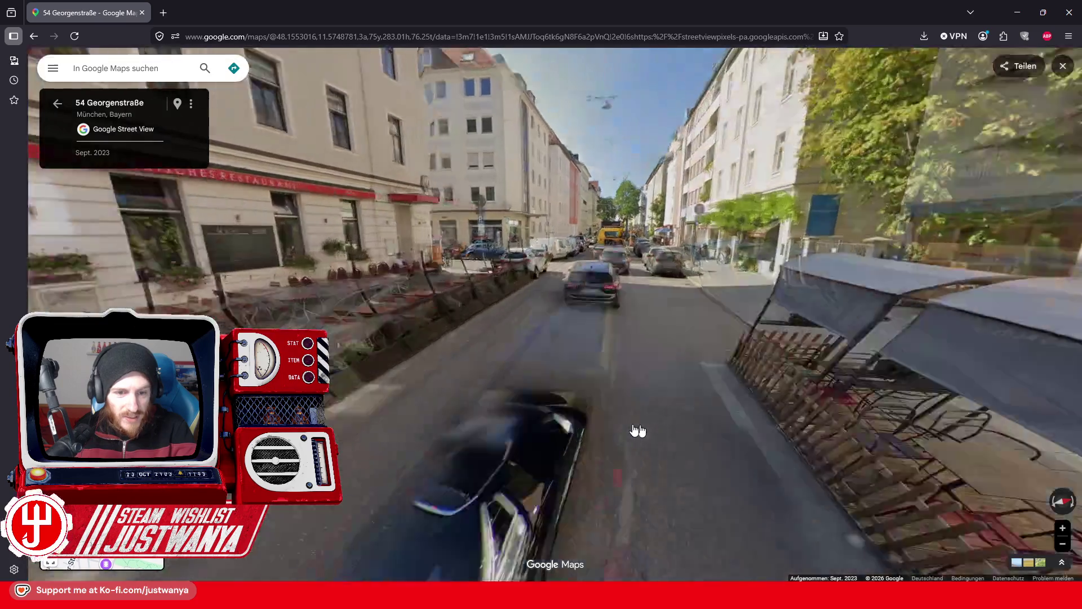
drag(637, 431, 785, 329)
scroll(775, 327, up, 3)
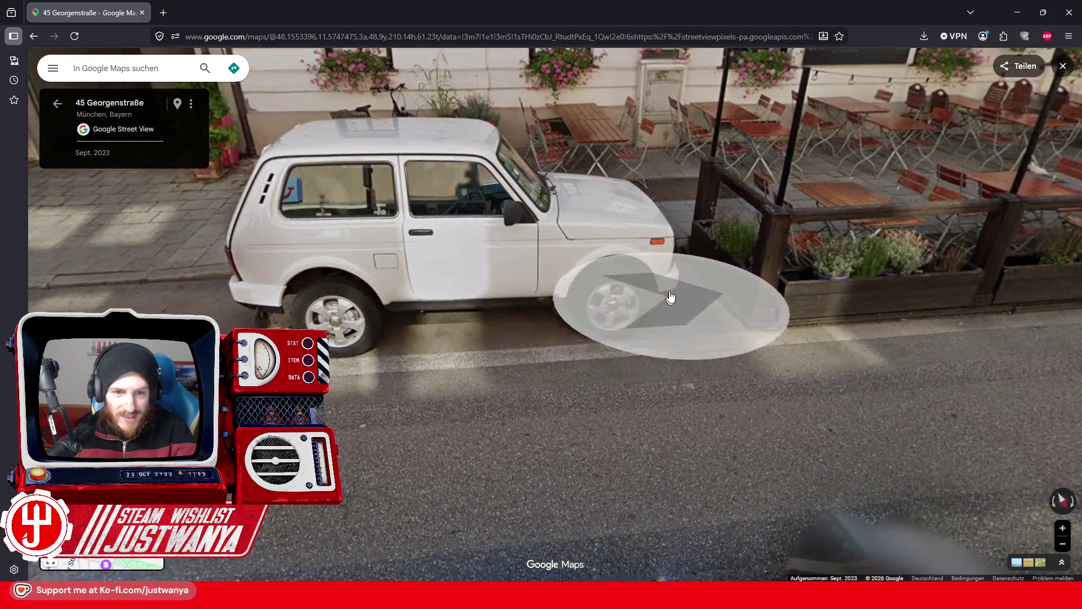
Inspect the Türkisches Restaurant facade and zoom on the TUI ReiseCenter, then hide the browser.
drag(671, 297, 639, 376)
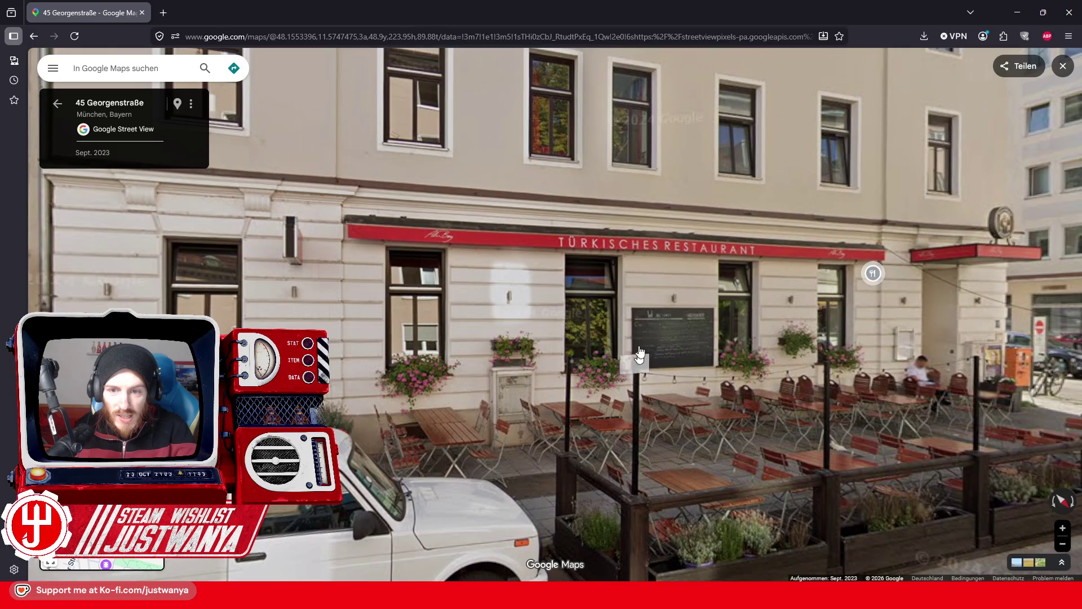
scroll(774, 291, up, 2)
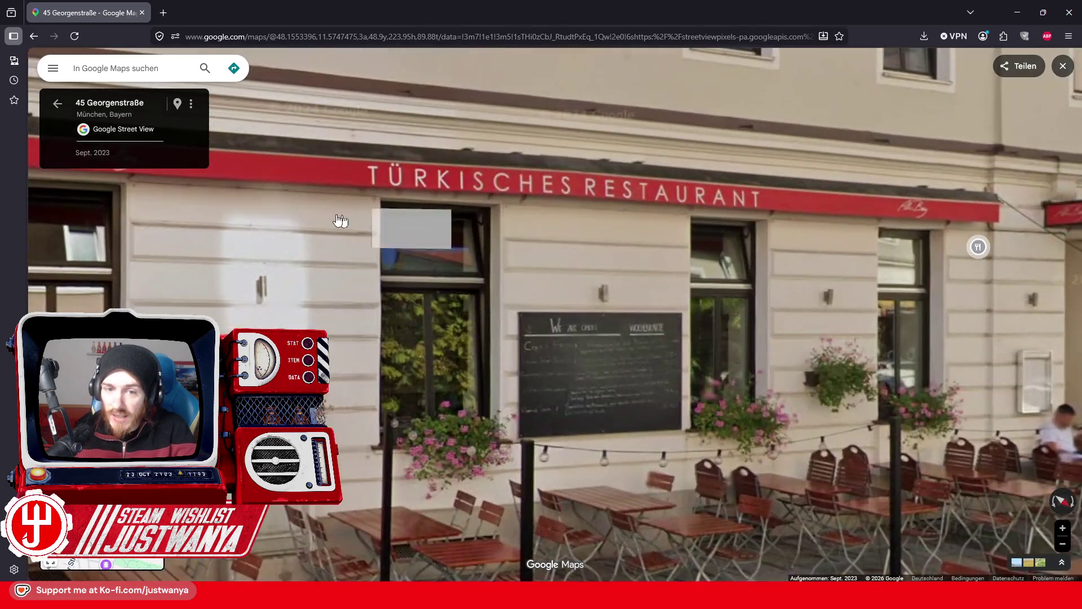
scroll(641, 434, down, 2)
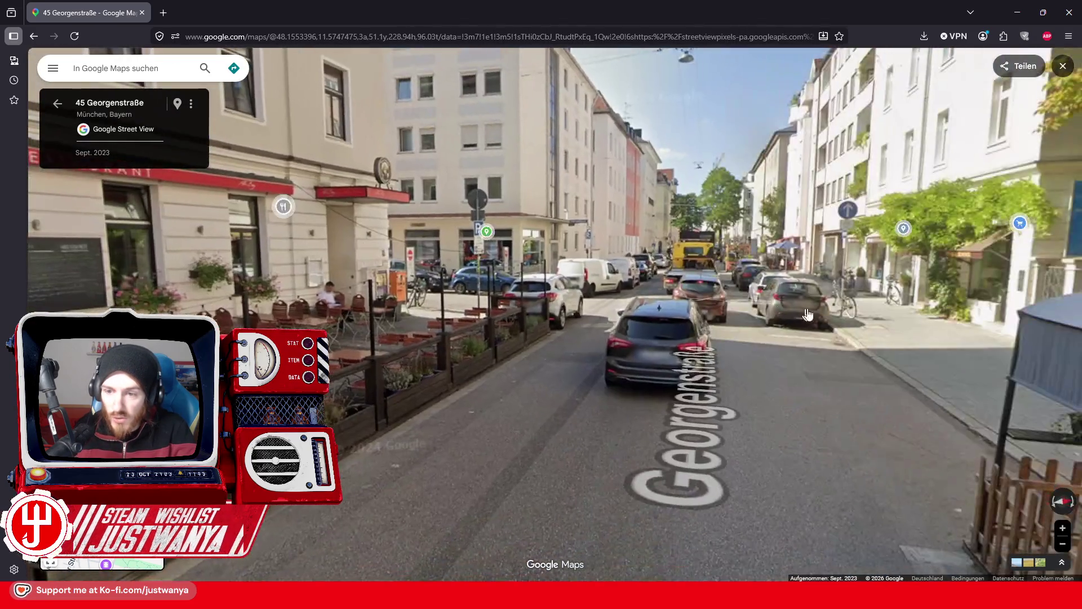
drag(641, 434, 497, 314)
click(497, 314)
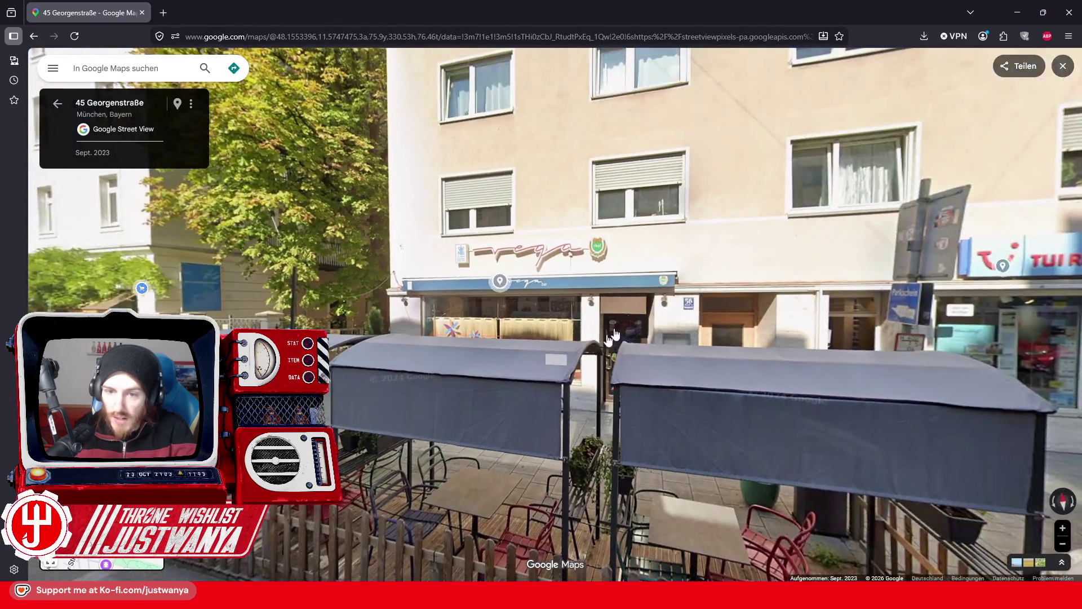
drag(583, 391, 366, 305)
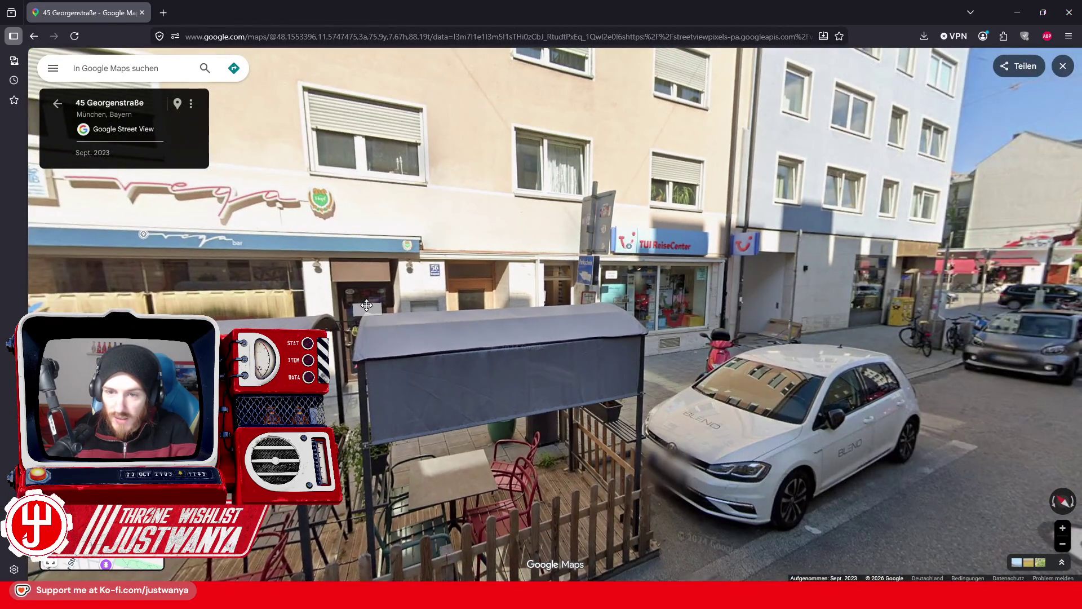
scroll(792, 285, up, 2)
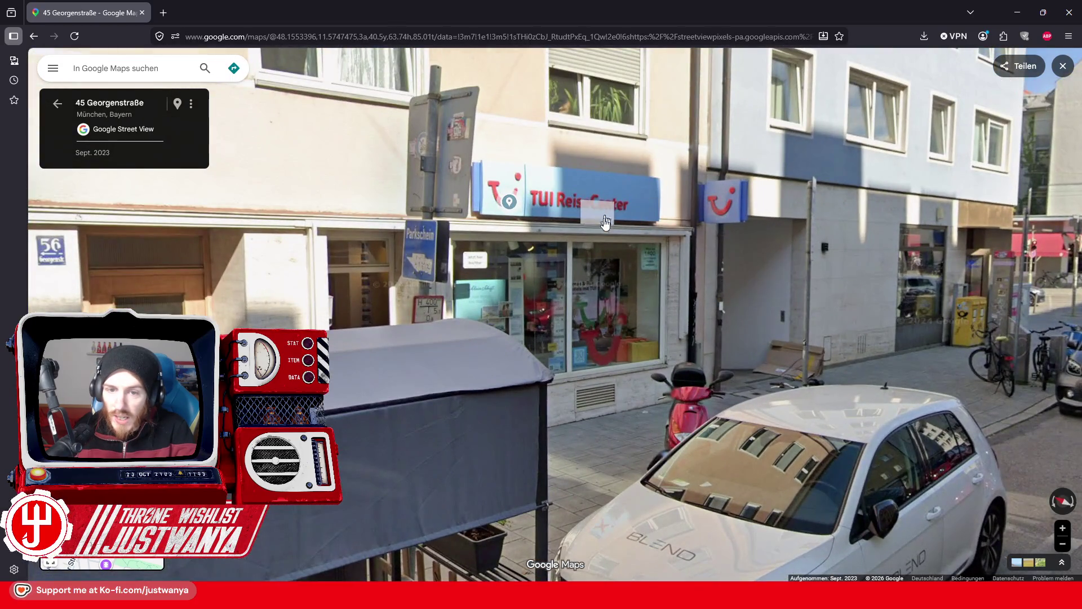
click(605, 222)
scroll(739, 399, down, 5)
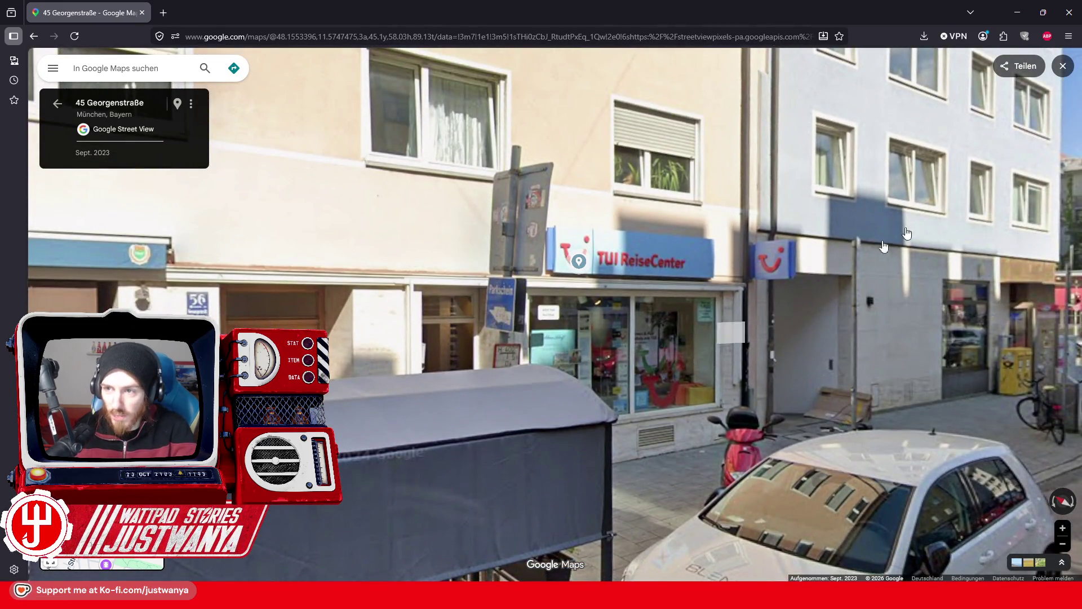
click(1018, 12)
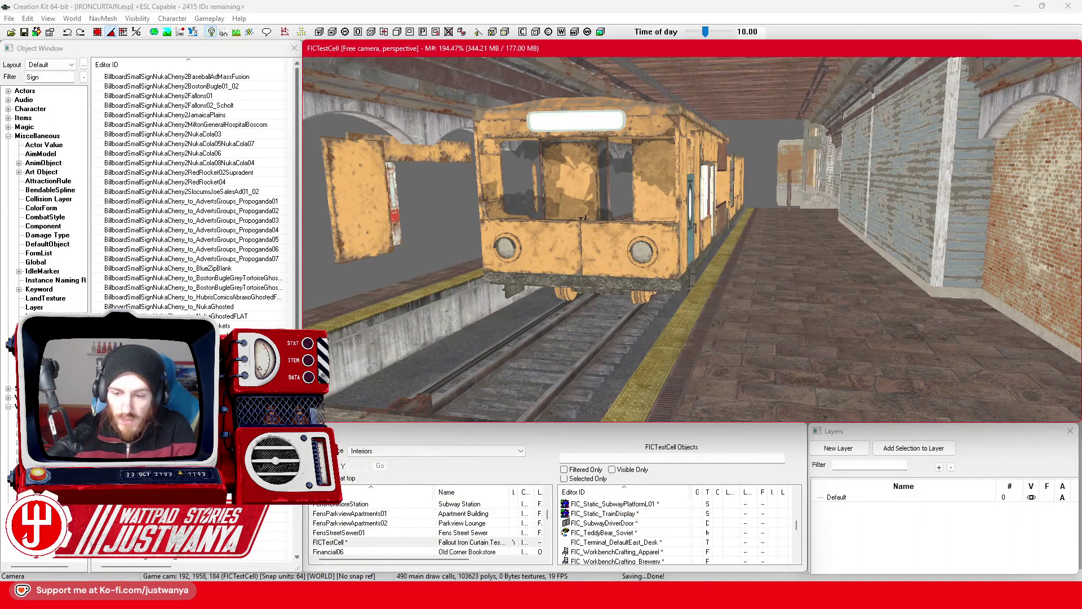
Switch from Creation Kit to the GIMP shop-name canvas and click into the text block.
mouse_move(766, 592)
click(761, 513)
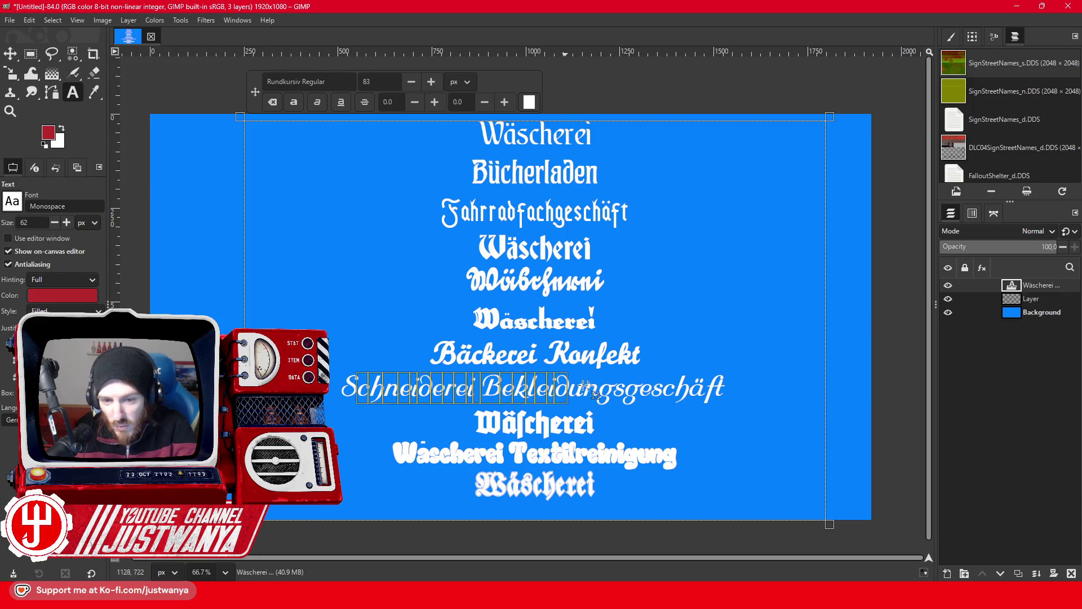
click(731, 393)
Start a new line after Schneiderei Bekleidungsgeschäft for the Reisebüro entry.
click(569, 397)
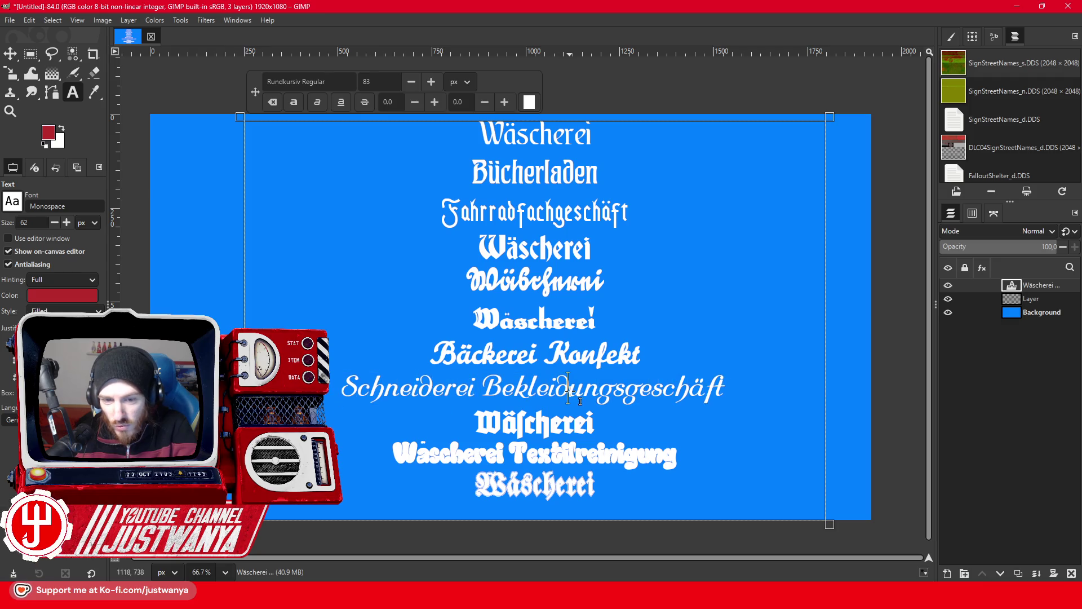
click(746, 390)
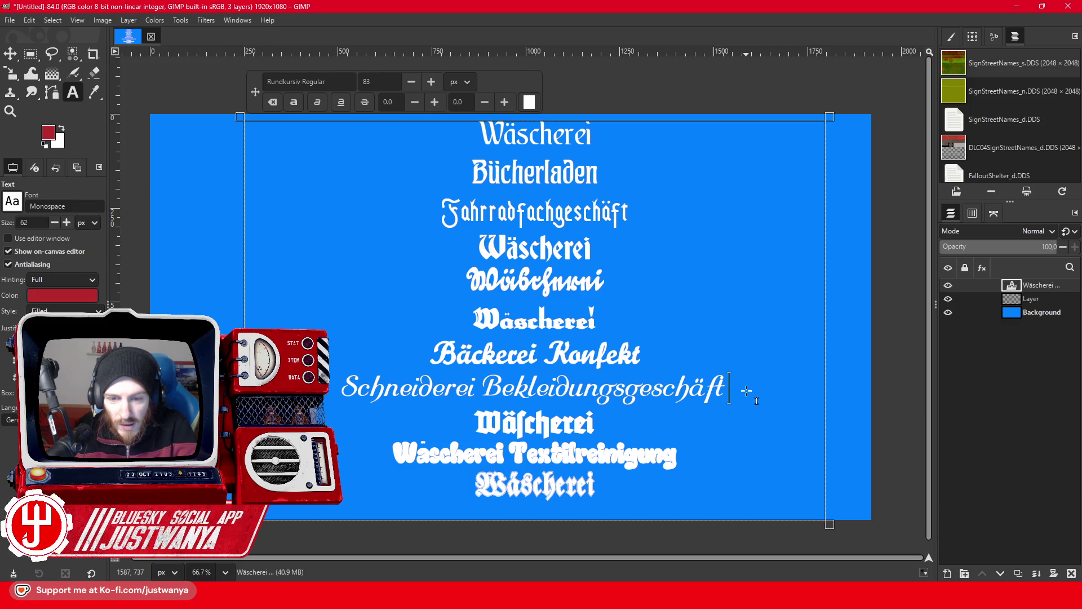
key(Return)
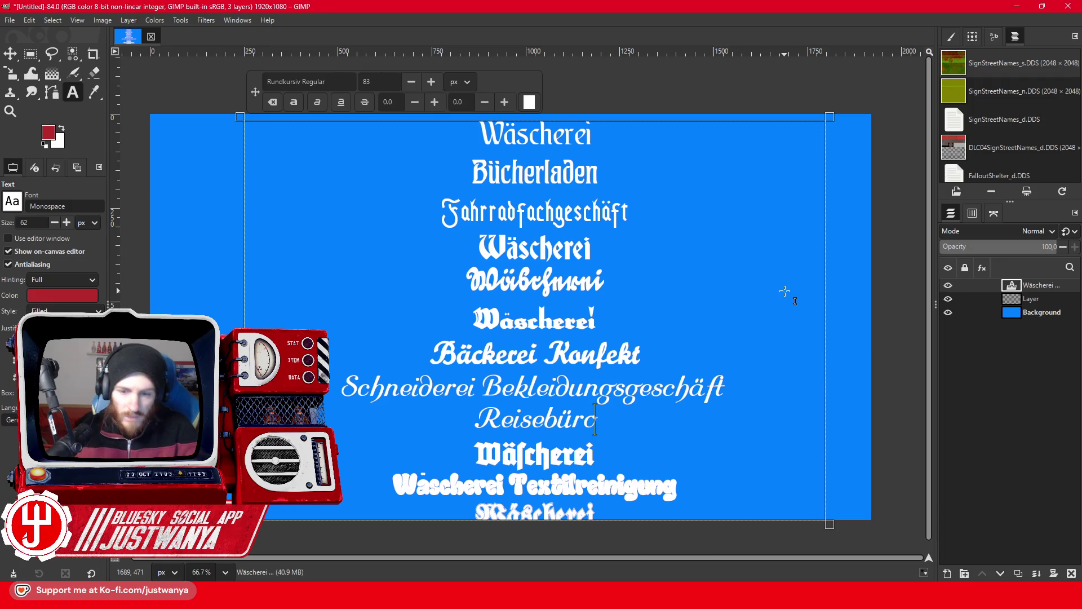
Shrink all shop names in the text block from size 83 to 79.
key(ctrl+a)
click(412, 83)
click(413, 82)
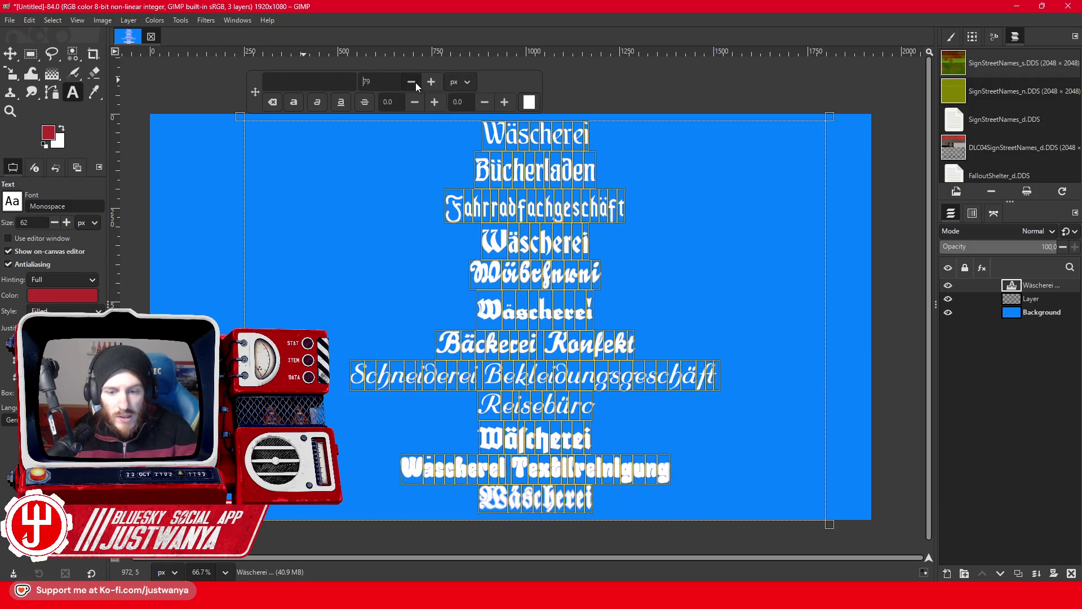
click(609, 496)
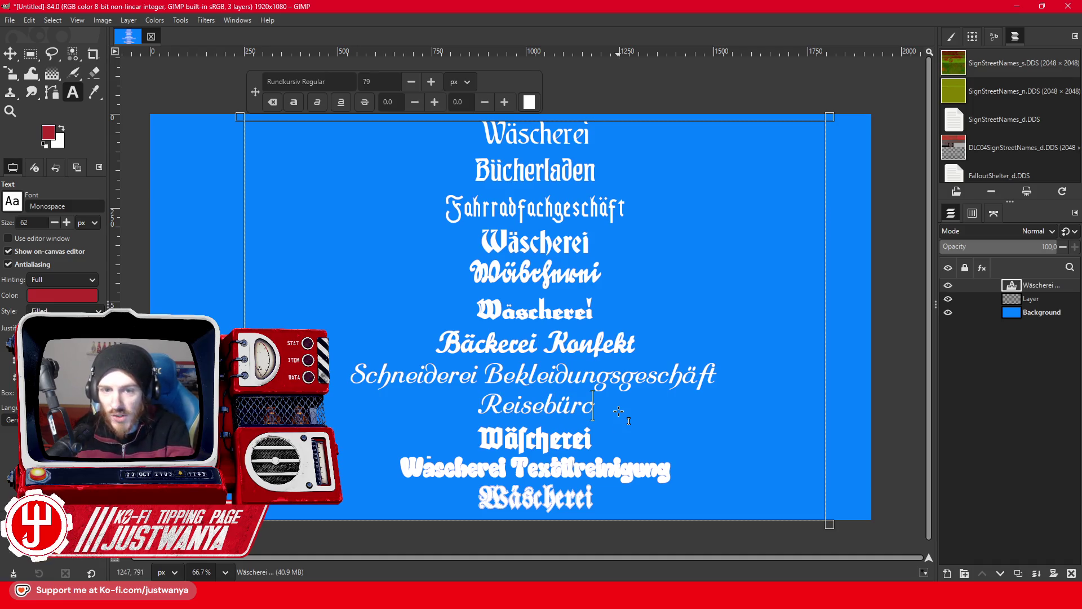
Minimize GIMP and bring the Georgenstraße Street View window forward.
click(1018, 5)
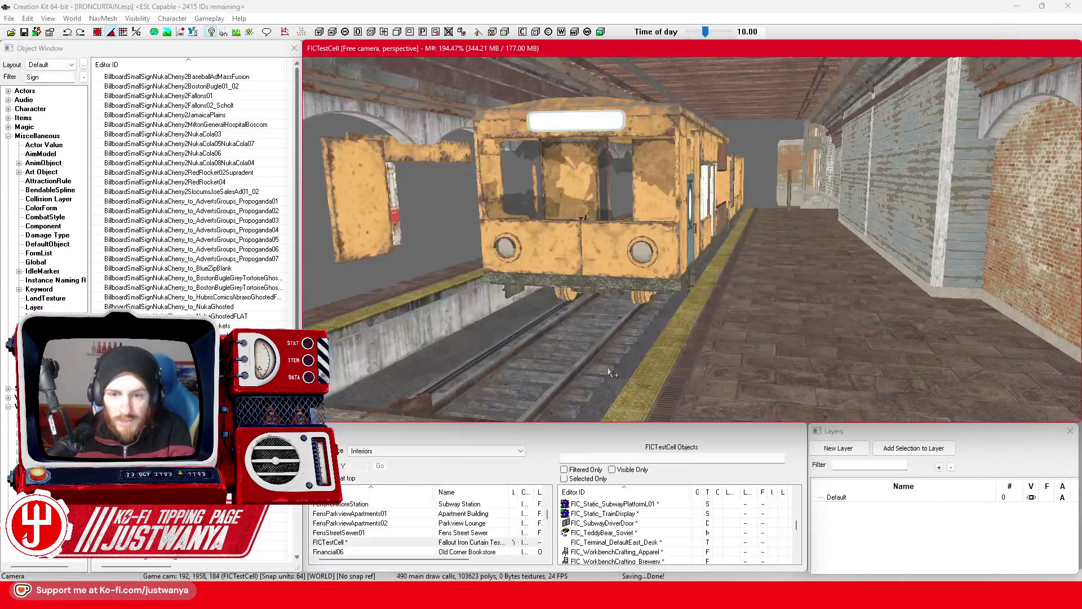
mouse_move(591, 598)
click(639, 558)
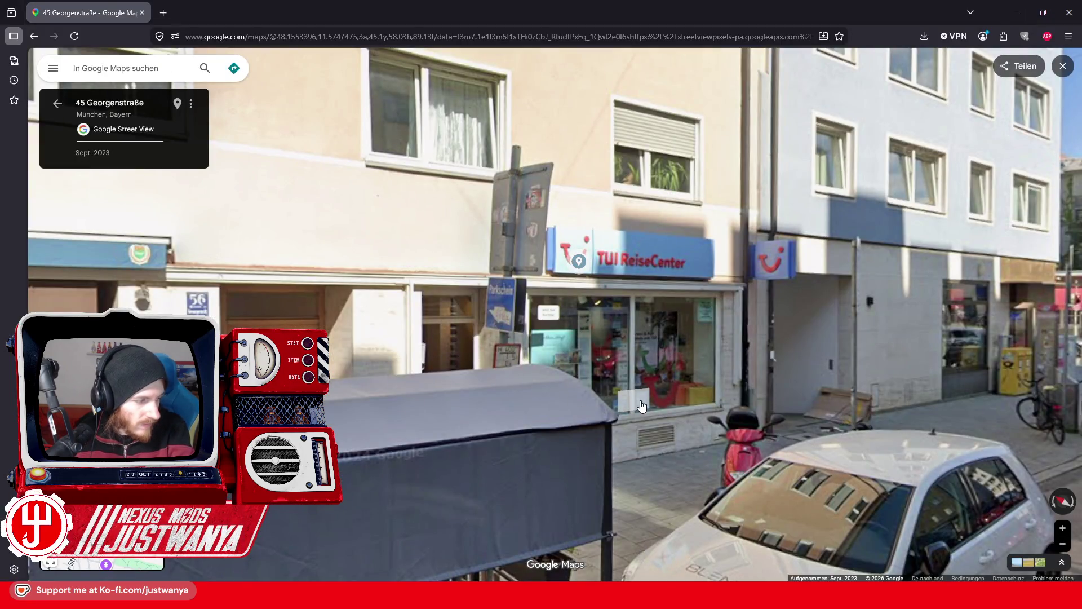
Walk along Georgenstraße to number 56 and face the Premium Olivenöl shop front.
scroll(642, 406, down, 3)
key(Left)
key(Left)
key(Left)
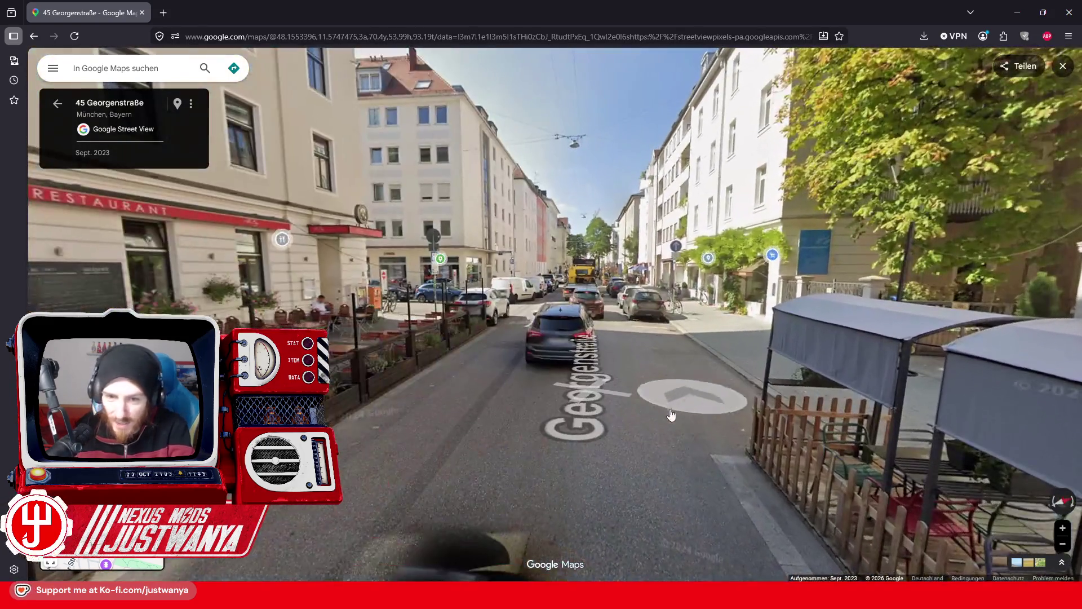
click(671, 414)
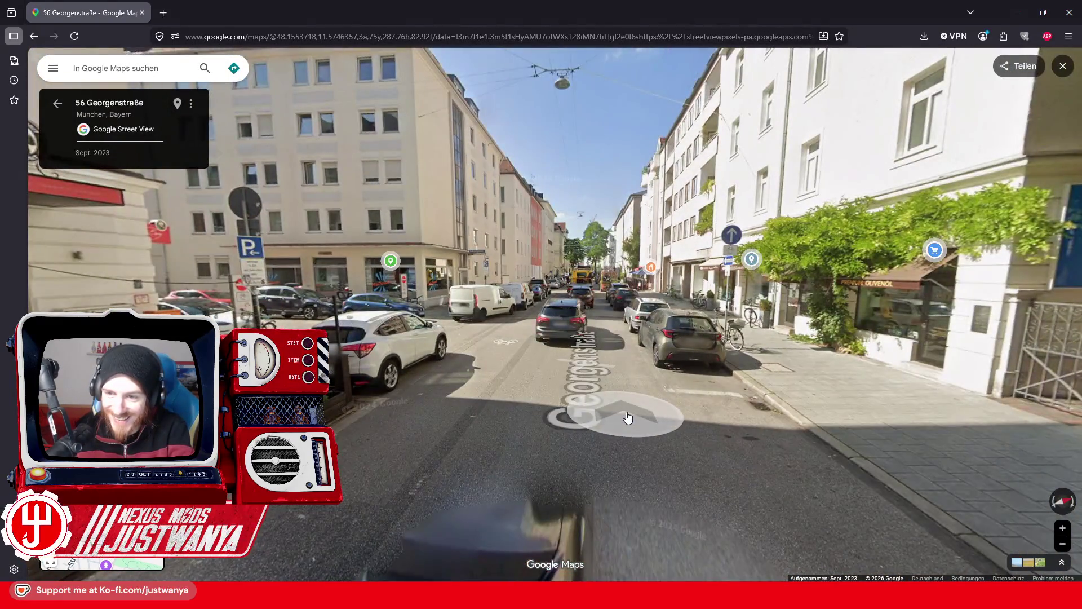
click(628, 417)
key(Right)
key(Right)
key(Right)
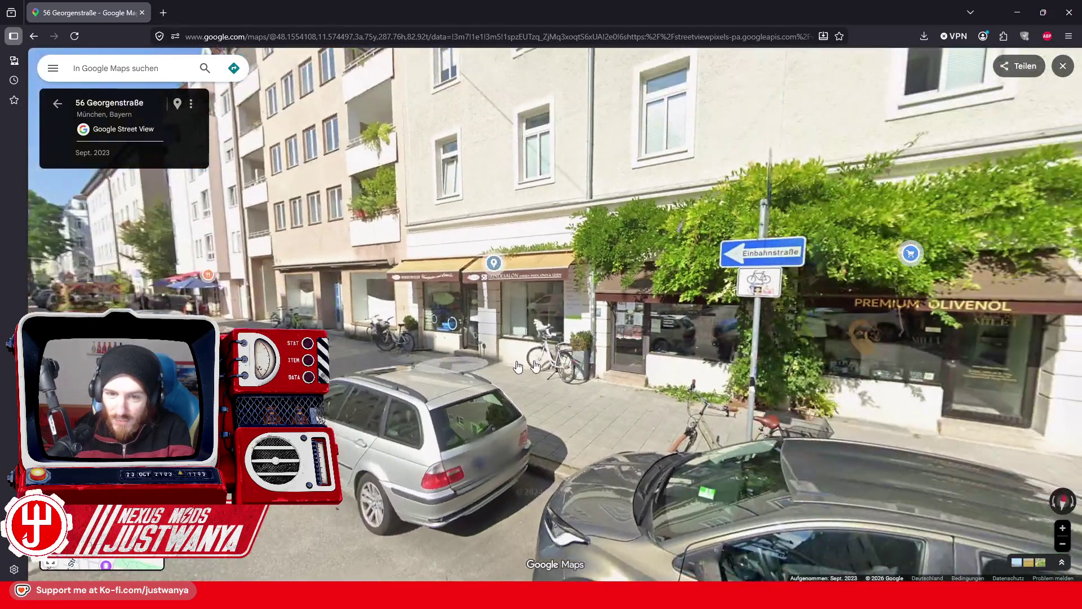
key(Right)
key(Right)
Zoom and turn to study the Hundesalon and Hundefriseur shop fronts.
scroll(691, 419, up, 5)
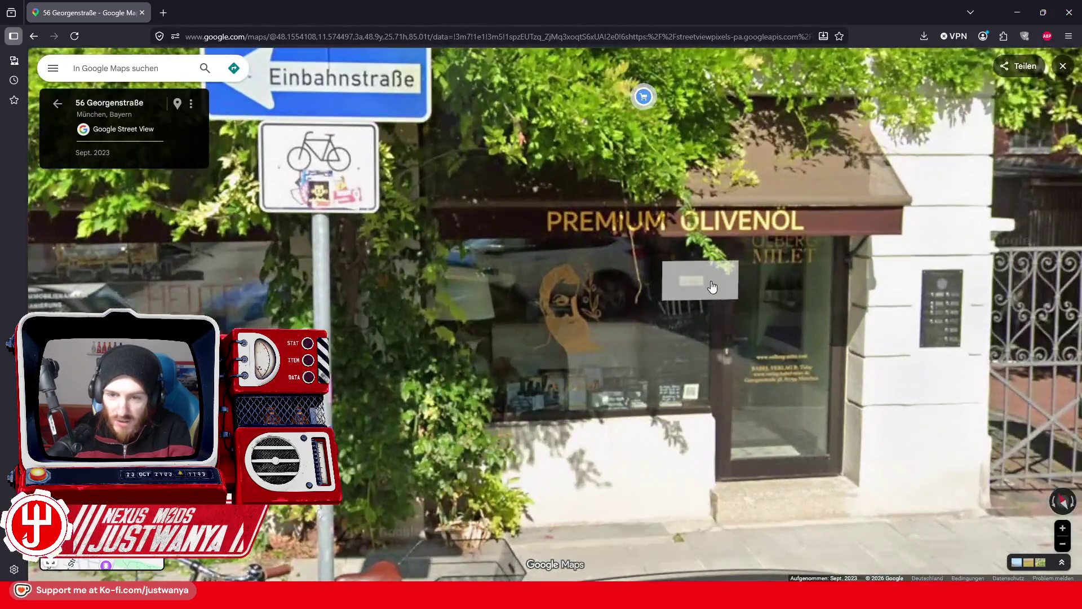
scroll(691, 418, down, 5)
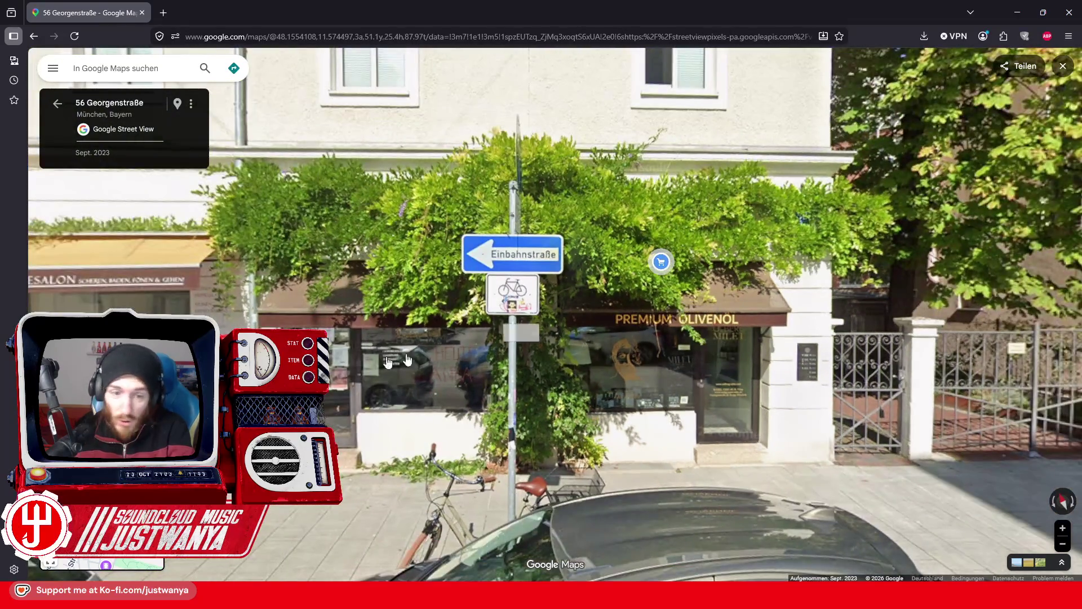
drag(408, 360, 681, 356)
scroll(367, 315, up, 5)
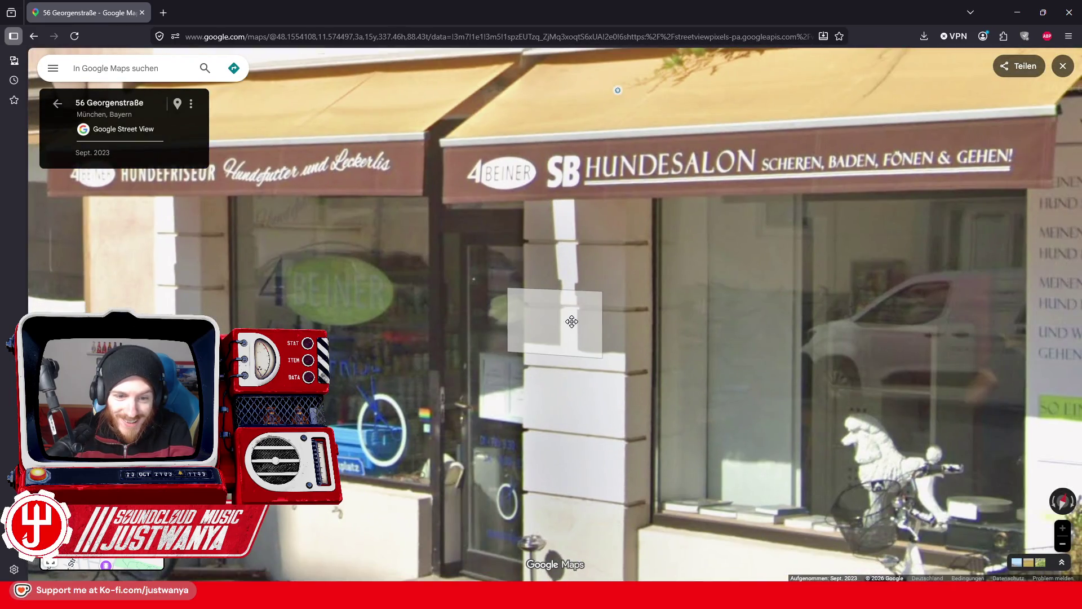
drag(572, 321, 356, 258)
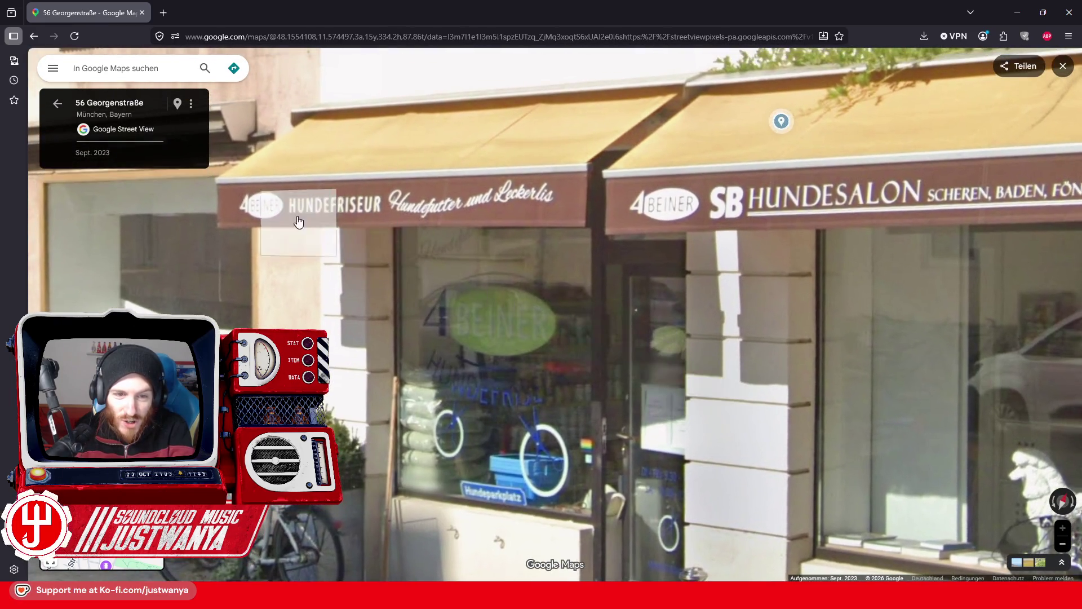
mouse_move(814, 414)
mouse_down()
mouse_move(511, 355)
mouse_move(744, 314)
mouse_up()
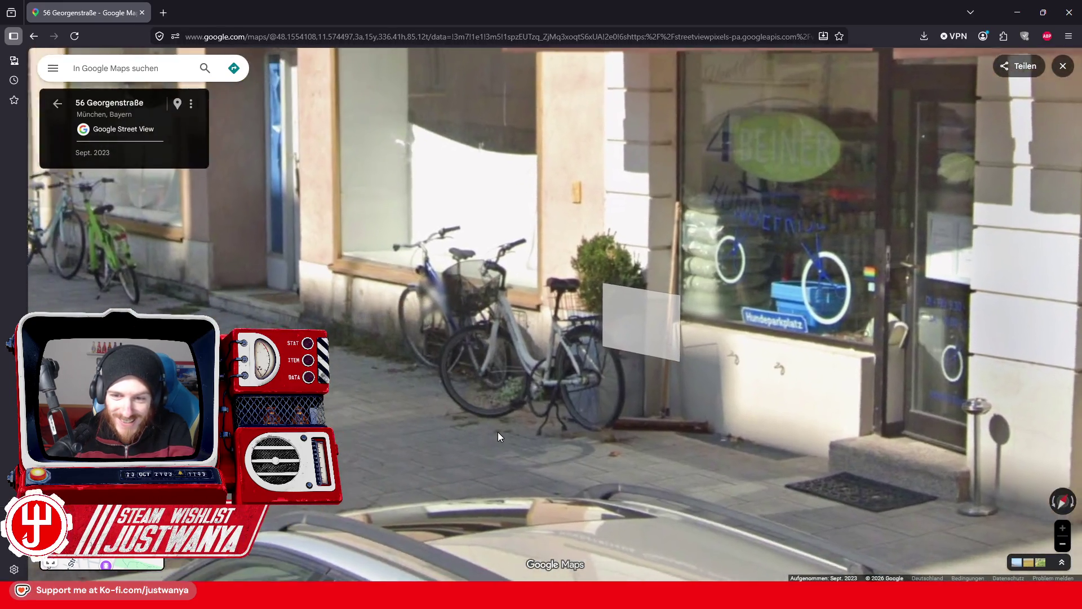
Step back to see both dog salons, then move on to 45 Georgenstraße.
click(498, 432)
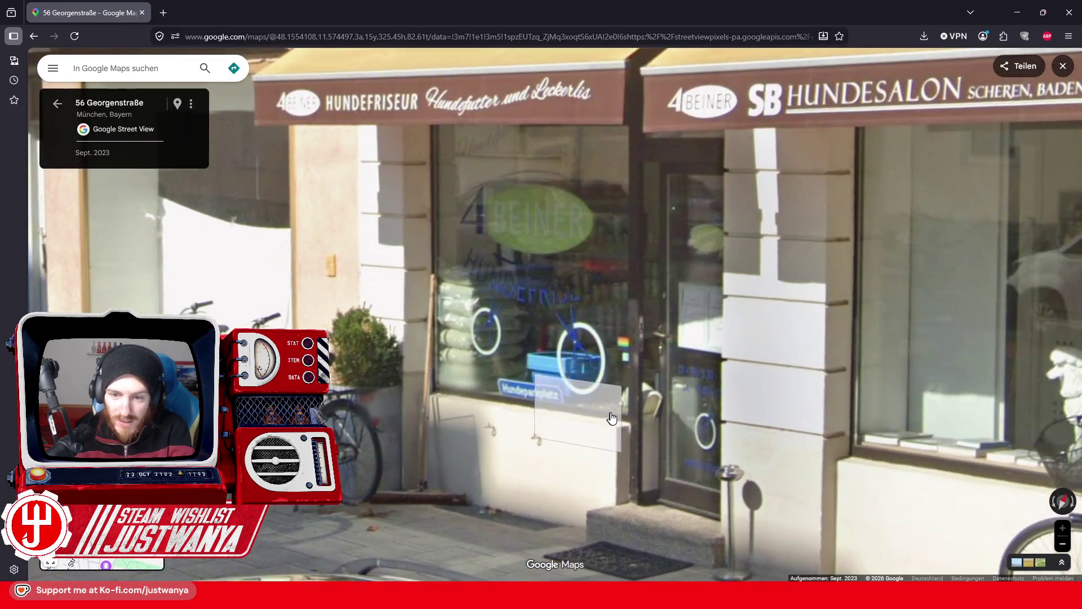
scroll(578, 451, down, 3)
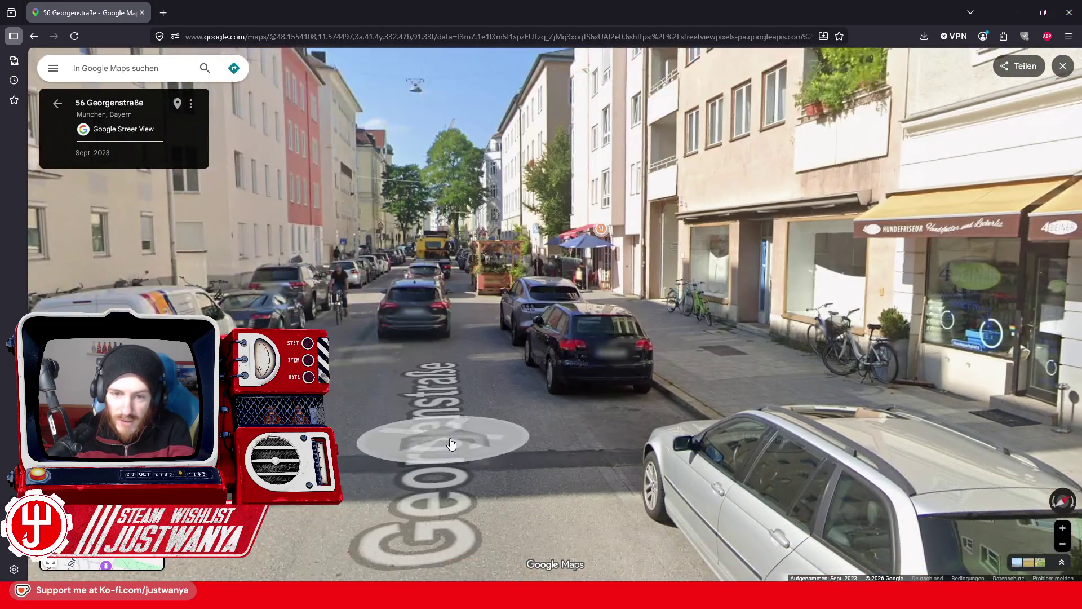
click(445, 441)
click(480, 417)
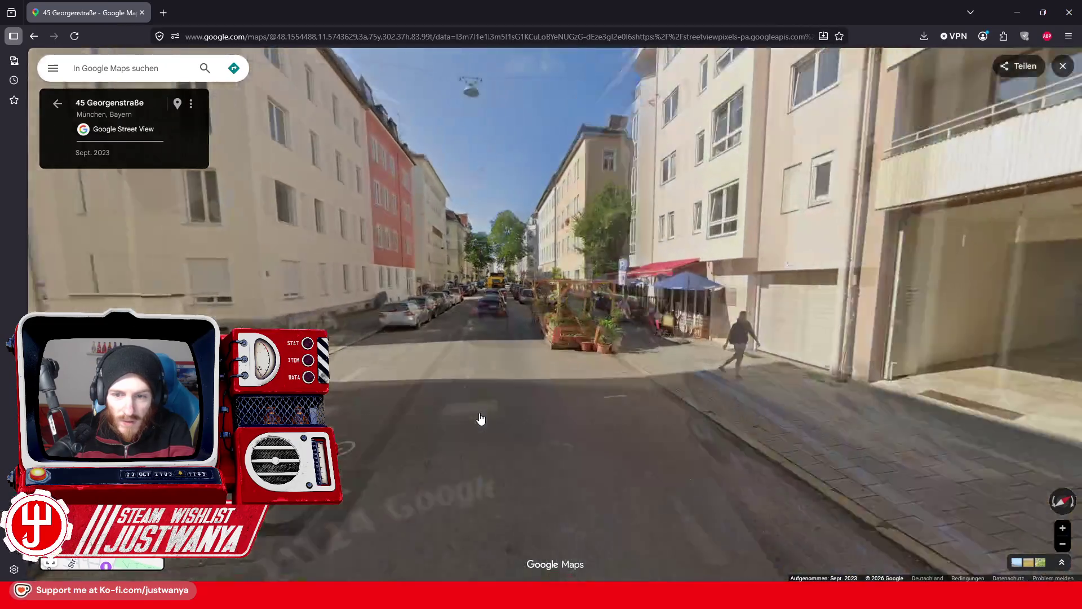
Advance past 62 and 47 Georgenstraße toward the café terrace and planter.
click(485, 412)
mouse_move(585, 452)
mouse_down()
mouse_move(337, 431)
mouse_move(459, 391)
mouse_up()
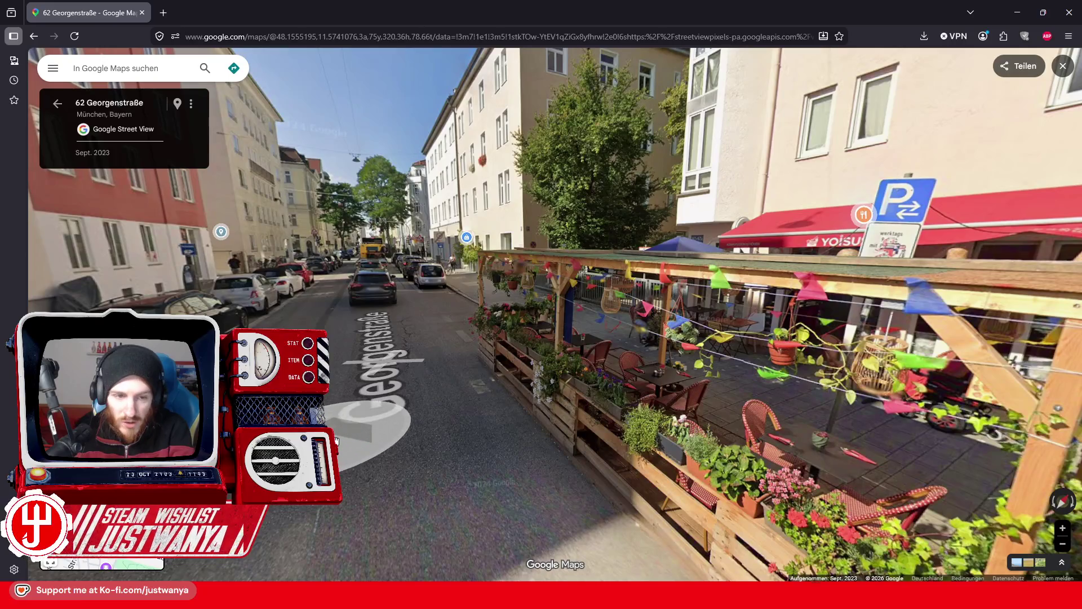
click(462, 389)
click(349, 432)
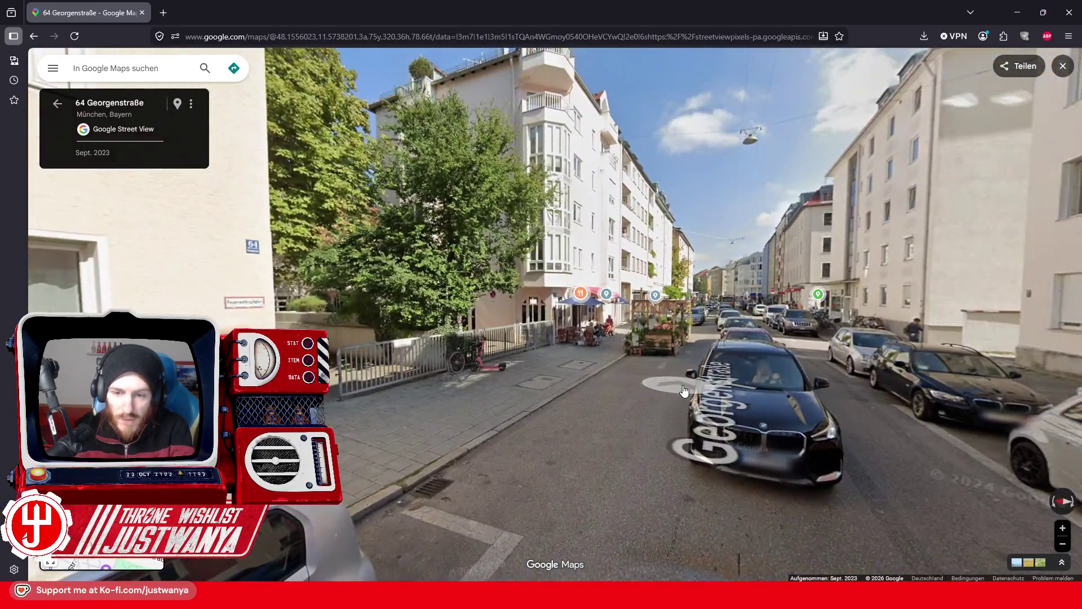
click(684, 390)
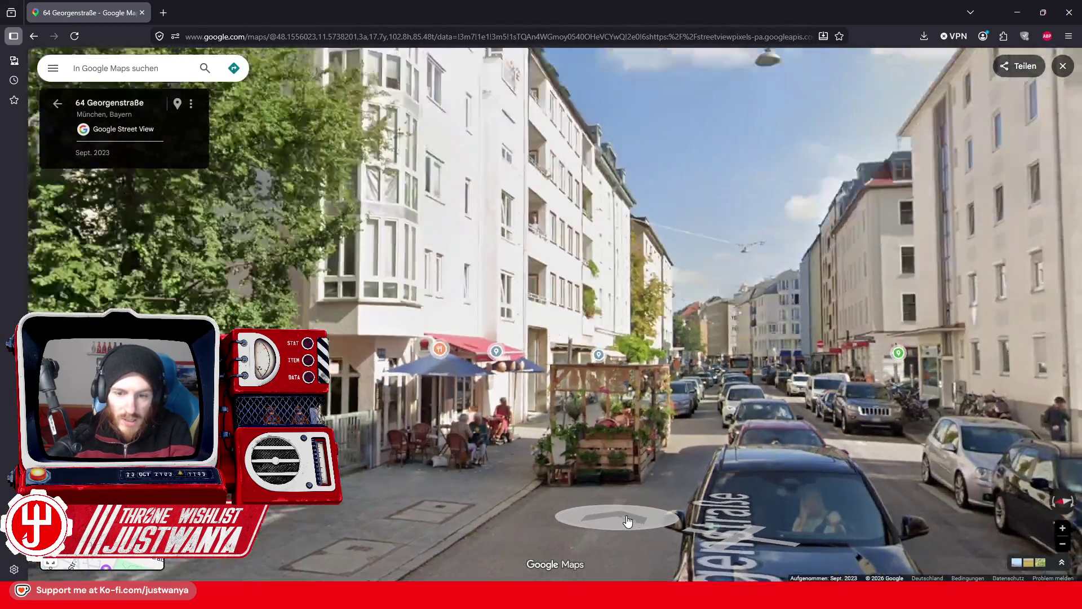
click(627, 521)
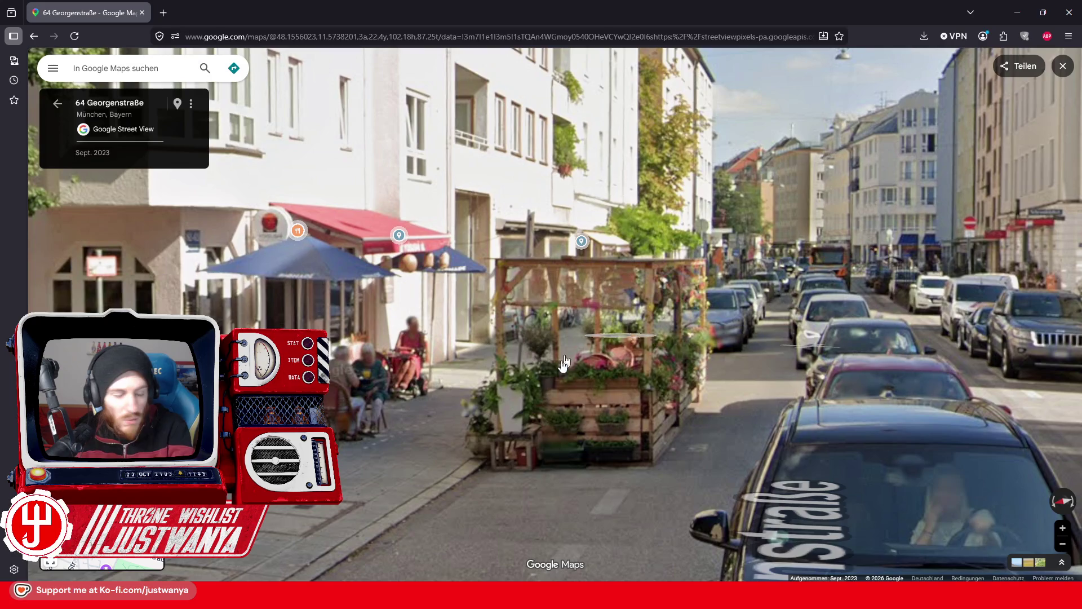
Move to the fenced building corner, then head down Georgenstraße to the Arcisstraße crossing.
click(707, 435)
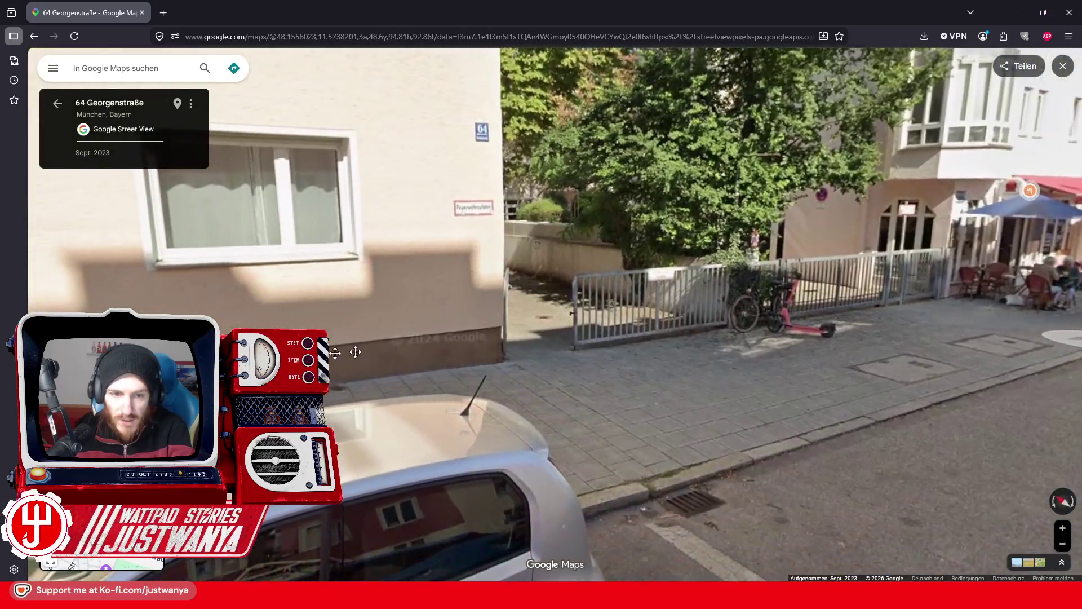
drag(355, 352, 736, 354)
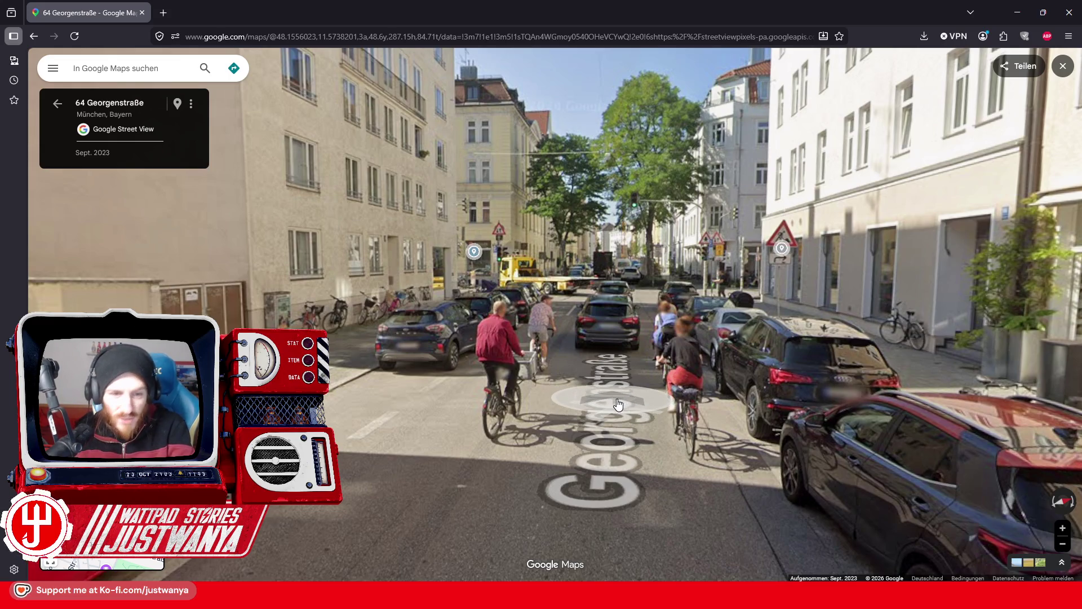
click(618, 404)
click(596, 400)
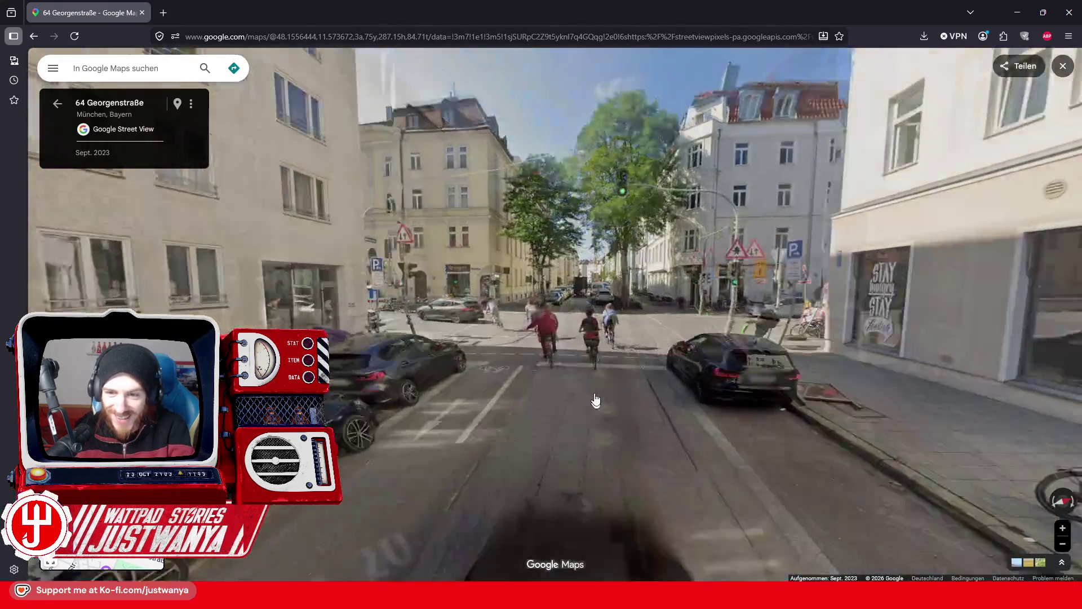
click(594, 411)
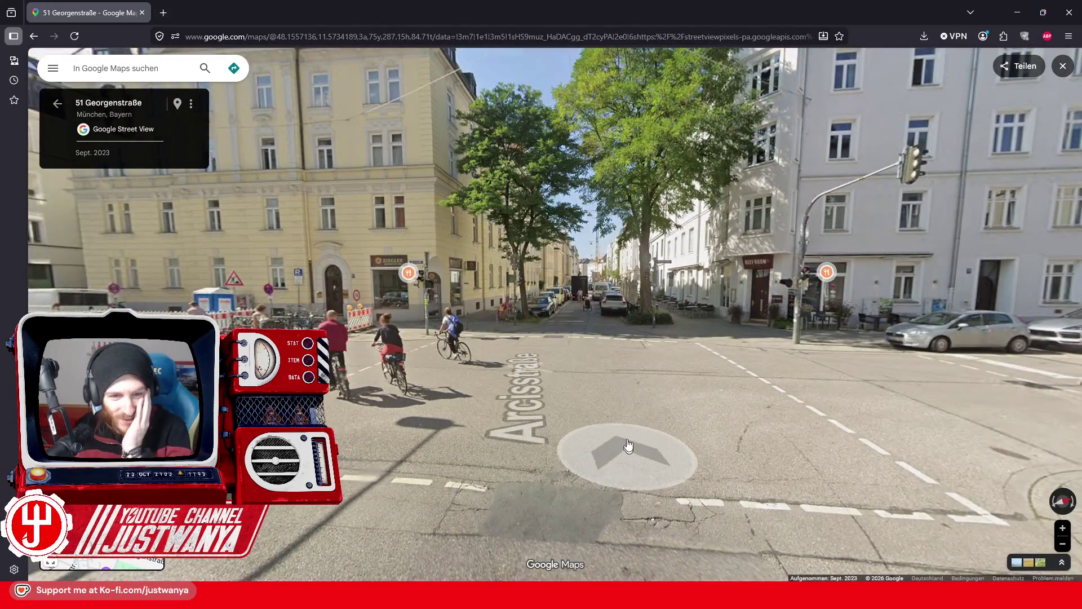
Cross to 66 Arcisstraße and look at the Beef Room restaurant front.
click(628, 446)
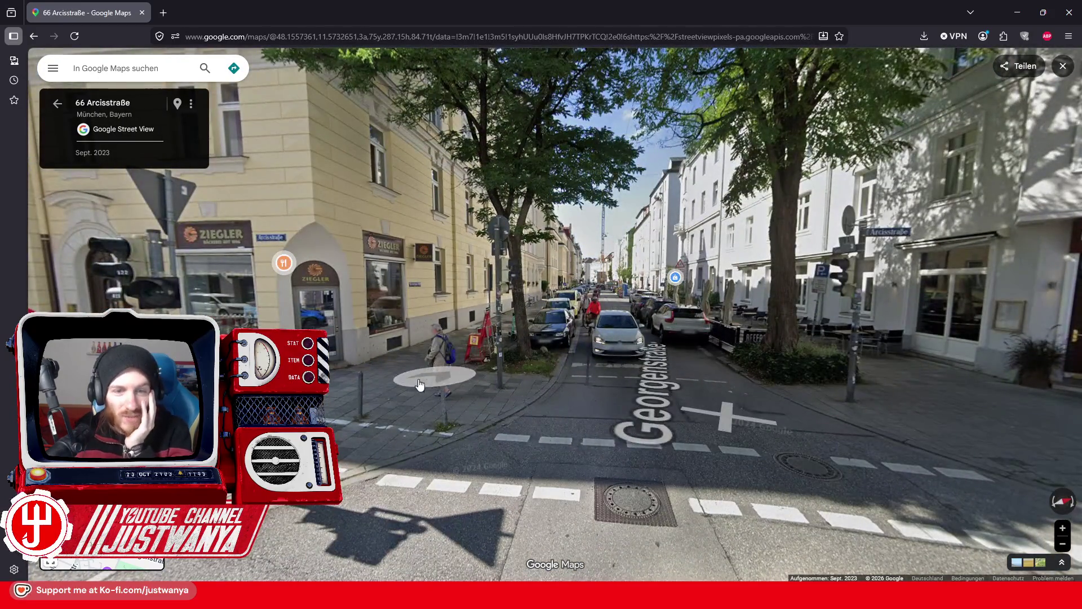
drag(722, 403, 496, 389)
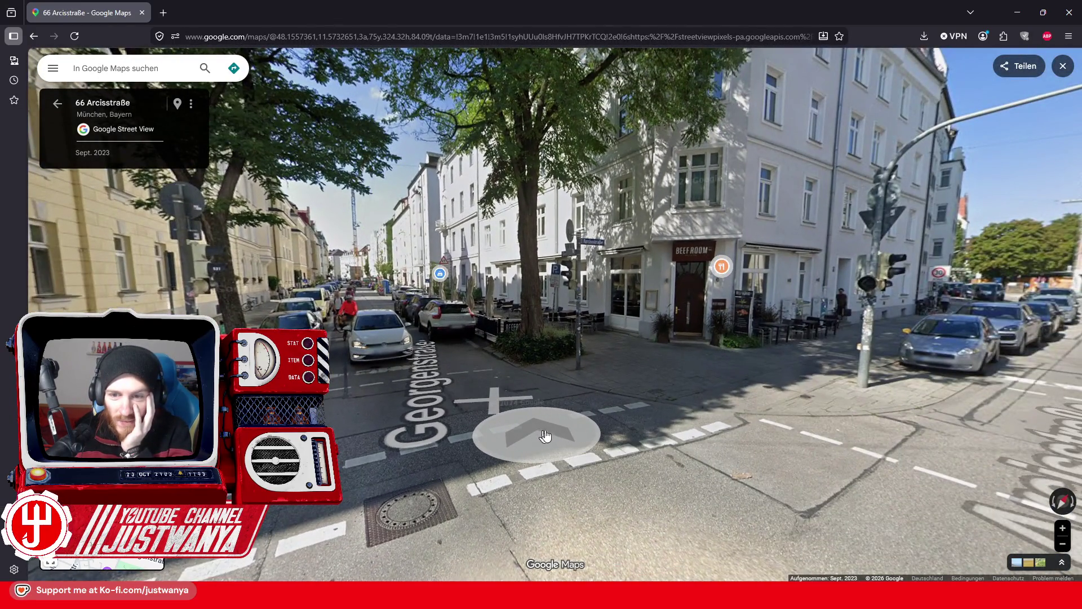
click(707, 293)
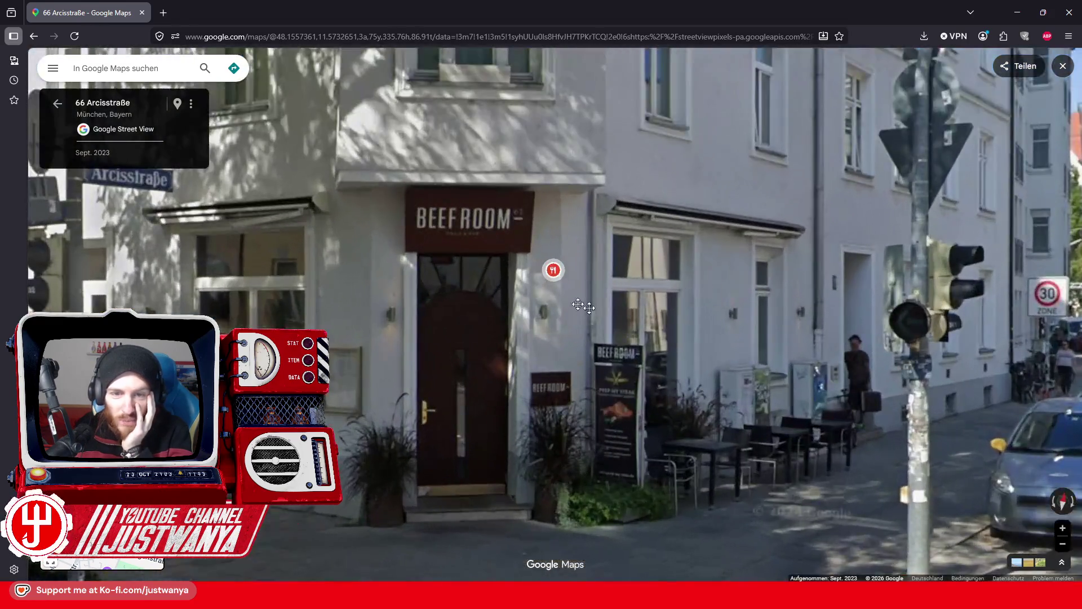
scroll(664, 523, down, 3)
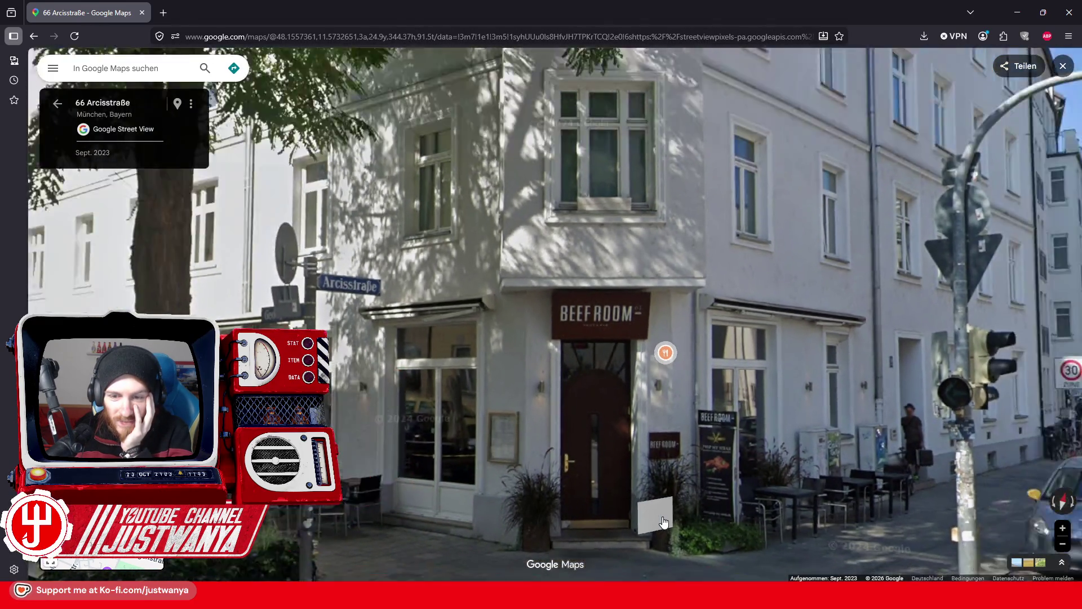
drag(664, 523, 981, 308)
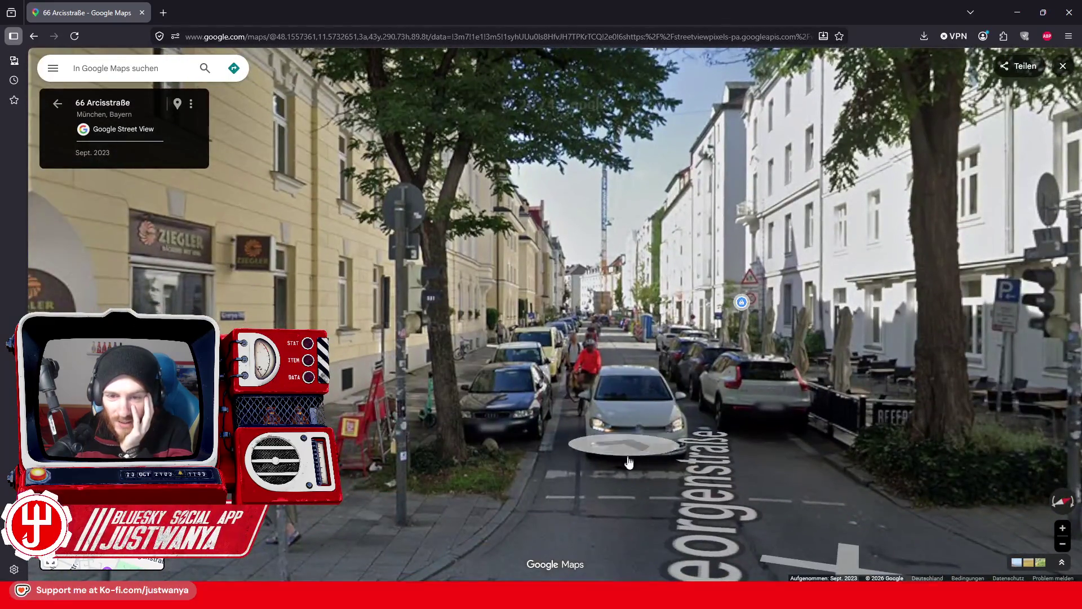
Walk down Georgenstraße, then turn around and head back to the intersection.
click(653, 443)
click(578, 439)
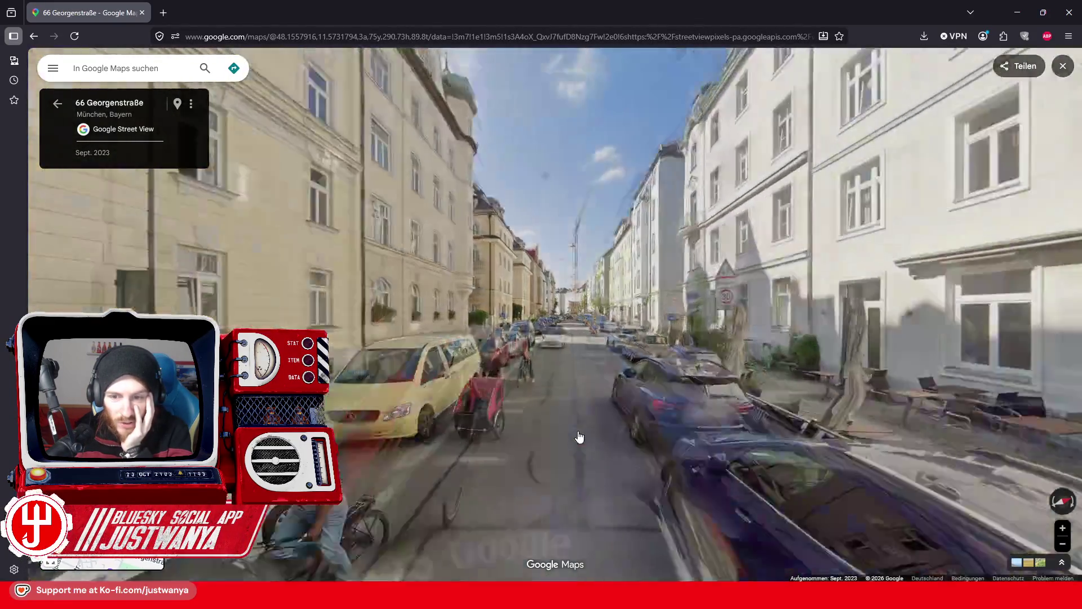
click(608, 398)
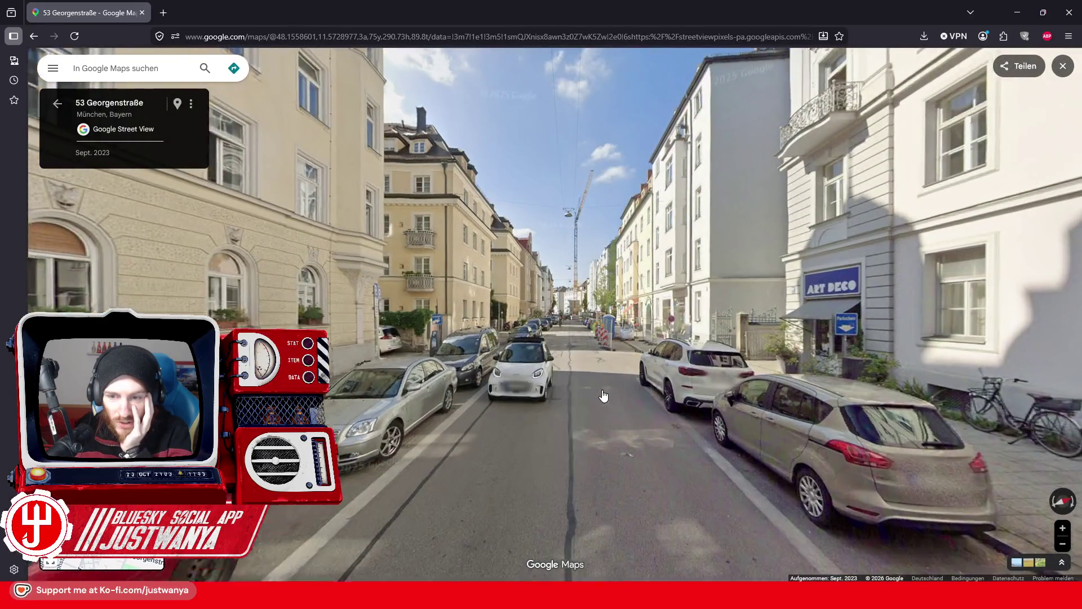
click(565, 397)
drag(968, 414, 685, 350)
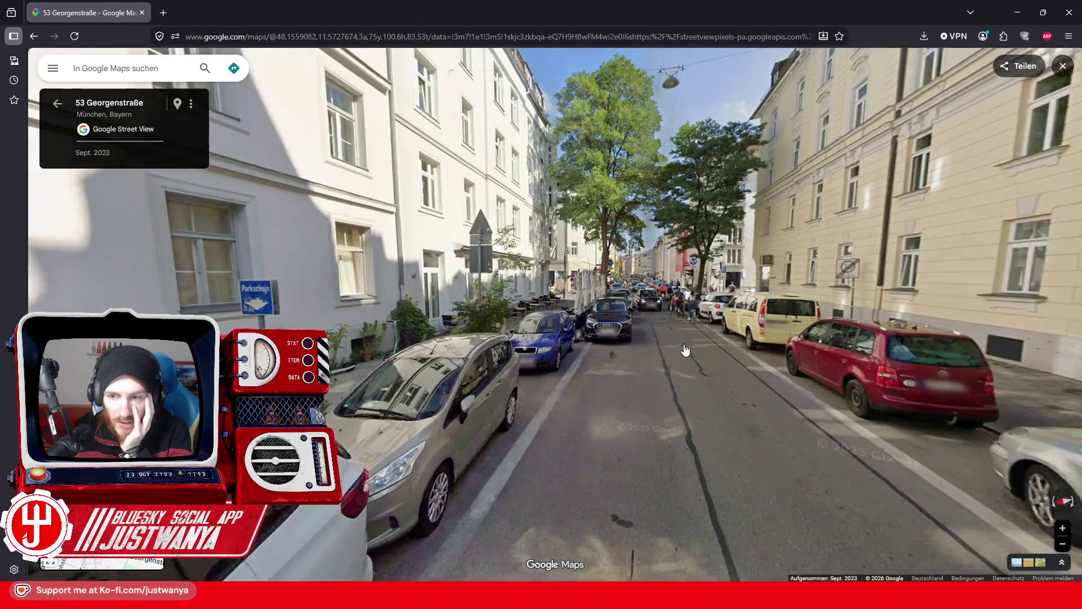
click(686, 350)
click(654, 356)
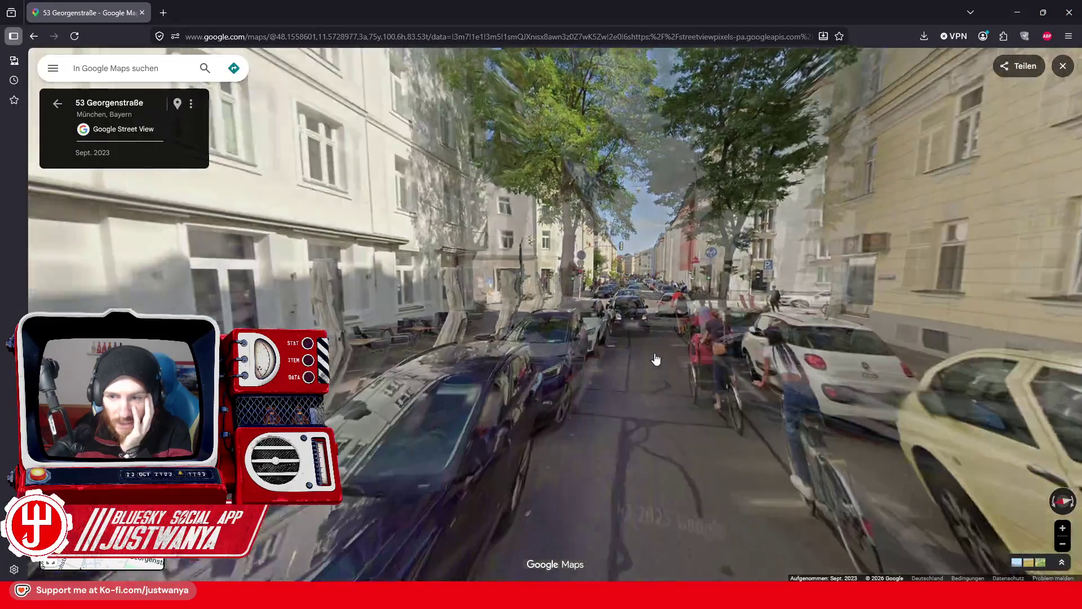
click(676, 352)
Turn into Arcisstraße and advance to the Temple of Hair shopfront at number 59.
click(735, 424)
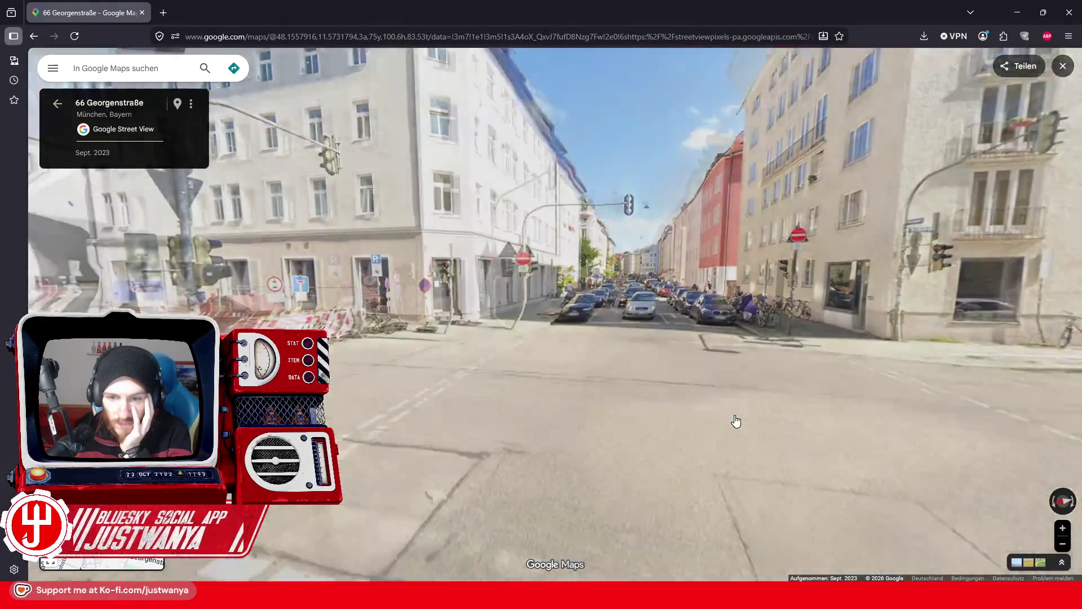
click(734, 422)
click(694, 406)
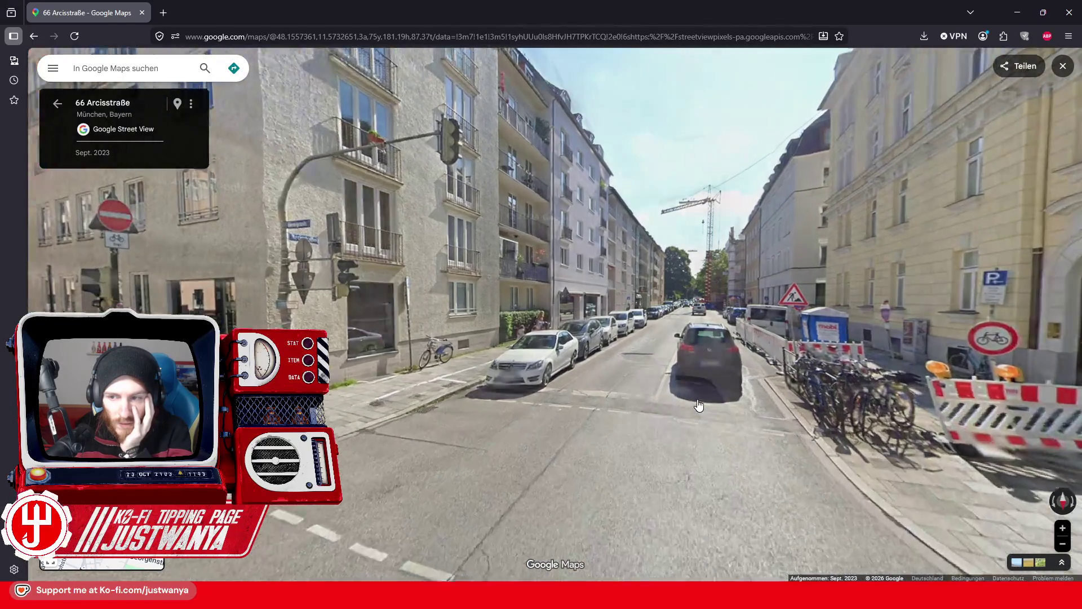
click(687, 410)
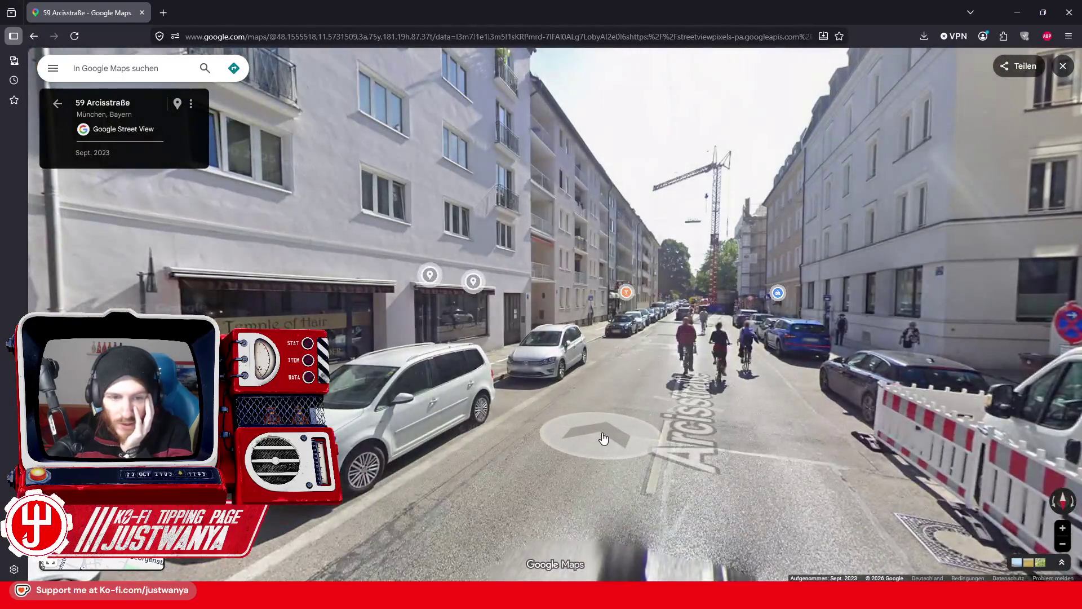
click(405, 451)
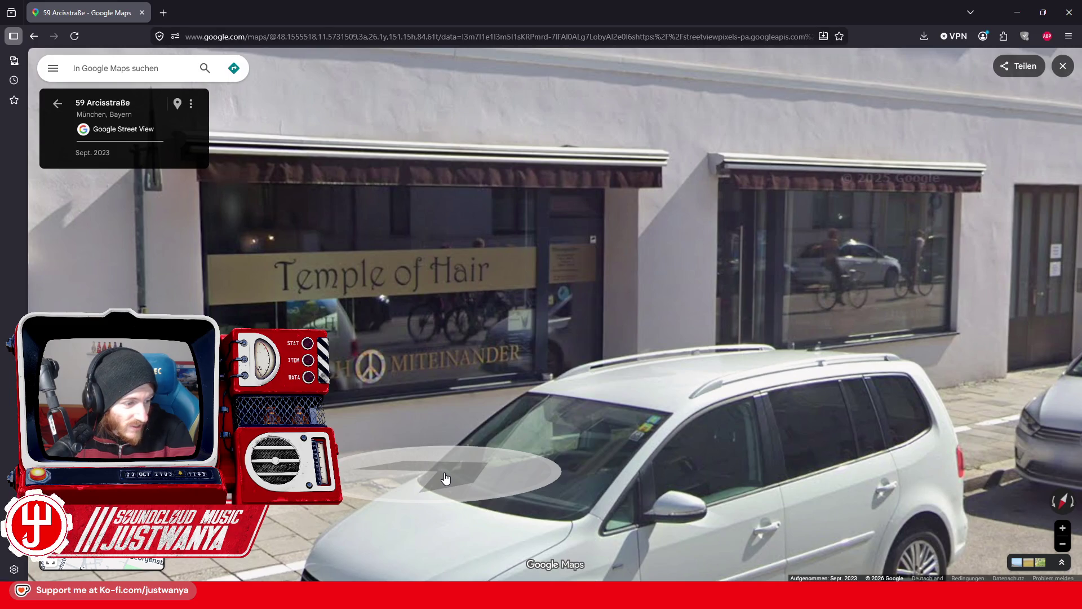
Walk down Arcisstraße to the Ungewitter building at number 55.
click(446, 478)
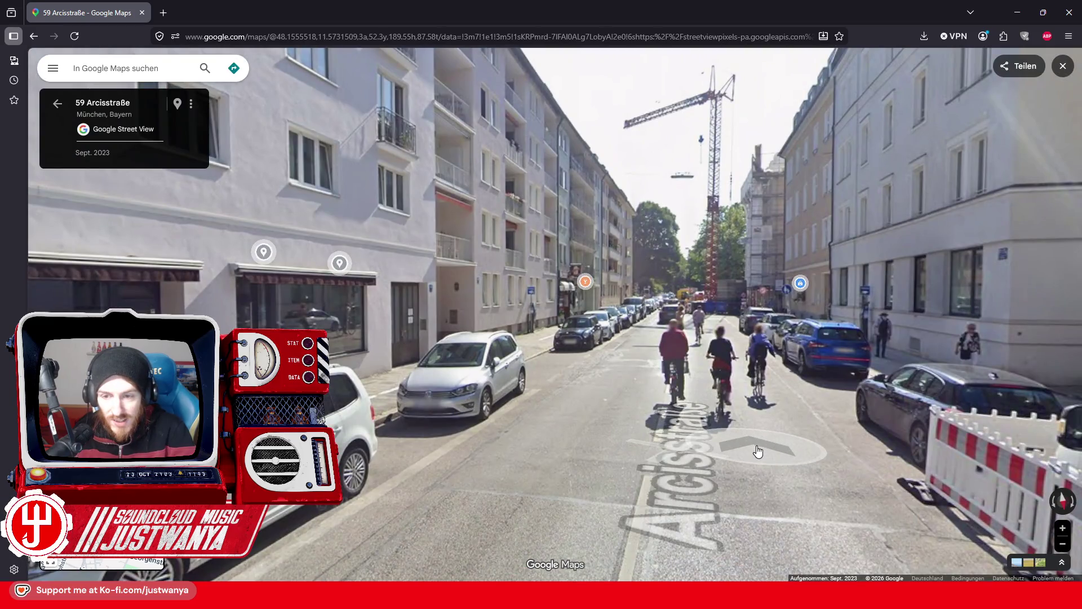
click(758, 451)
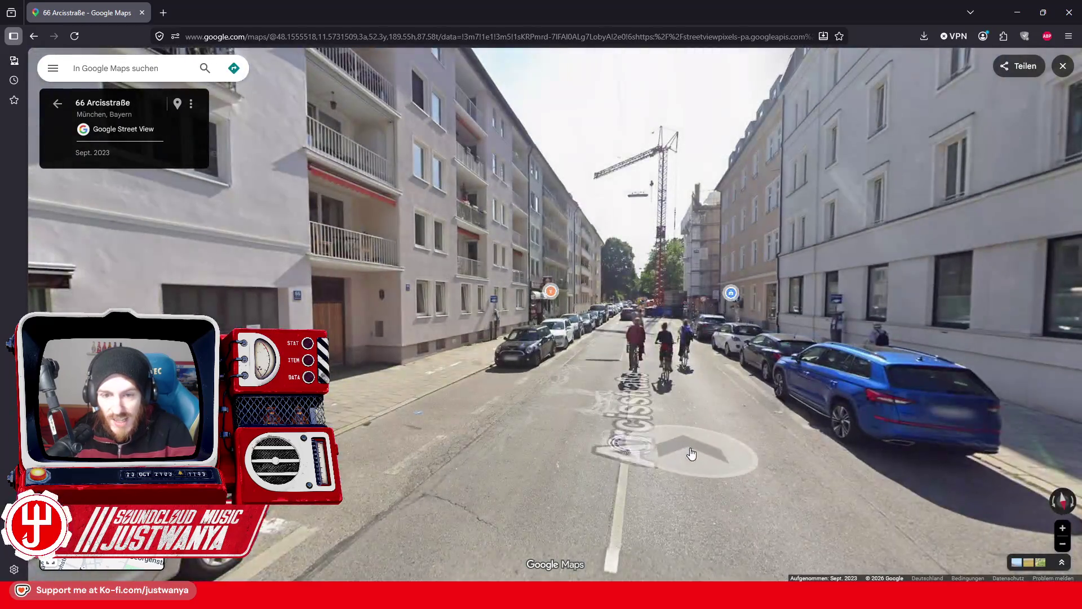
click(691, 449)
click(684, 444)
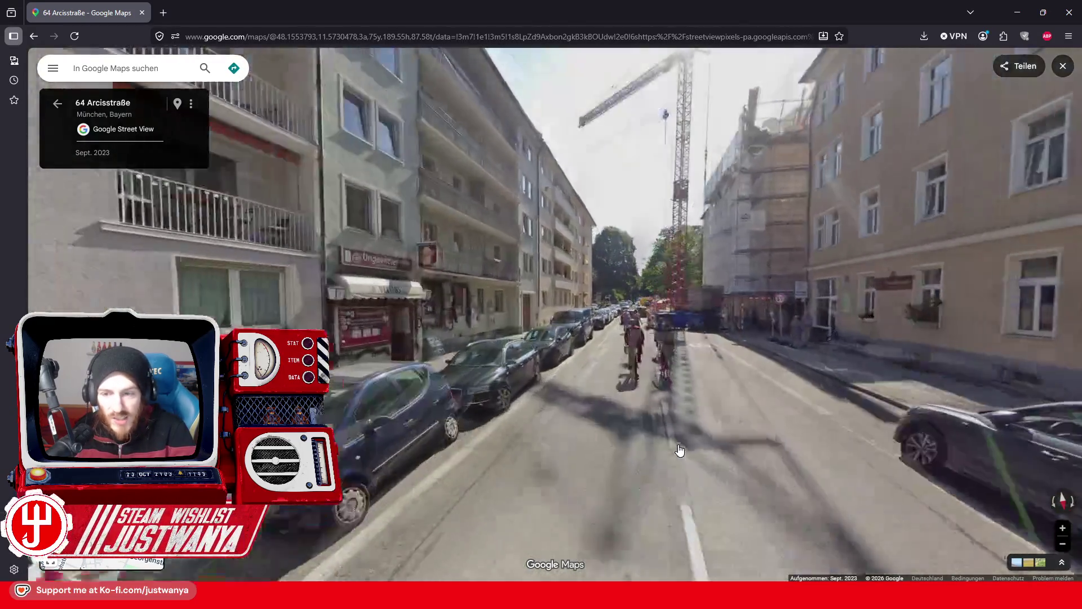
click(702, 471)
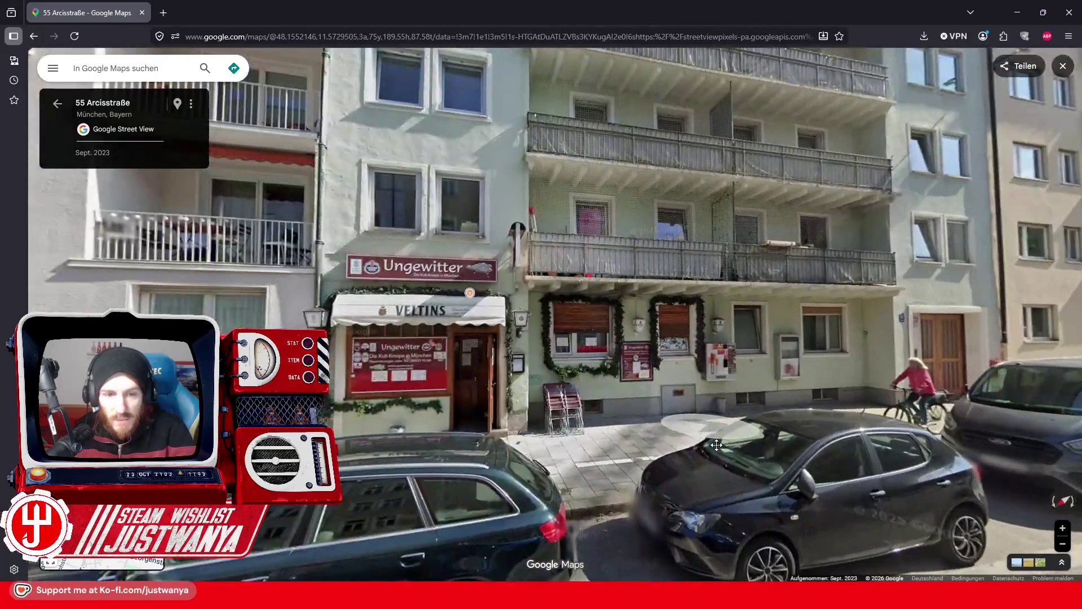
Zoom in on the Ungewitter pub sign, then zoom out and face the Vinothèque facade.
scroll(510, 396, up, 2)
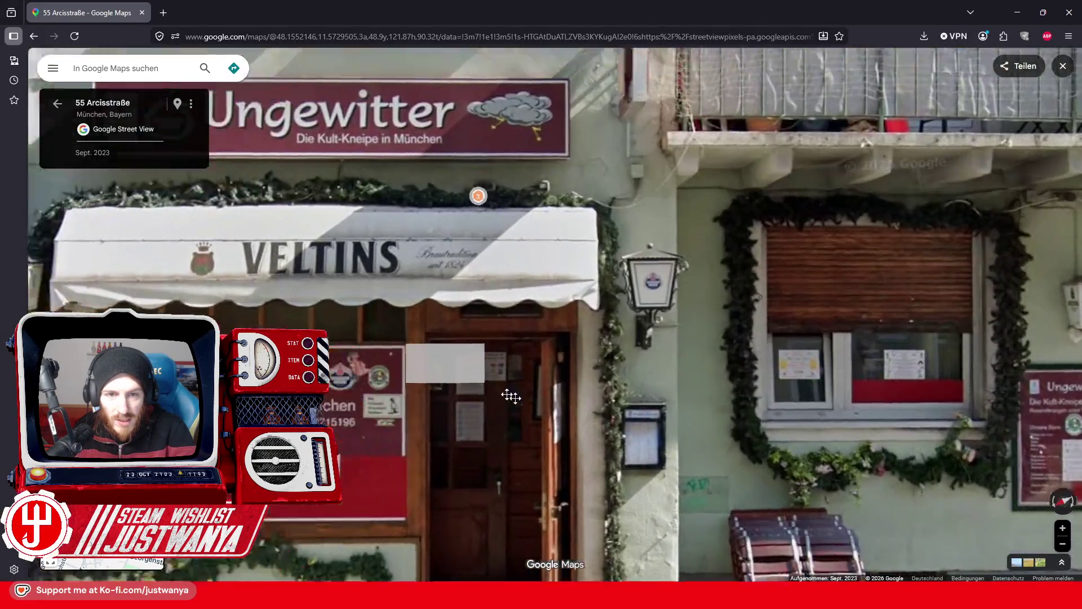
double_click(578, 386)
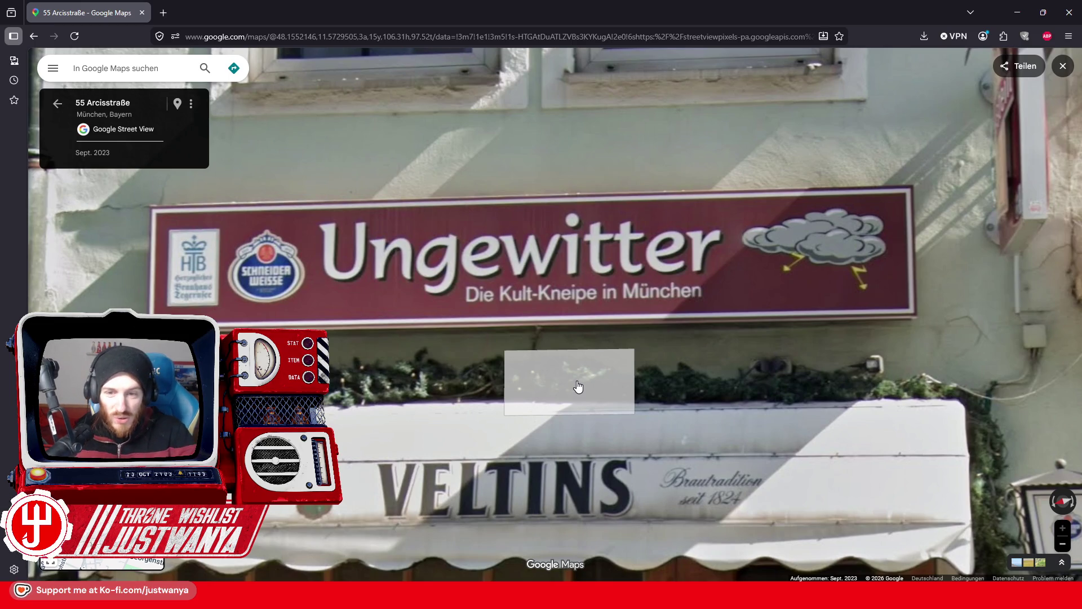
scroll(529, 412, down, 3)
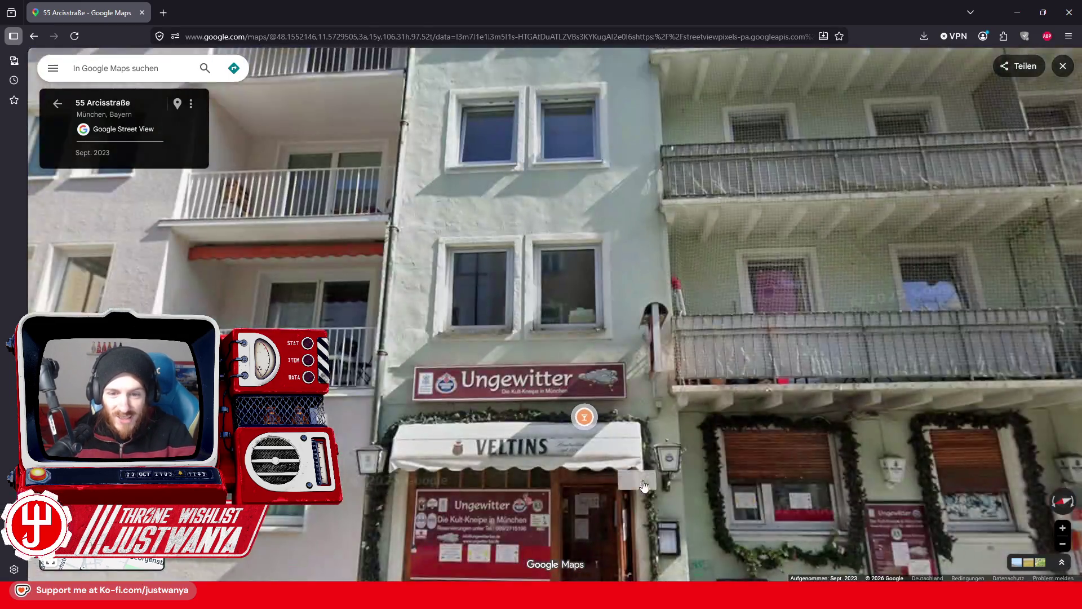
scroll(534, 371, up, 3)
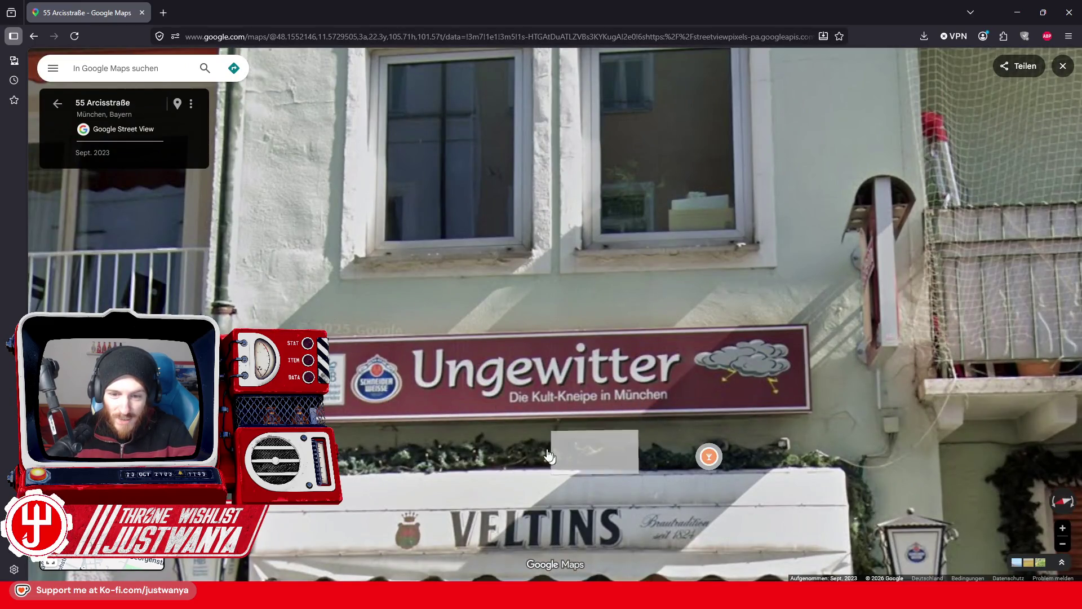
scroll(558, 451, down, 2)
scroll(560, 449, down, 3)
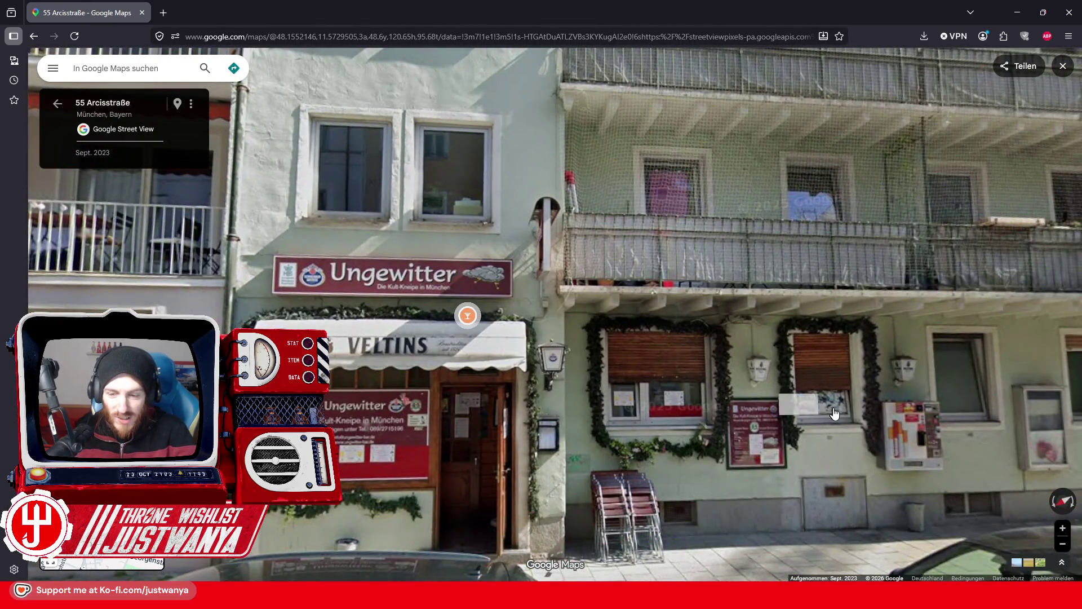
scroll(665, 410, down, 2)
drag(665, 410, 552, 393)
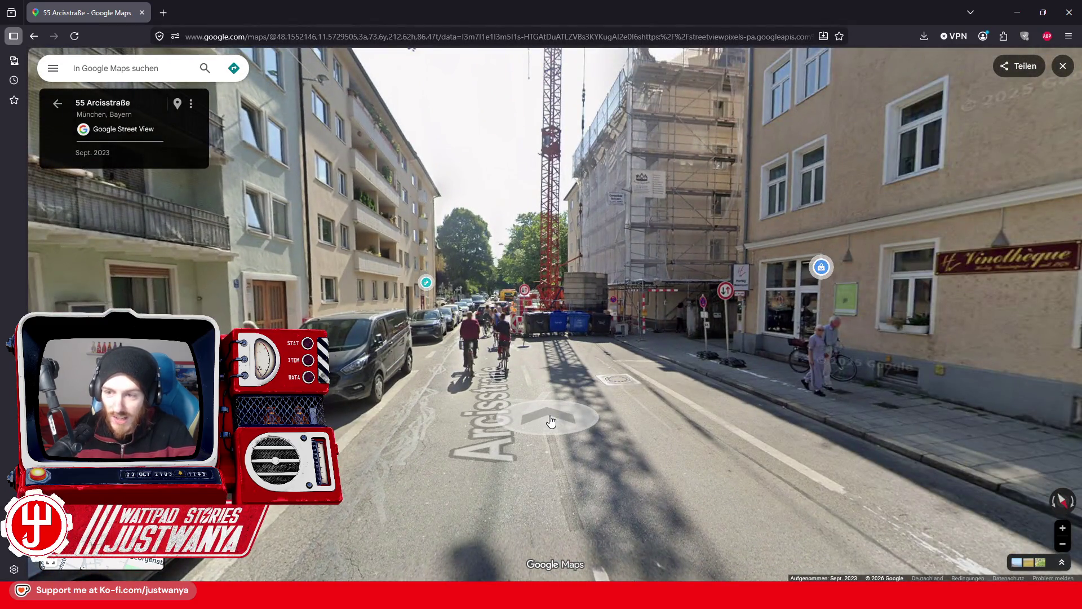
click(812, 392)
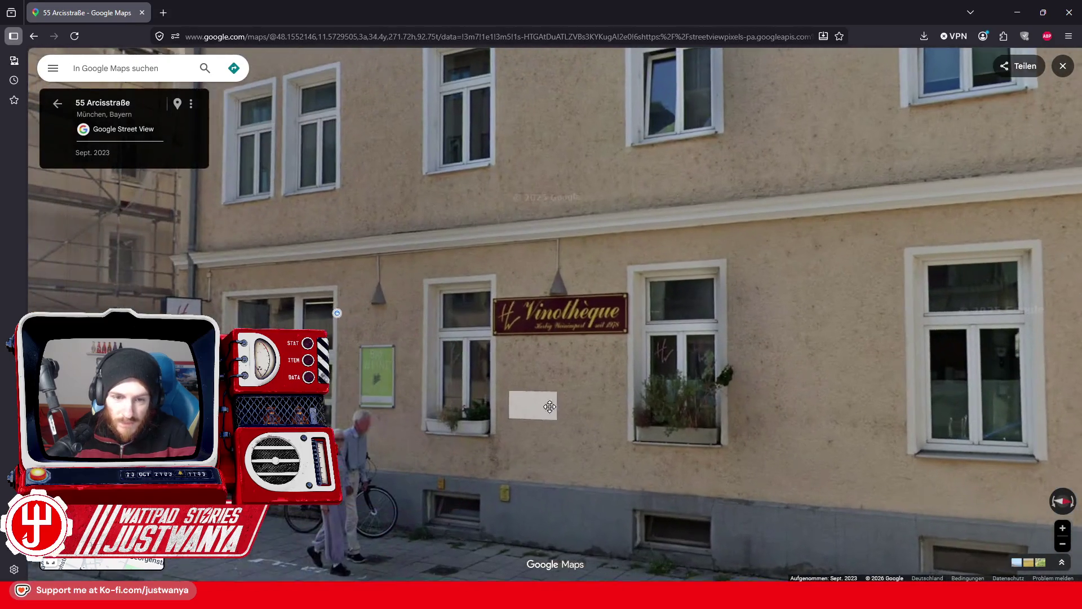
Zoom on the Vinothèque sign, then zoom out and turn toward the crane and street.
click(550, 406)
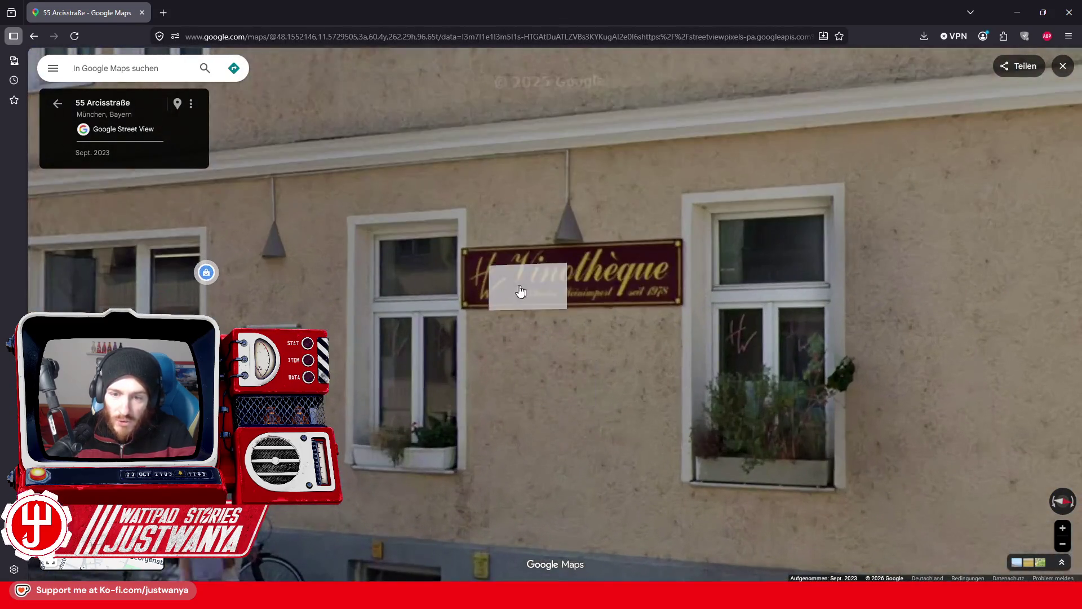
scroll(561, 414, down, 3)
scroll(531, 377, down, 2)
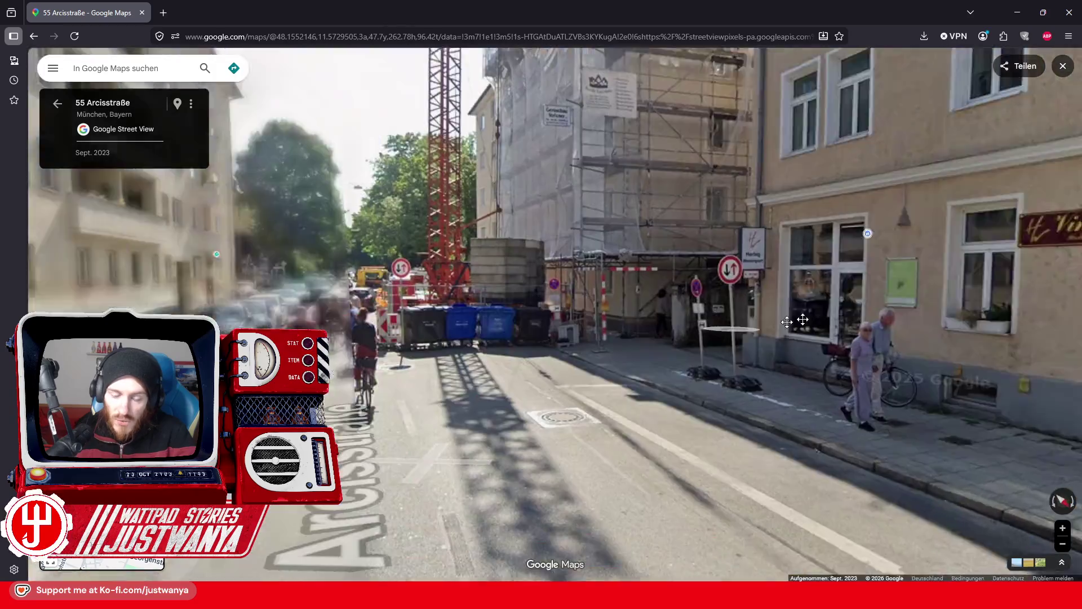
scroll(532, 378, down, 2)
drag(531, 378, 683, 415)
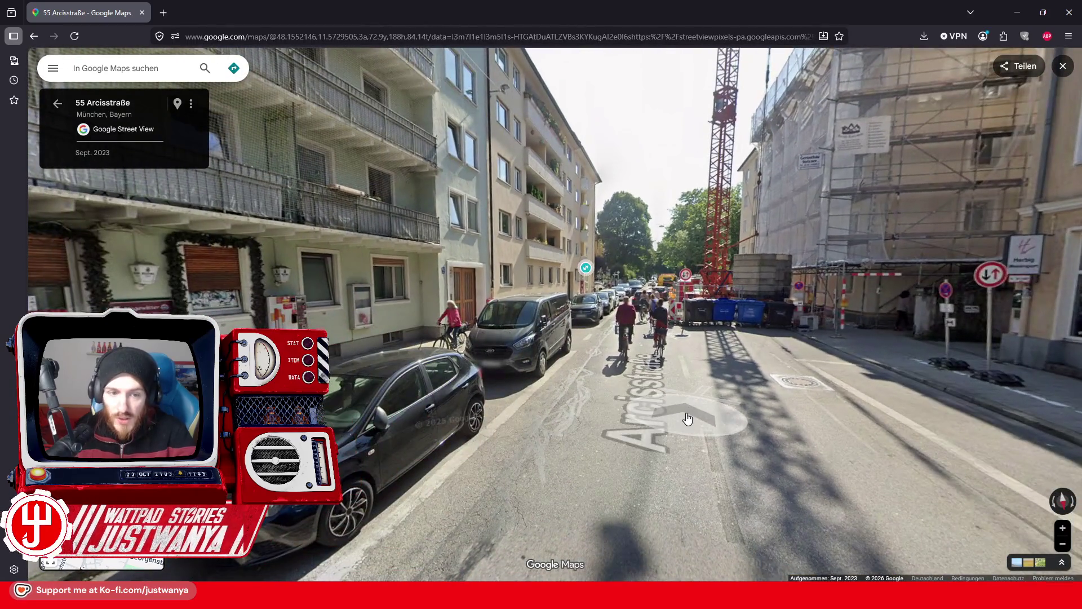
Walk down Arcisstraße past numbers 62, 53 and 51 to number 49.
click(685, 417)
click(580, 450)
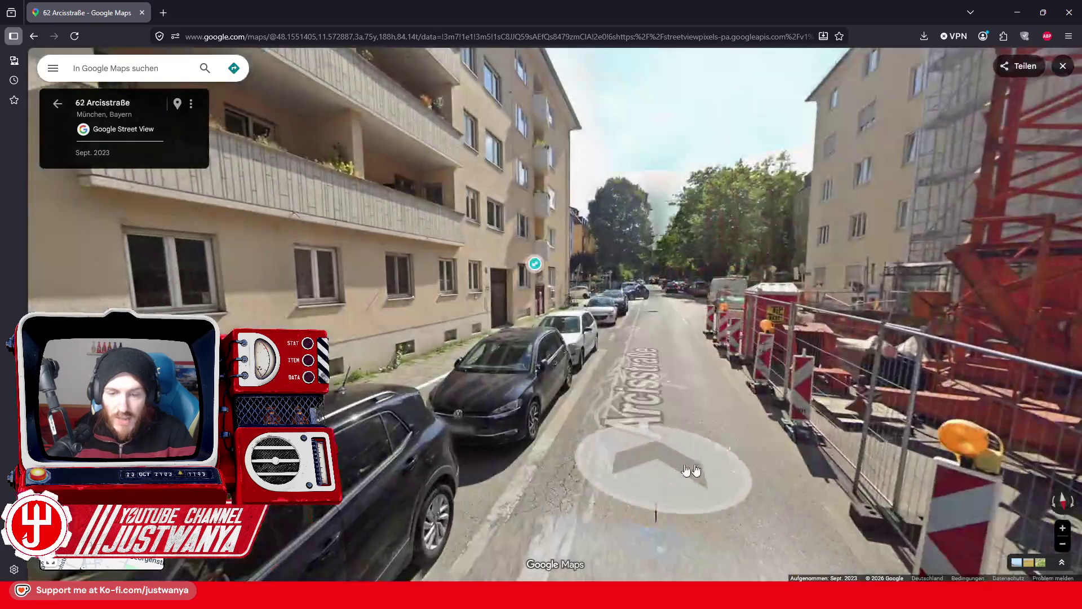
click(686, 445)
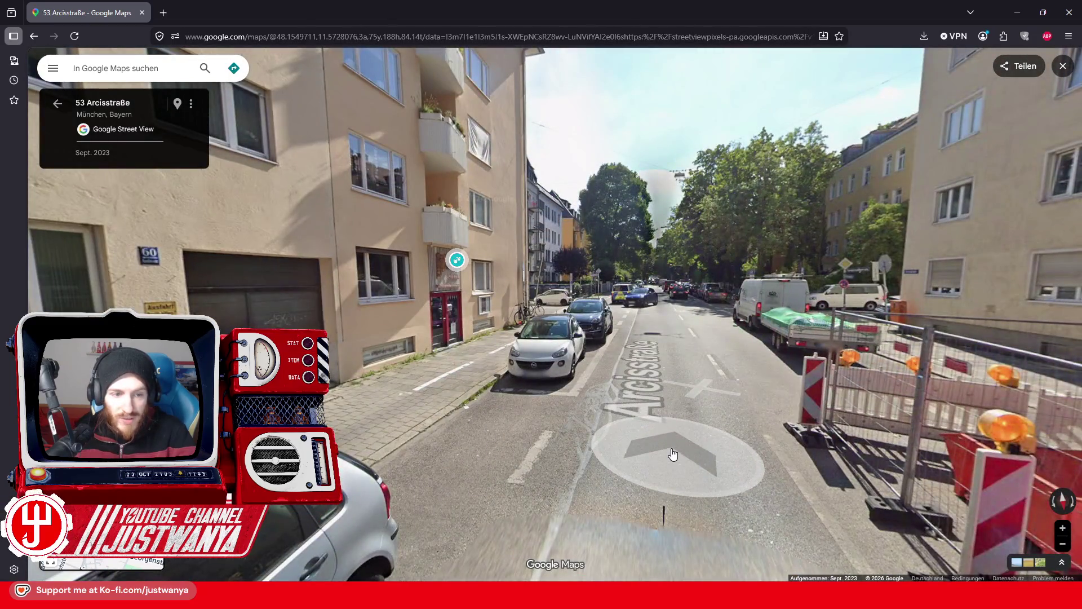
click(673, 454)
click(673, 455)
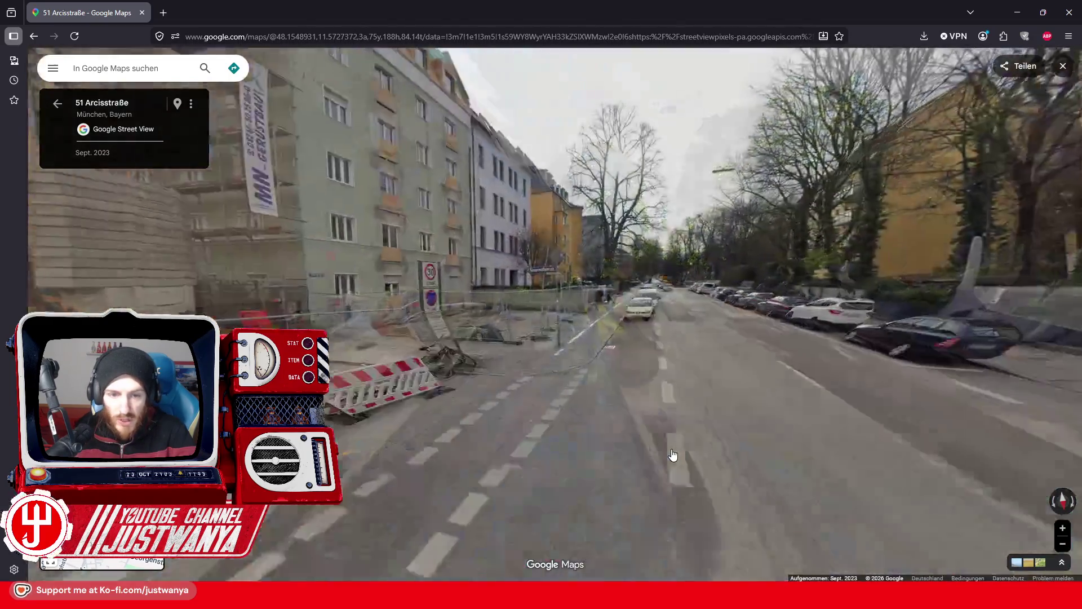
click(749, 459)
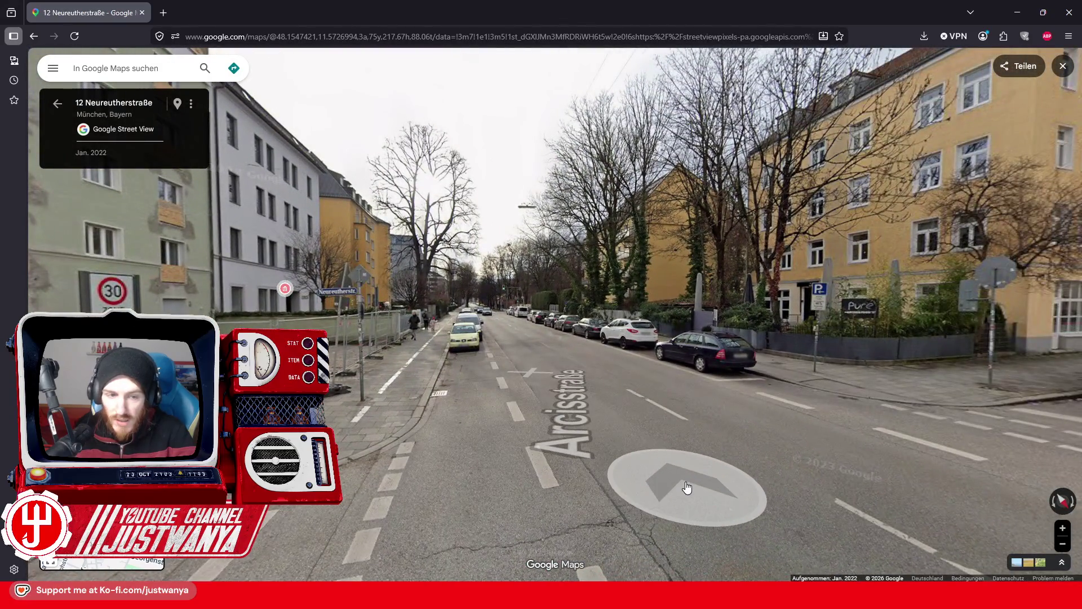
click(686, 487)
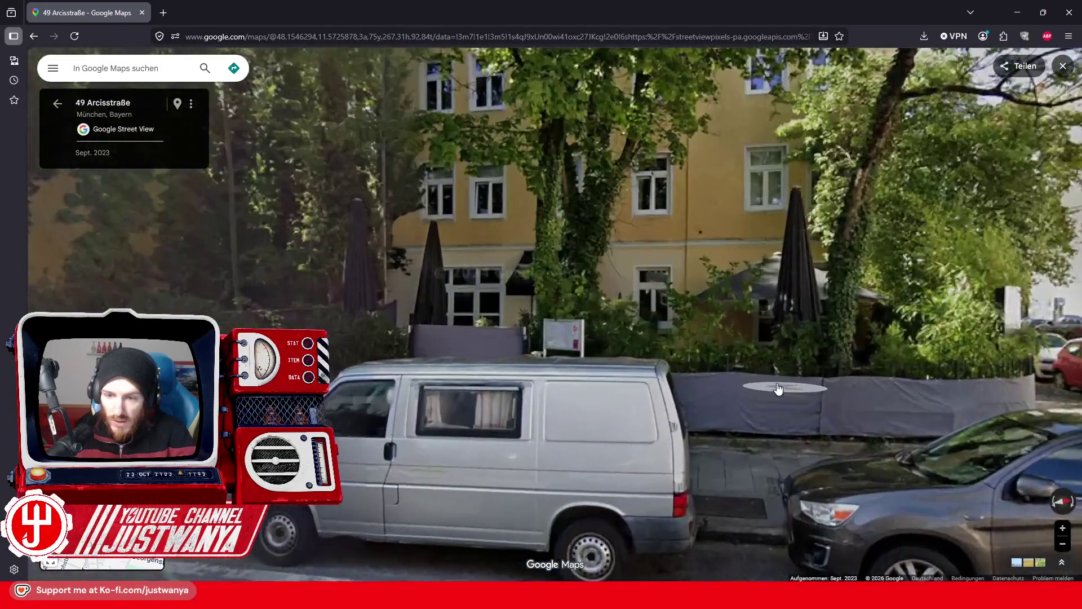
Look along the street beside the police van, then jump to a München square panorama.
click(778, 389)
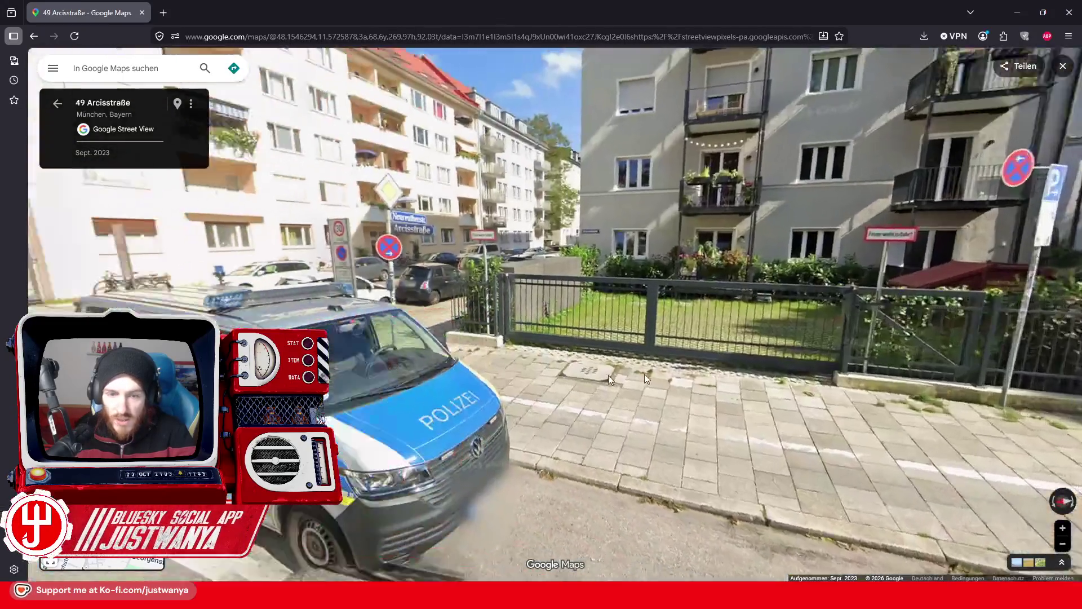
drag(645, 376, 743, 424)
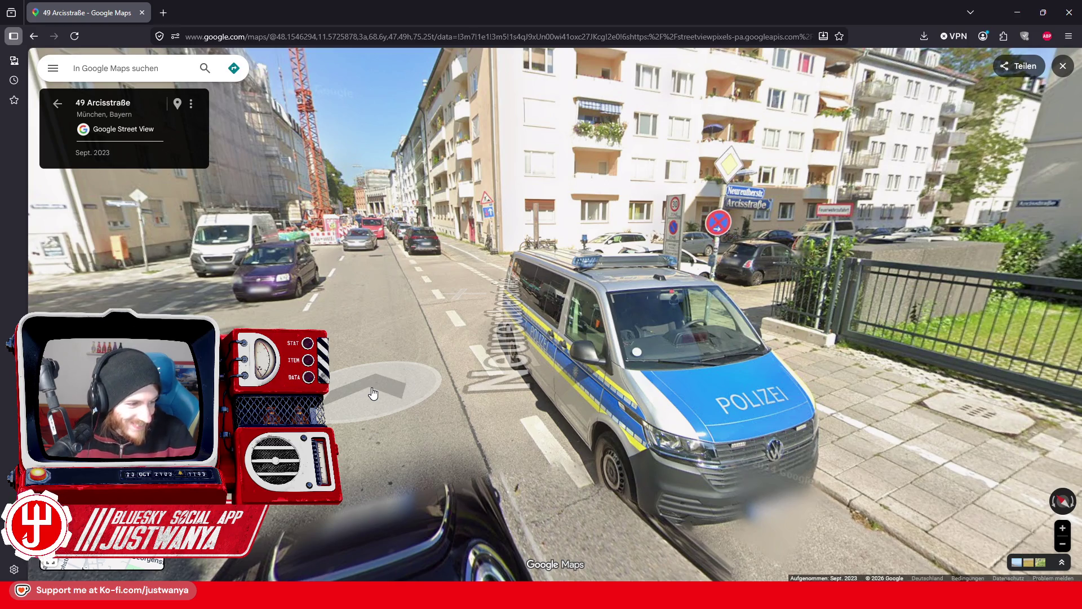
mouse_move(1015, 316)
mouse_down()
mouse_move(707, 301)
mouse_move(518, 332)
mouse_up()
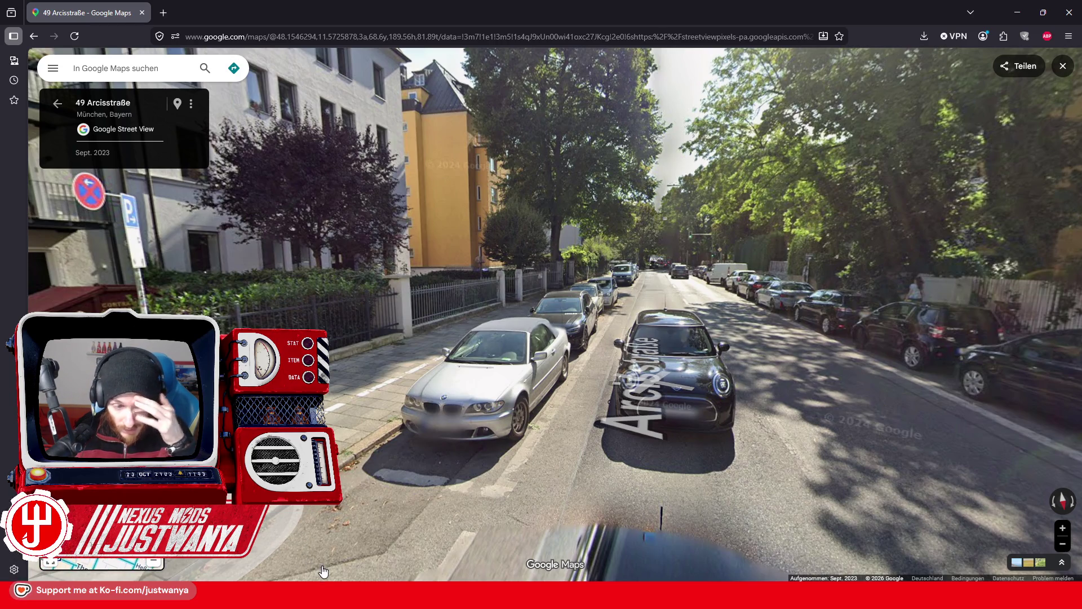
click(304, 236)
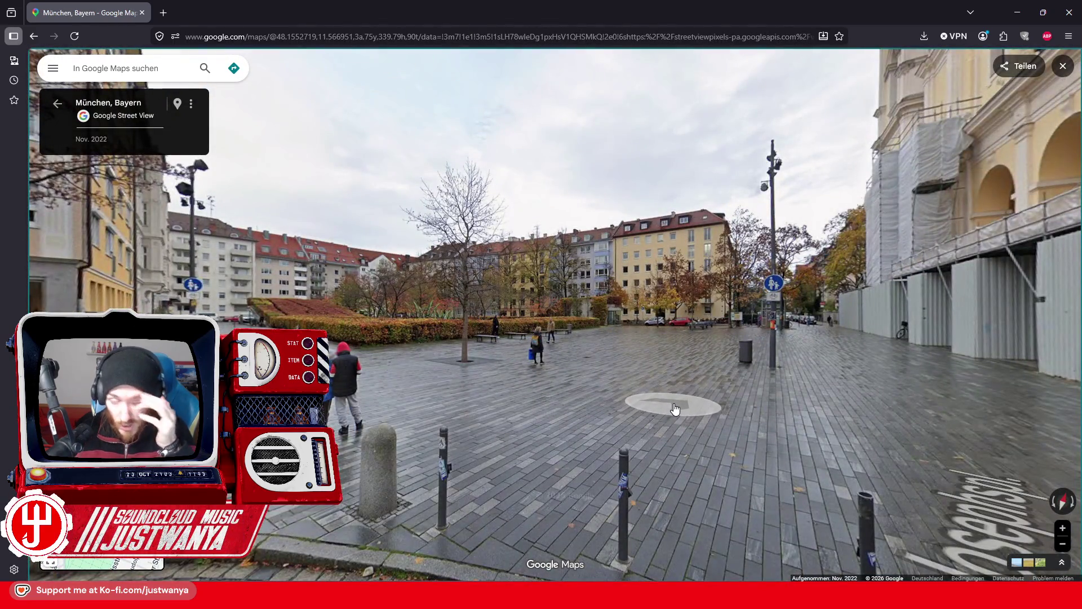
Move closer to the buildings beside the square and turn to face down the road.
click(507, 376)
drag(386, 376, 429, 530)
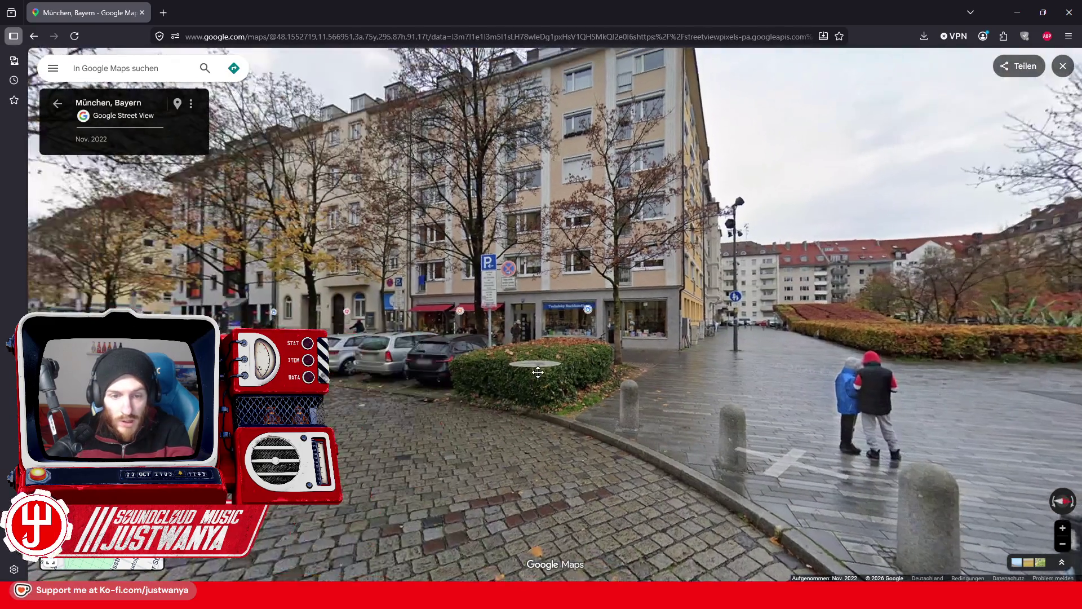
drag(299, 508, 429, 425)
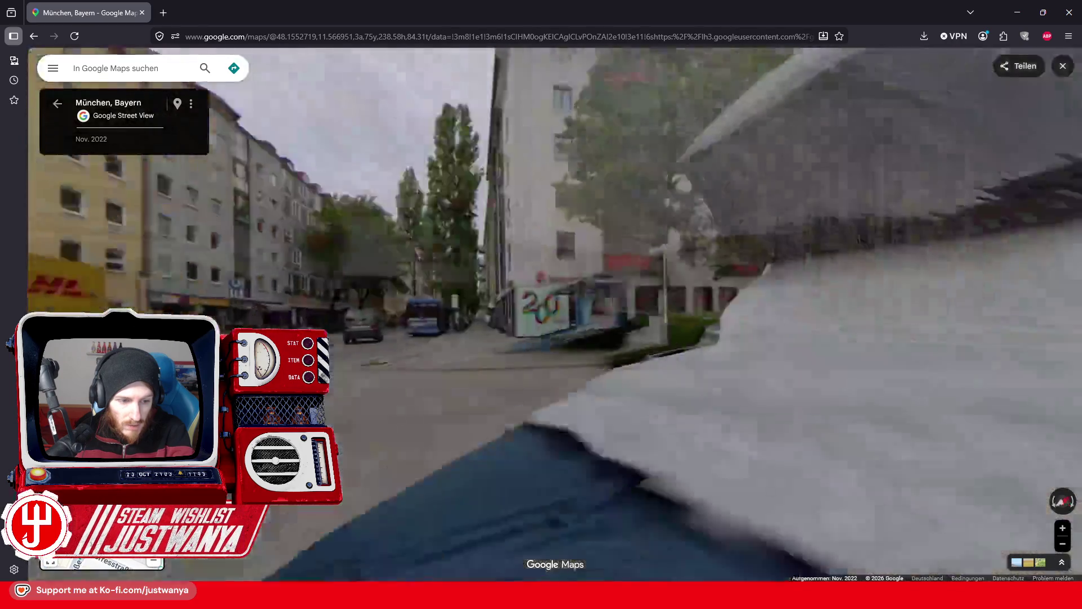
Enter the June 2024 NomNom photo sphere and look at the cyclist ahead.
click(418, 438)
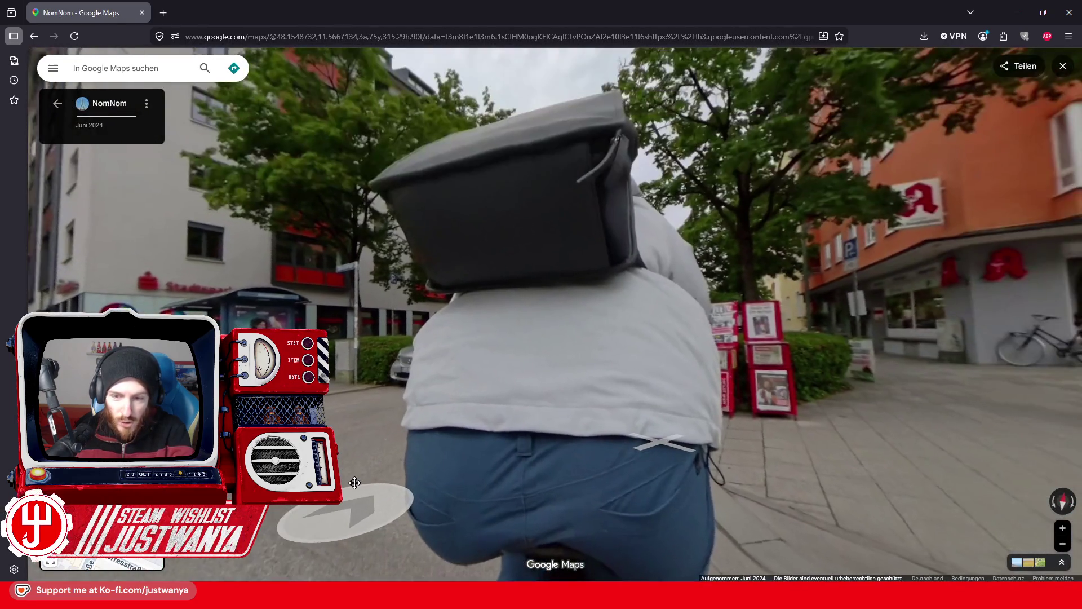
drag(354, 483, 338, 397)
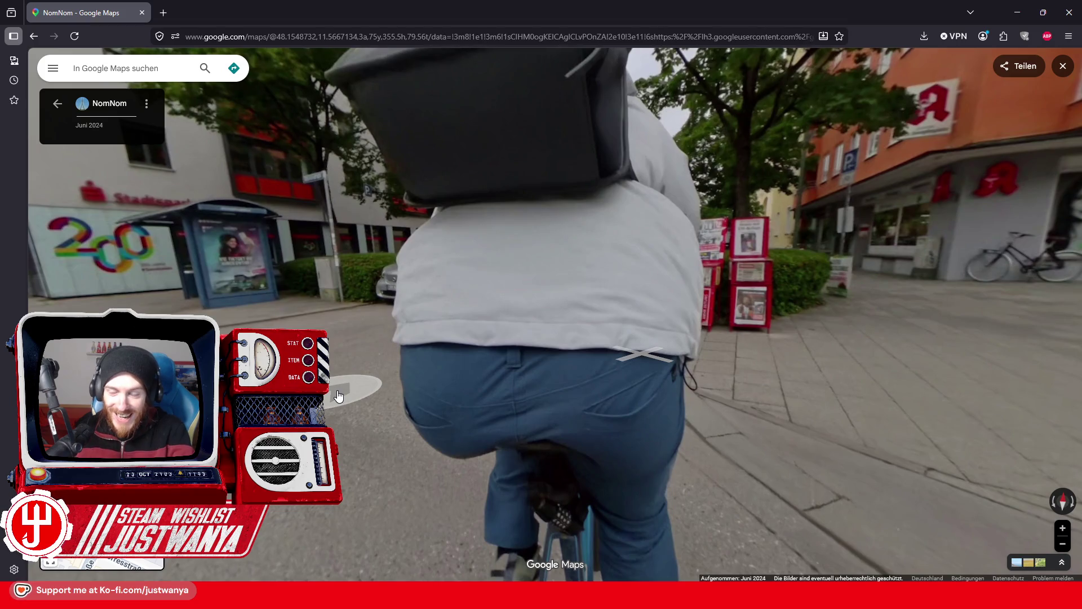
drag(809, 352, 751, 392)
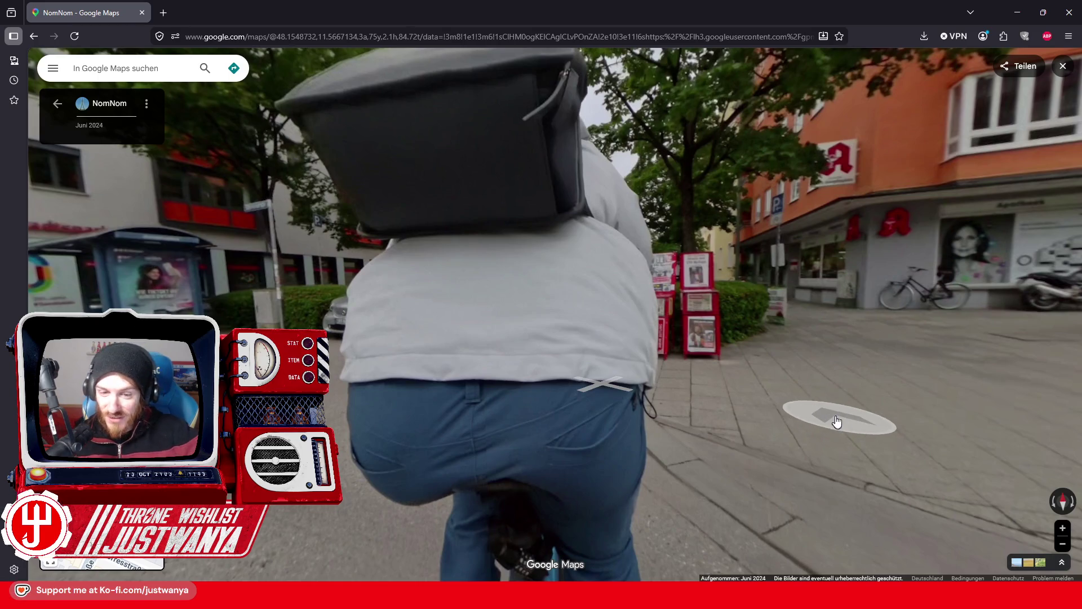
Advance through panoramas down the cobbled street lined with parked bikes.
click(890, 425)
drag(892, 419, 425, 379)
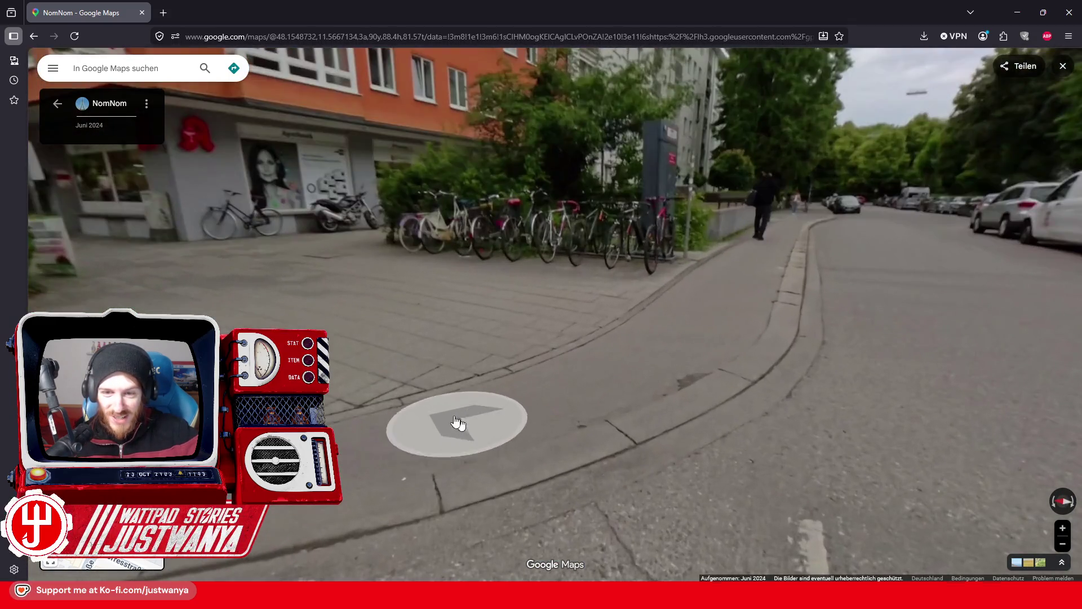
click(458, 422)
drag(361, 372, 827, 380)
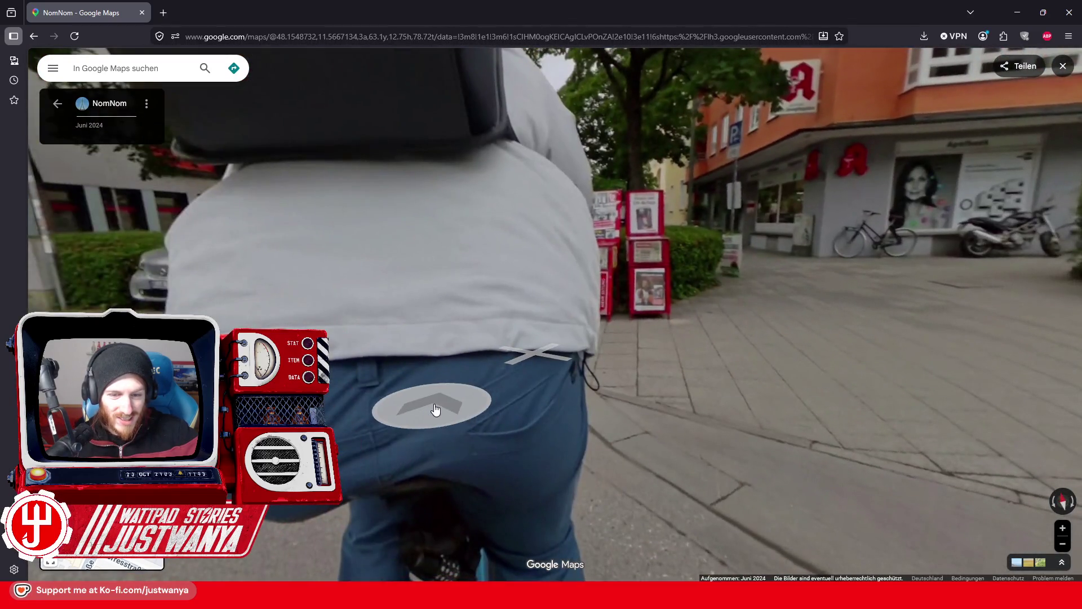
click(434, 410)
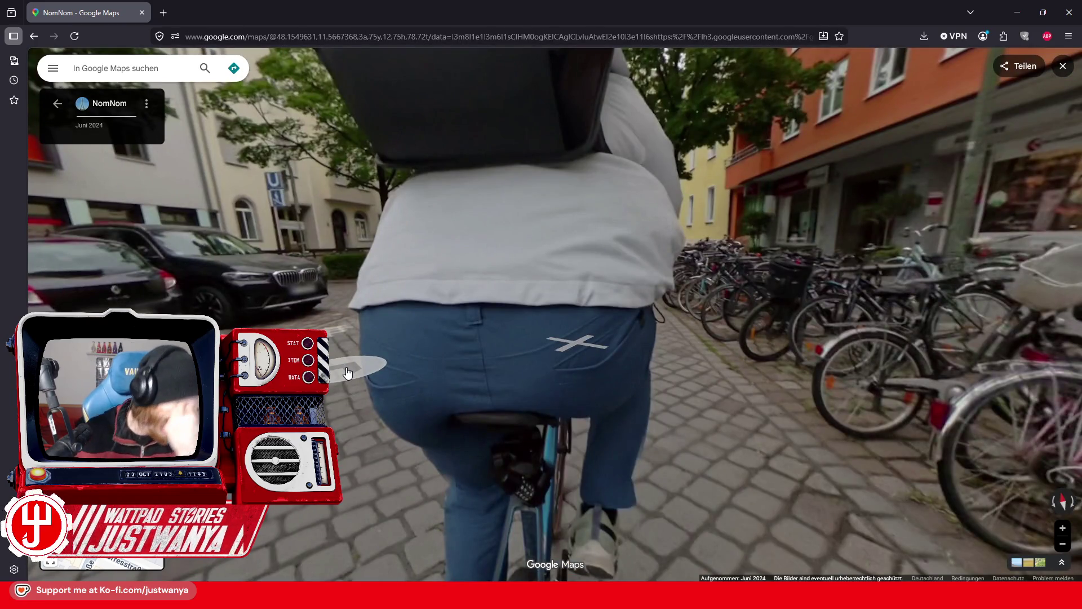
click(348, 372)
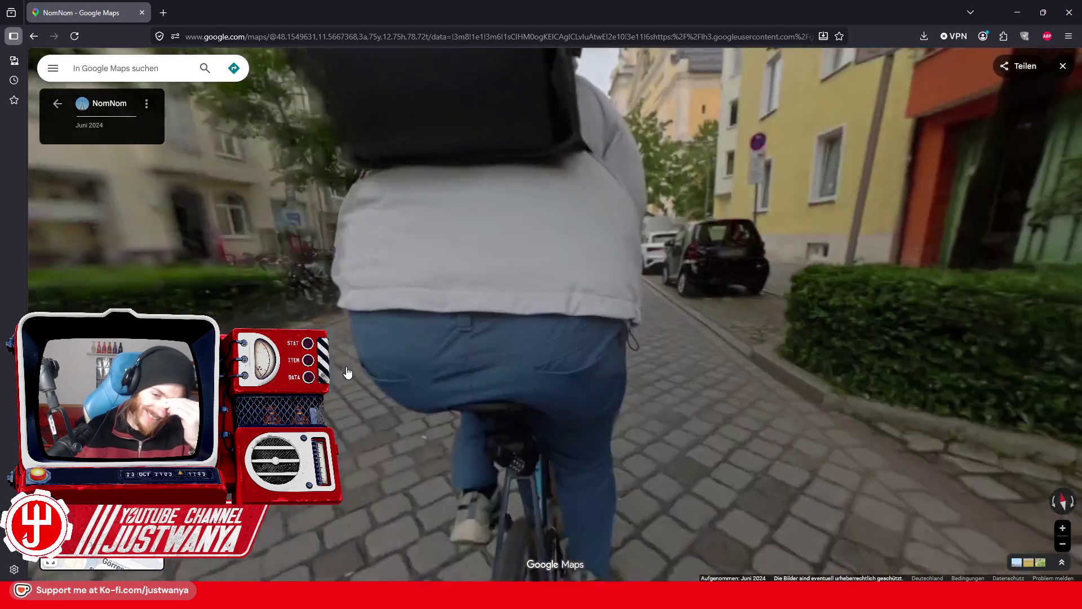
click(429, 415)
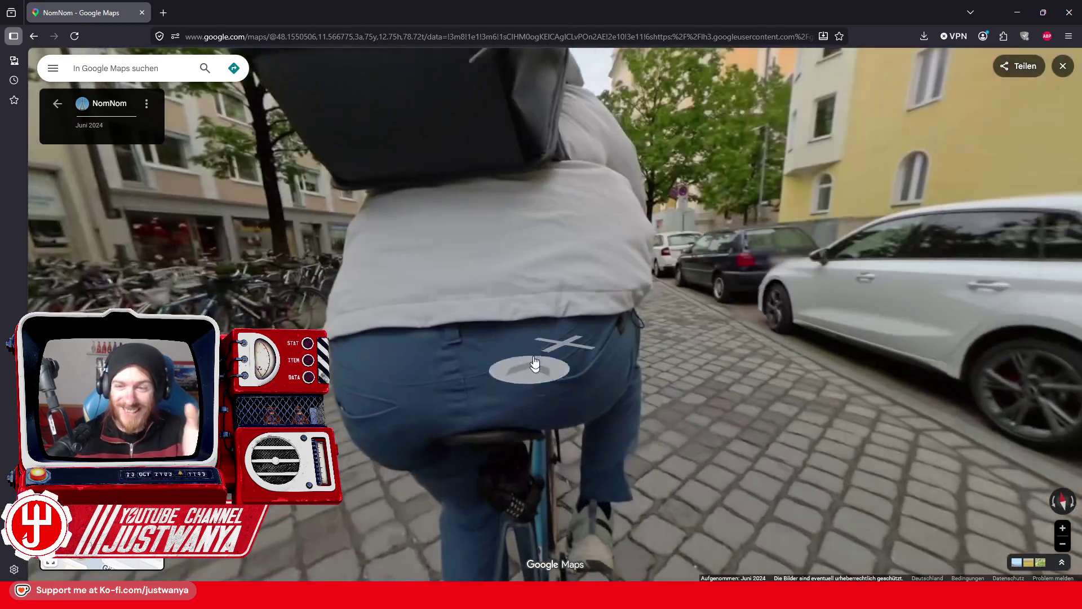
click(533, 355)
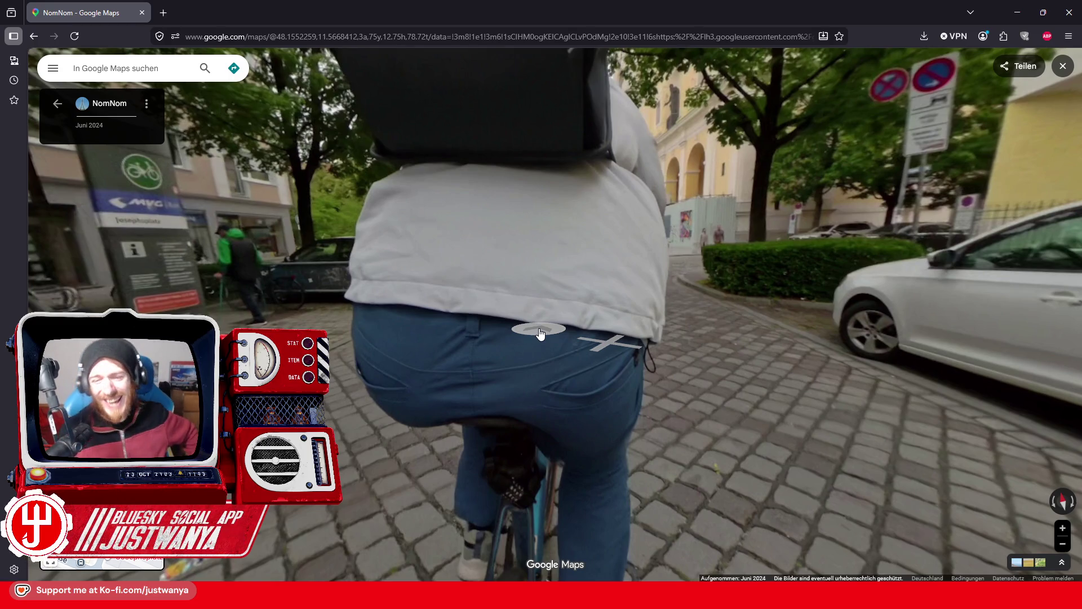
Move onto the square and zoom in on the shopfronts behind the parked cars.
click(505, 387)
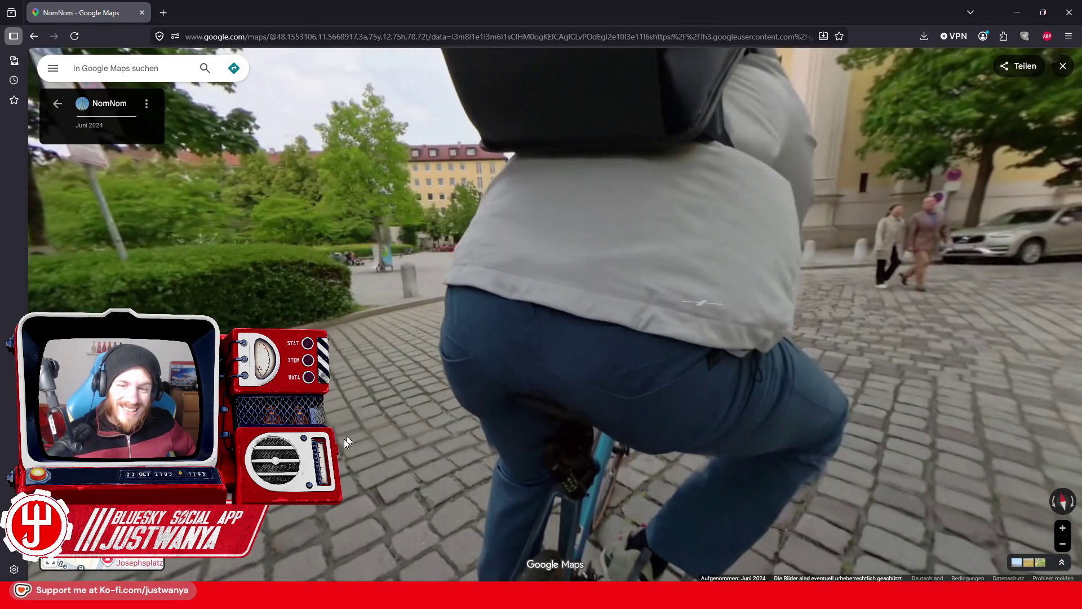
drag(344, 439, 850, 491)
drag(513, 440, 748, 464)
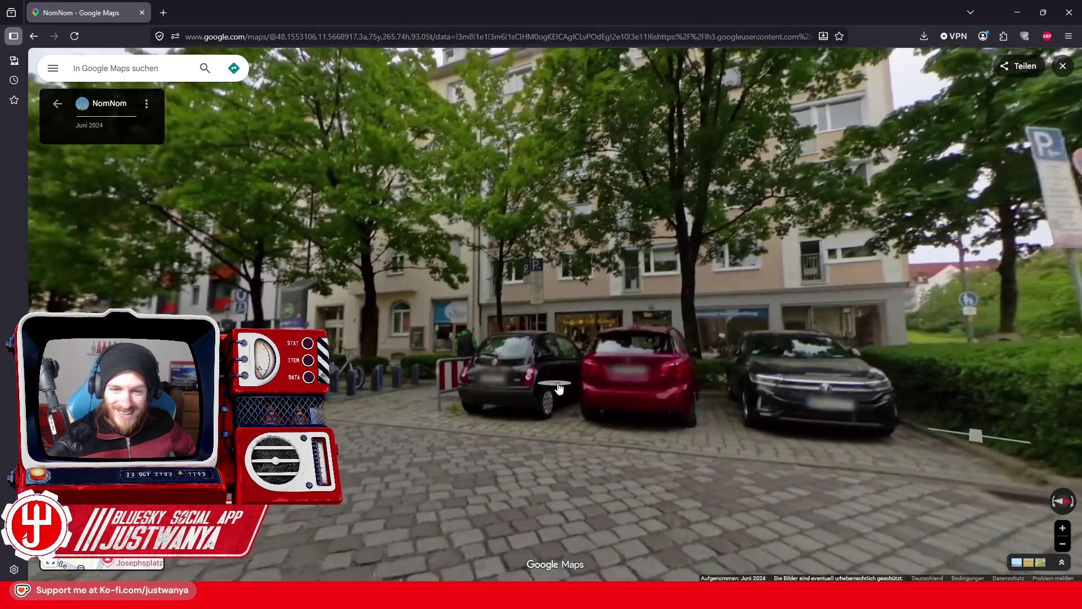
scroll(559, 388, up, 2)
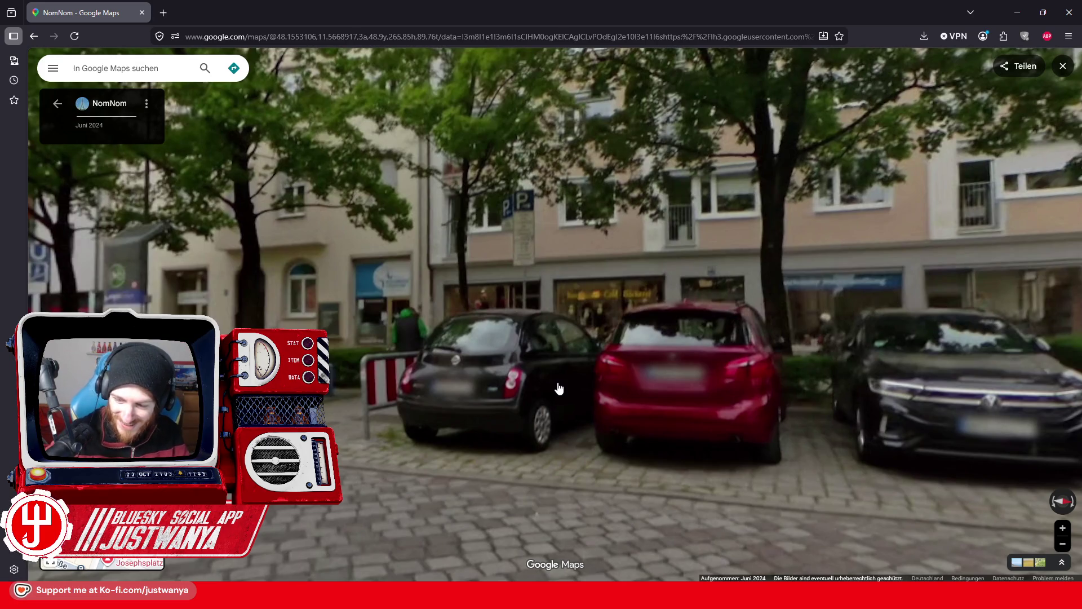
drag(684, 415, 407, 448)
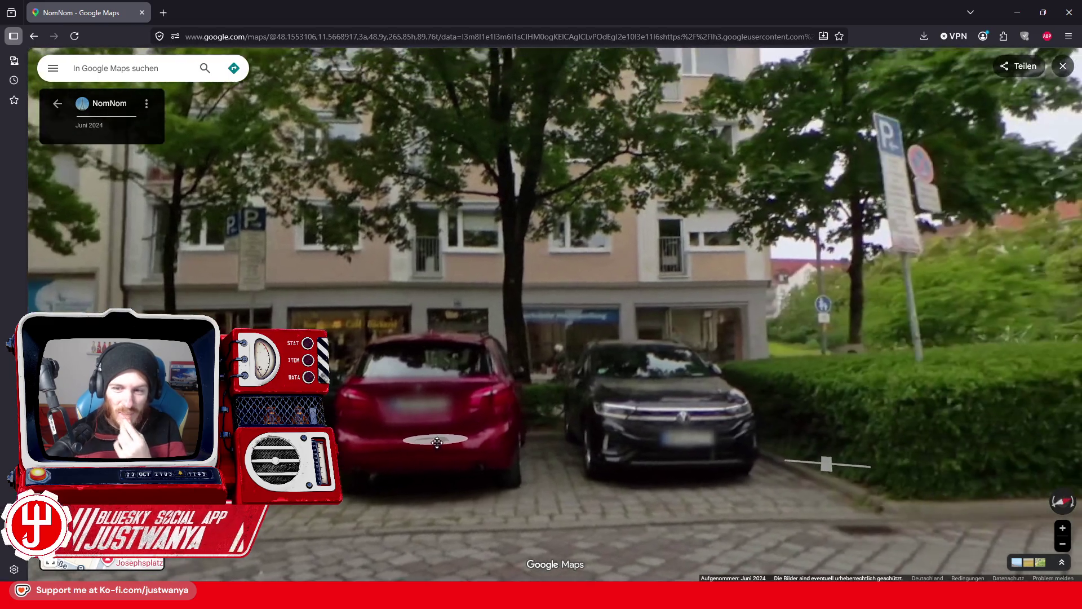
key(Left)
key(Left)
key(Left)
key(Left)
double_click(705, 411)
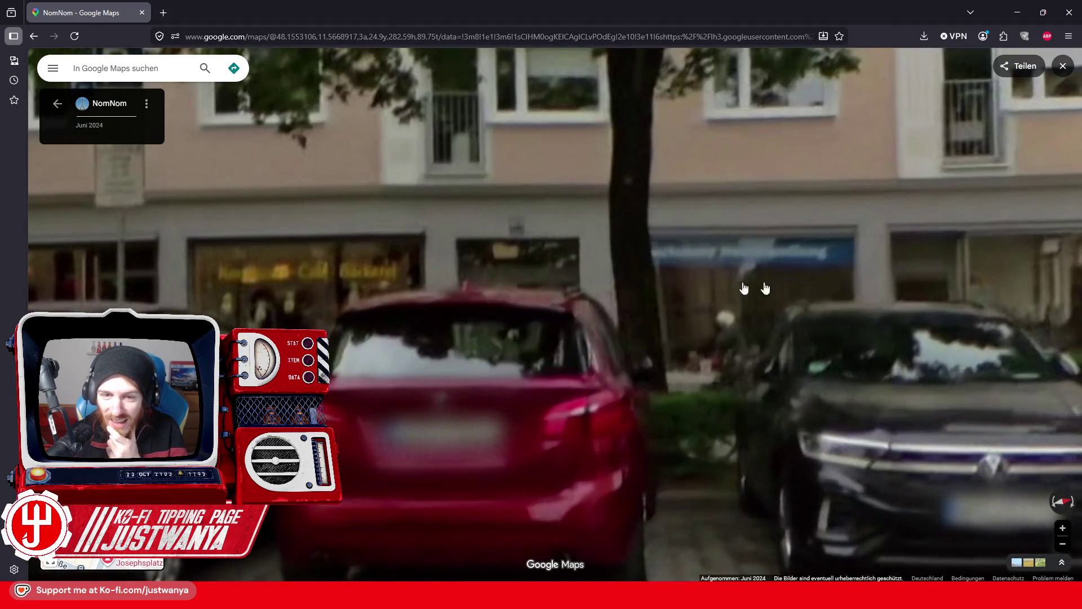
scroll(749, 439, down, 3)
key(Left)
key(Left)
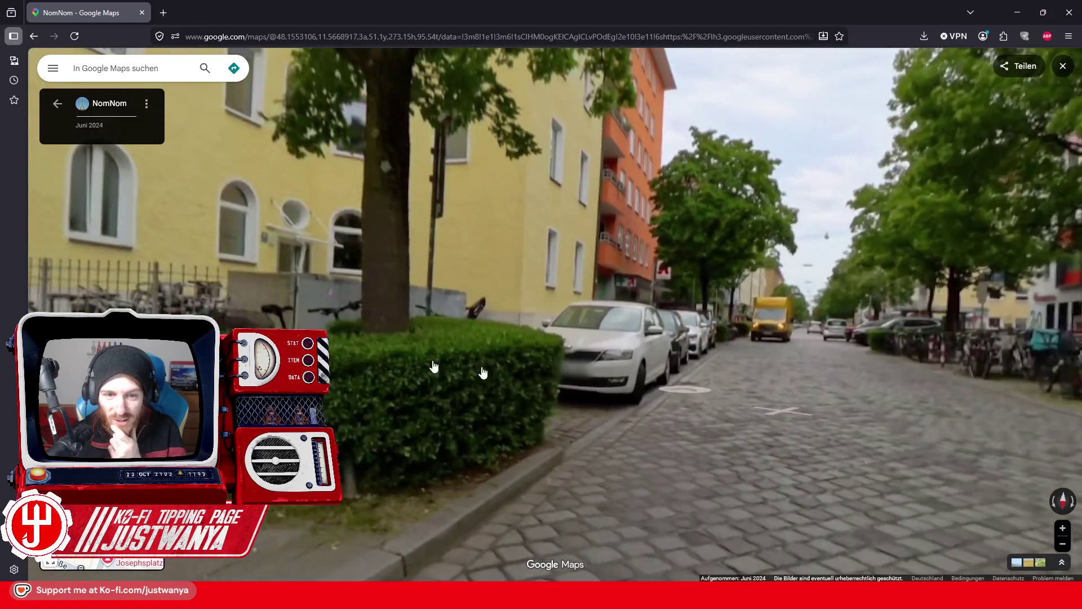
Turn toward the street with the red car and advance along Josephstraße.
drag(483, 372, 778, 278)
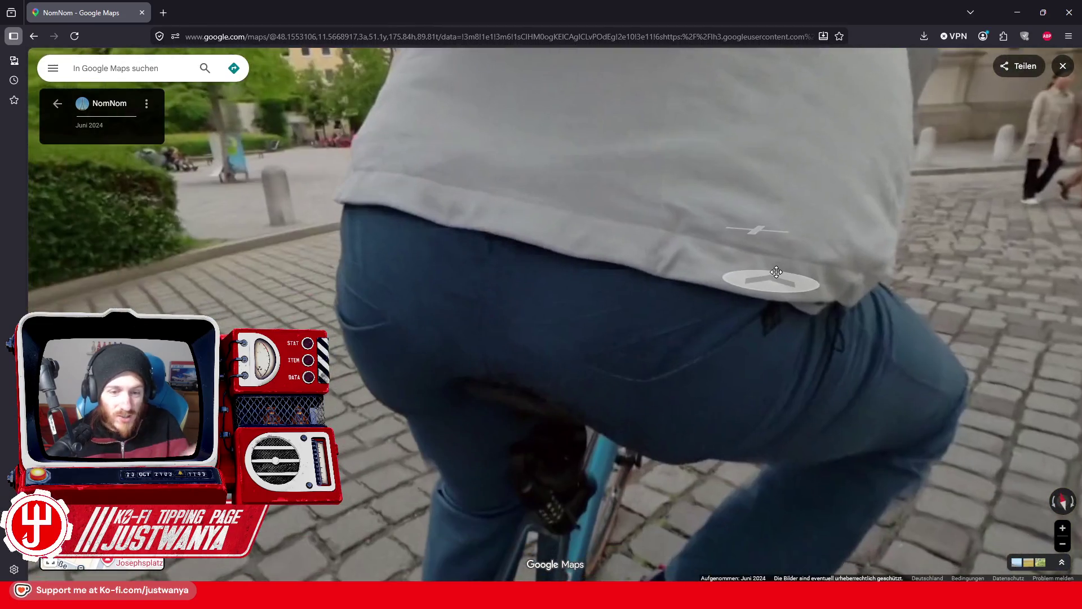
scroll(778, 278, down, 2)
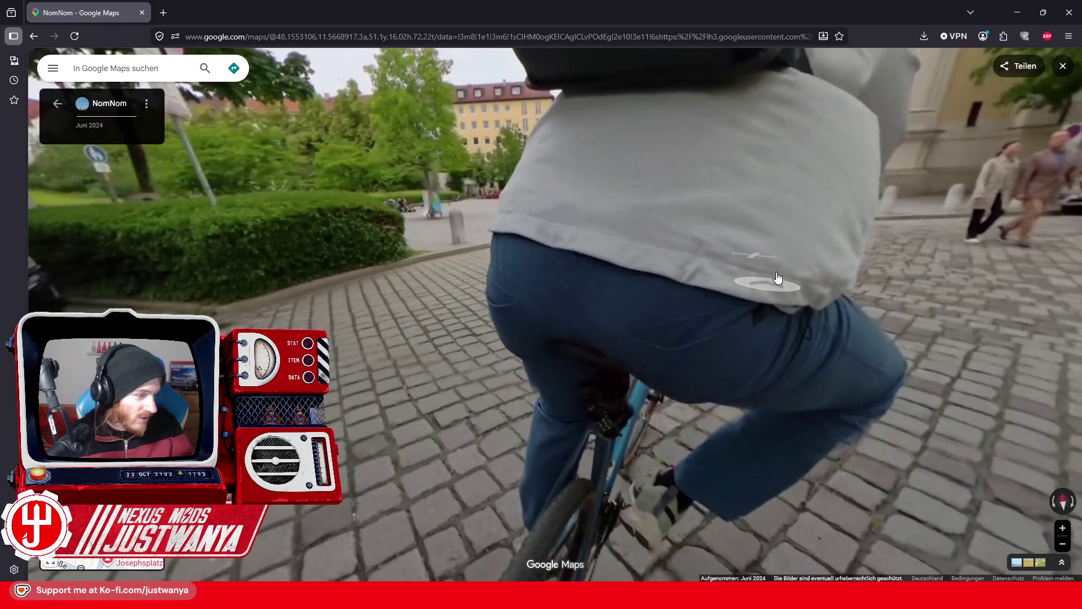
drag(778, 278, 950, 305)
drag(338, 322, 654, 319)
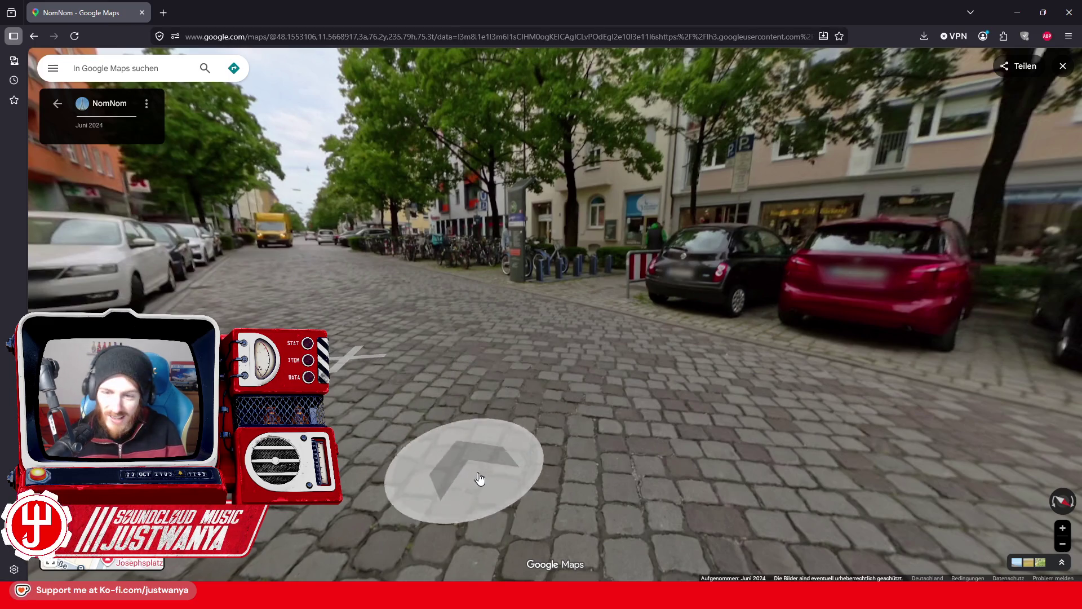
click(483, 480)
click(639, 387)
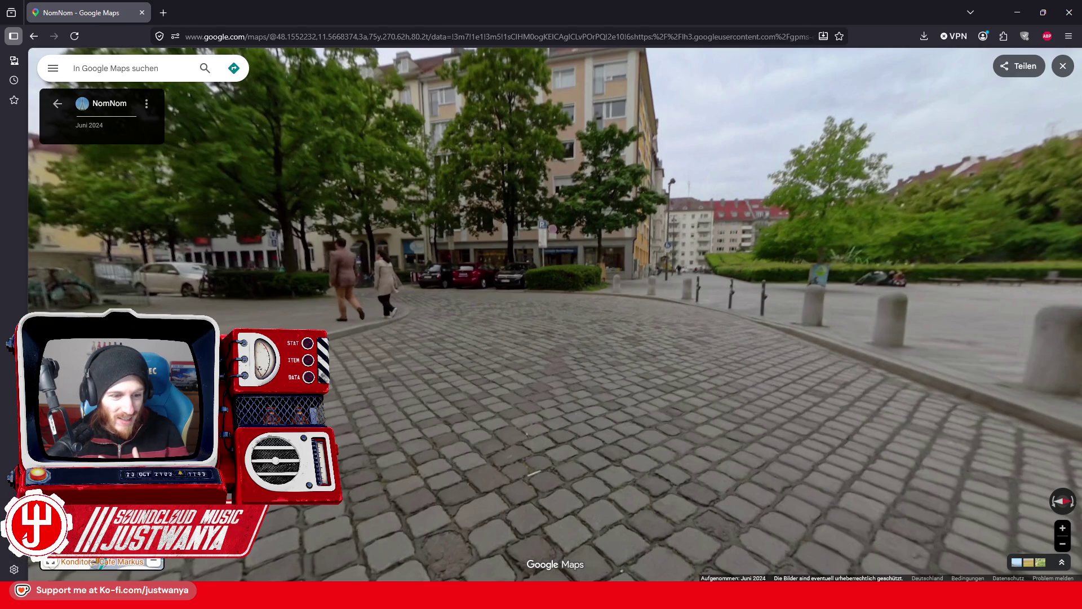
Switch to regular Street View and approach the Tucholsky Buchhandlung on Josephsplatz.
click(87, 561)
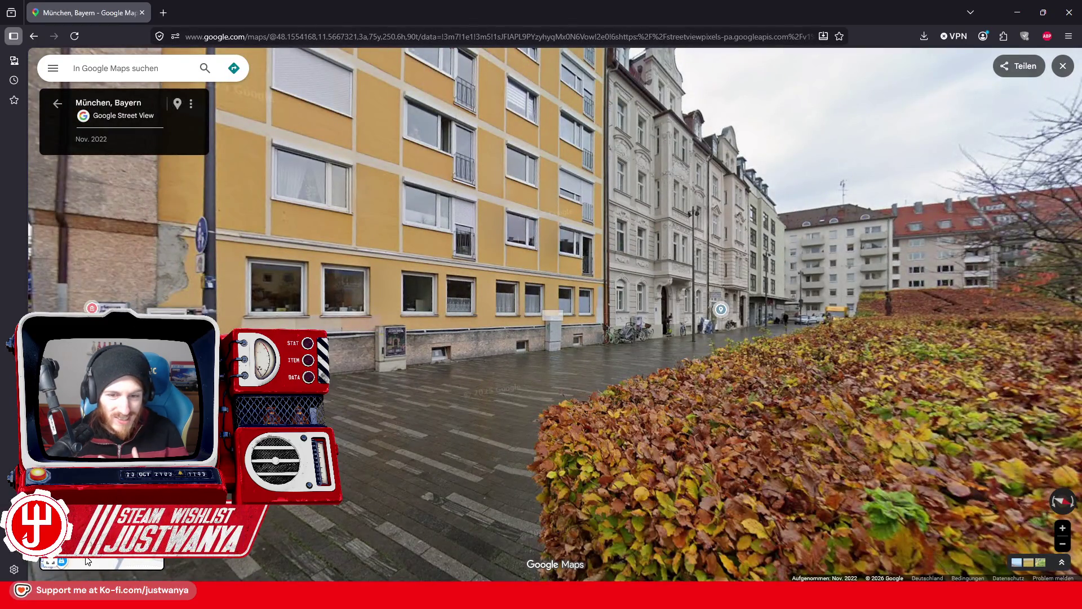
mouse_move(512, 342)
mouse_down()
mouse_move(423, 383)
mouse_move(797, 338)
mouse_move(713, 375)
mouse_up()
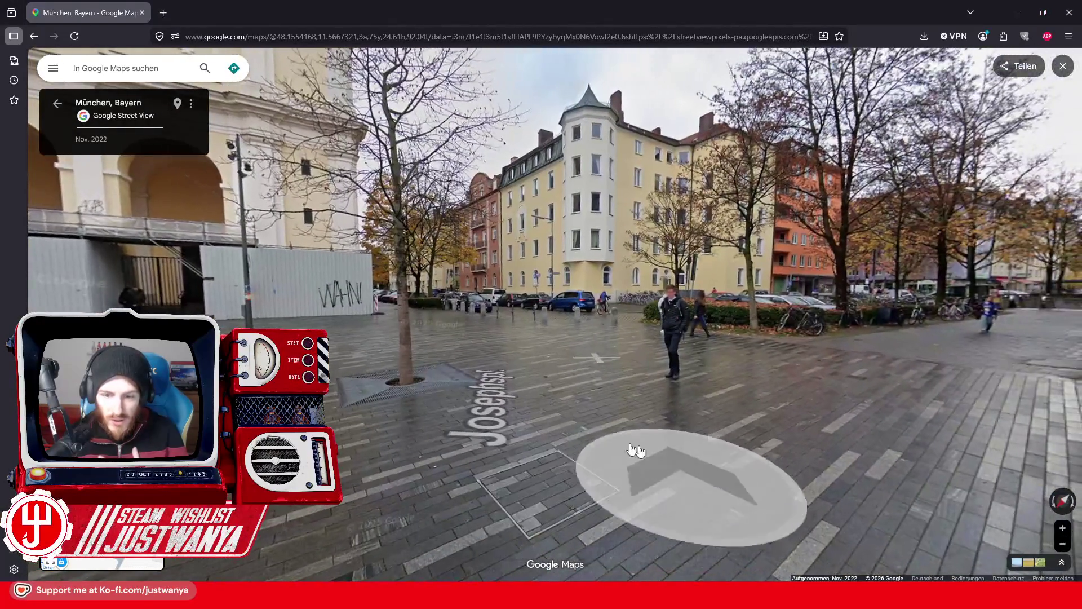
click(585, 447)
drag(820, 369, 587, 369)
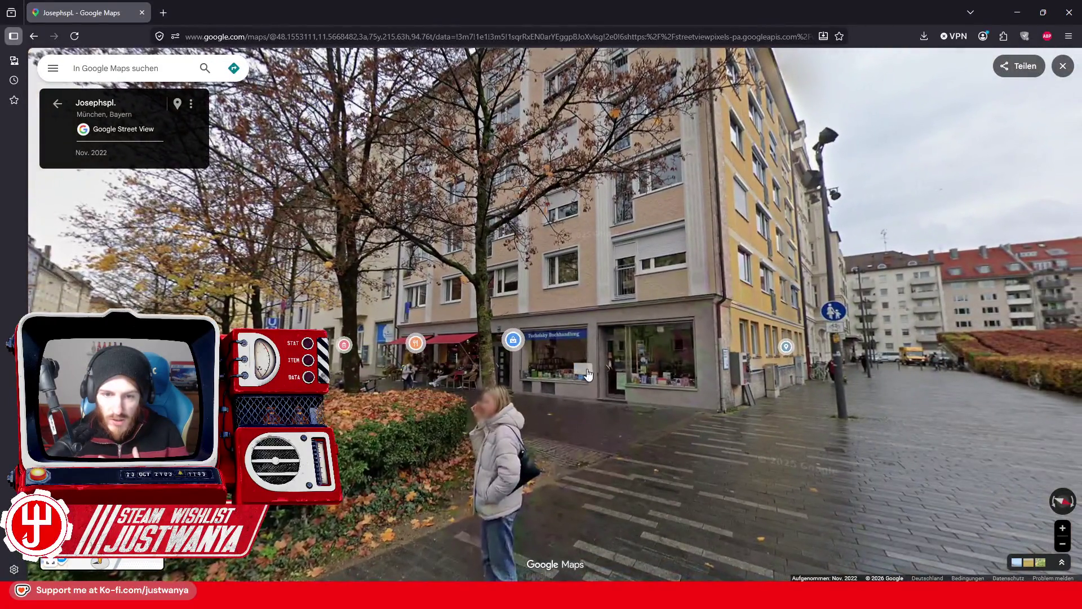
click(587, 369)
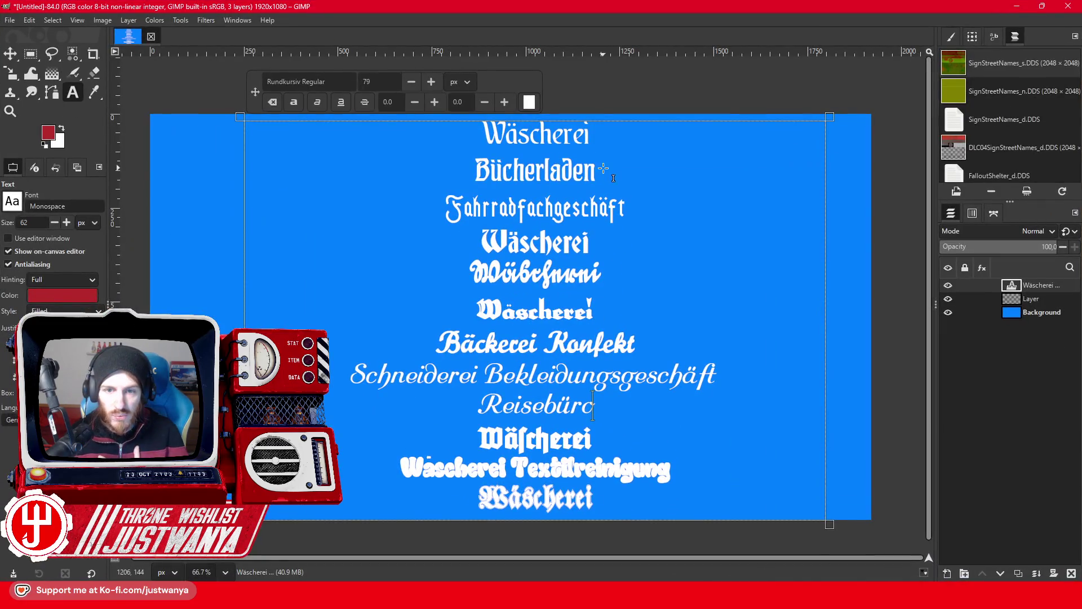
Change the Bücherladen line in GIMP to read Buchhandlung.
drag(603, 168, 539, 173)
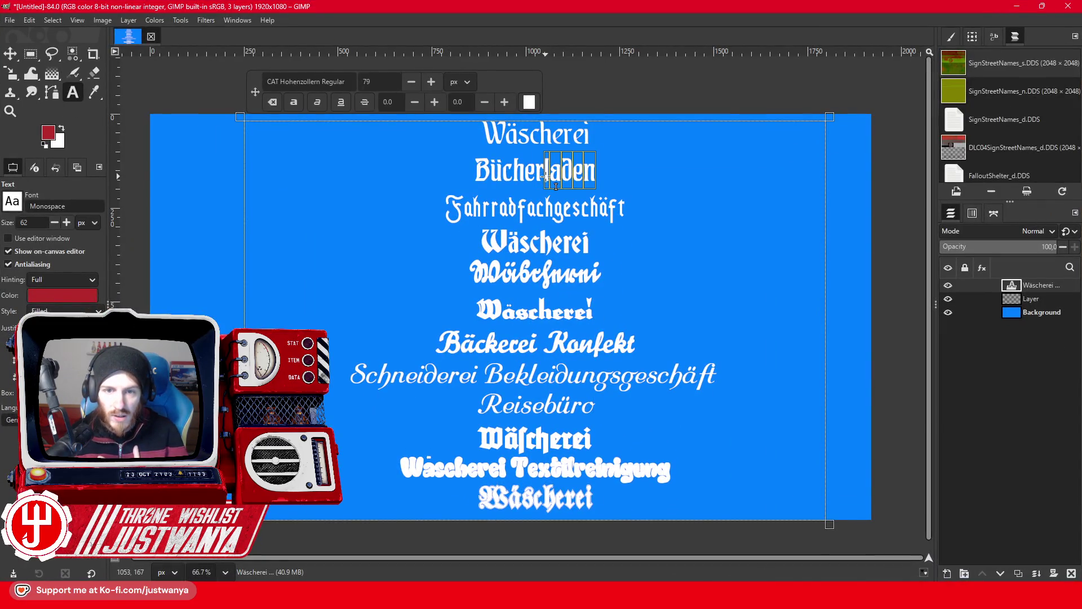
key(BackSpace)
key(BackSpace)
key(BackSpace)
key(BackSpace)
key(BackSpace)
key(BackSpace)
text(uch)
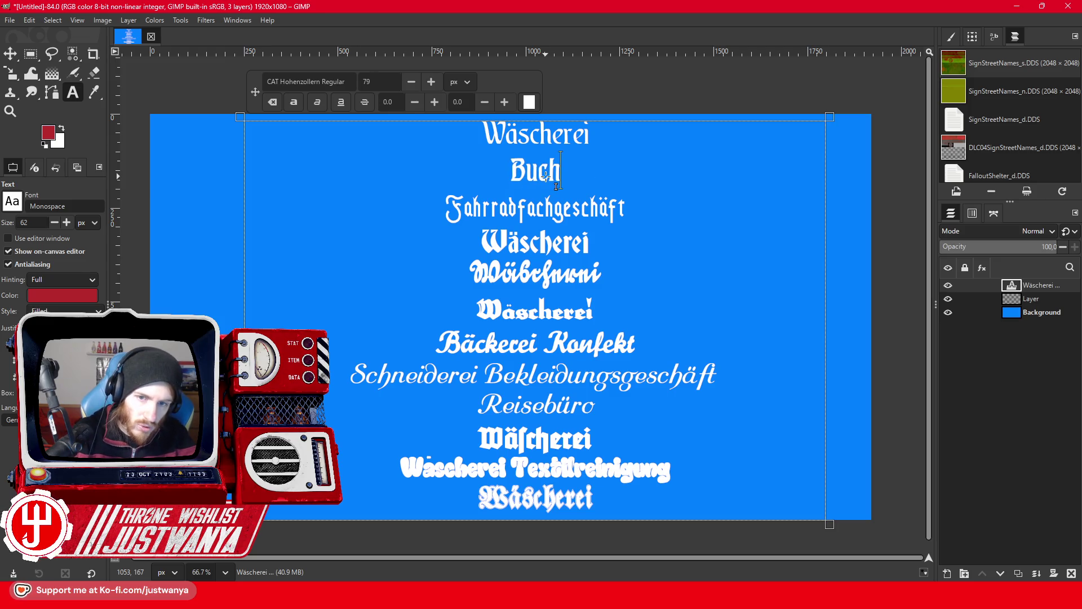
text(handlung)
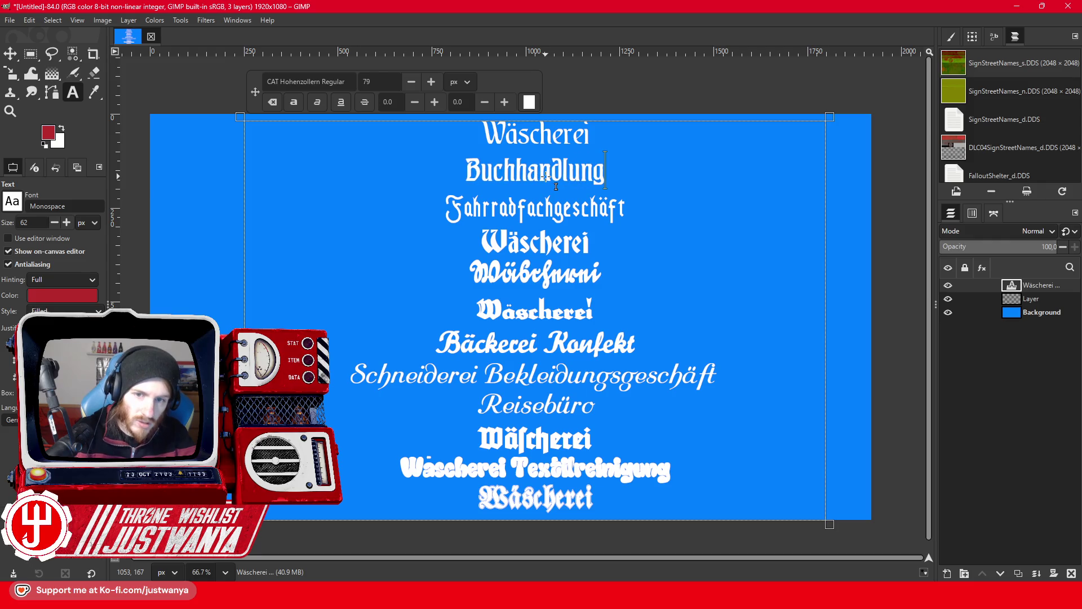
key(Down)
key(Down)
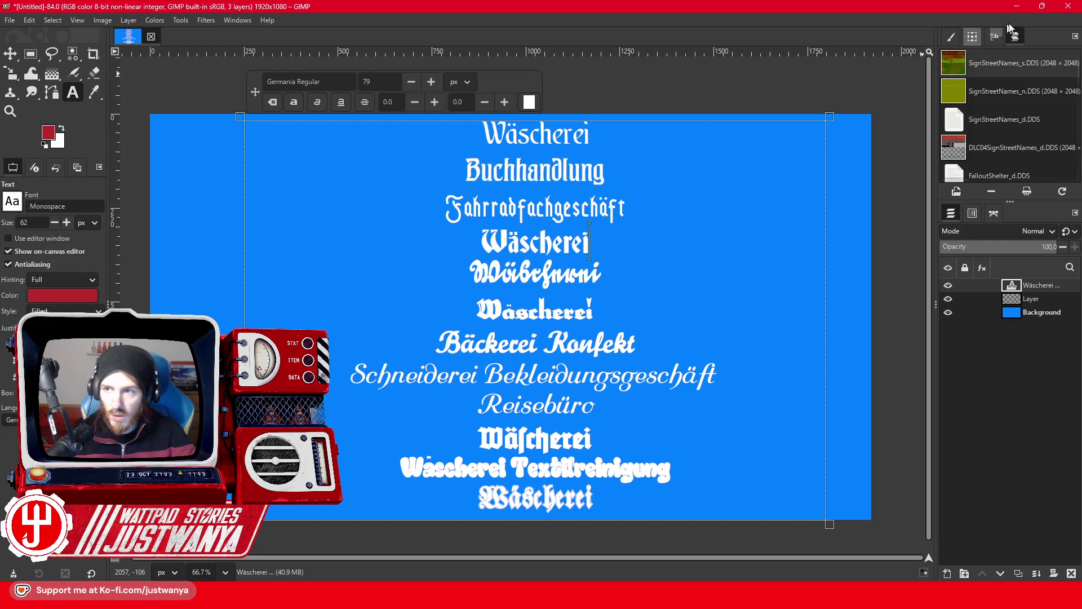
Minimize GIMP and bring the Josephsplatz Street View window forward.
click(1017, 6)
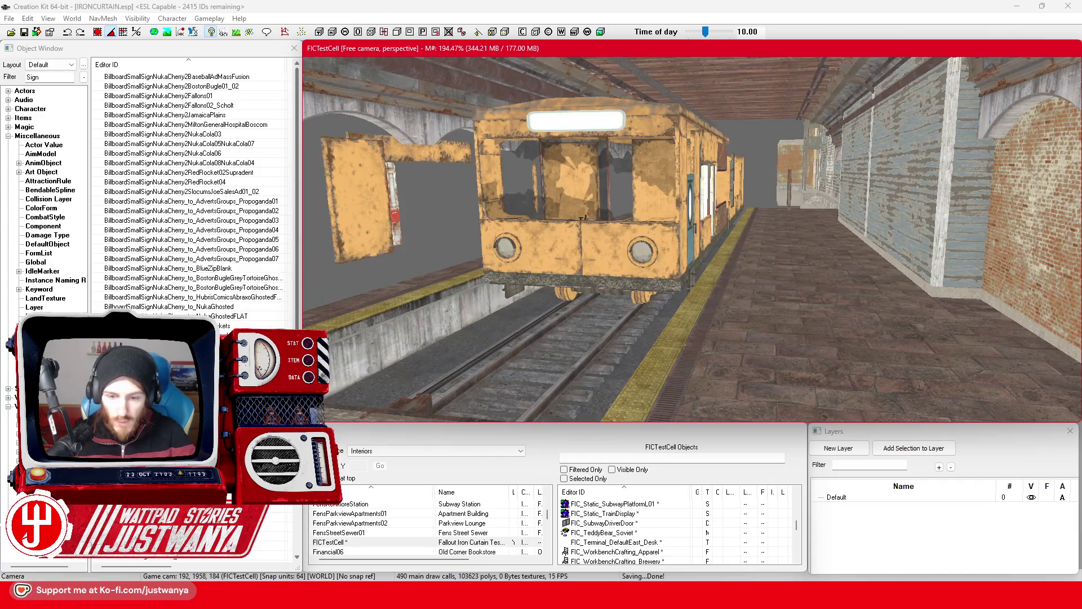
mouse_move(634, 598)
click(718, 544)
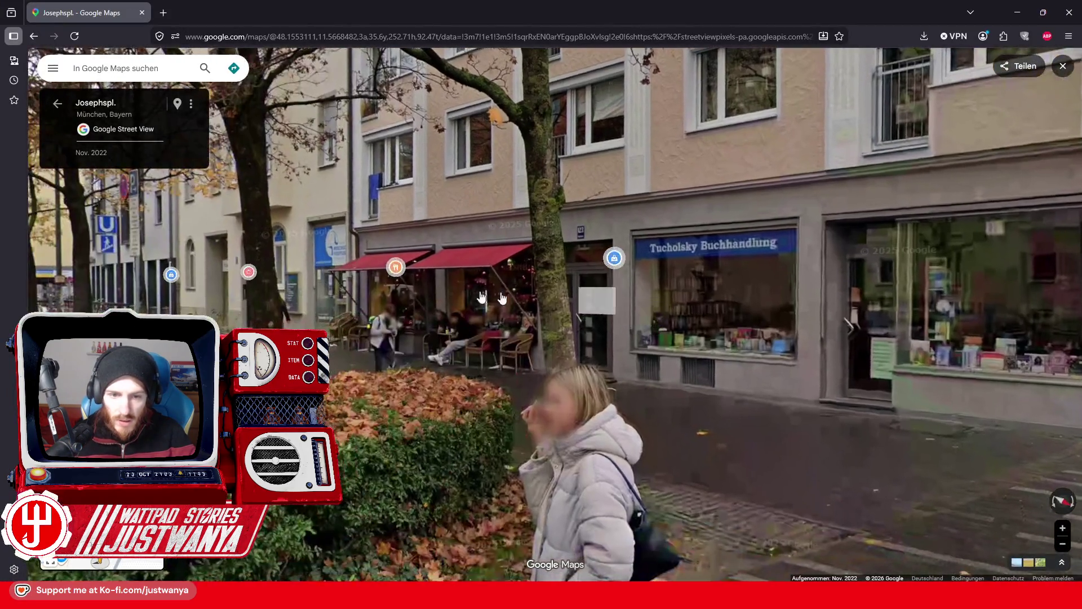
Zoom onto the café and foot-care shop awnings, step along the facade, then minimize Firefox.
scroll(482, 297, up, 3)
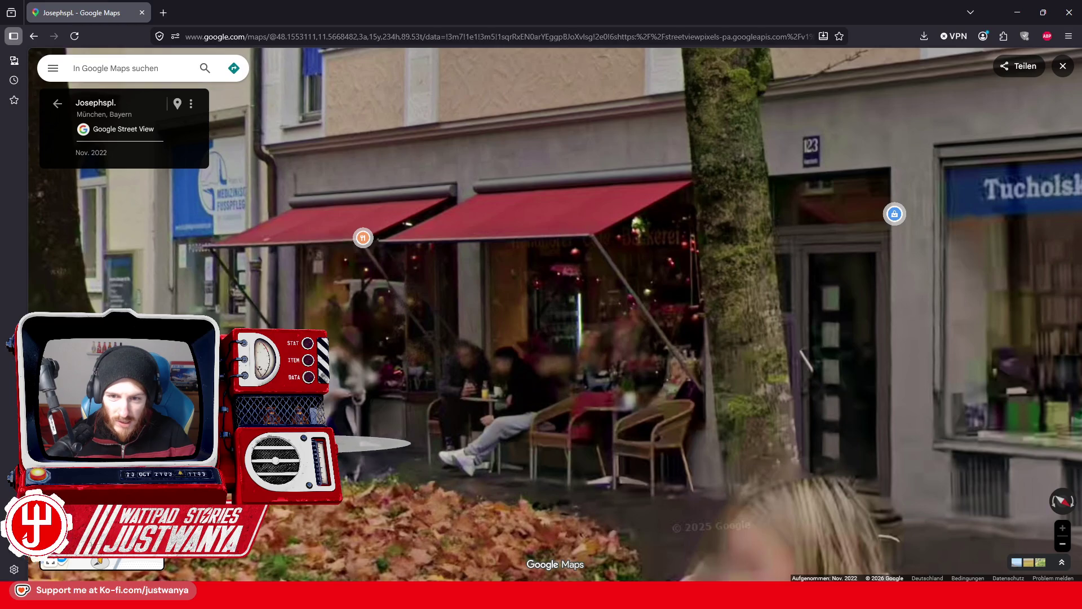
drag(637, 267, 700, 241)
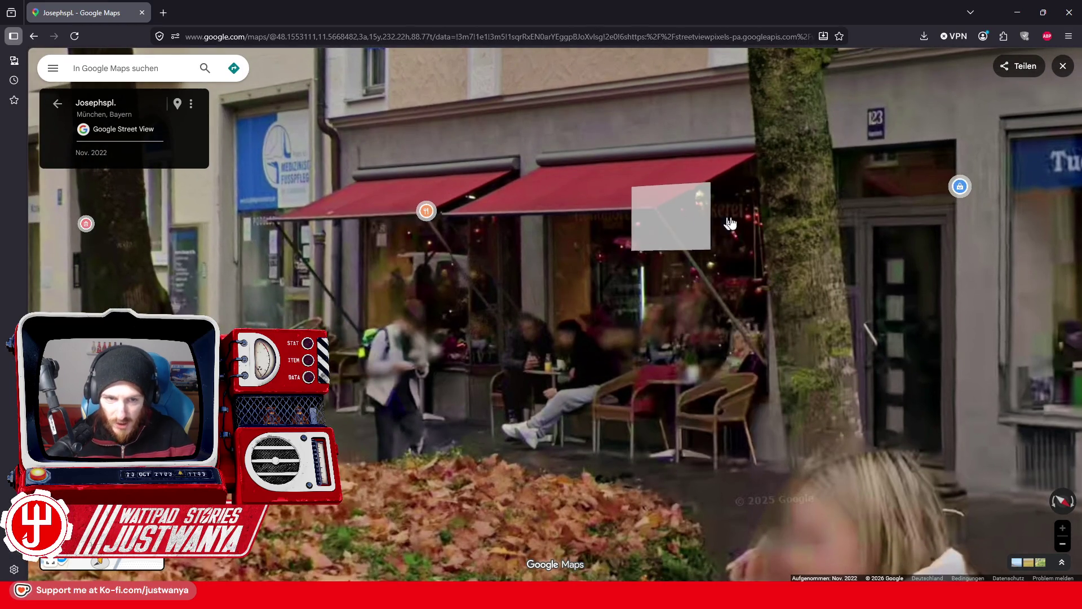
click(731, 223)
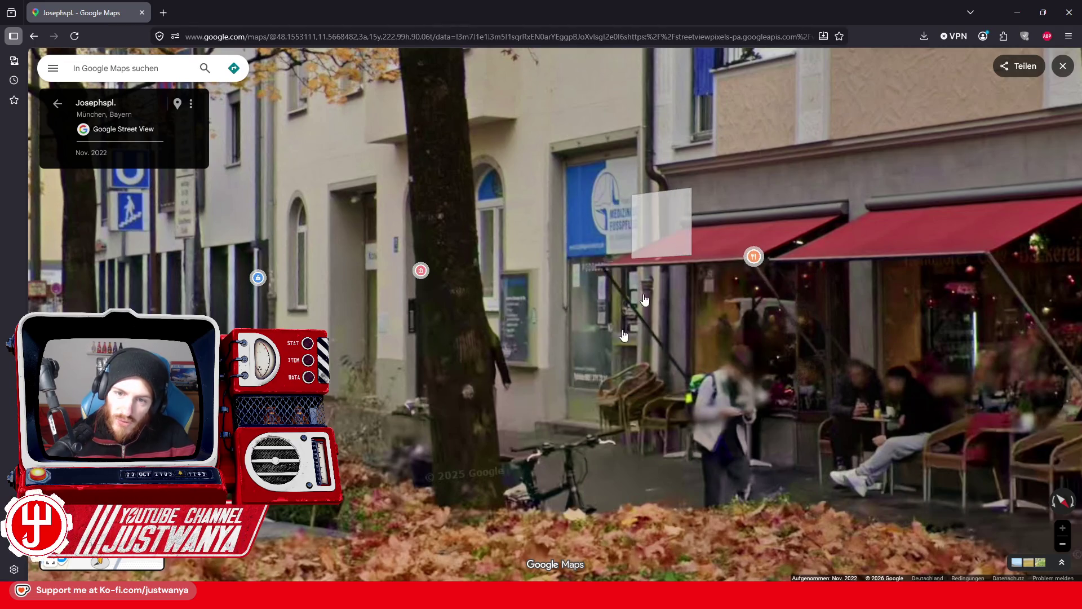
click(599, 260)
click(408, 385)
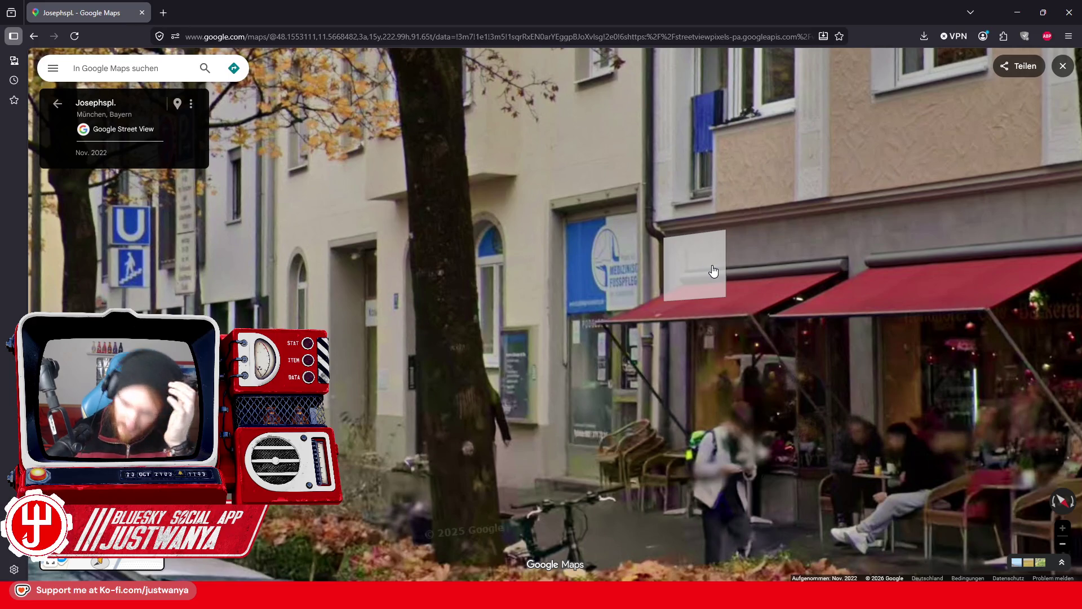
click(1018, 12)
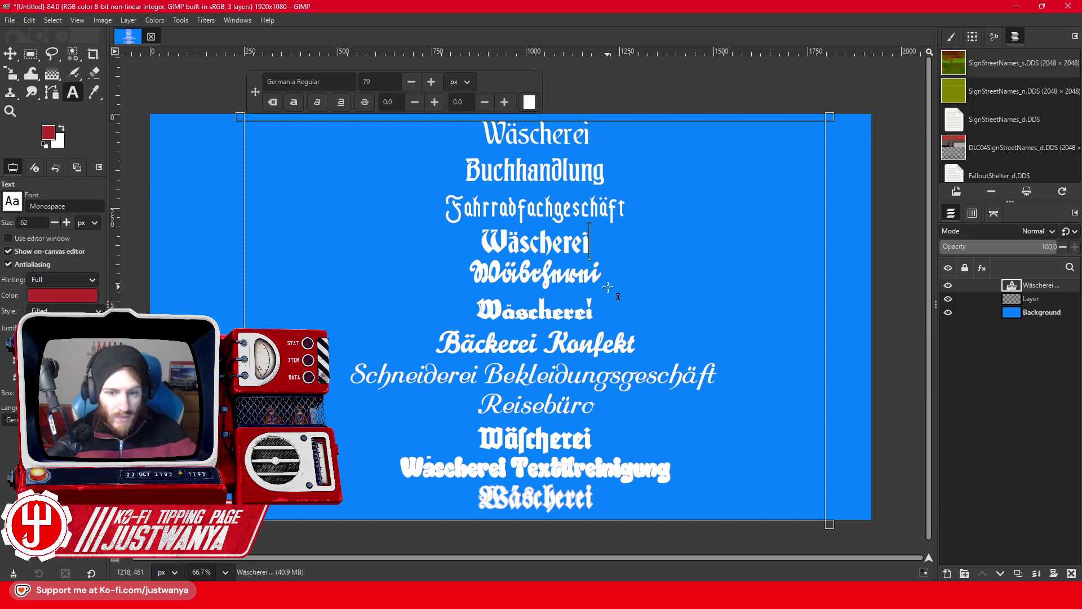
Replace the fourth line's letters with 'Fuß- & Handpflege Nagelsallon', fixing the typos.
drag(599, 261, 520, 259)
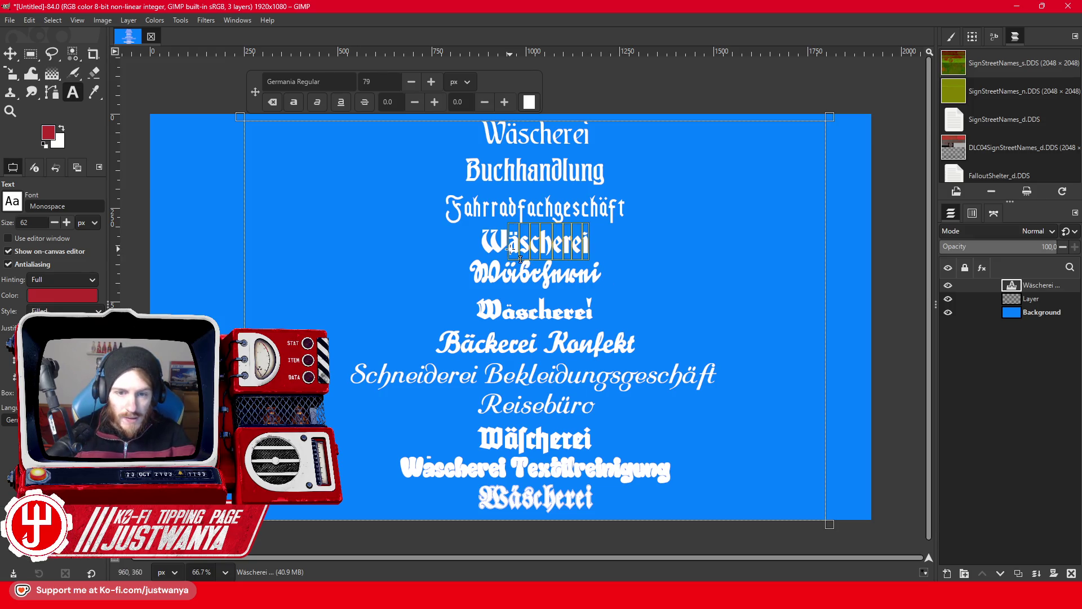
text(Fußpflege)
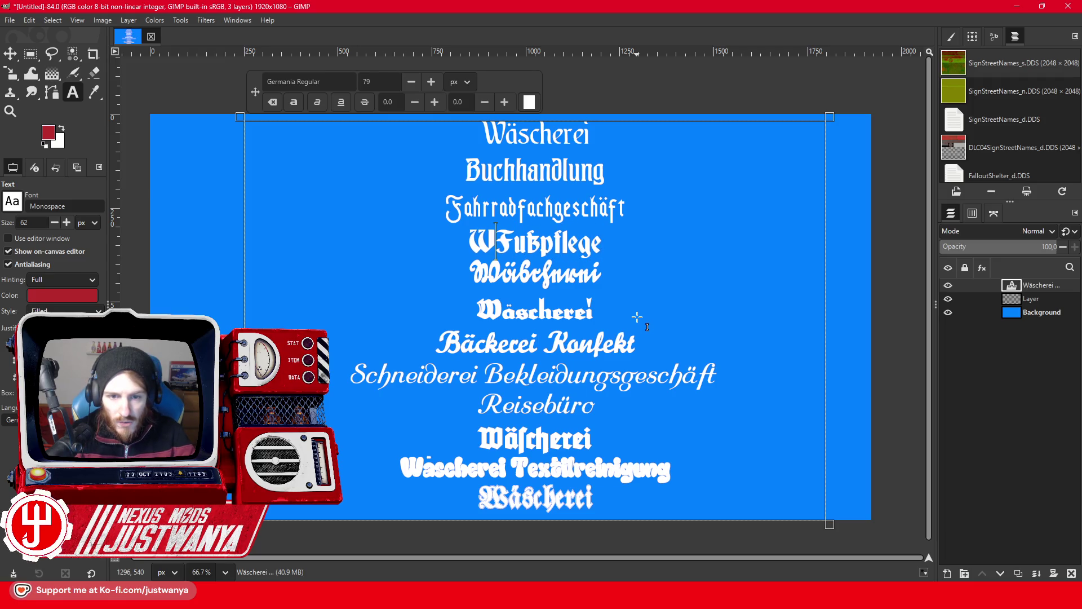
key(BackSpace)
key(Right)
key(Right)
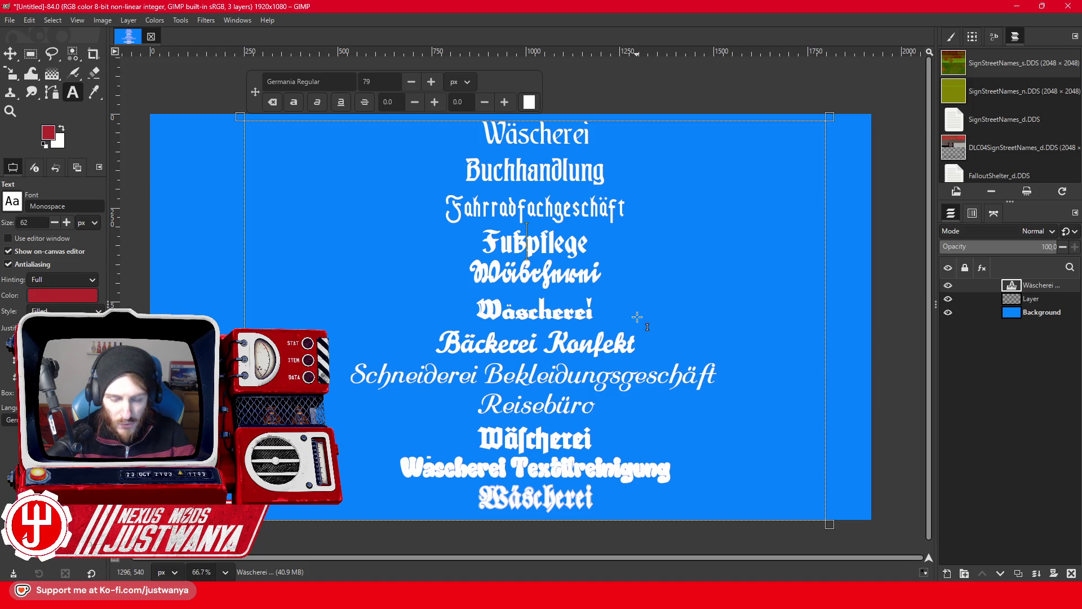
text(-)
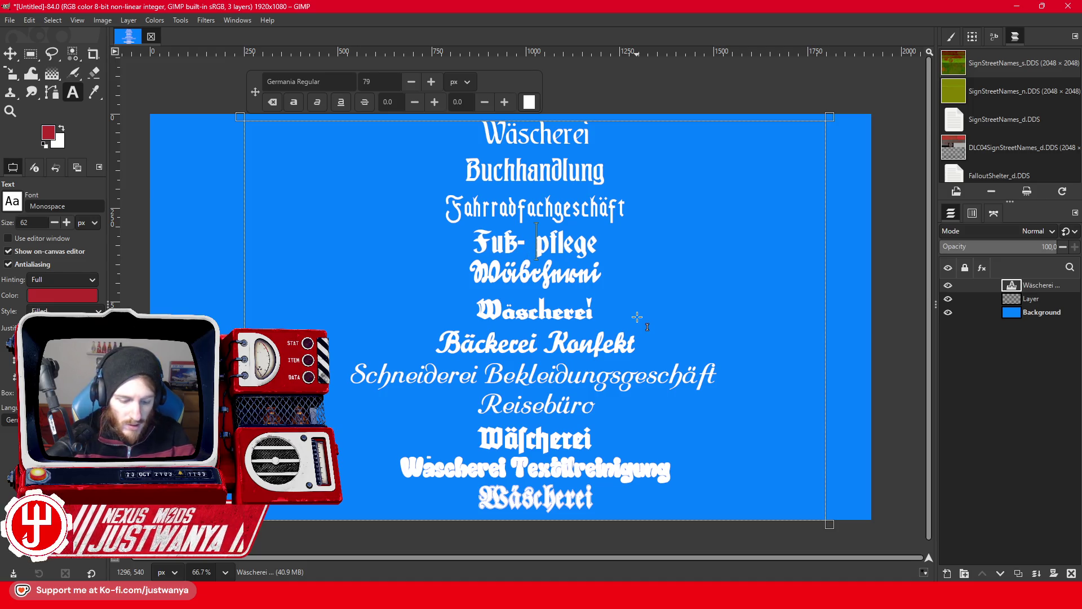
text( &)
text( Na)
key(BackSpace)
key(BackSpace)
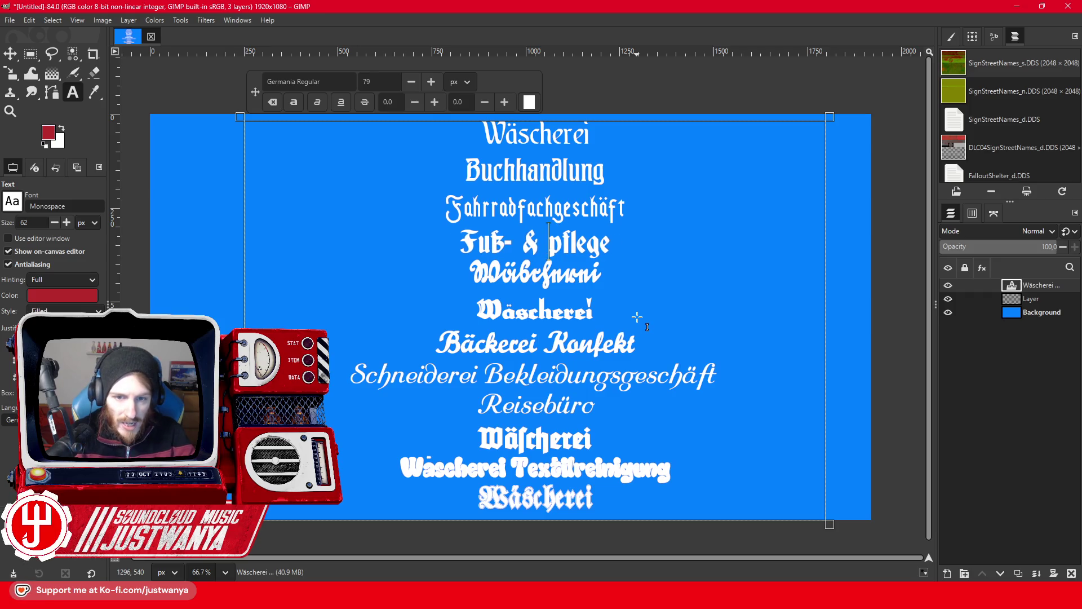
text(Handpflege)
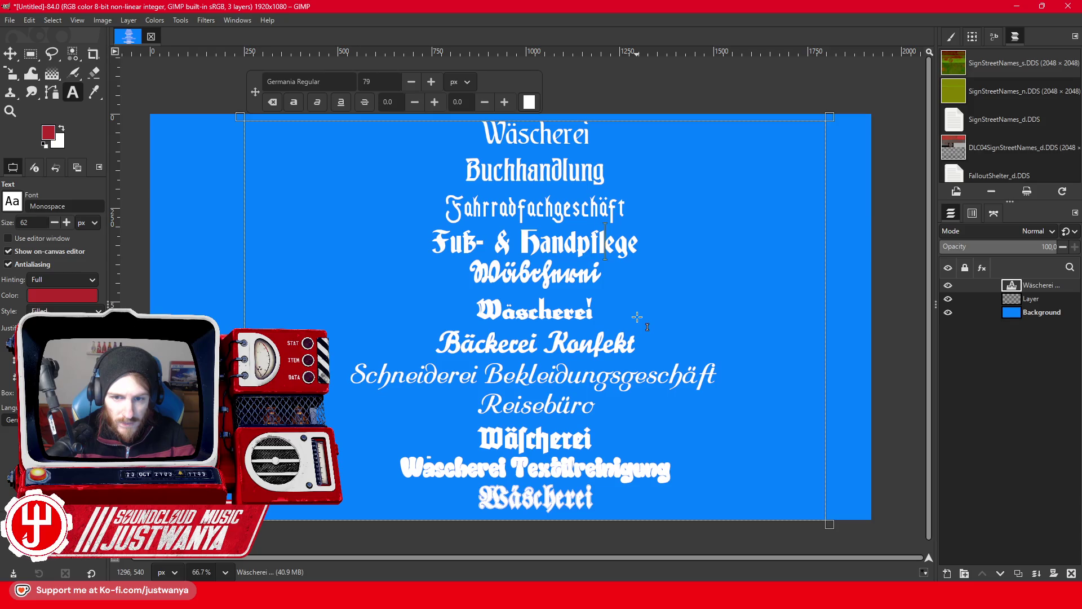
text( Nagelsallon)
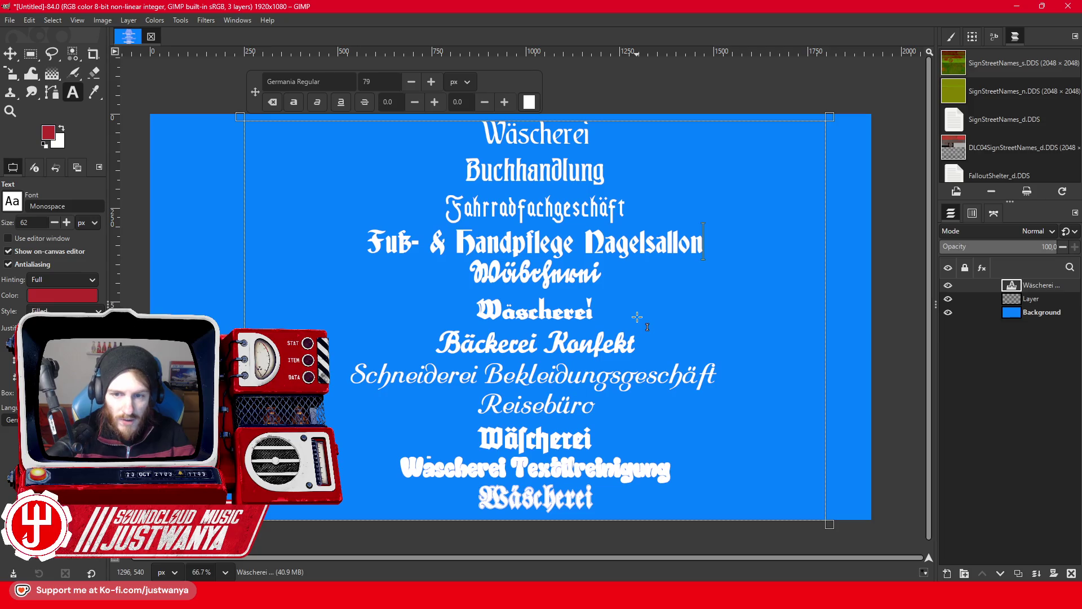
Select and deselect the top Wäscherei line, then minimize GIMP.
click(642, 265)
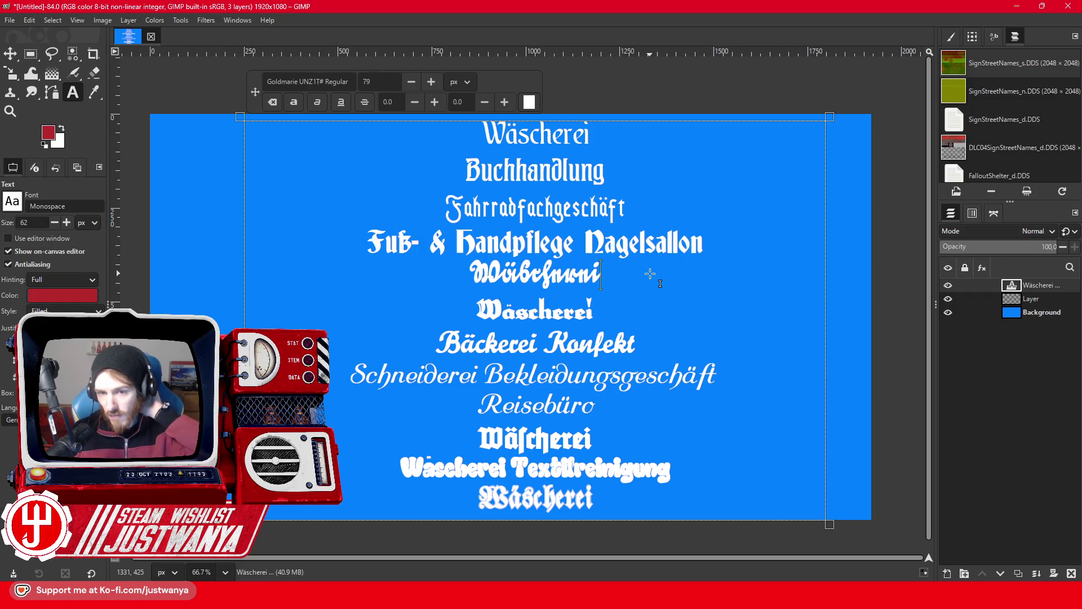
drag(602, 137, 446, 138)
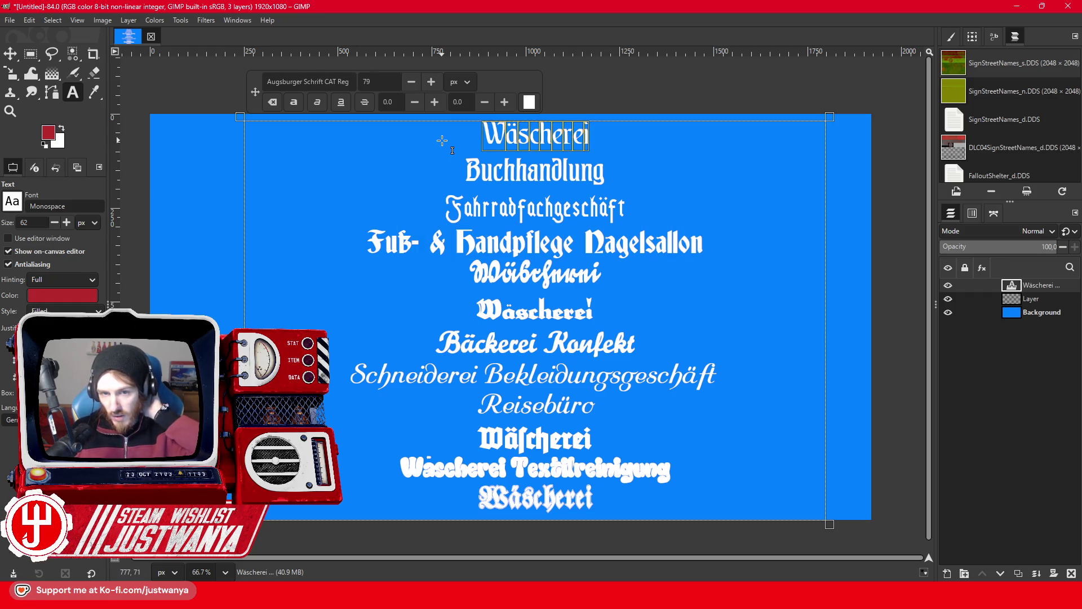
click(625, 139)
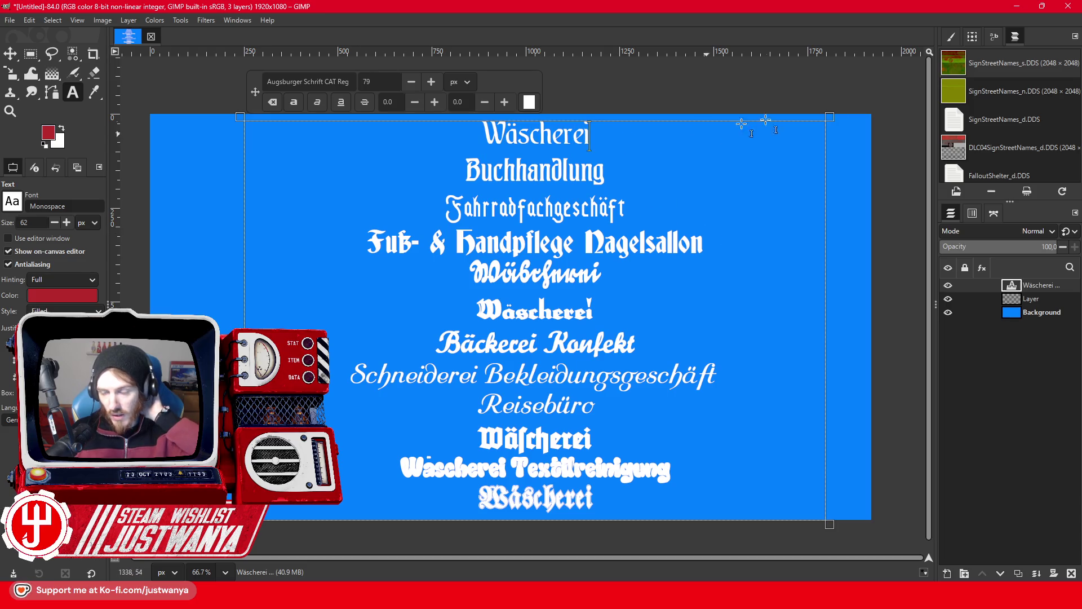
click(1017, 9)
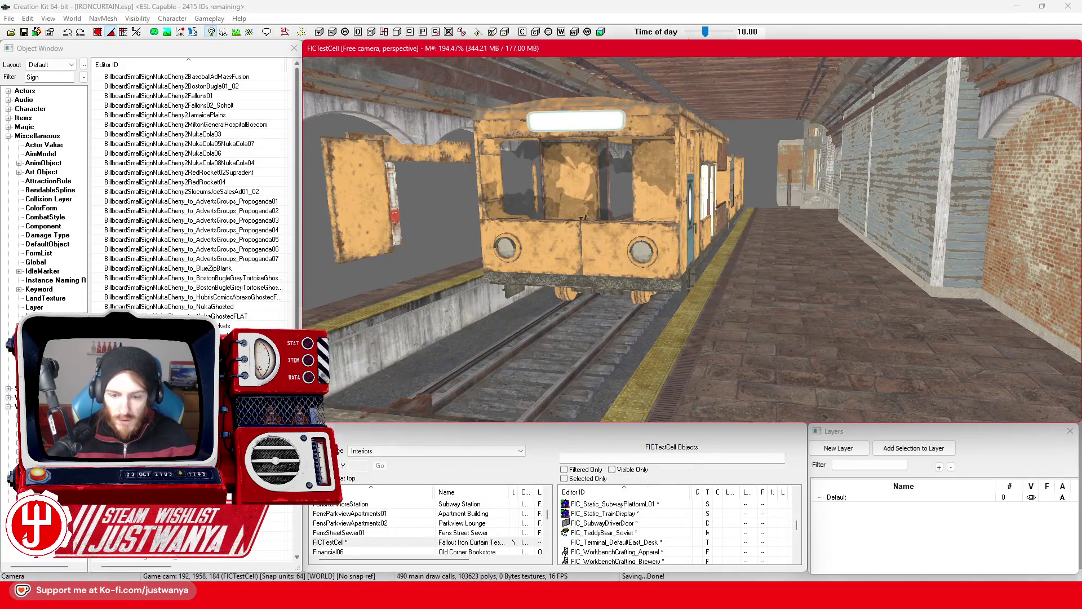
Walk Street View from Josephspl. past the U-Bahn kiosk and look down Kaufingerstraße's shopfronts.
key(alt+Tab)
scroll(606, 317, down, 5)
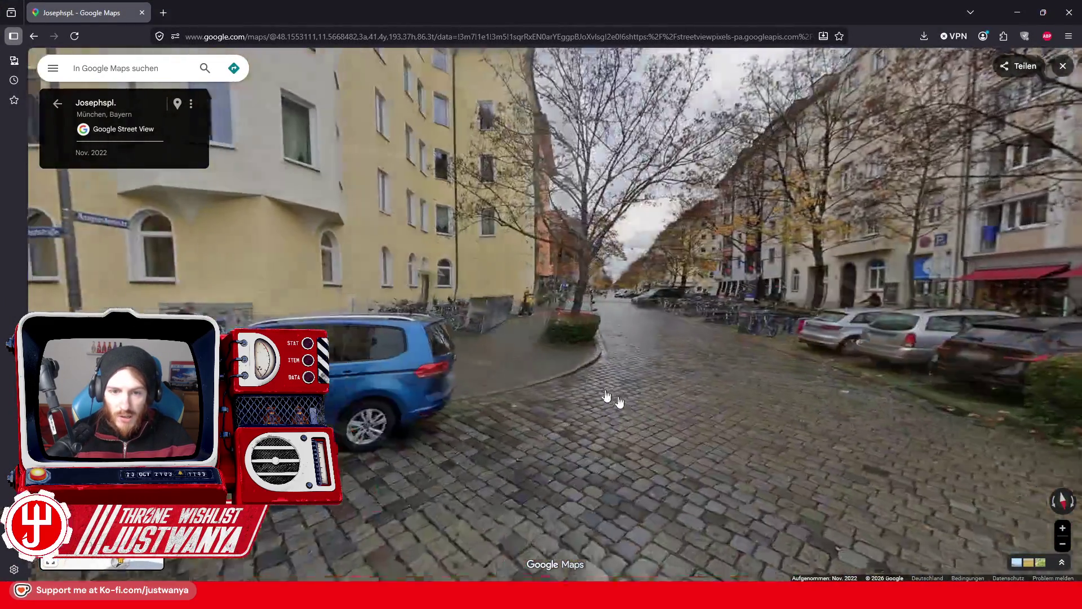
click(619, 402)
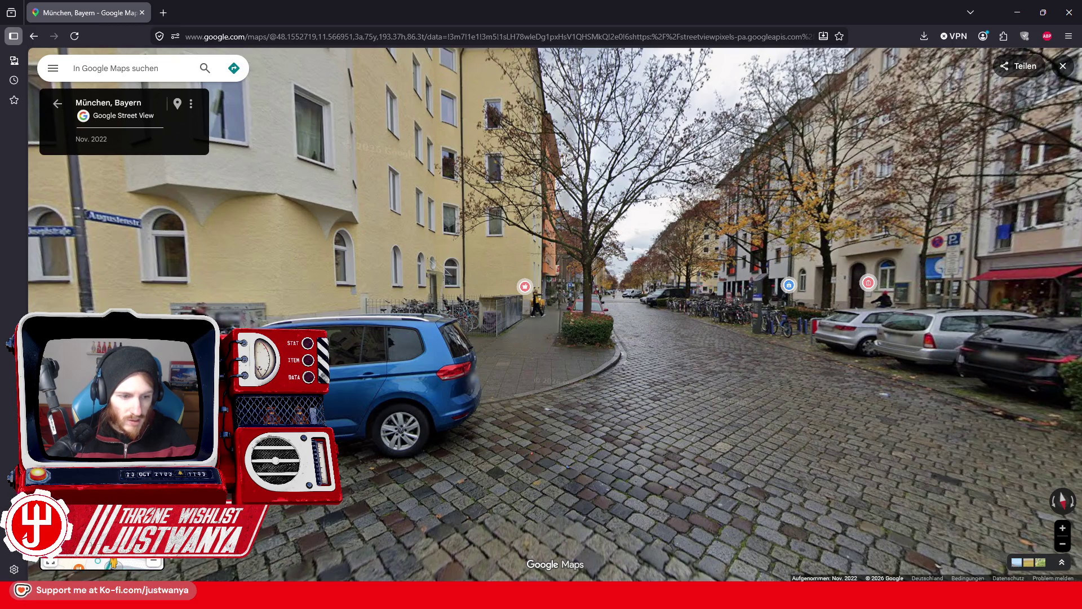
click(556, 423)
click(555, 423)
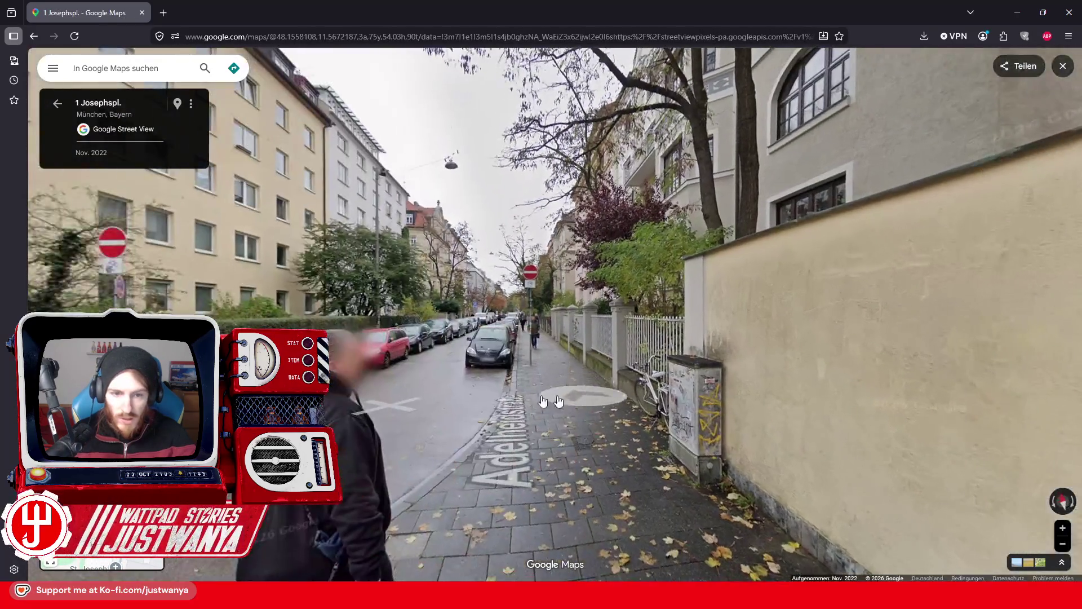
click(388, 398)
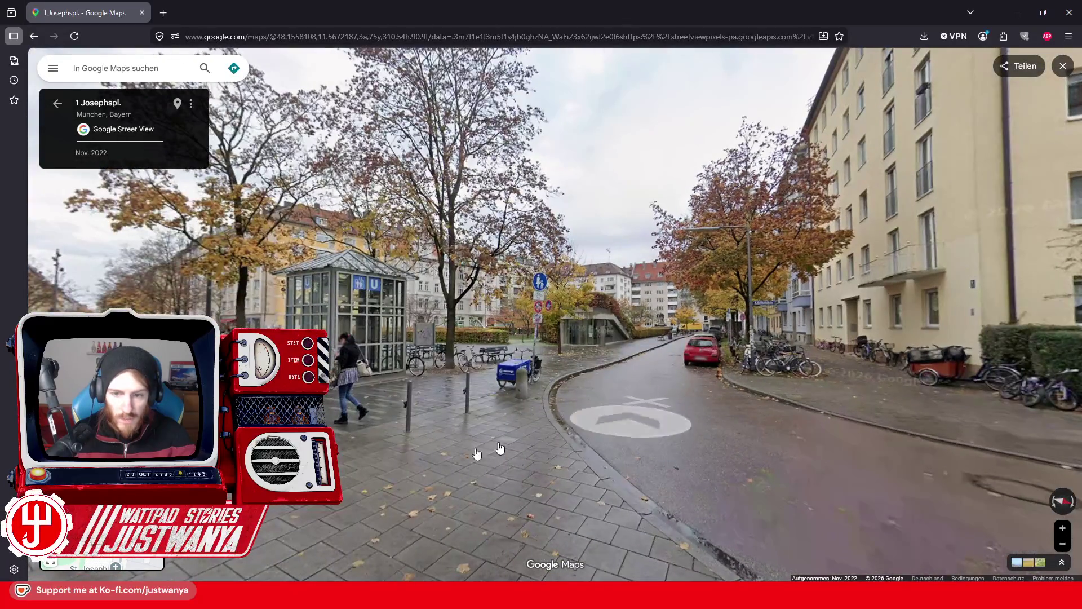
click(648, 433)
click(651, 435)
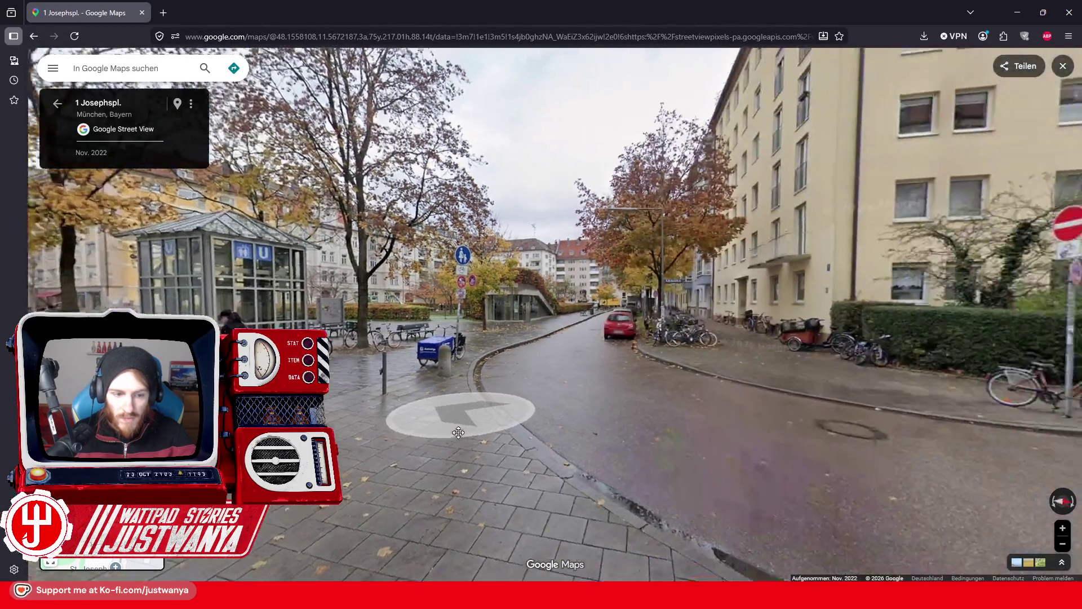
click(810, 412)
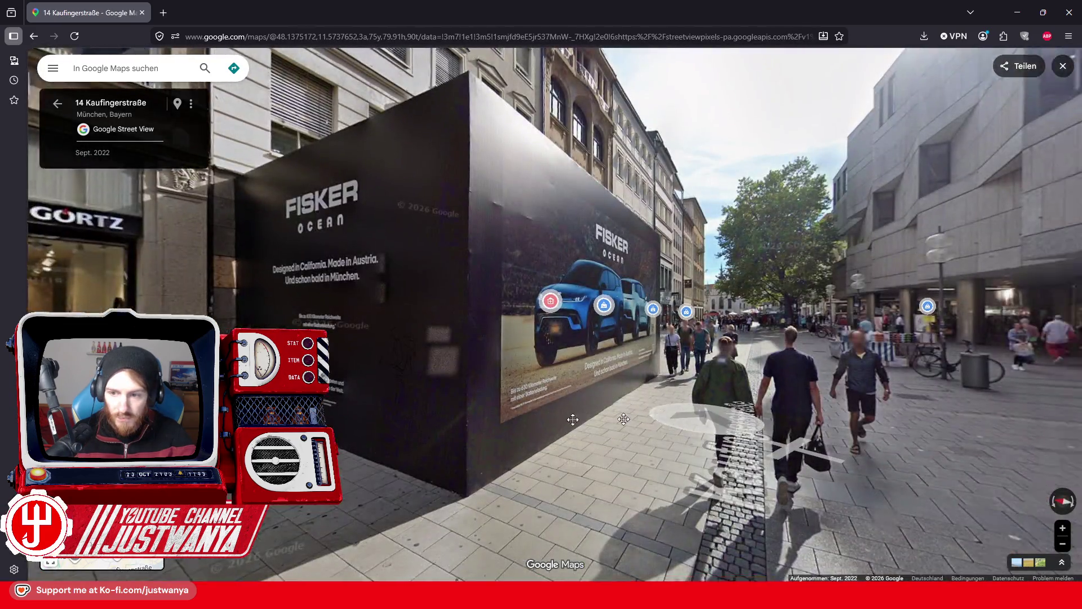
drag(623, 419, 479, 379)
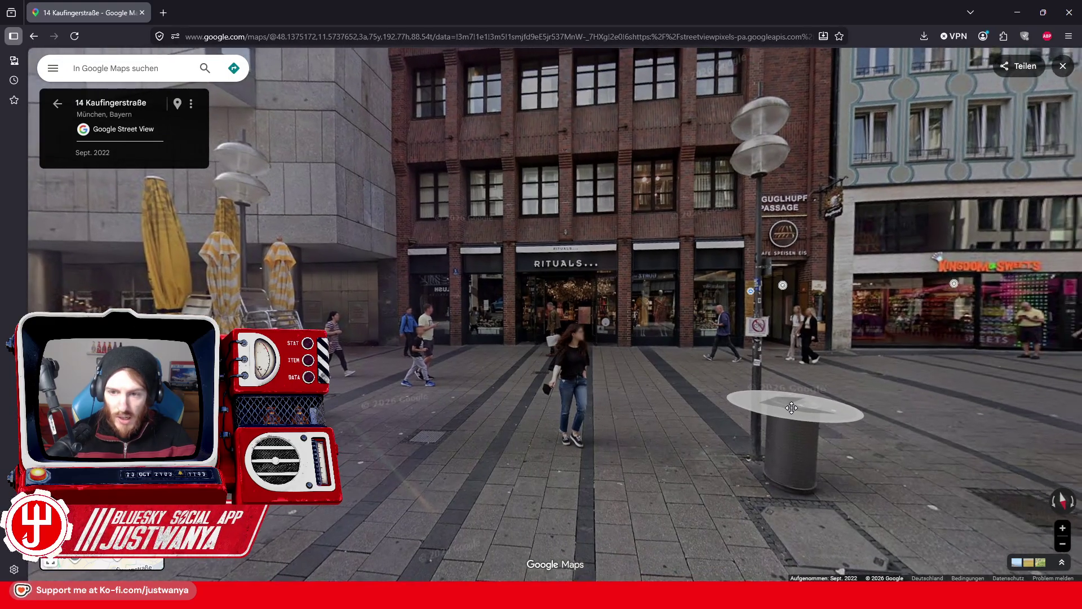
mouse_move(798, 409)
mouse_down()
mouse_move(543, 432)
mouse_move(432, 397)
mouse_move(608, 421)
mouse_up()
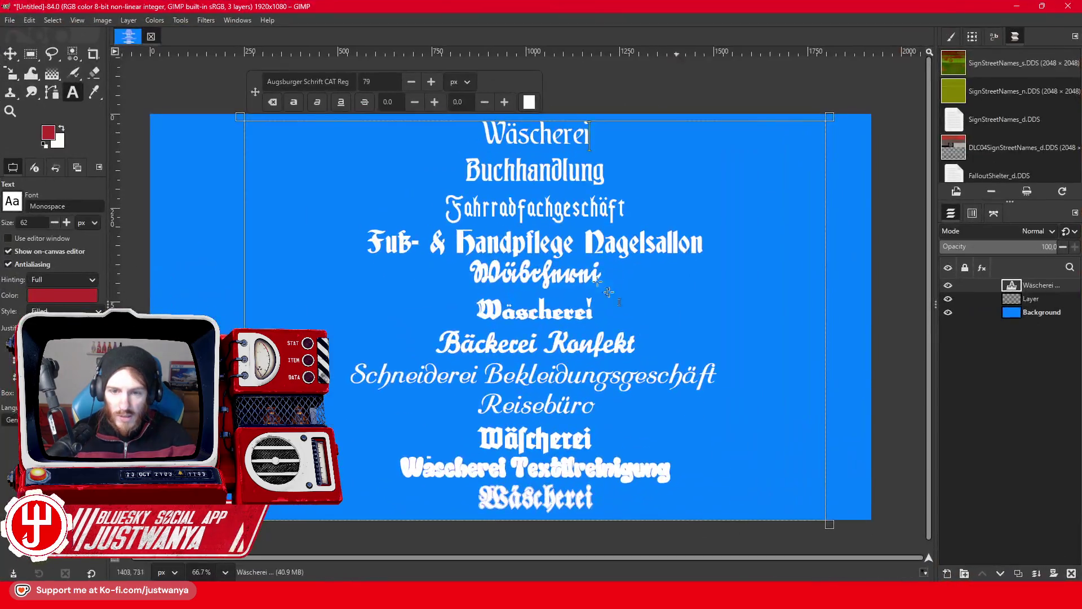
Retype the top Wäscherei line as 'Seniorenheim Alterspflege', then click into the Buchhandlung and Nagelsallon lines.
double_click(575, 139)
text(WS)
key(BackSpace)
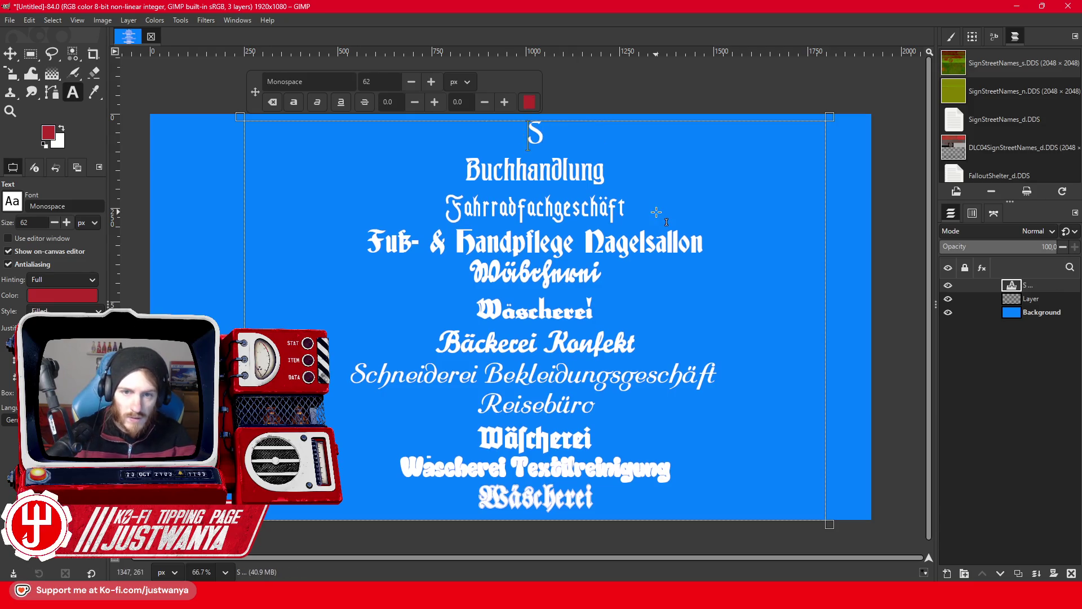
key(Right)
text(enioren)
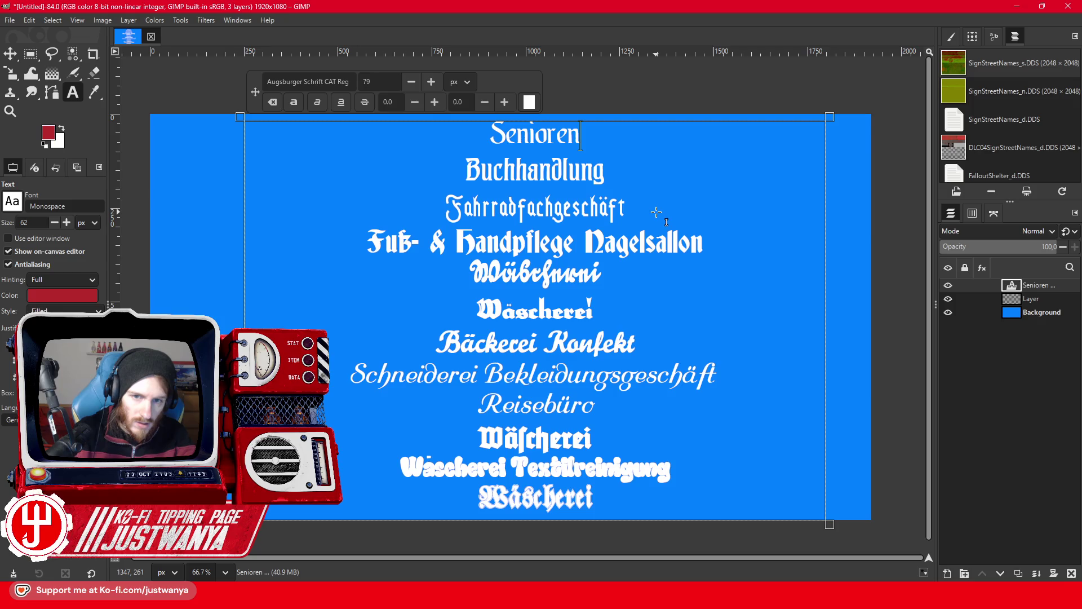
text(heim Alter)
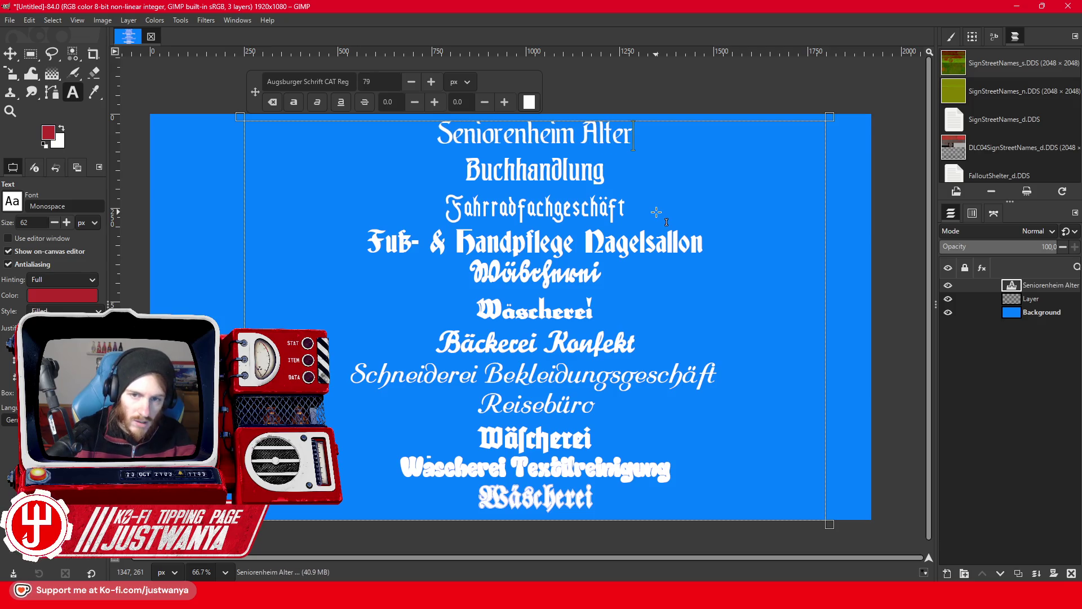
text(spfl)
key(BackSpace)
text(flege)
click(637, 182)
click(660, 213)
click(735, 245)
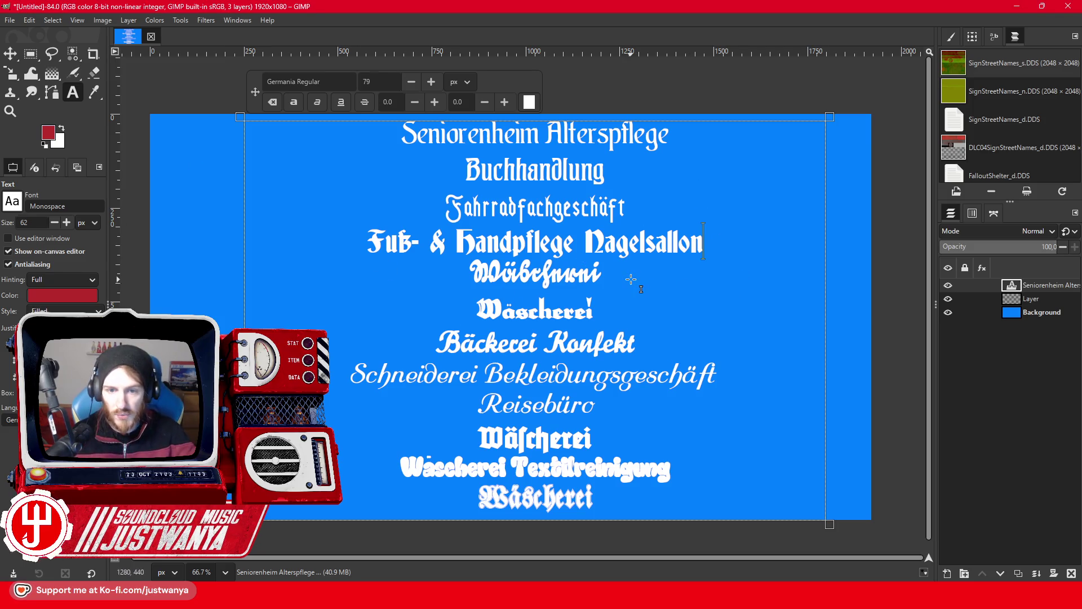
Minimize GIMP, restore the browser and walk Street View to the GÖRTZ store on Kaufingerstraße.
click(1017, 6)
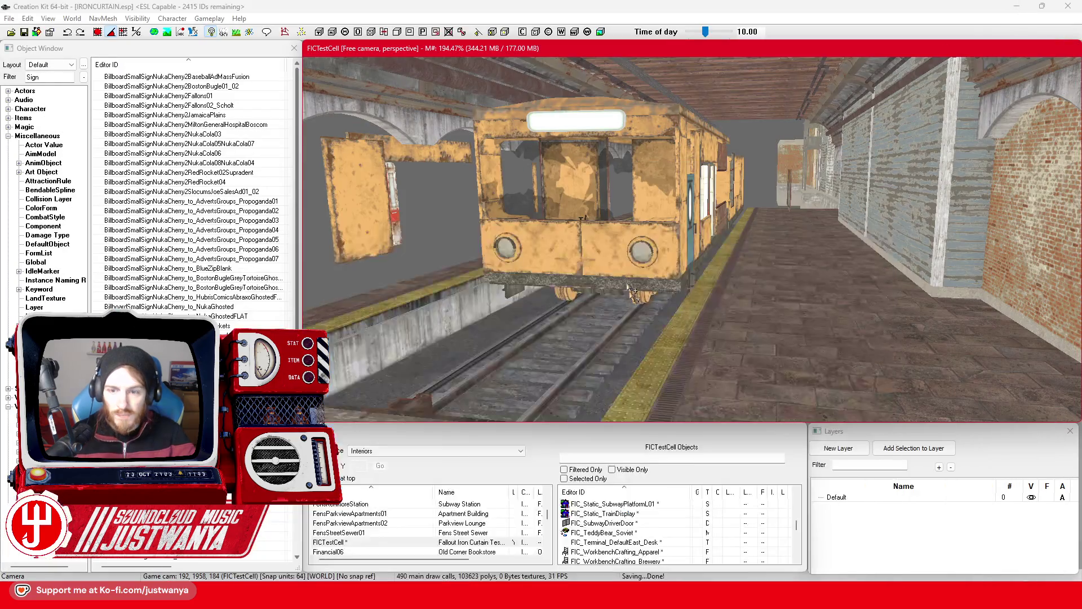
mouse_move(587, 597)
click(654, 563)
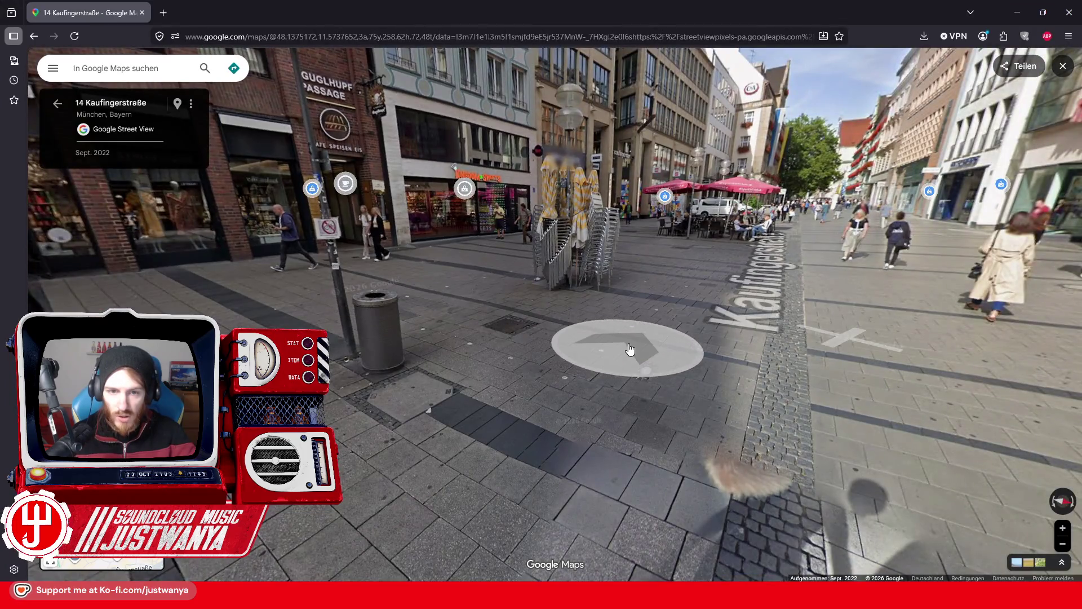
drag(628, 350, 355, 399)
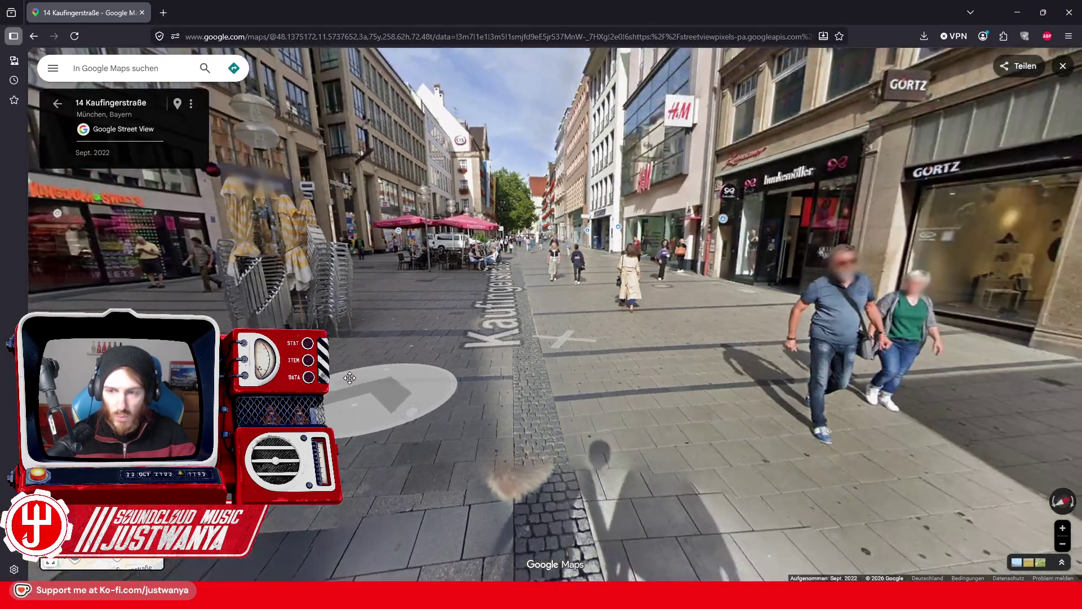
click(723, 325)
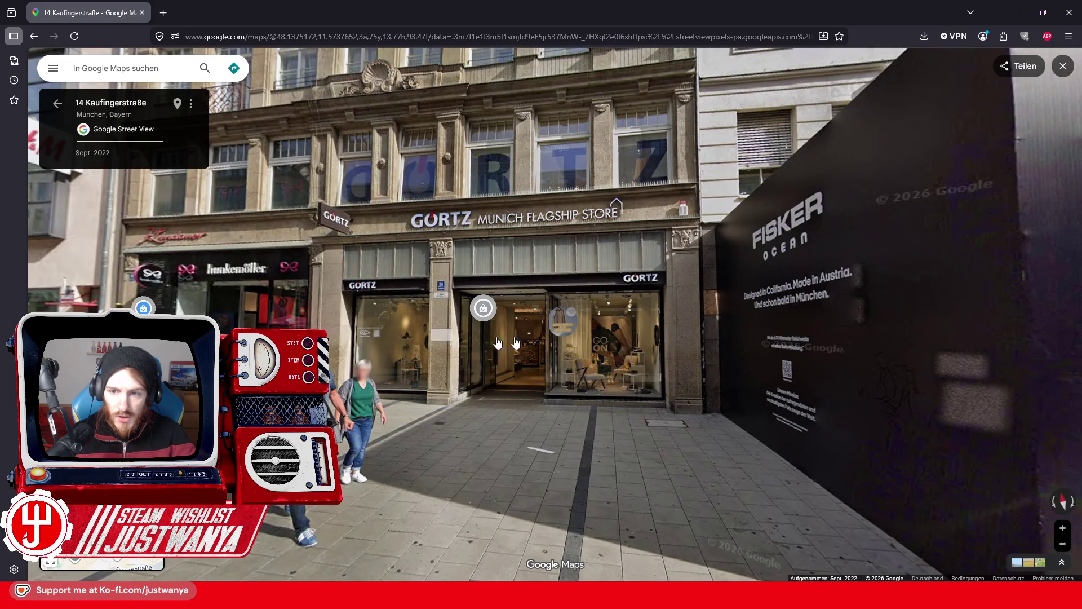
drag(437, 338, 514, 445)
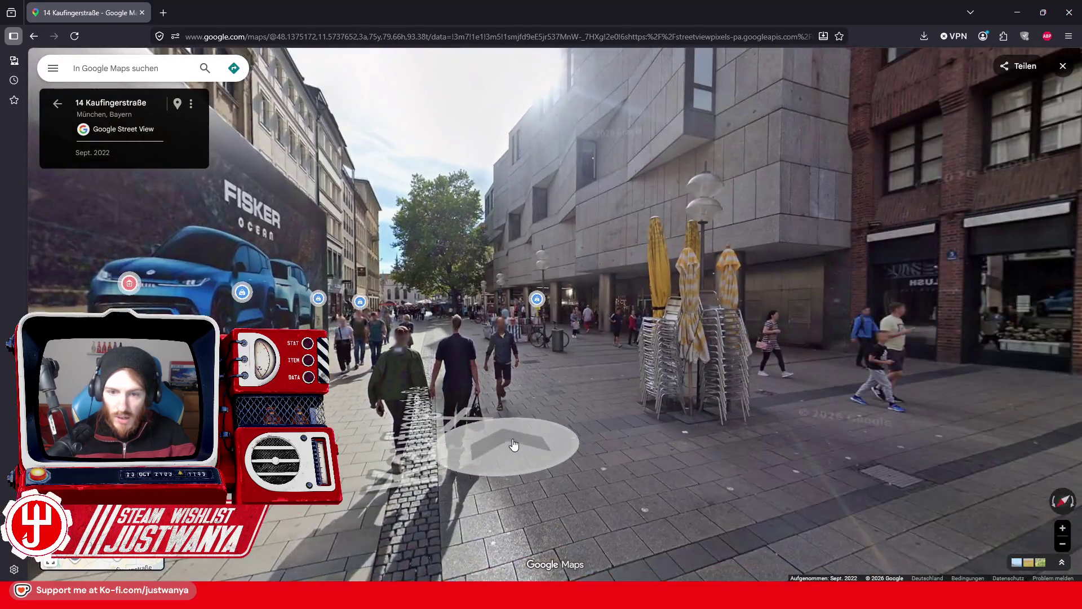
click(514, 445)
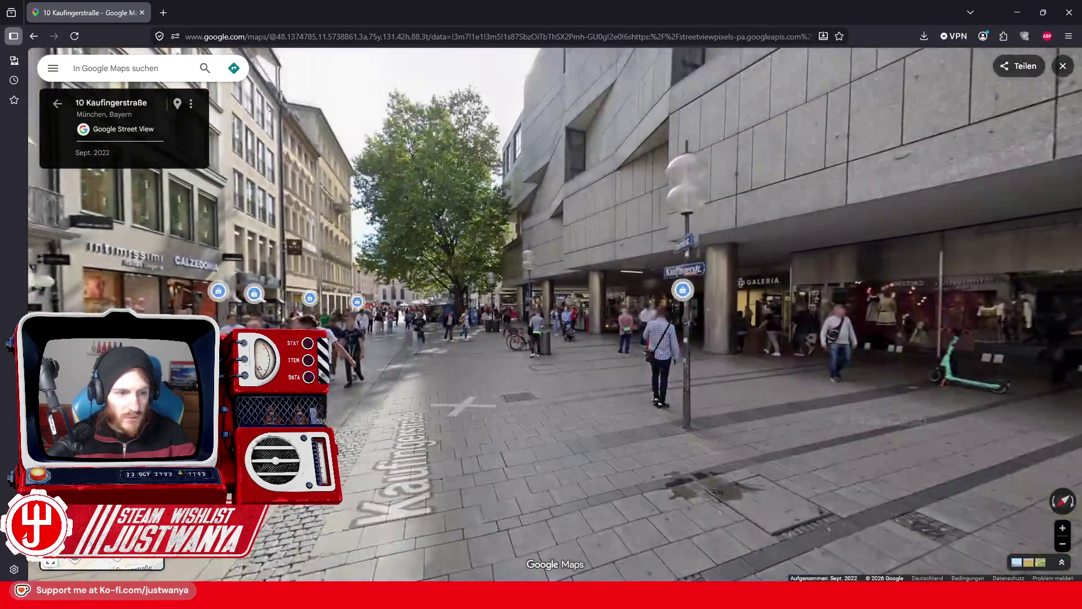
Continue past the LUSH storefront to 6 Kaufingerstraße, then return to GIMP.
click(929, 381)
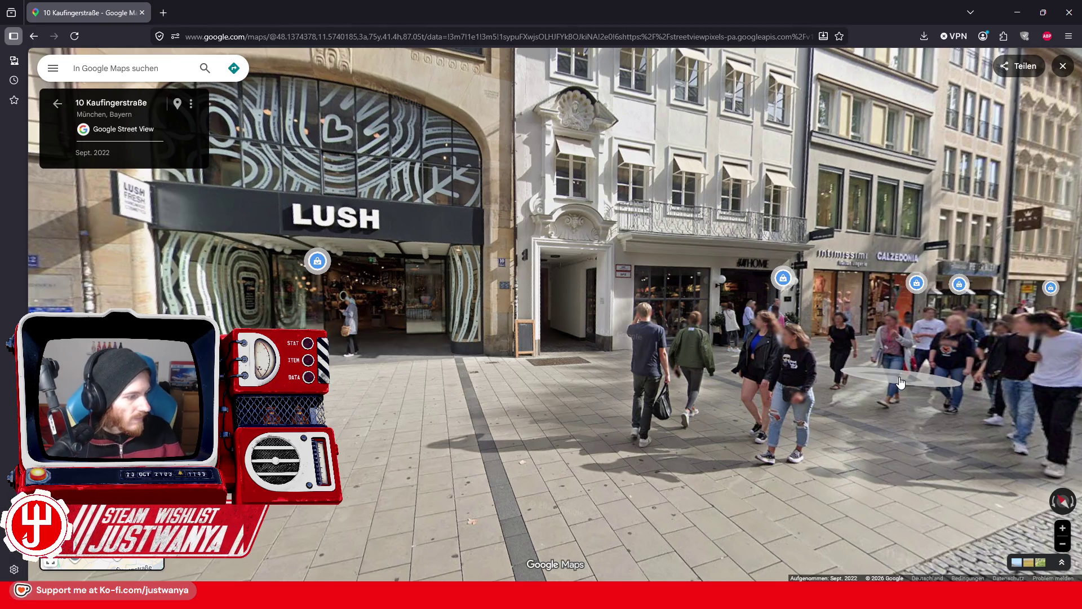
click(756, 453)
click(804, 493)
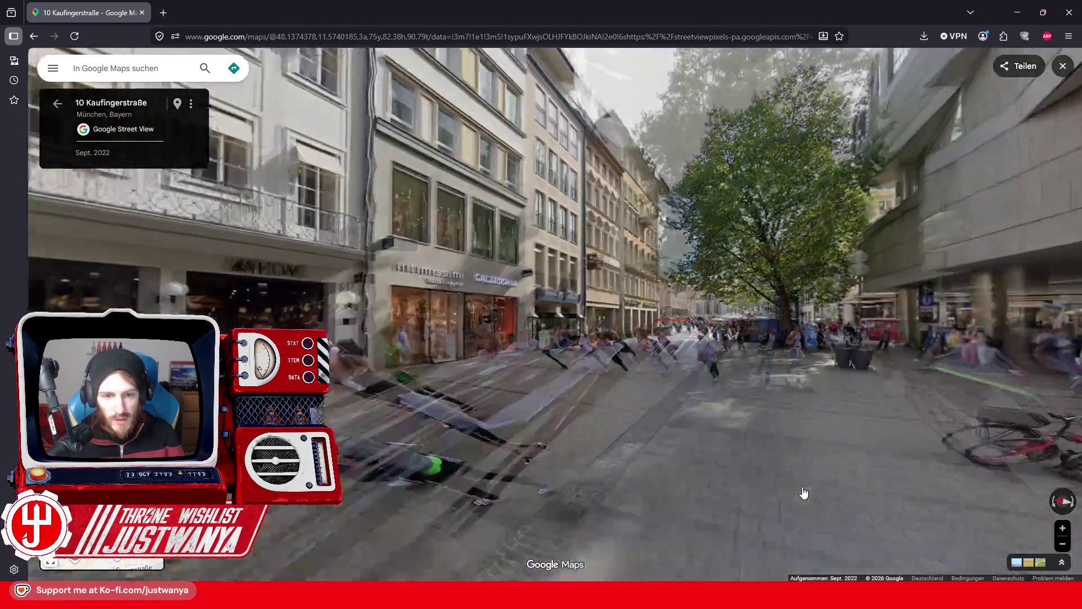
click(507, 496)
click(532, 494)
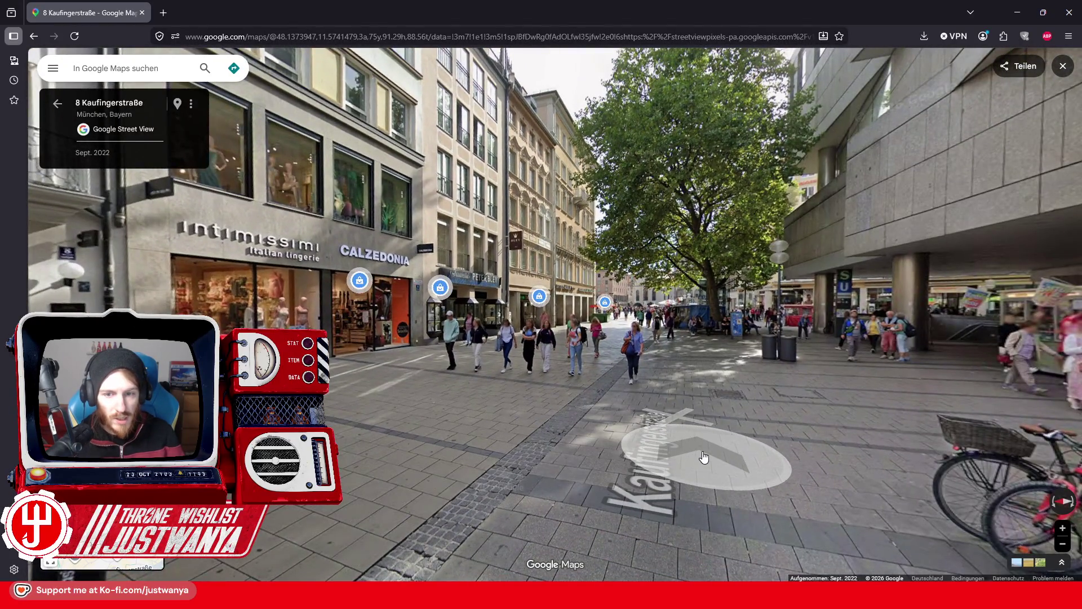
click(704, 456)
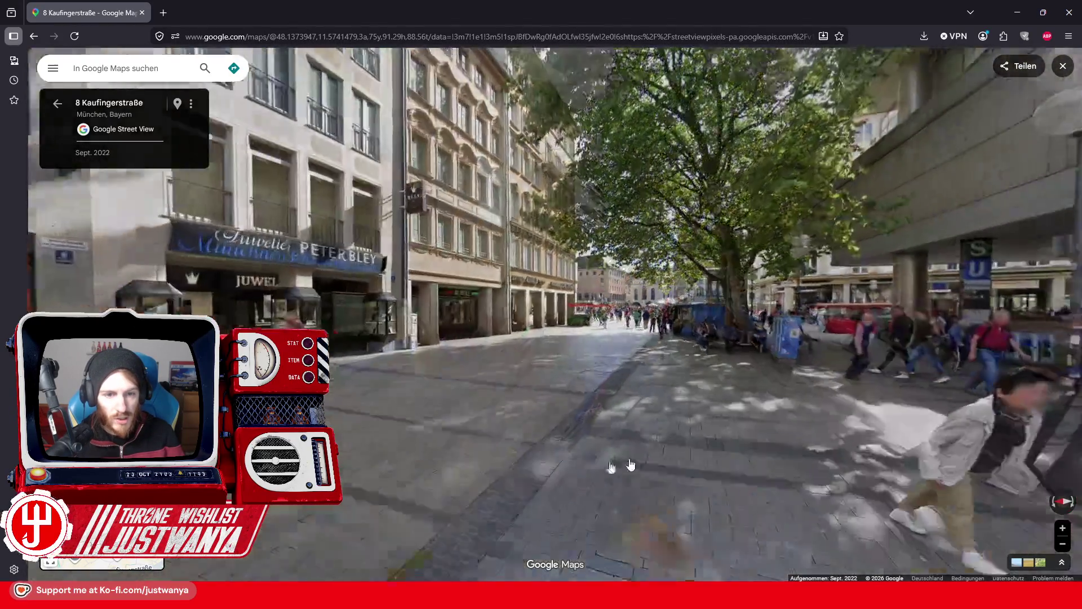
click(860, 468)
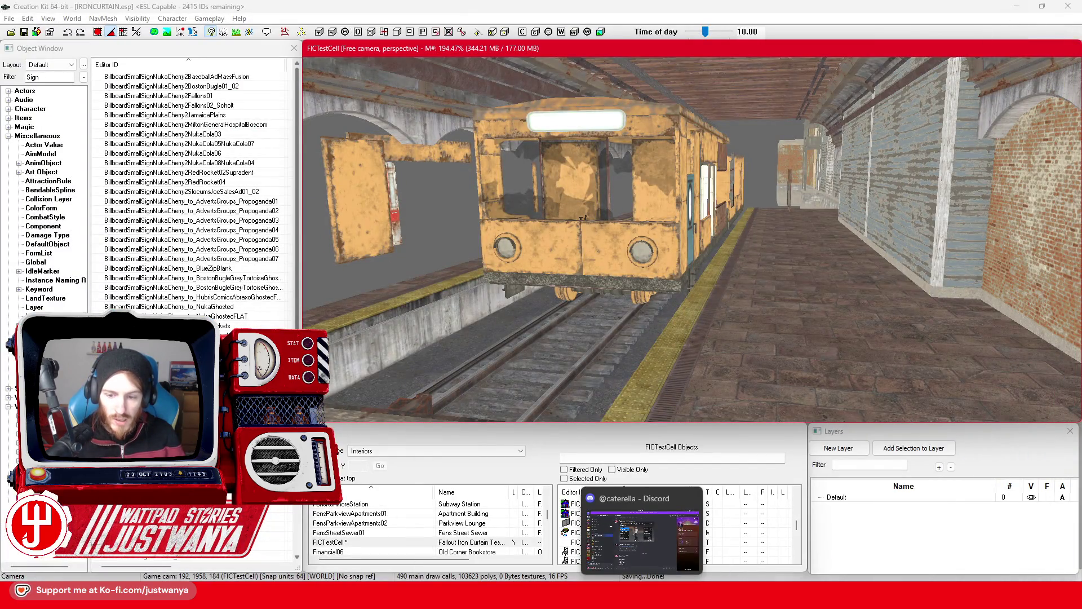
click(767, 499)
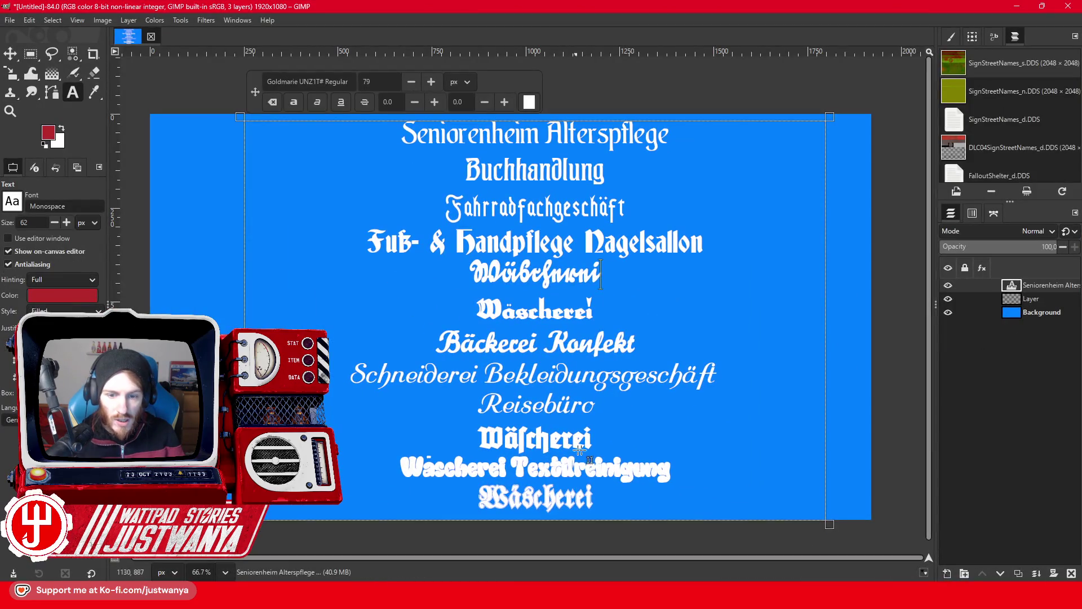
Replace the fifth line's last letters with new shop-name text in Goldmarie UNZ1T# Regular.
drag(603, 278, 583, 278)
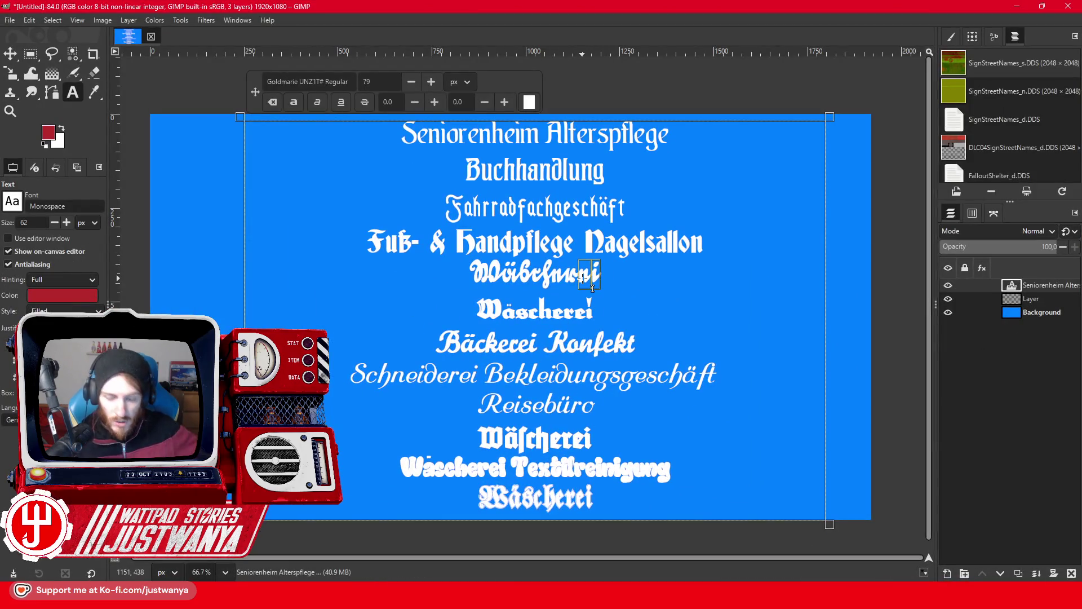
text(J)
key(BackSpace)
key(BackSpace)
key(BackSpace)
key(BackSpace)
key(BackSpace)
key(End)
text(uonline Edulbtnin)
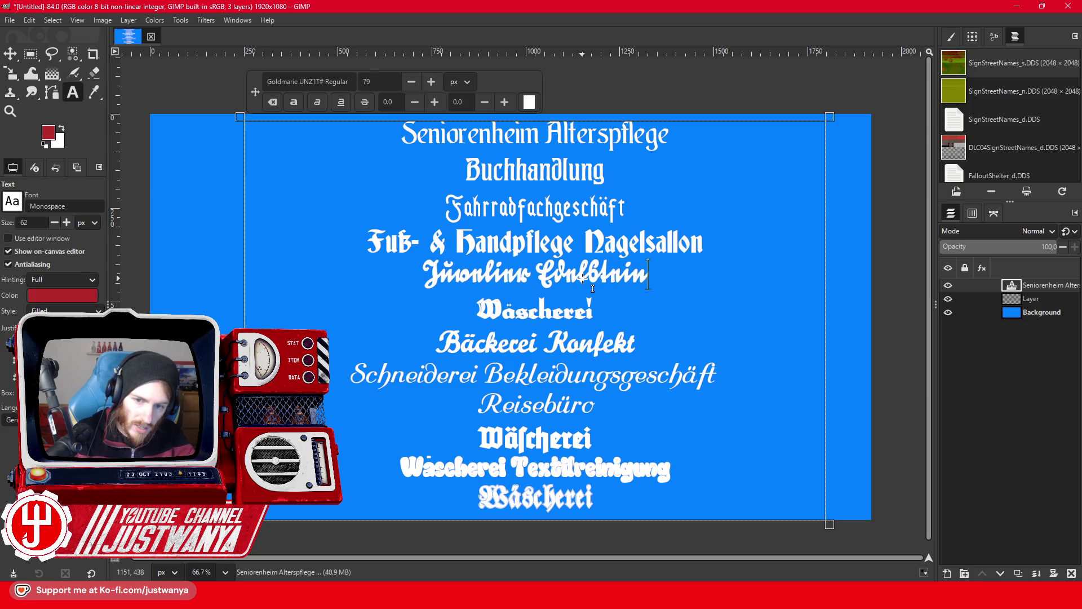
text(n)
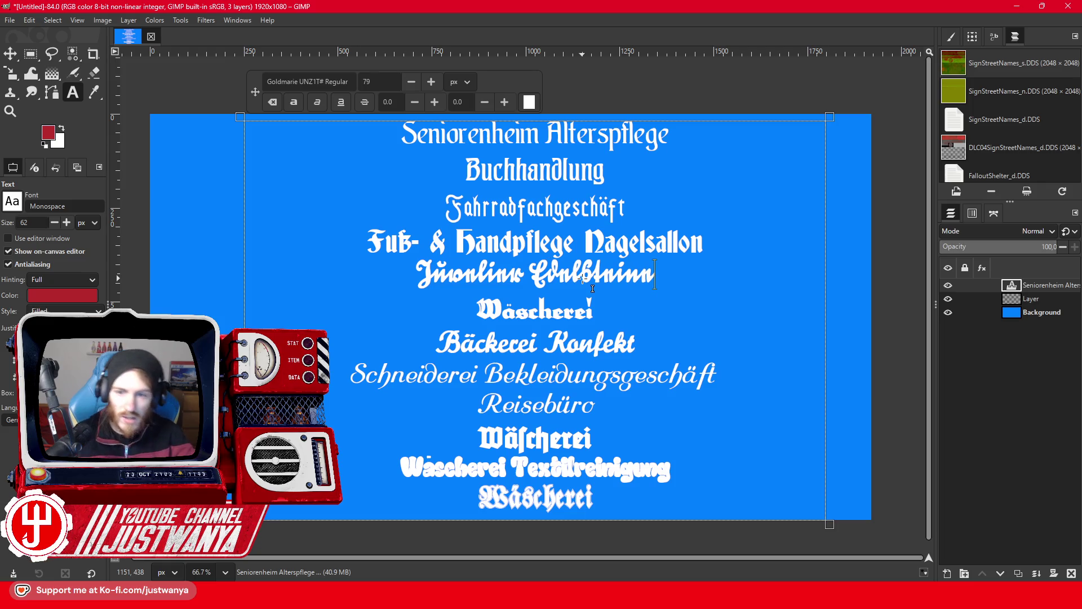
Select parts of the new fifth line to check its font, ending at the line's end.
click(594, 274)
drag(664, 272, 472, 273)
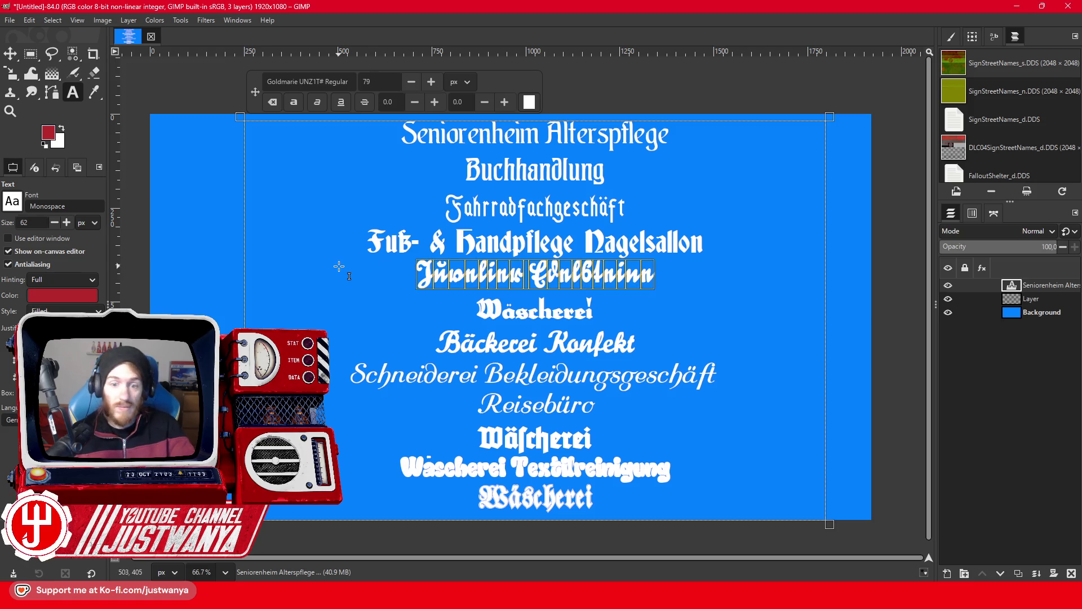
click(704, 241)
drag(664, 277, 430, 280)
click(727, 244)
click(665, 281)
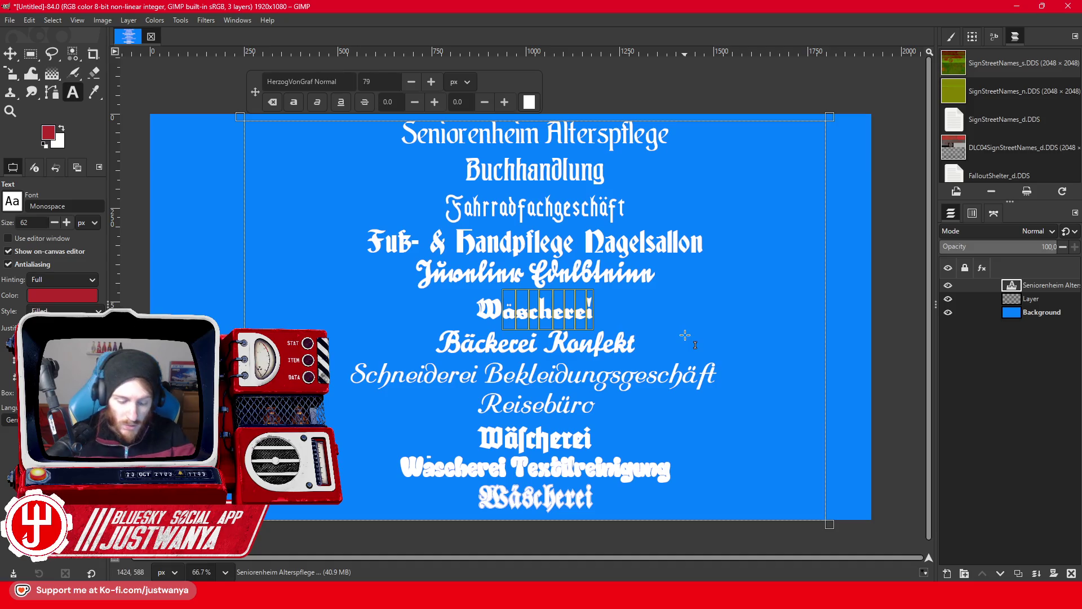
Type 'Juvelier Edelsteine' into the Wäscherei! line.
text(Juvelier)
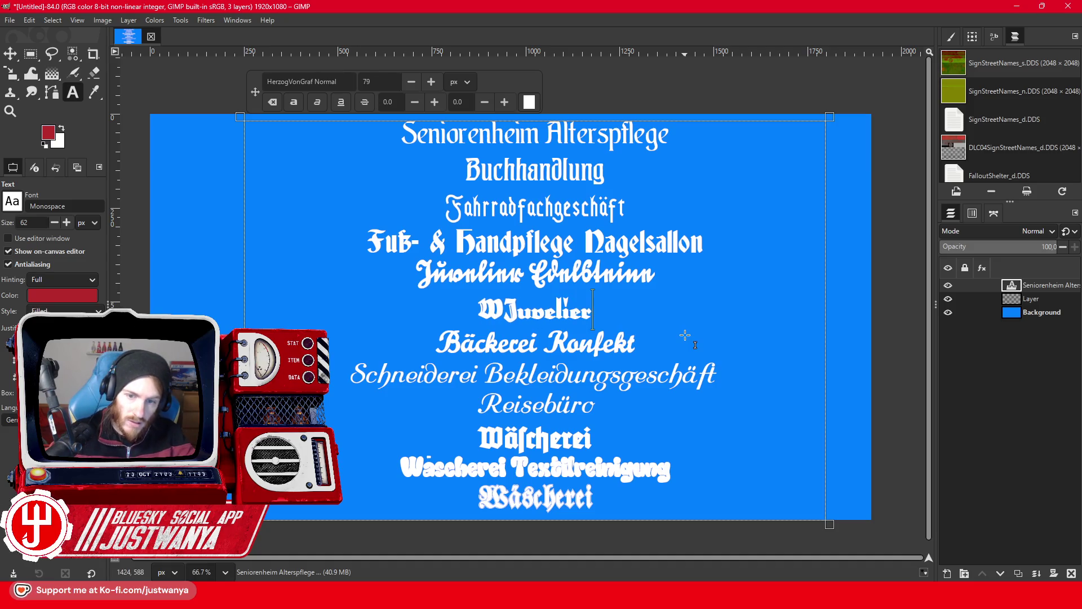
key(Left)
key(Left)
key(Left)
key(Left)
key(Left)
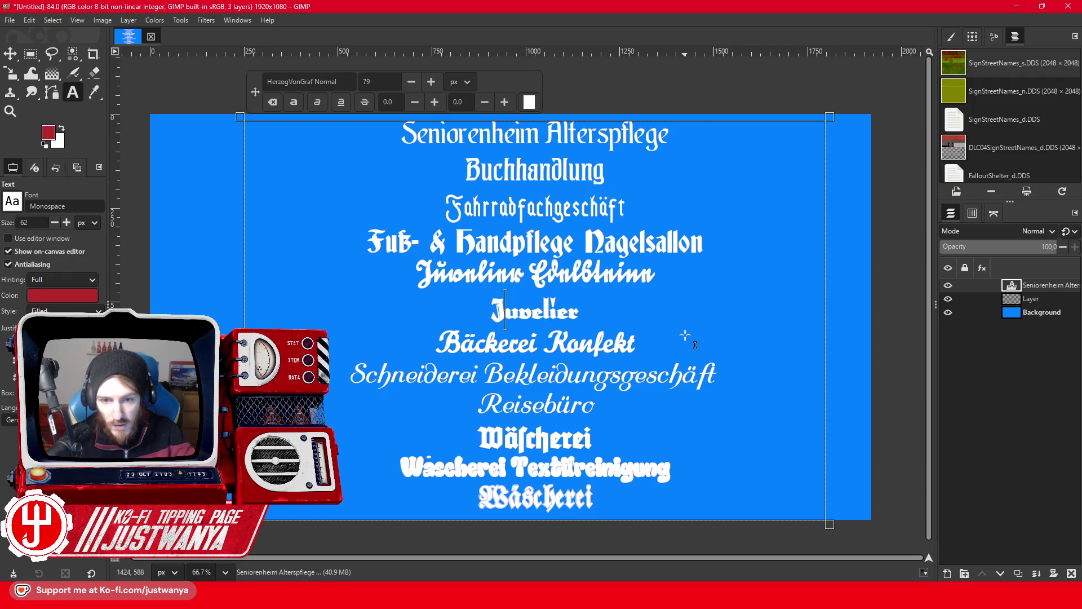
text( Edelst)
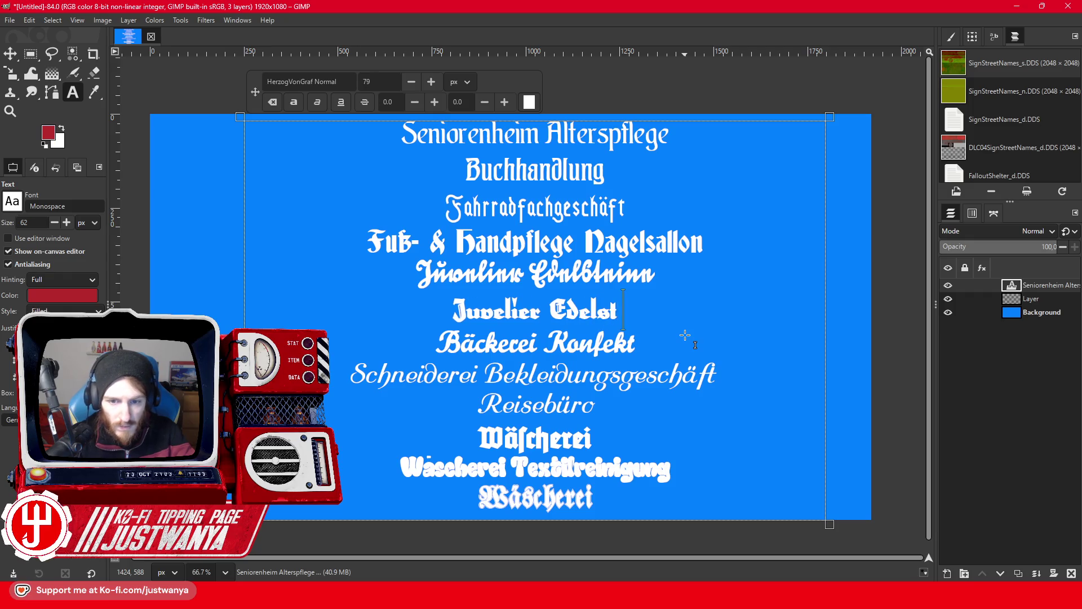
text(eine)
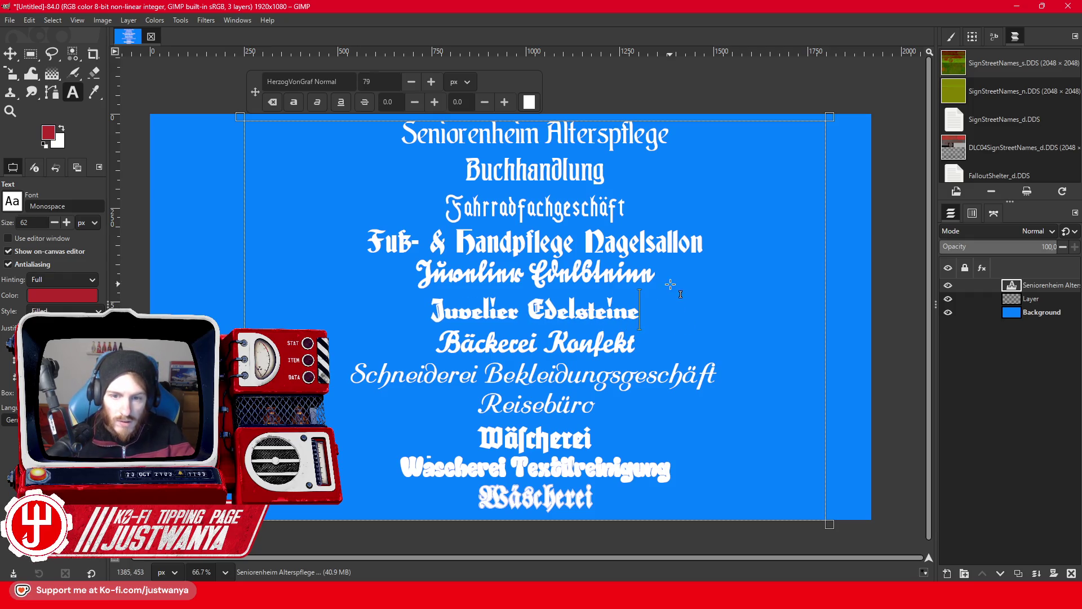
Delete the unreadable Goldmarie line, check the last Wäscherei line's font, and minimize GIMP.
drag(658, 275, 393, 281)
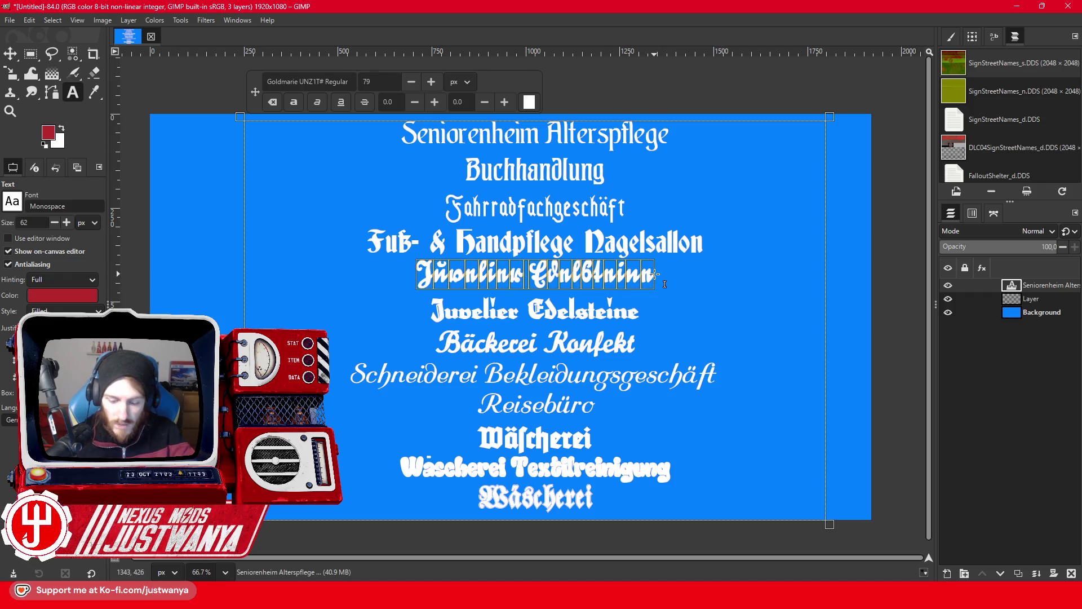
key(BackSpace)
key(BackSpace)
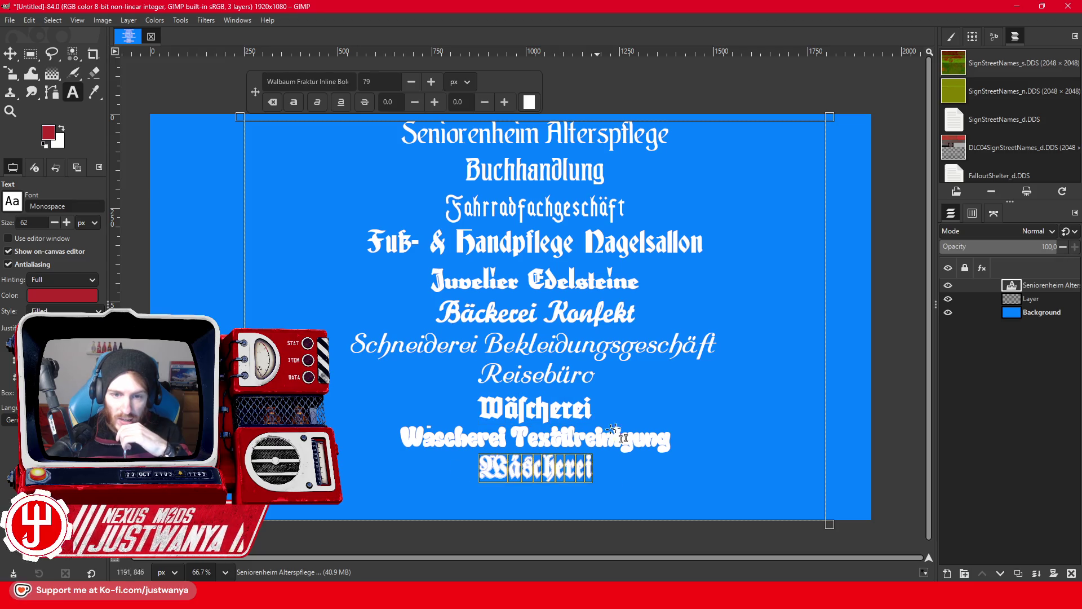
mouse_move(609, 464)
mouse_down()
mouse_move(433, 463)
mouse_move(429, 424)
mouse_up()
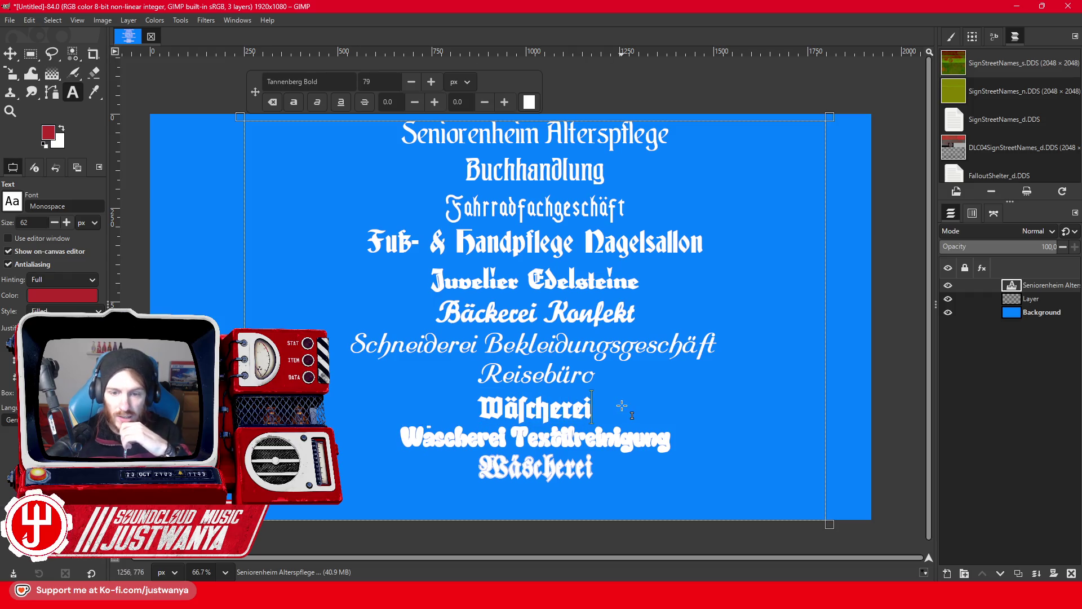
click(1018, 5)
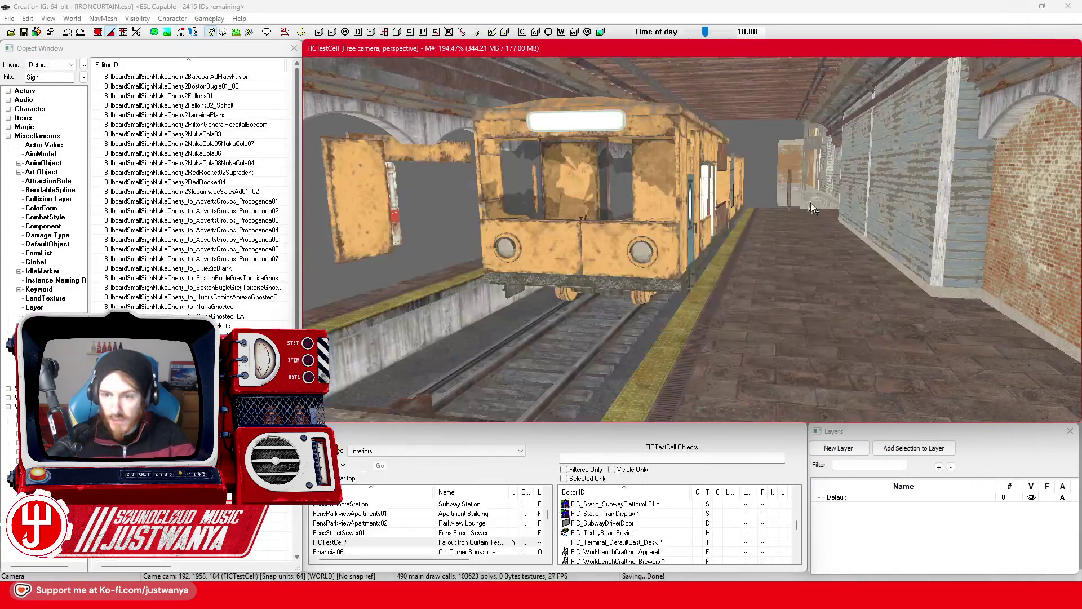
Restore the browser and walk Street View from 2 Kaufingerstraße to 25 Marienplatz.
mouse_move(592, 595)
click(654, 541)
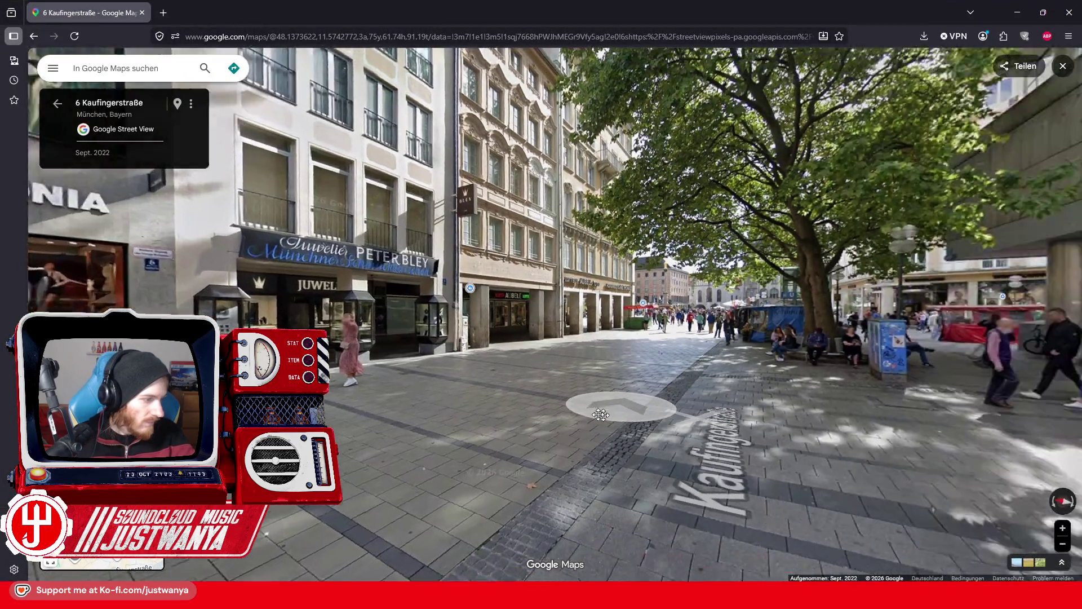
drag(601, 415, 496, 410)
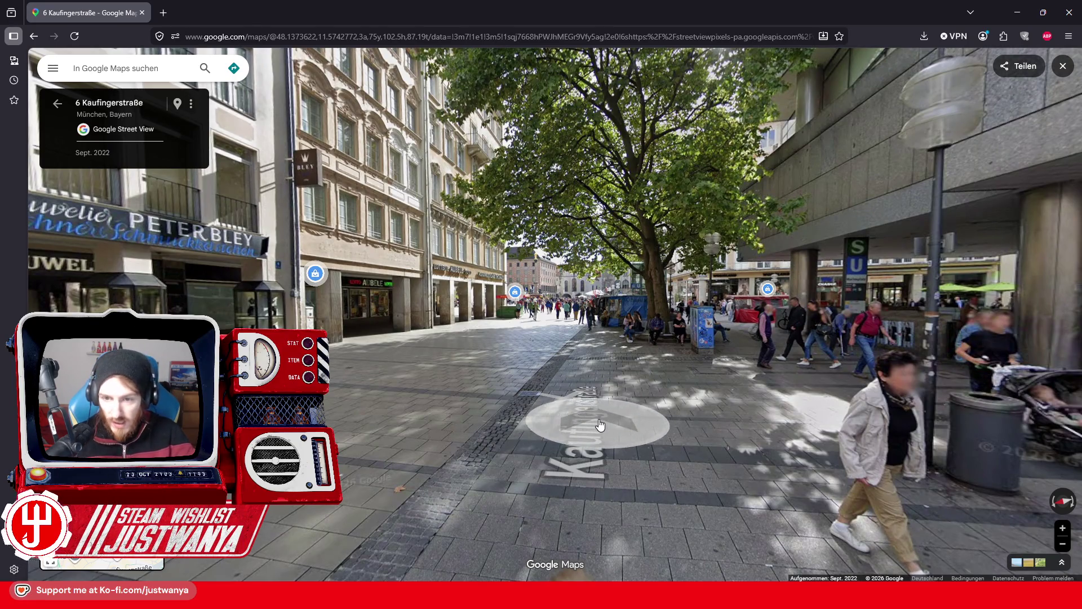
click(604, 412)
click(650, 412)
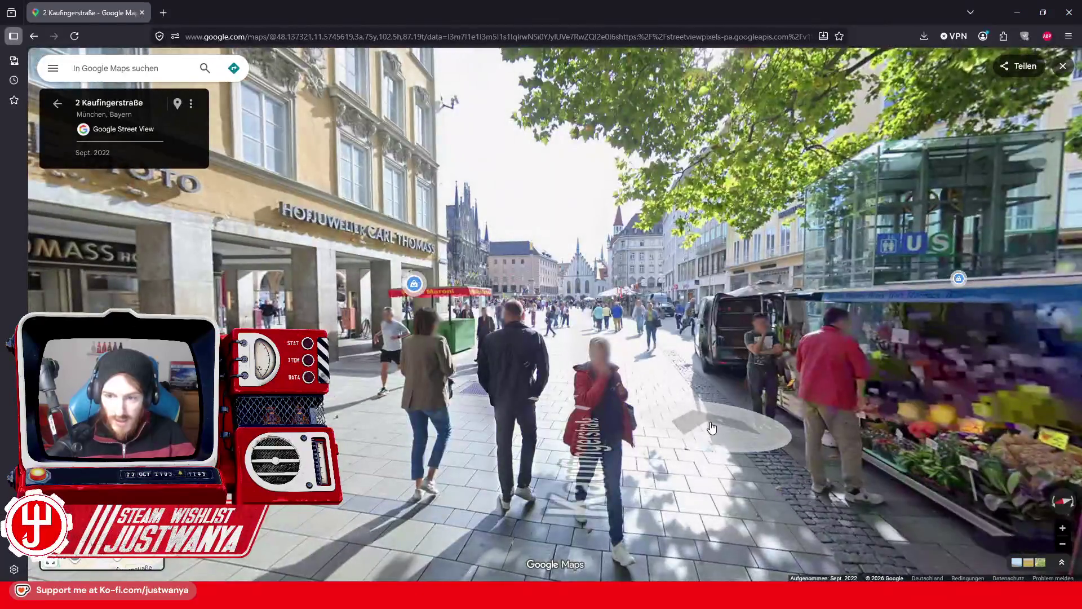
click(643, 429)
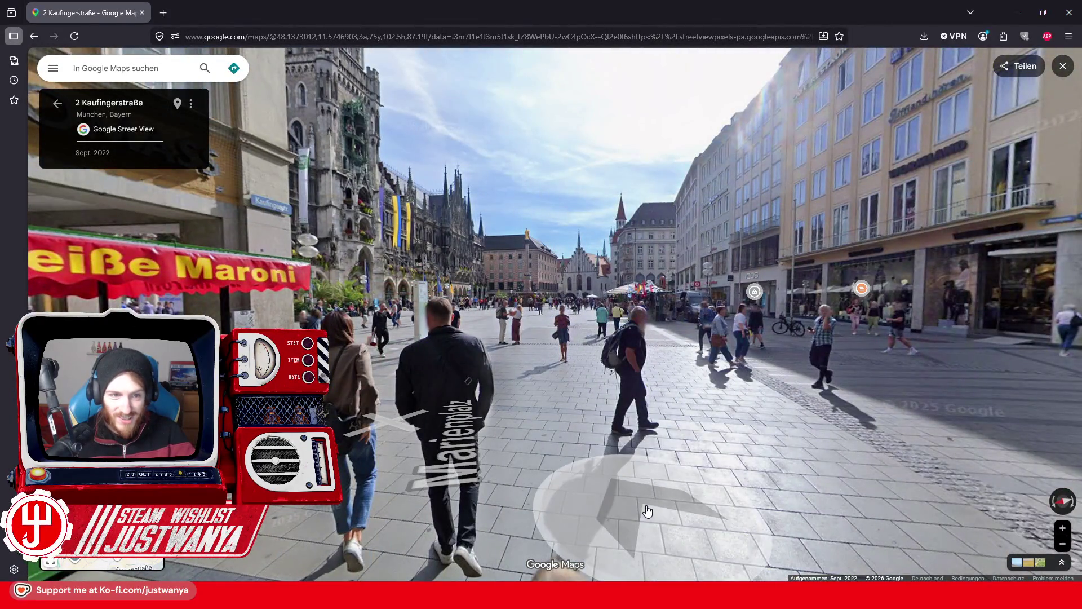
click(646, 510)
click(730, 480)
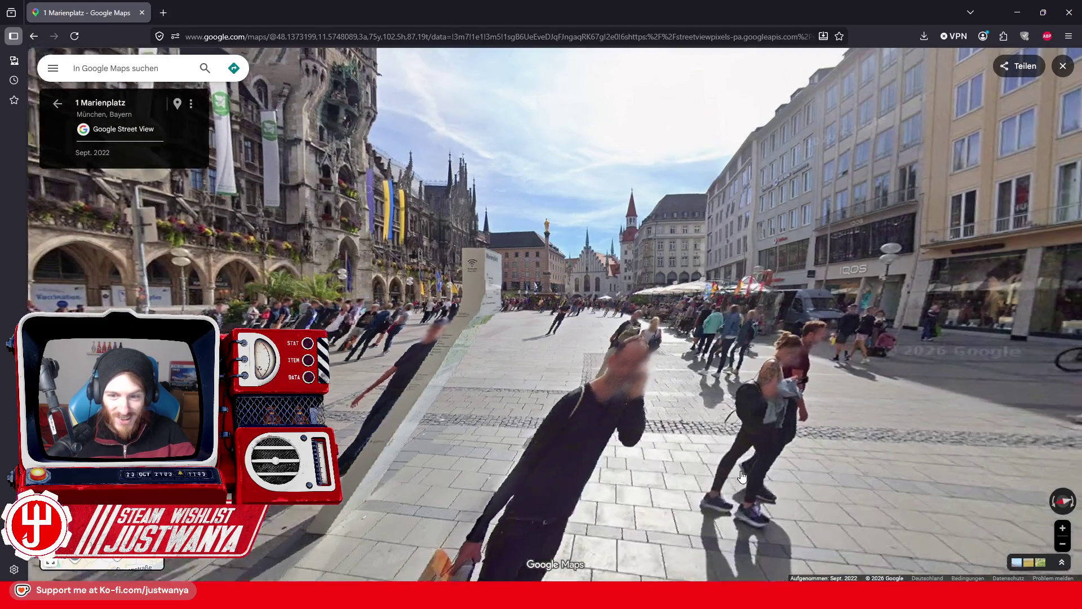
Look around the Wormland facade and storefront, then turn toward Marienplatz square.
drag(534, 473, 508, 366)
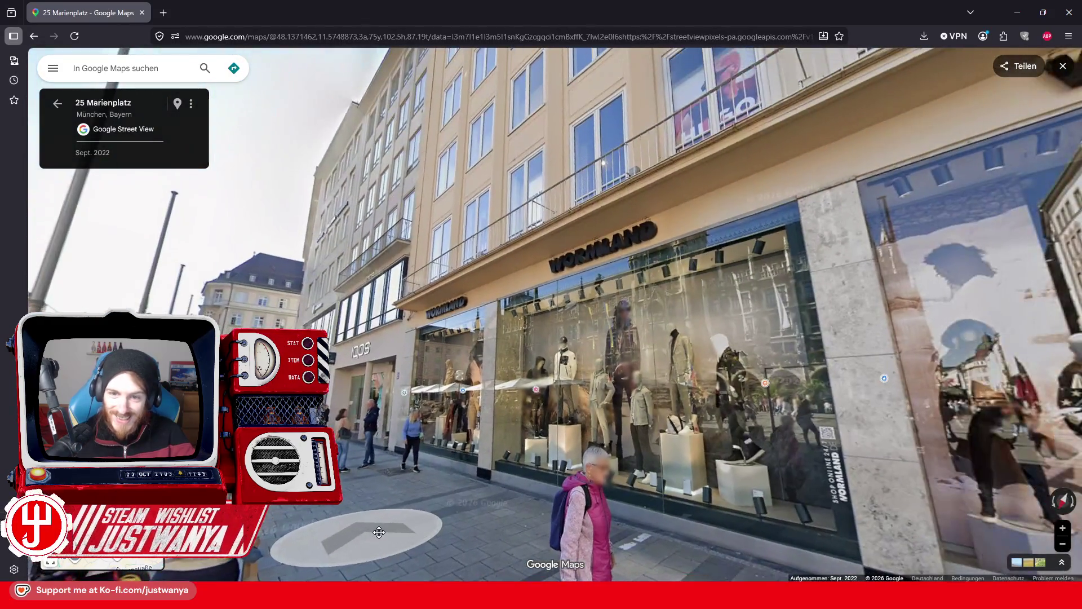
scroll(508, 365, up, 5)
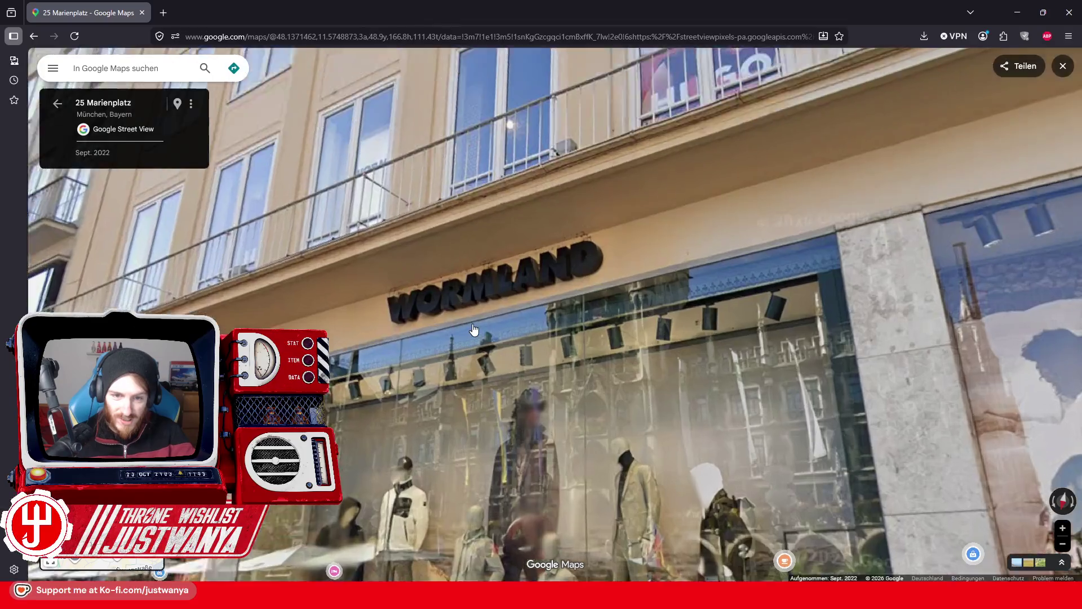
scroll(570, 440, down, 5)
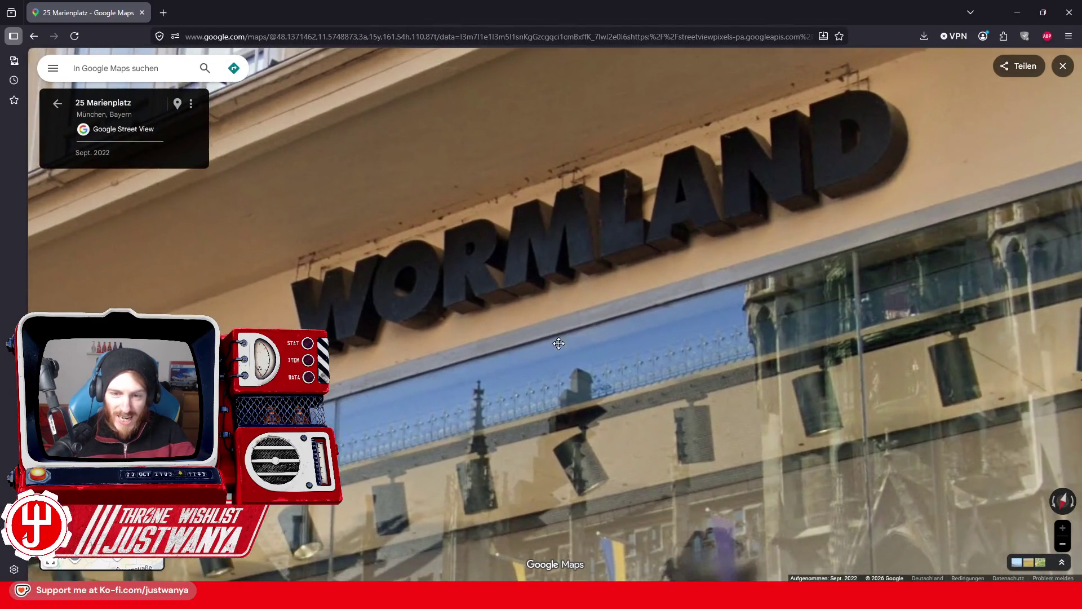
scroll(502, 438, down, 5)
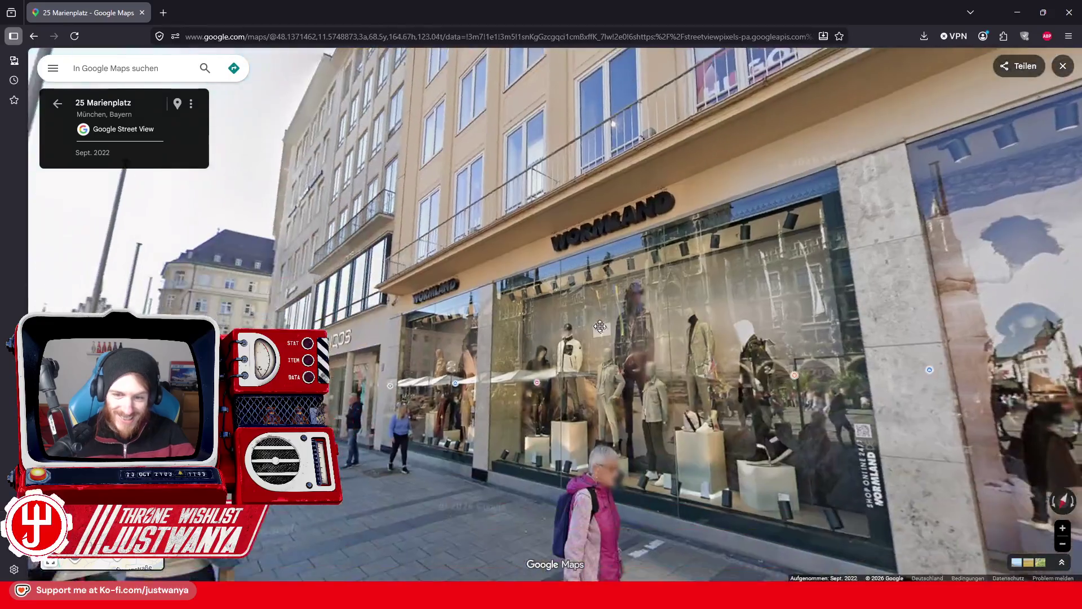
scroll(525, 350, up, 5)
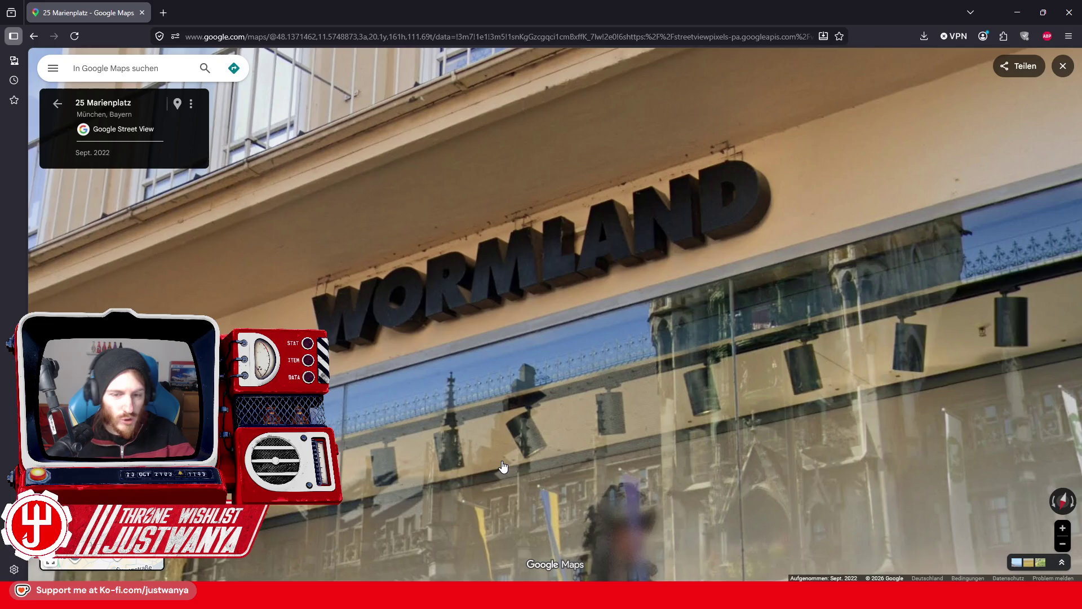
scroll(503, 467, down, 5)
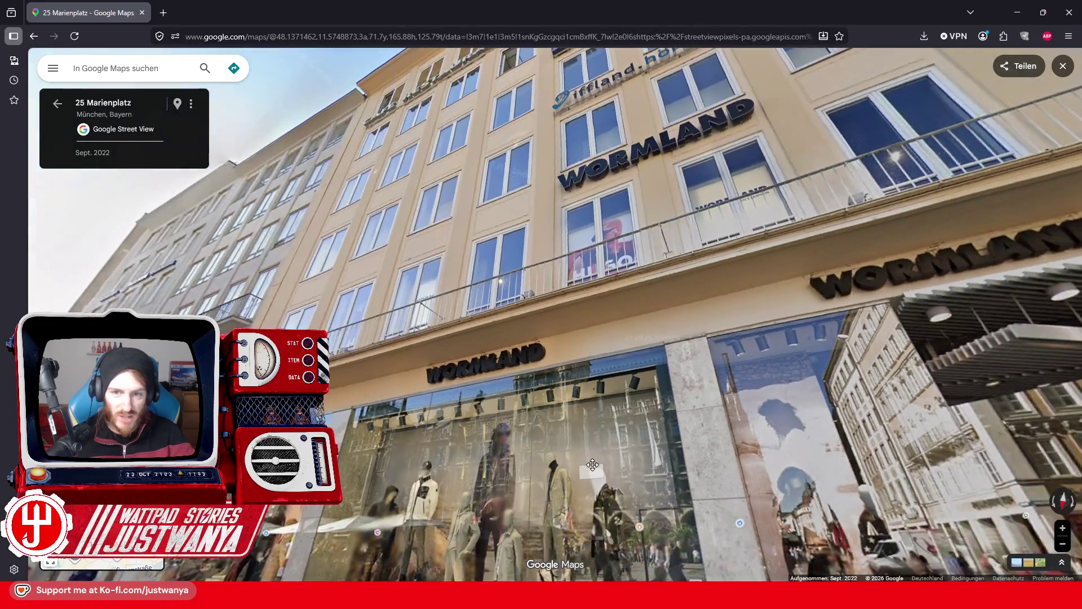
drag(593, 465, 331, 326)
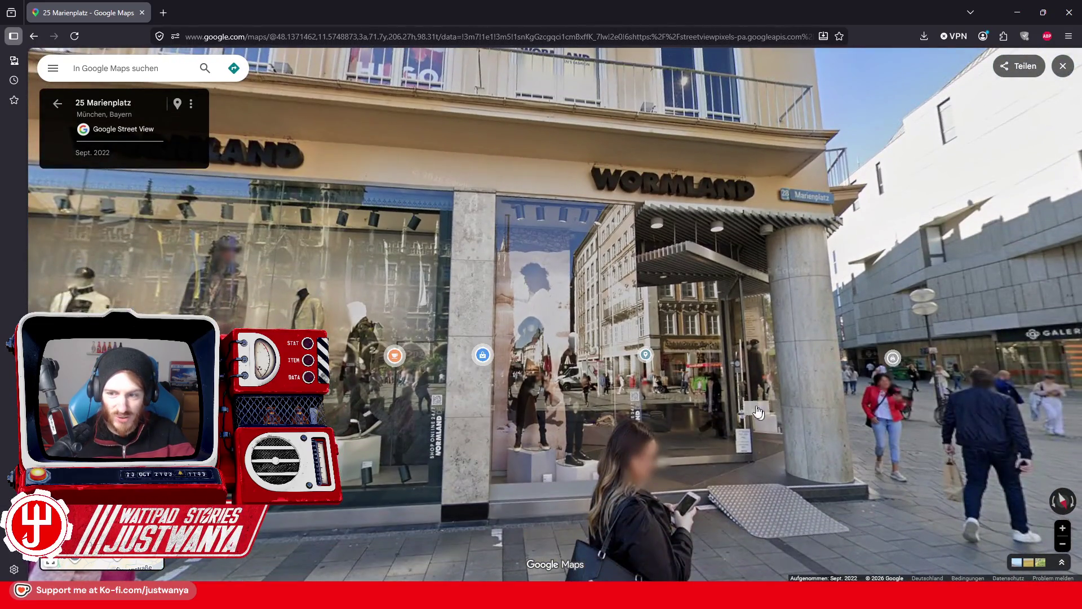
drag(757, 412, 253, 406)
drag(785, 496, 327, 420)
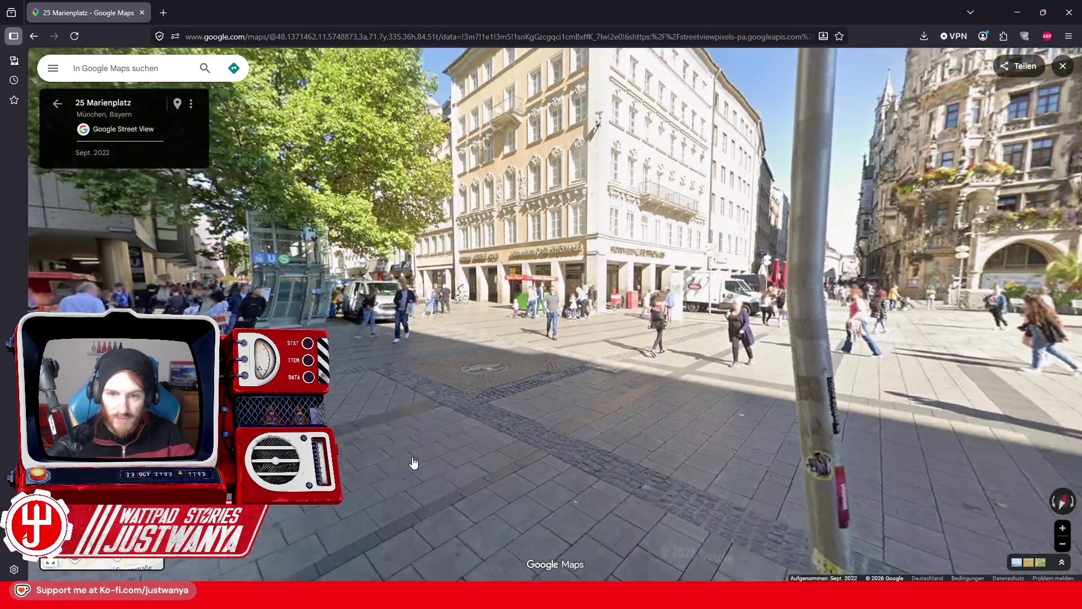
Walk past the Hofjuwelier corner and Carl Thomass storefront onto Marienplatz to number 25.
click(416, 462)
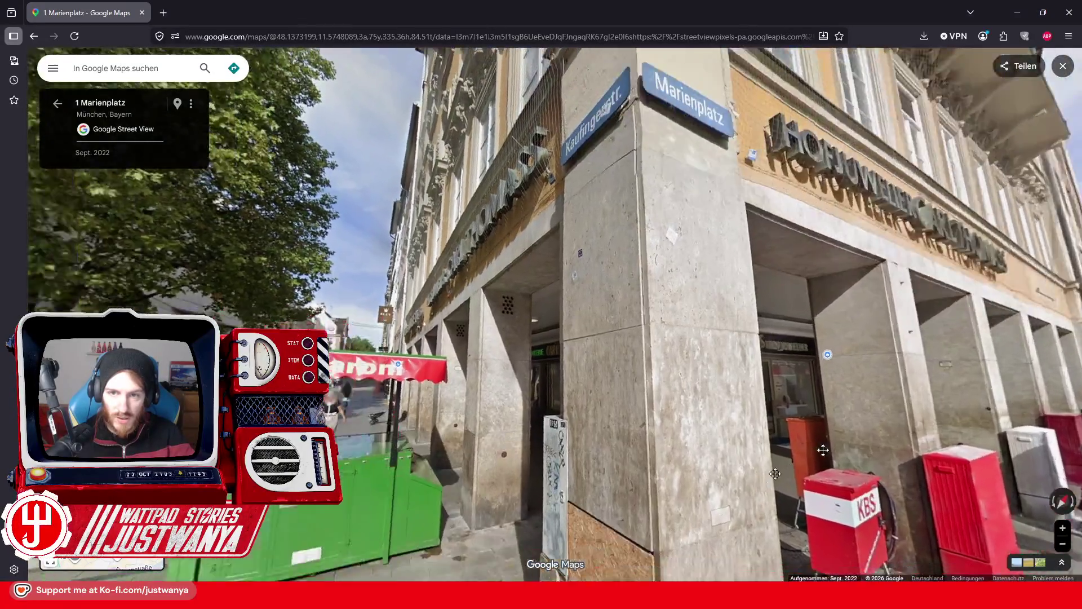
drag(713, 494, 1060, 349)
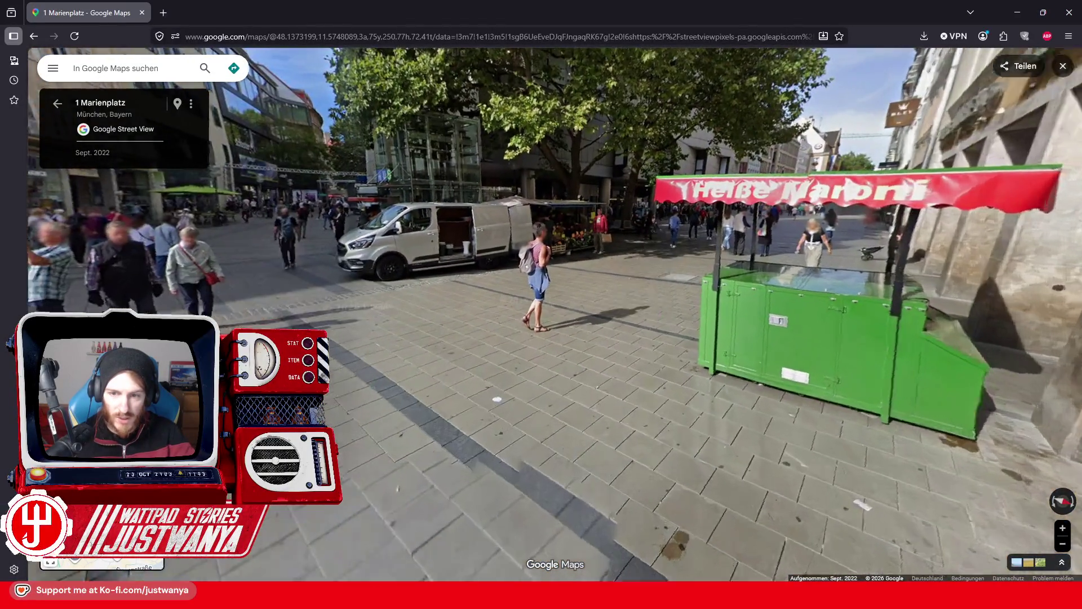
click(497, 399)
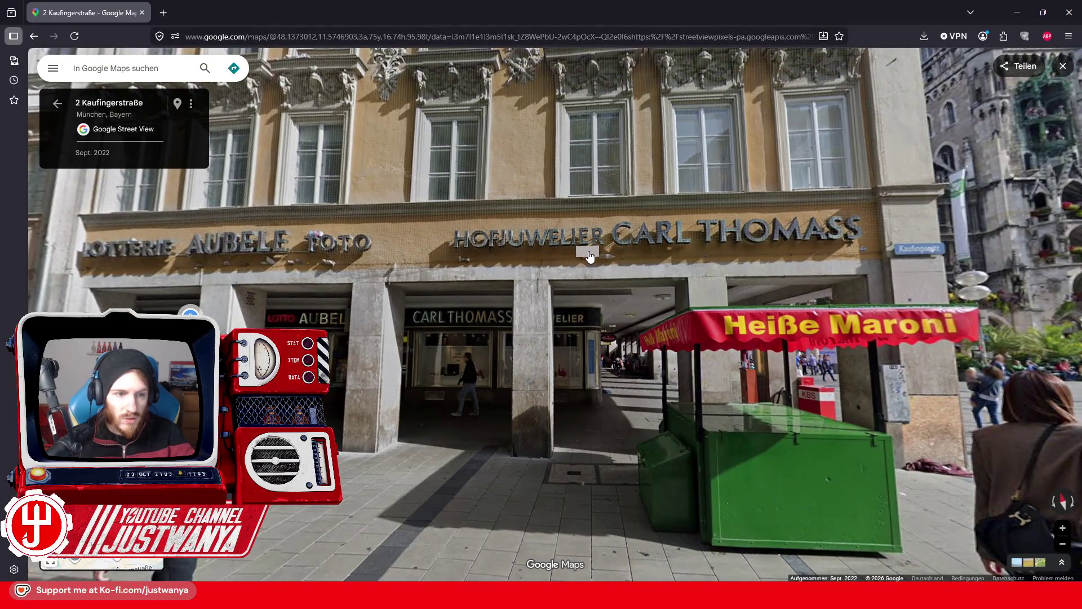
drag(930, 479, 663, 432)
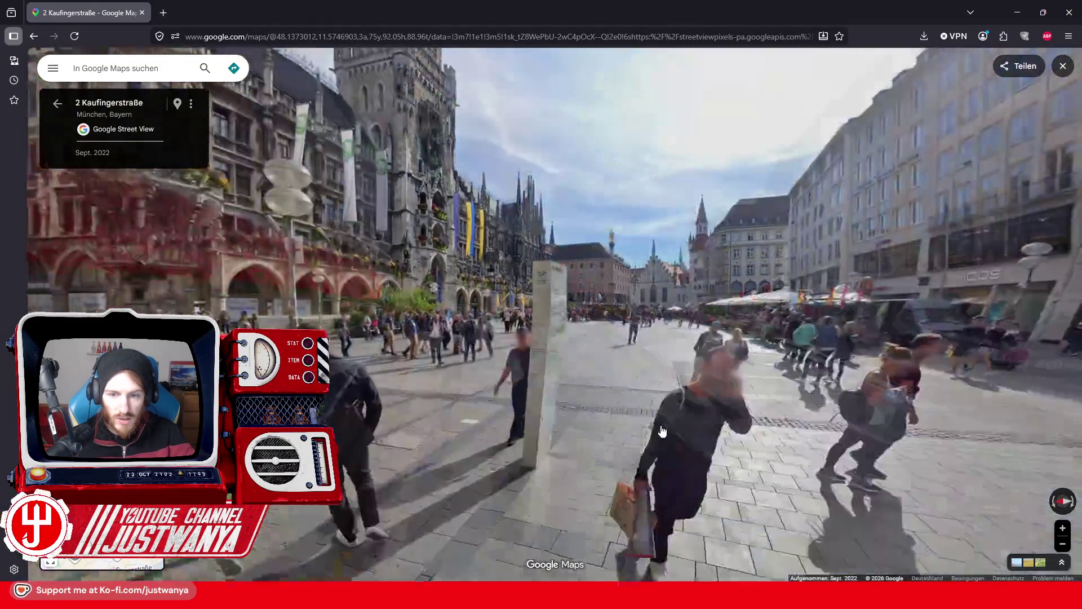
click(648, 413)
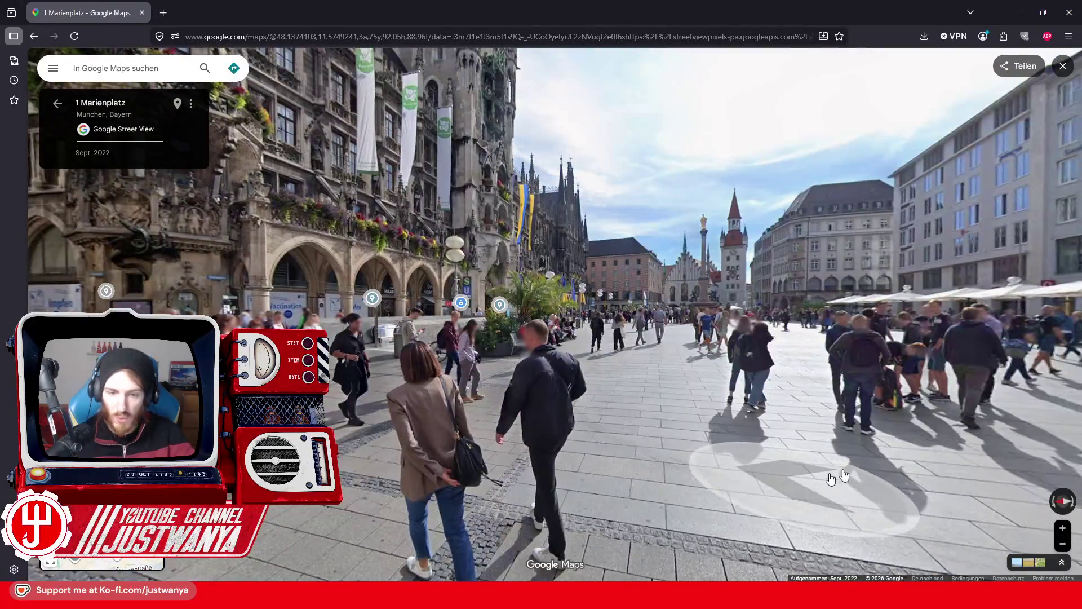
drag(844, 475, 663, 387)
click(702, 359)
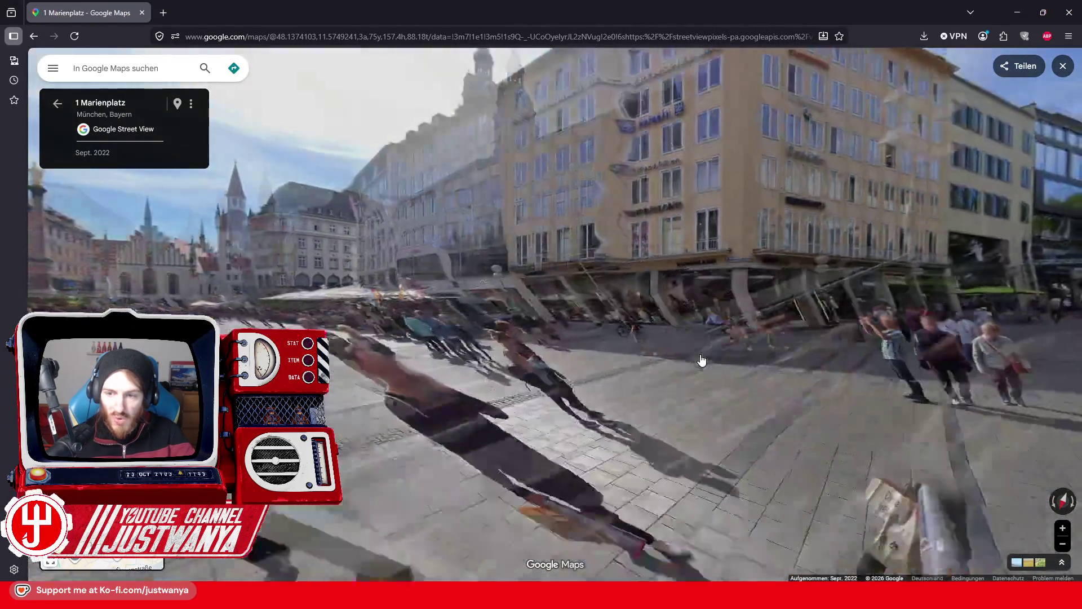
click(629, 387)
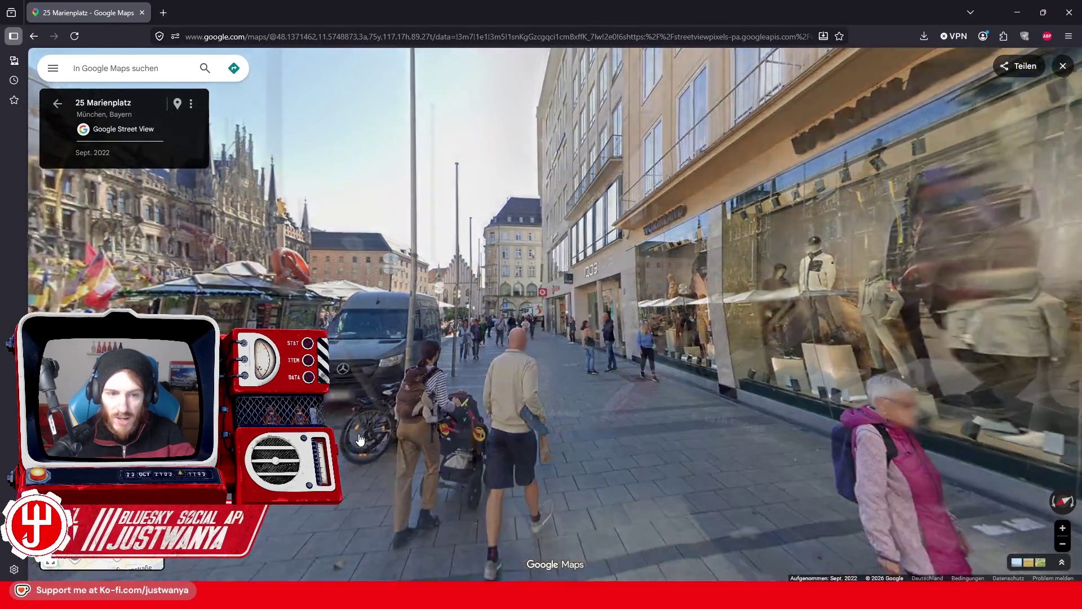
Approach the pretzel kiosk and look up at the town hall behind it.
click(359, 439)
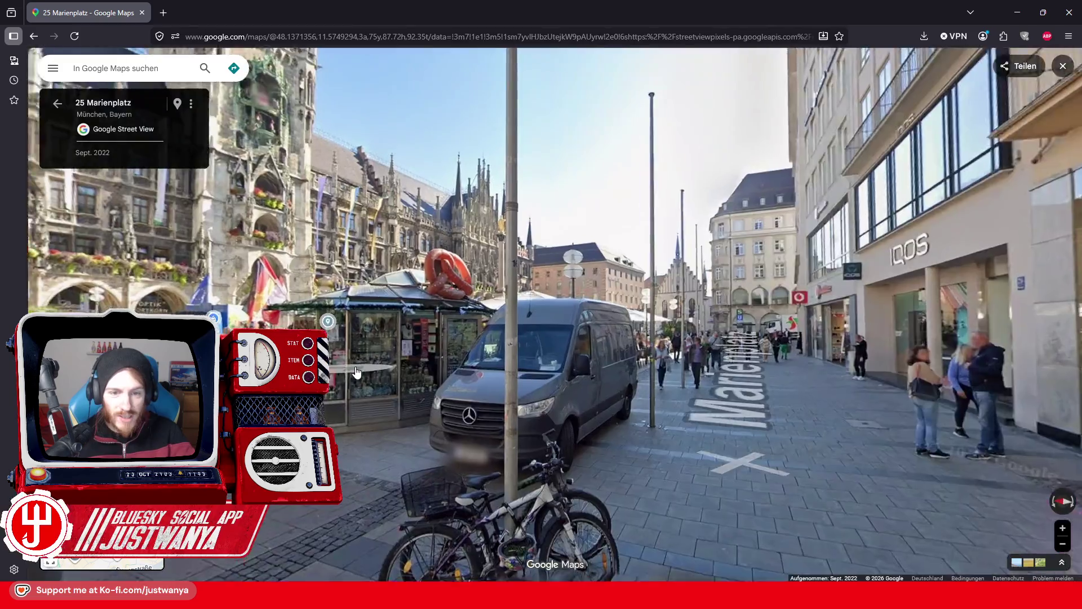
scroll(356, 368, up, 2)
drag(357, 368, 361, 456)
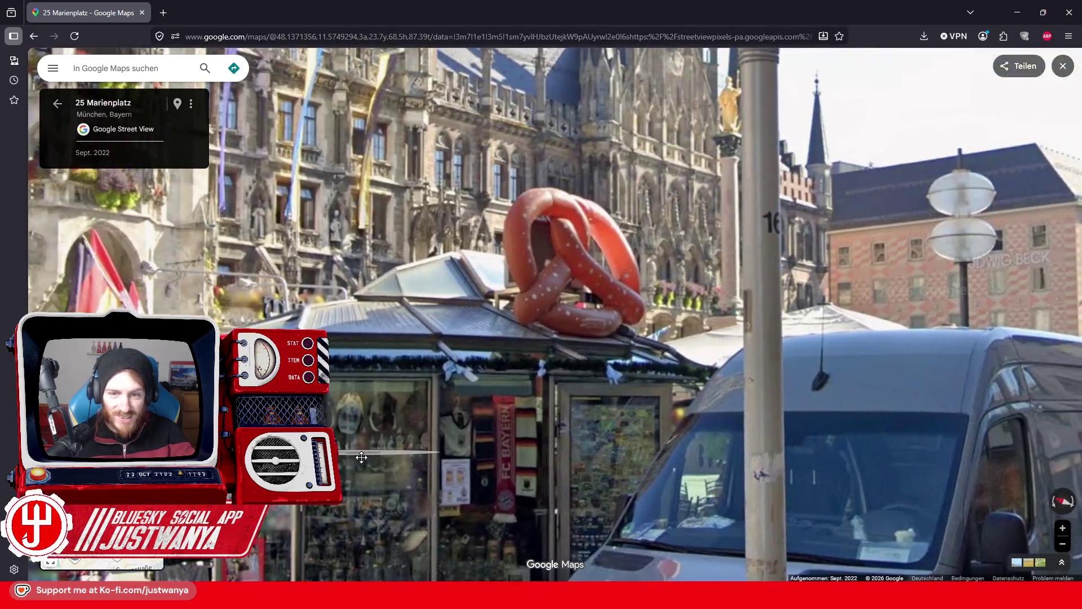
scroll(575, 397, up, 2)
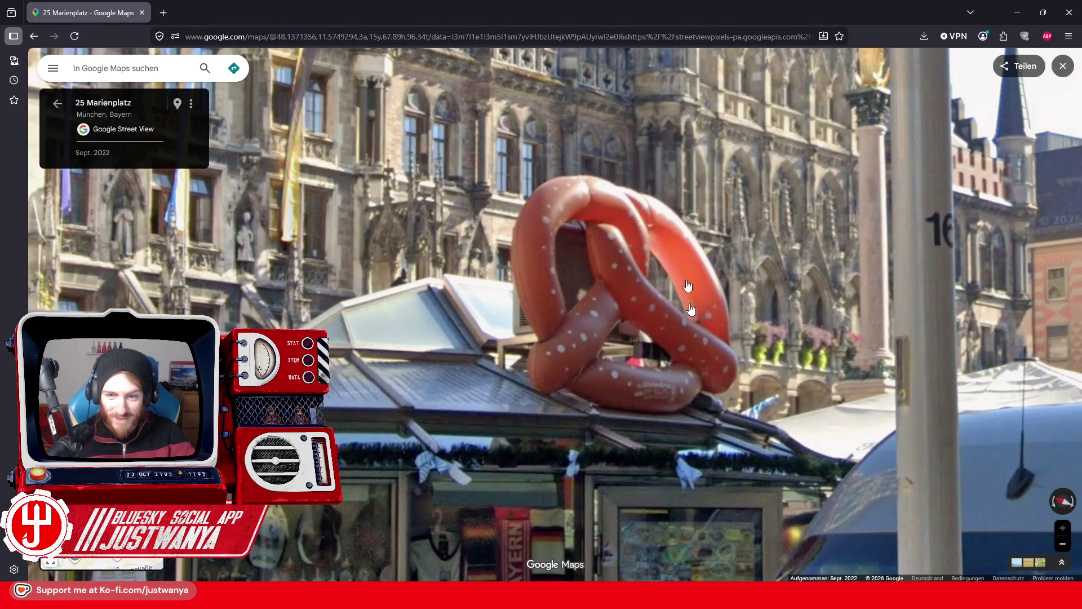
drag(841, 390, 790, 453)
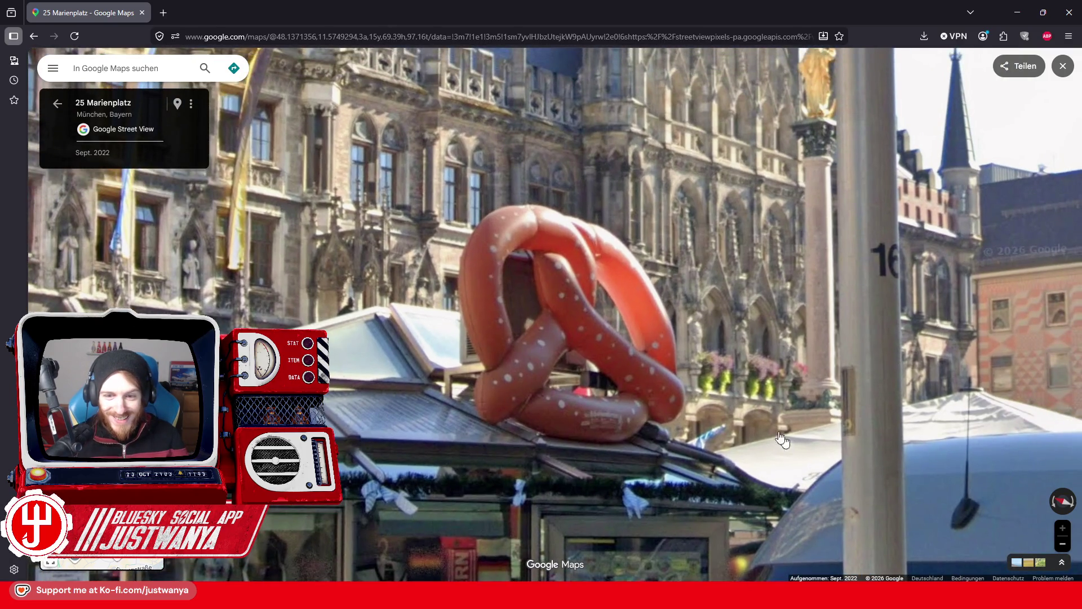
scroll(732, 460, down, 4)
drag(718, 448, 526, 379)
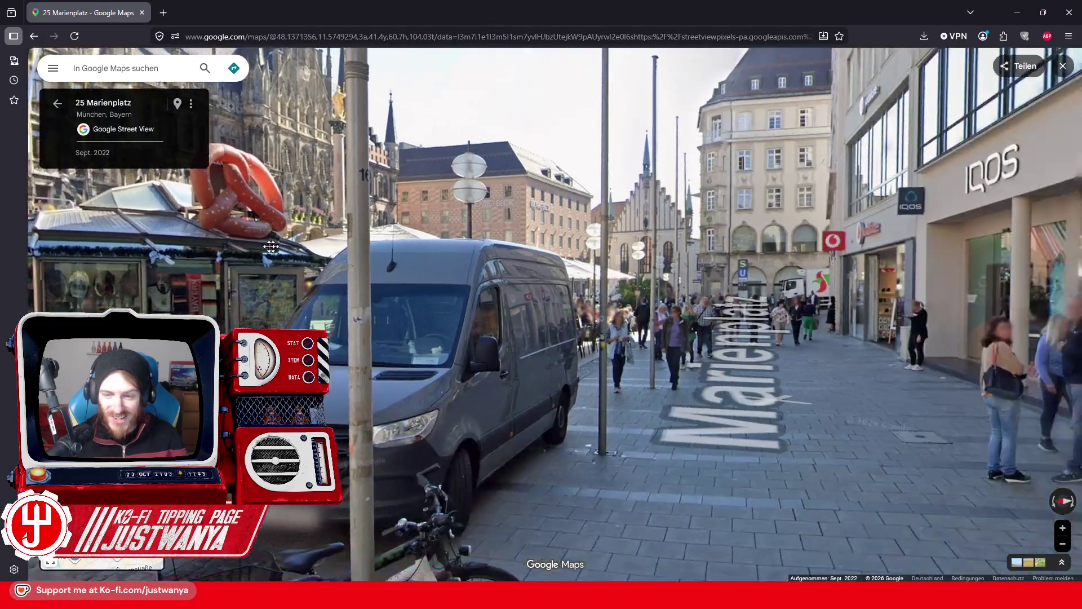
Walk across Marienplatz past the U-Bahn entrance and palm planters to the Fruchthof truck.
click(603, 476)
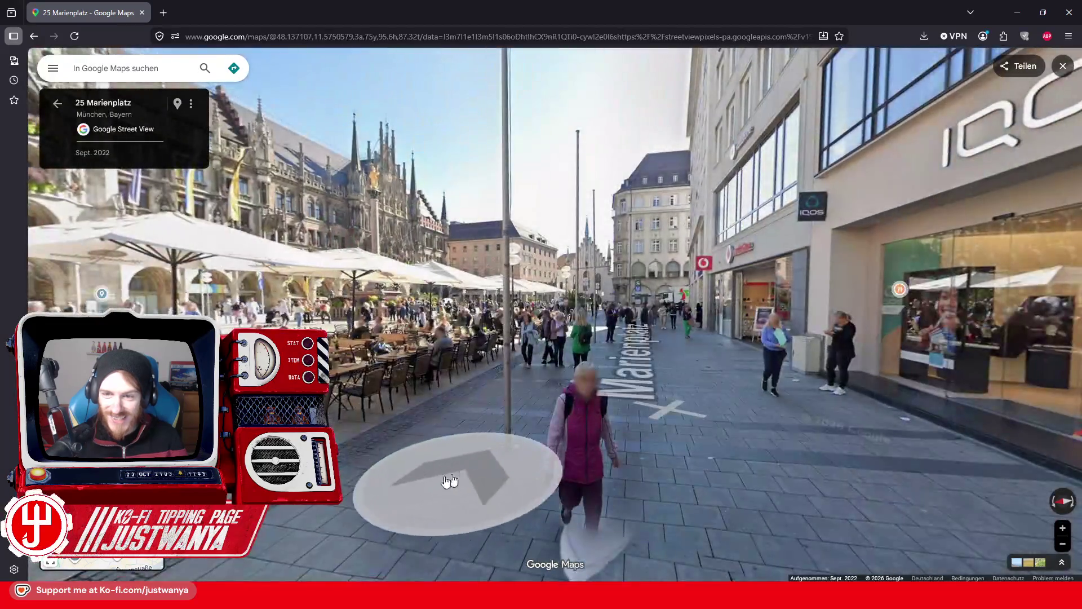
click(453, 480)
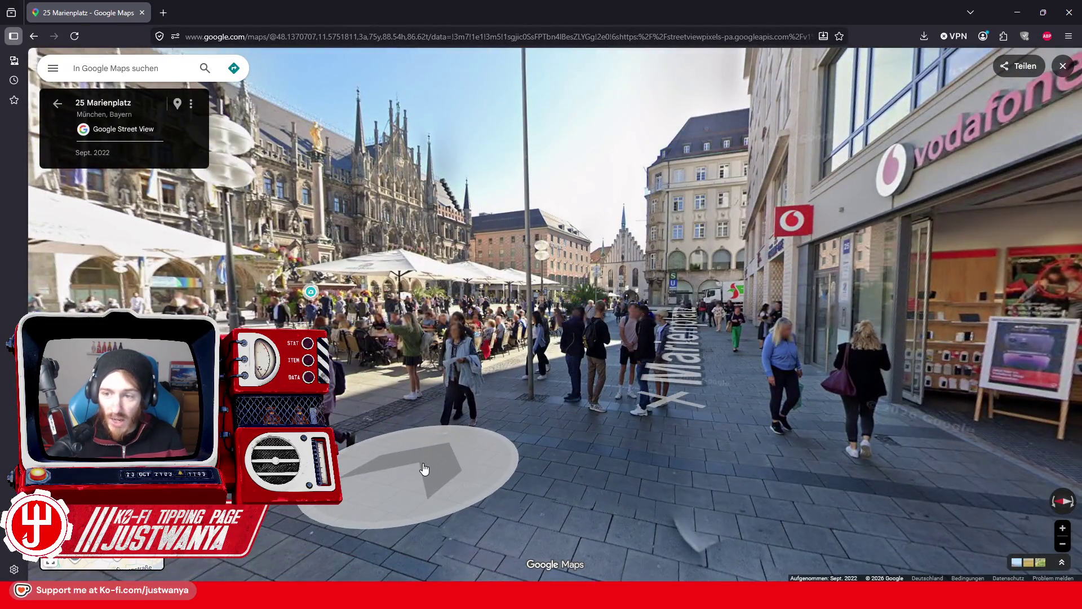
click(424, 466)
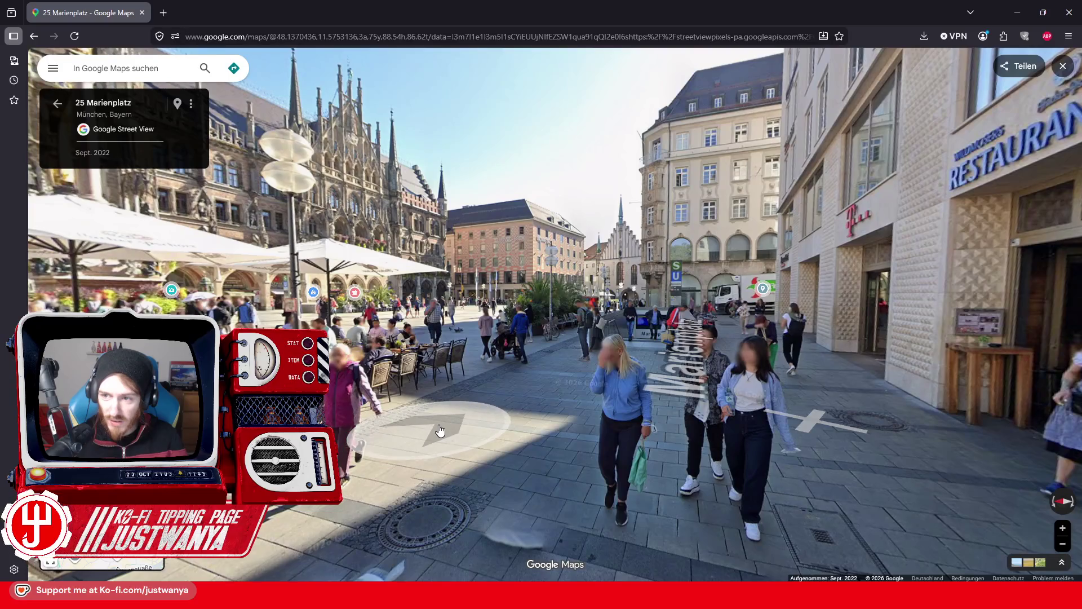
click(441, 430)
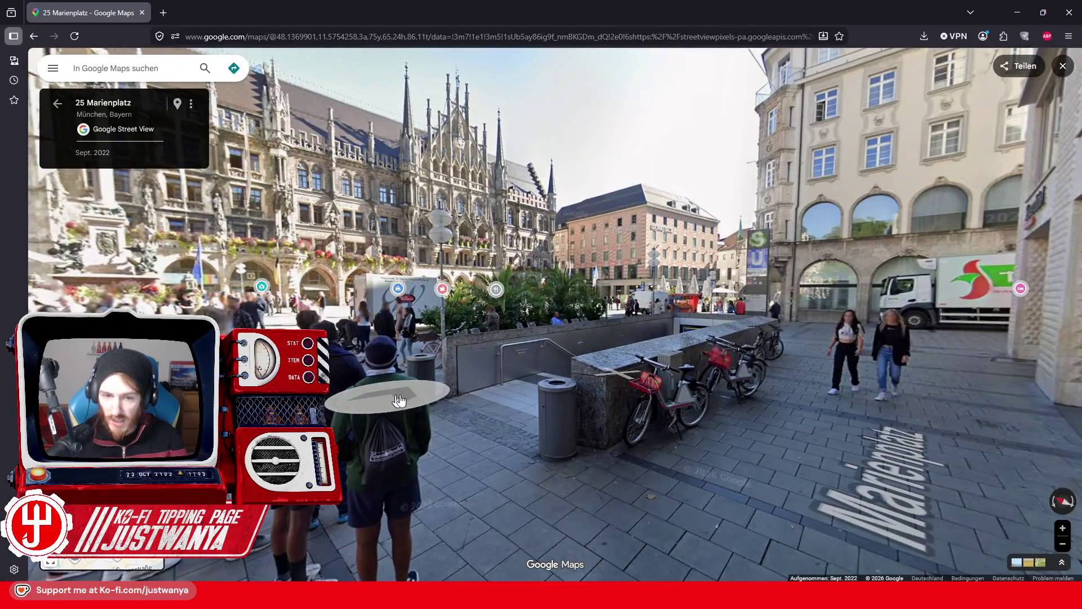
click(453, 397)
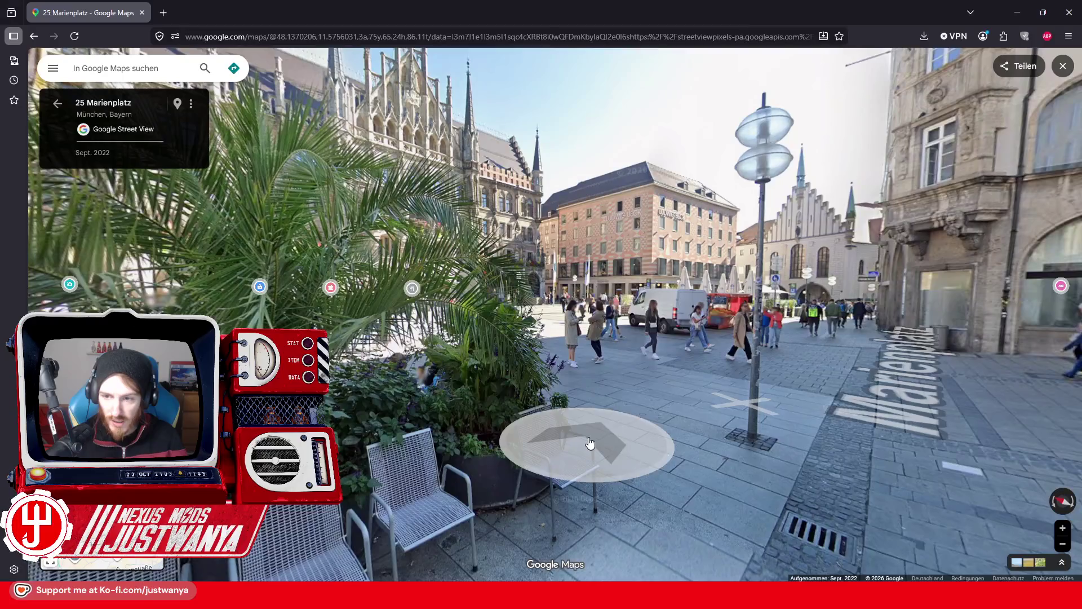
click(589, 443)
click(648, 435)
Look over the Hugendubel building and toward the street leading to the Frauenkirche.
mouse_move(651, 368)
mouse_down()
mouse_move(517, 393)
mouse_move(589, 434)
mouse_up()
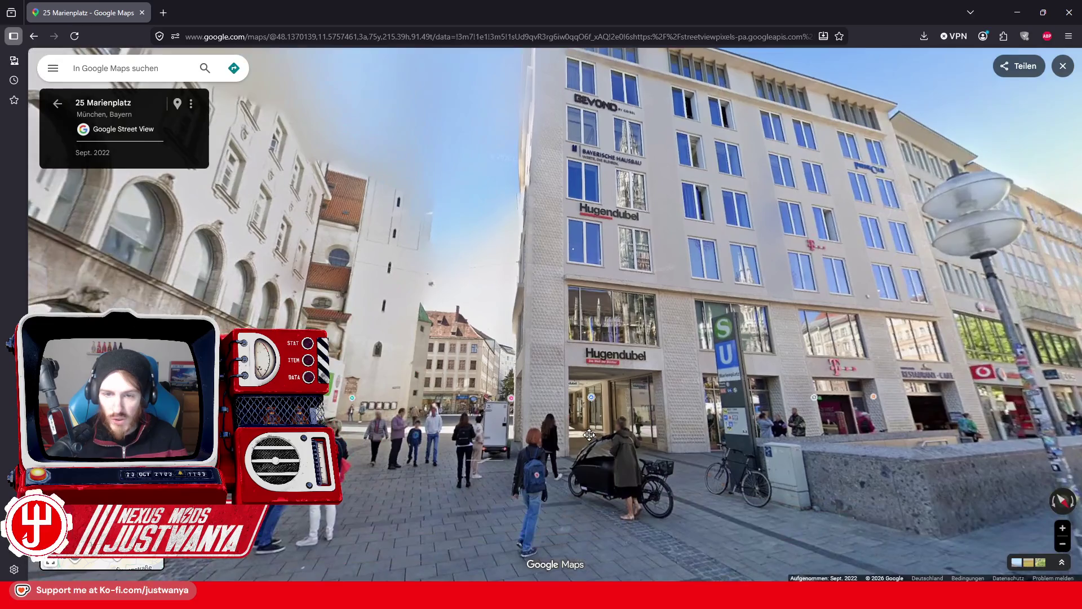
scroll(618, 398, up, 3)
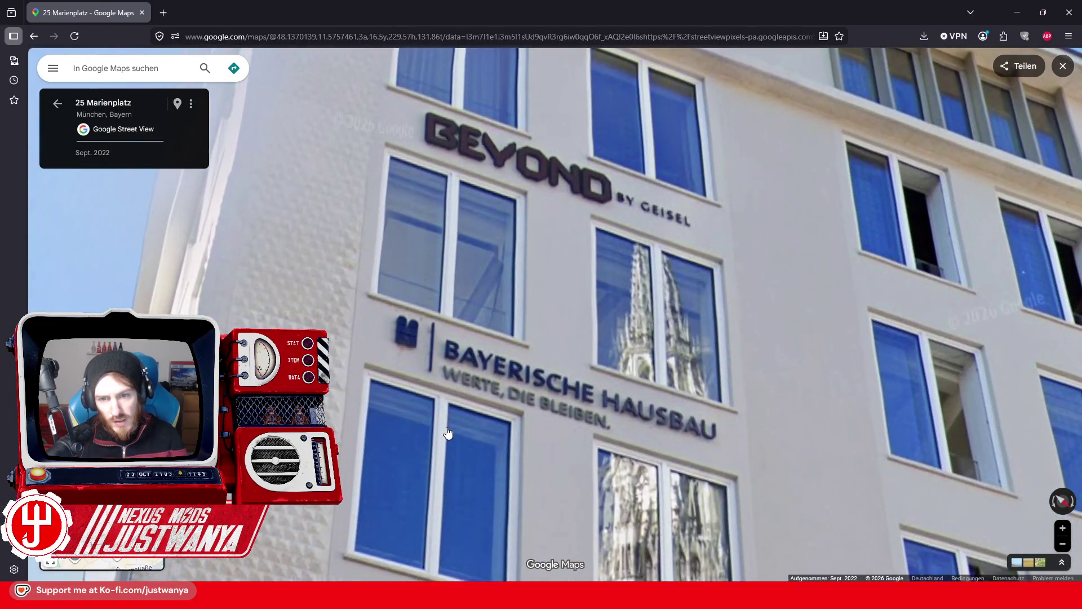
scroll(448, 433, down, 3)
mouse_move(449, 433)
mouse_down()
mouse_move(389, 335)
mouse_move(586, 395)
mouse_up()
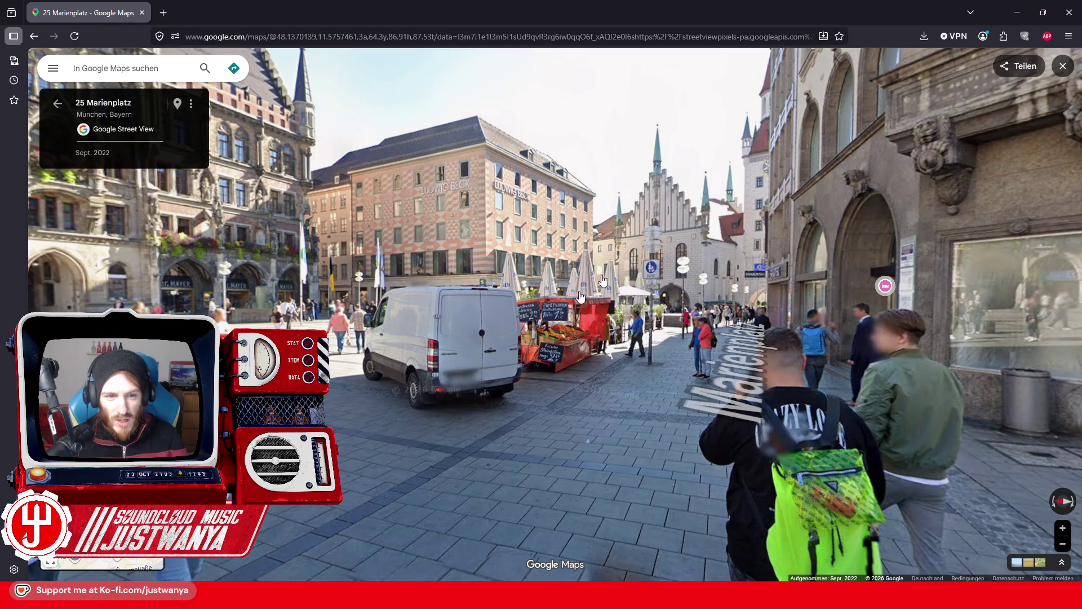
drag(539, 431, 461, 325)
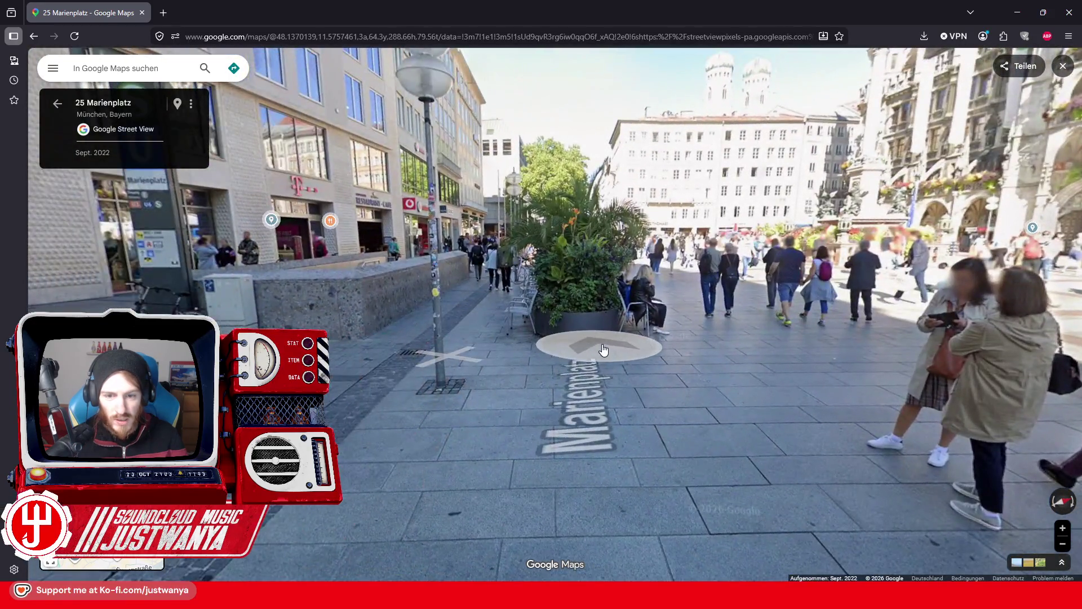
Walk past the Vodafone and IQOS stores to the Galeria corner at 28 Marienplatz.
click(599, 346)
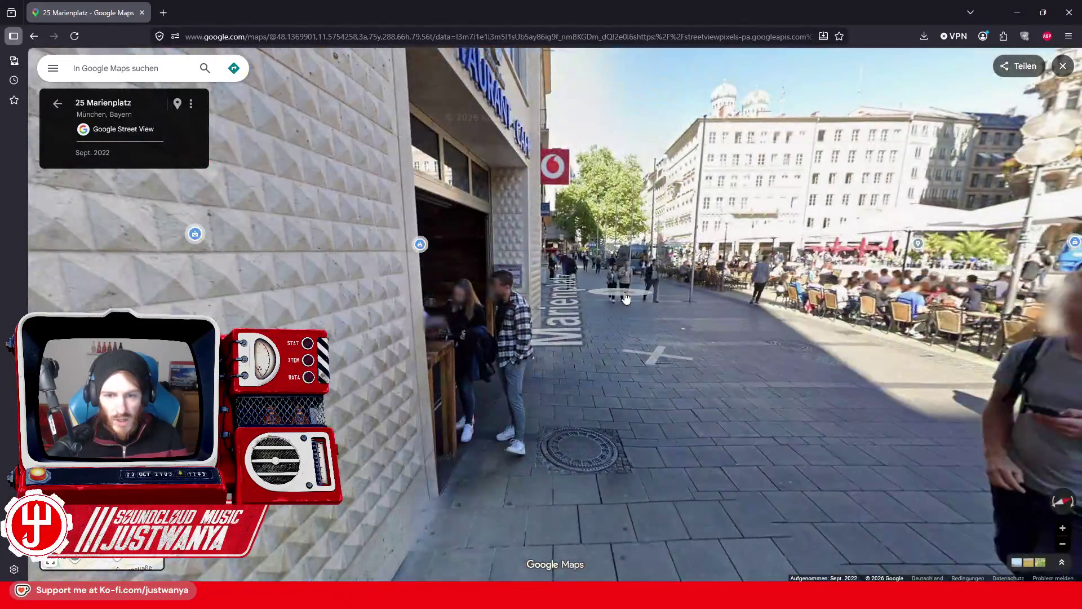
click(600, 309)
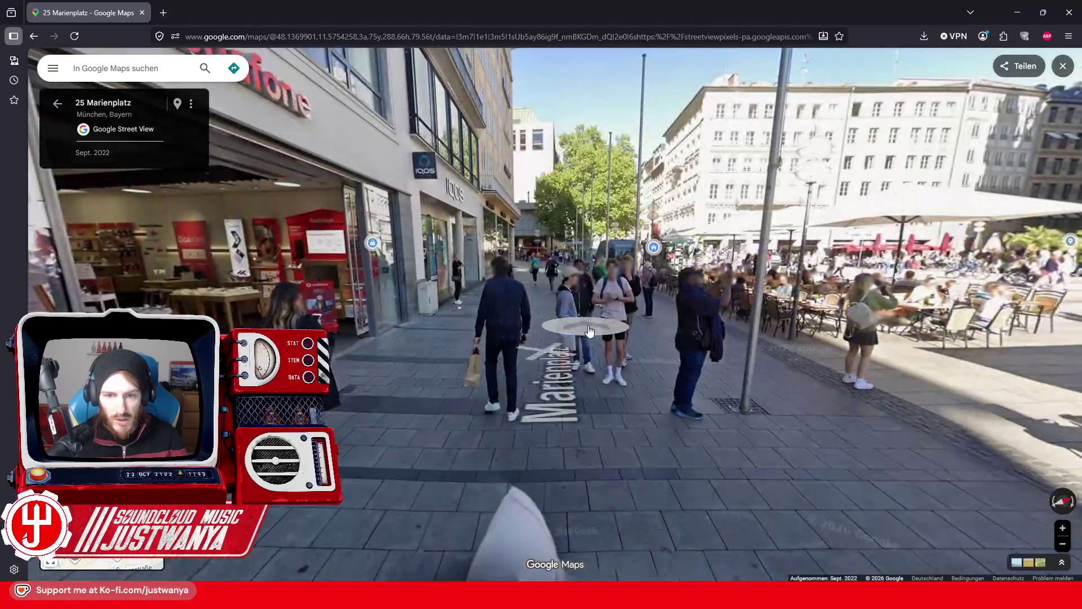
click(602, 309)
drag(602, 309, 703, 413)
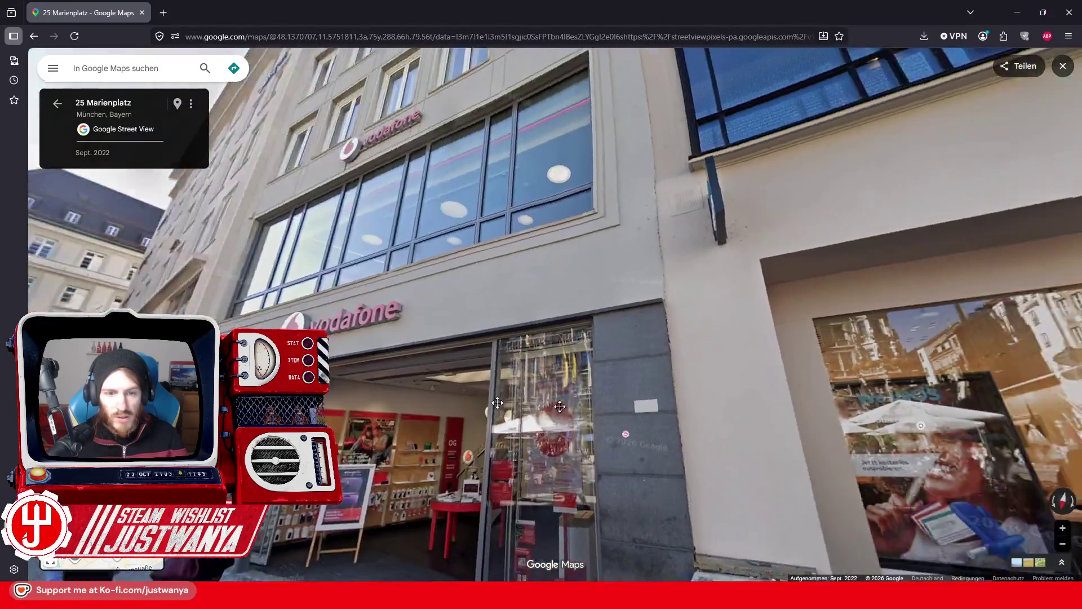
click(434, 352)
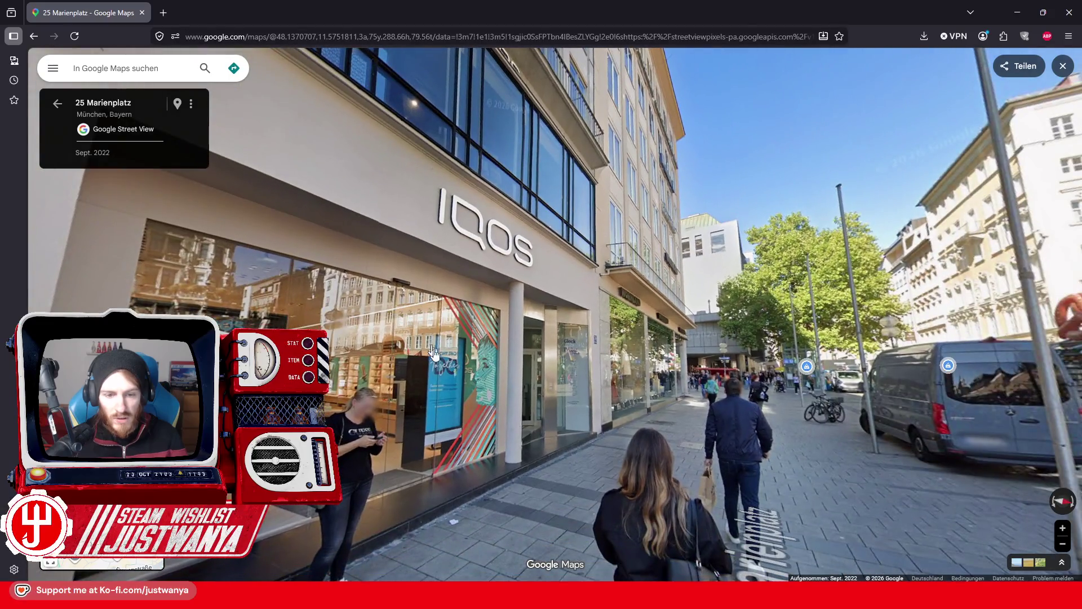
drag(434, 352, 701, 441)
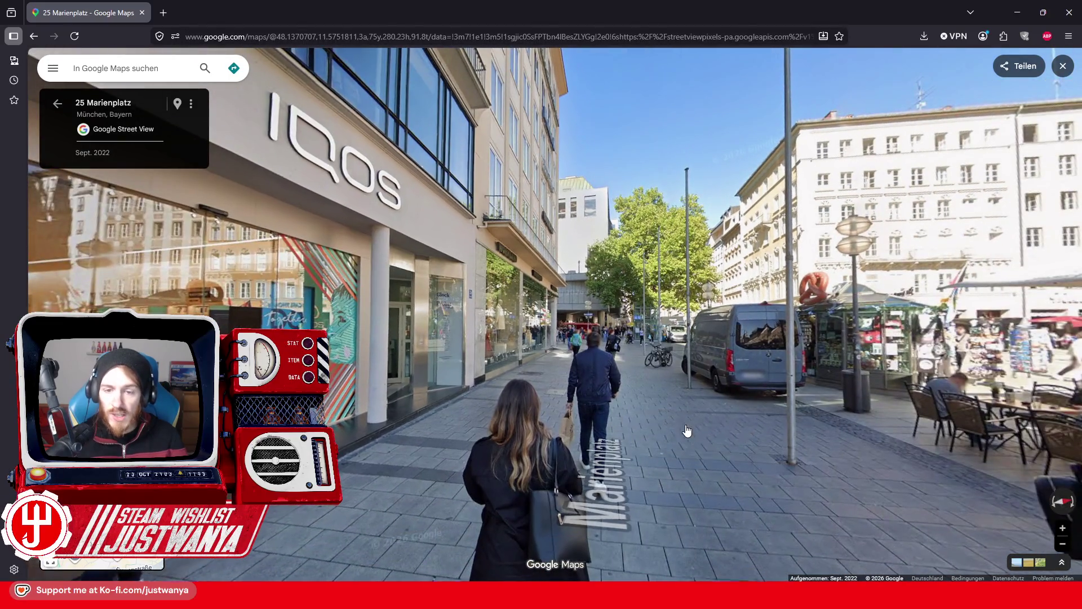
click(686, 433)
click(683, 451)
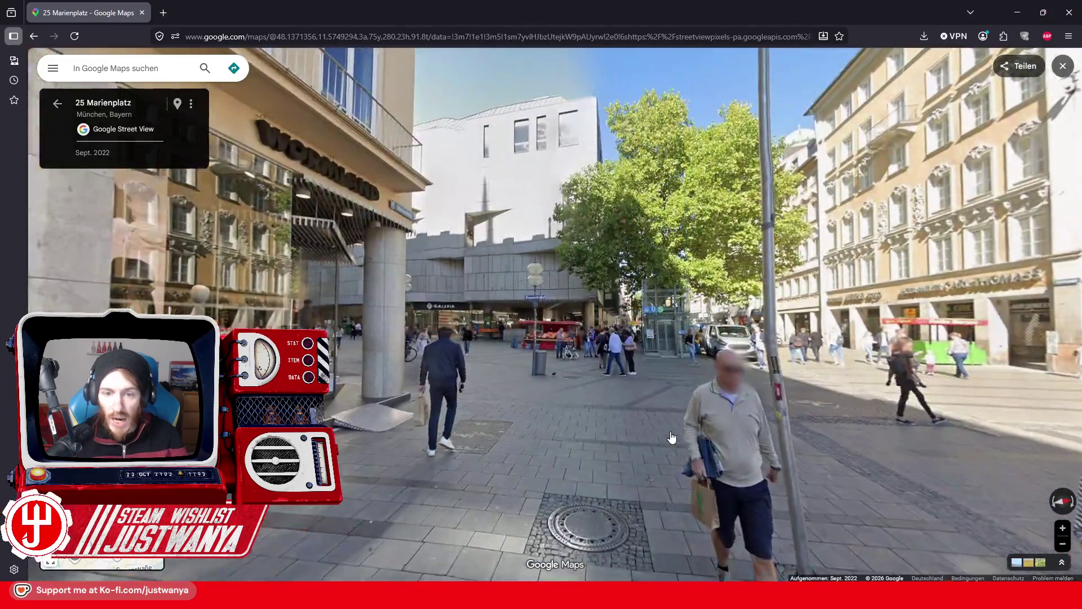
click(672, 437)
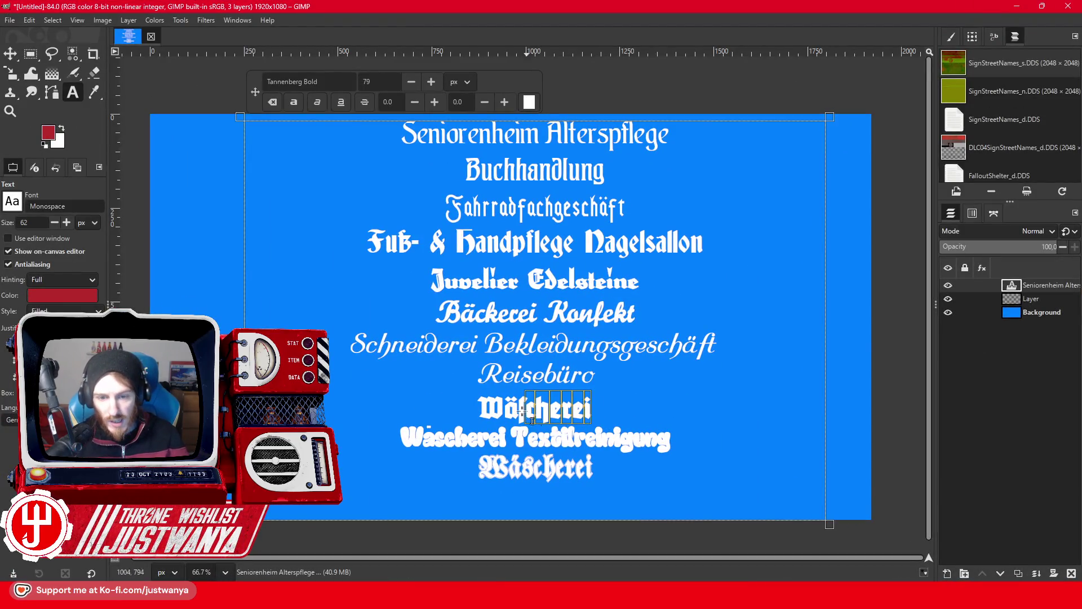
Type the cigar-shop name over the upper Wäscherei line beneath Reisebüro.
text(Wzi)
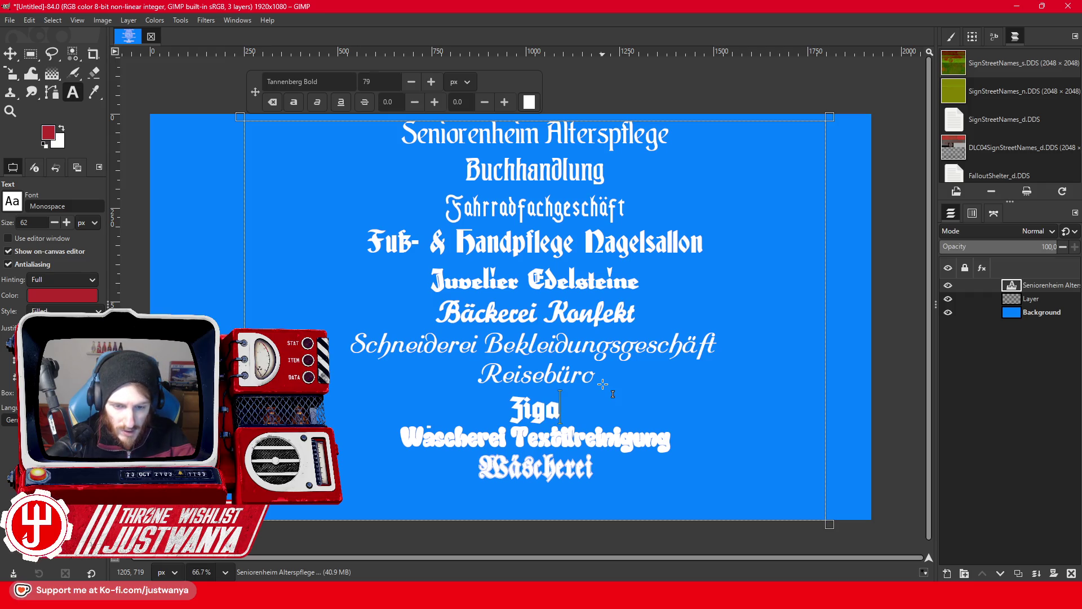
text(engesch)
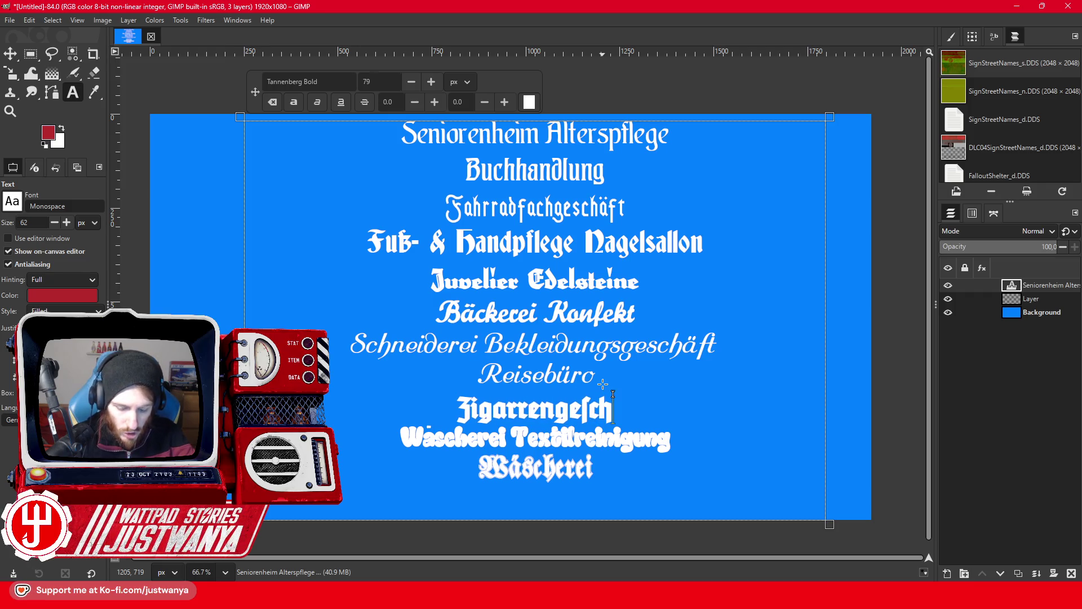
text(äft)
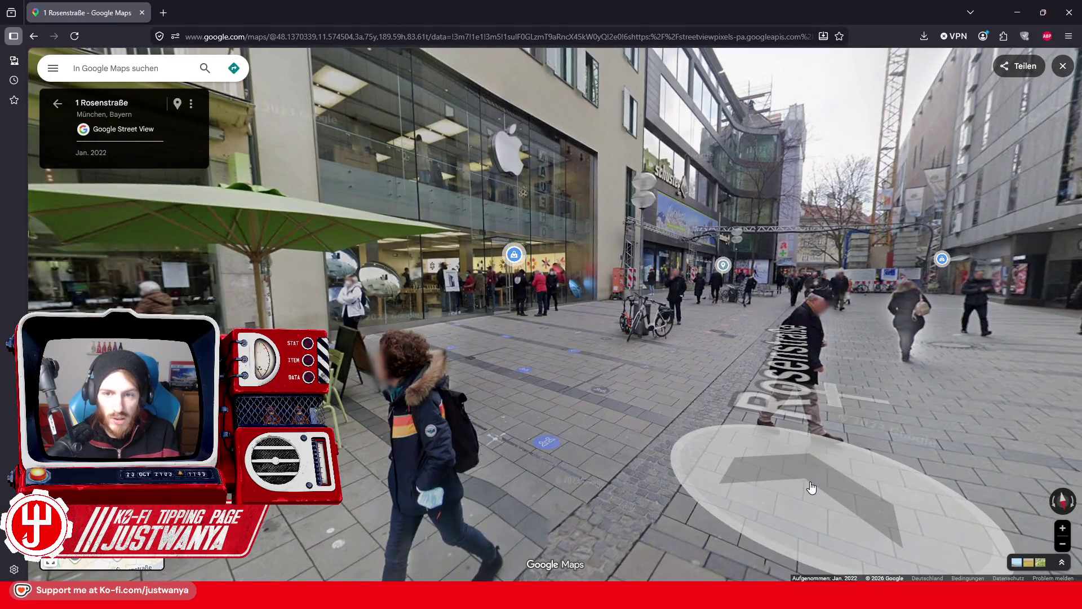
Walk Rosenstraße past the HOF building to the stationery shop at 8 Rosenstraße, then return to GIMP.
click(812, 483)
click(780, 454)
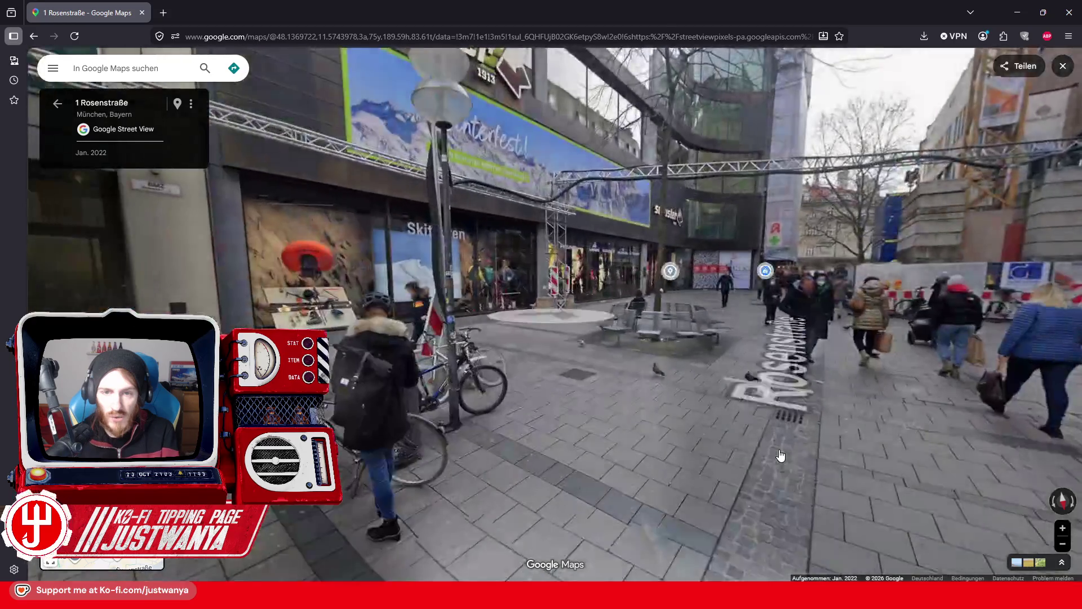
click(780, 454)
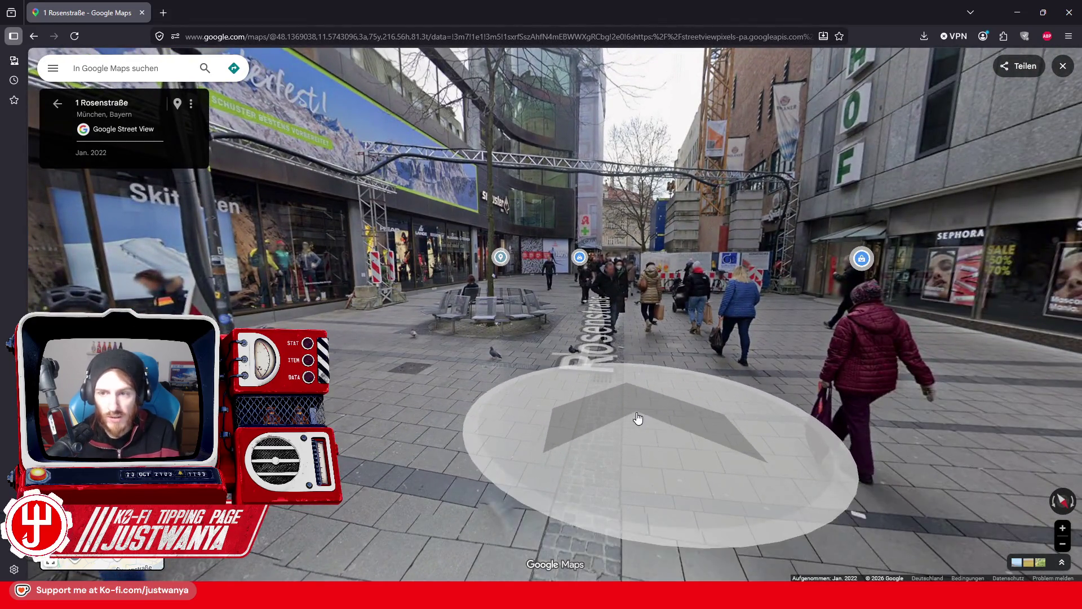
click(638, 423)
mouse_move(638, 423)
mouse_down()
mouse_move(387, 527)
mouse_move(451, 343)
mouse_up()
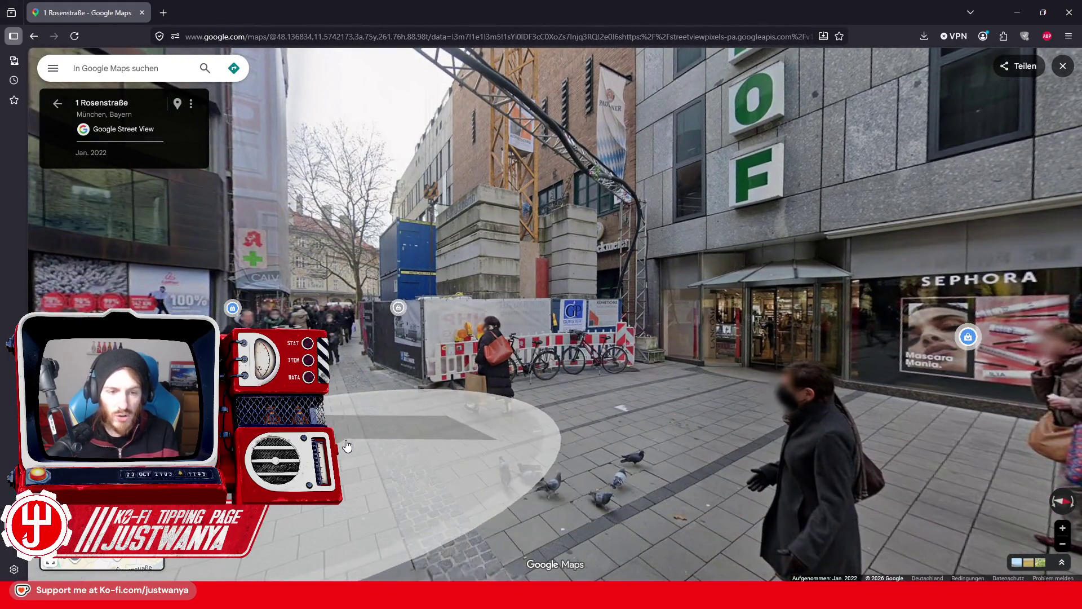
click(343, 445)
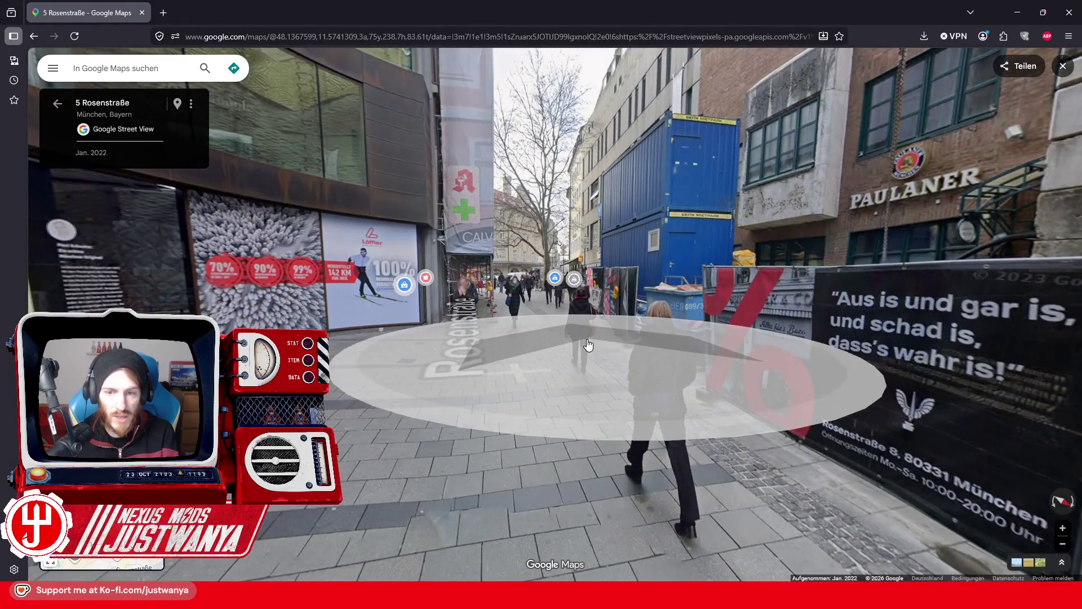
click(586, 360)
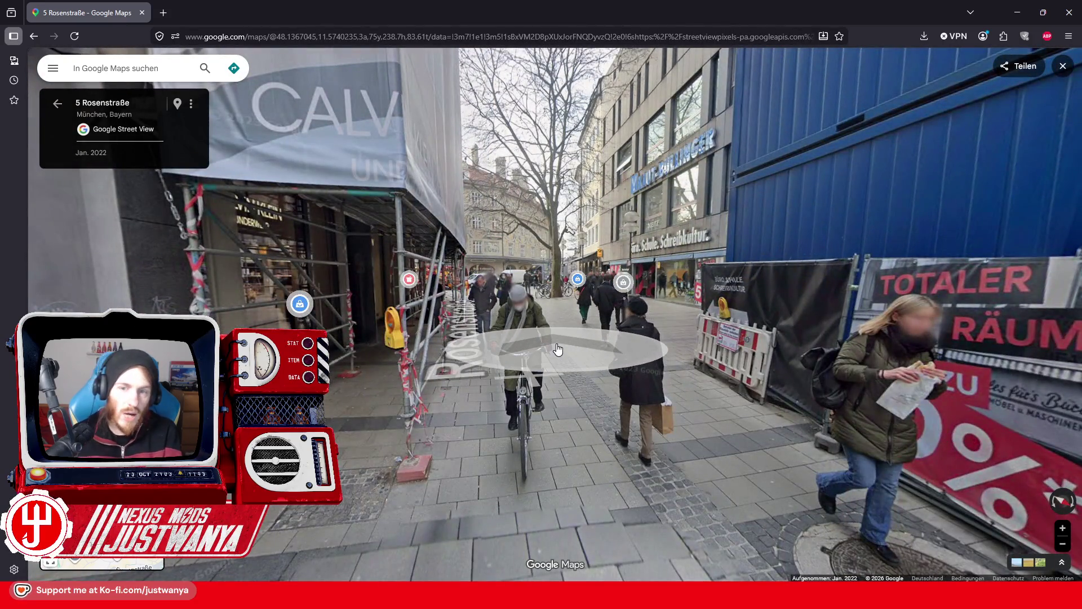
click(557, 349)
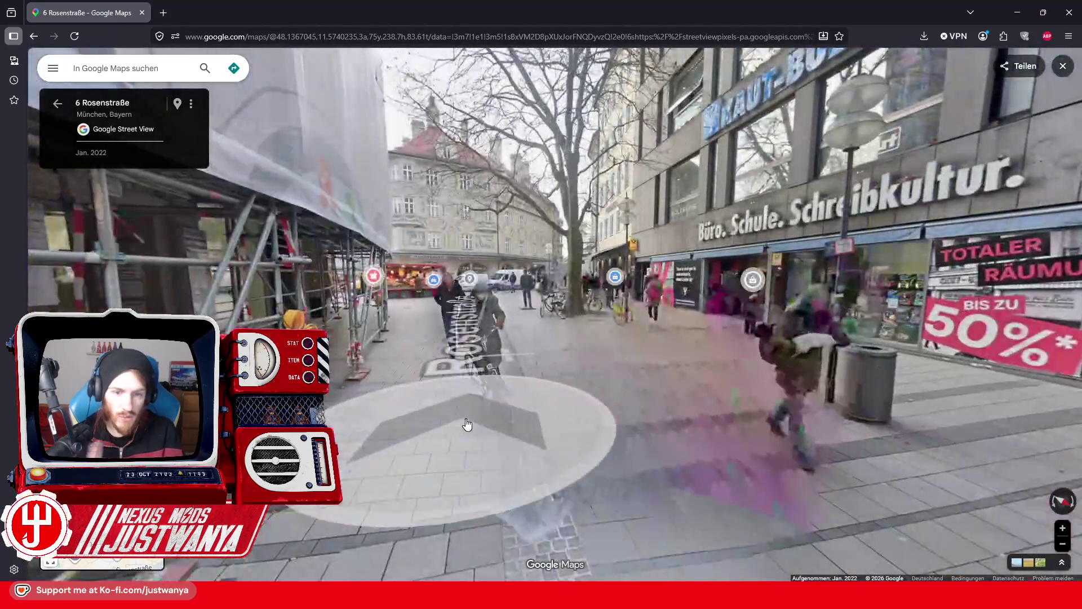
click(514, 391)
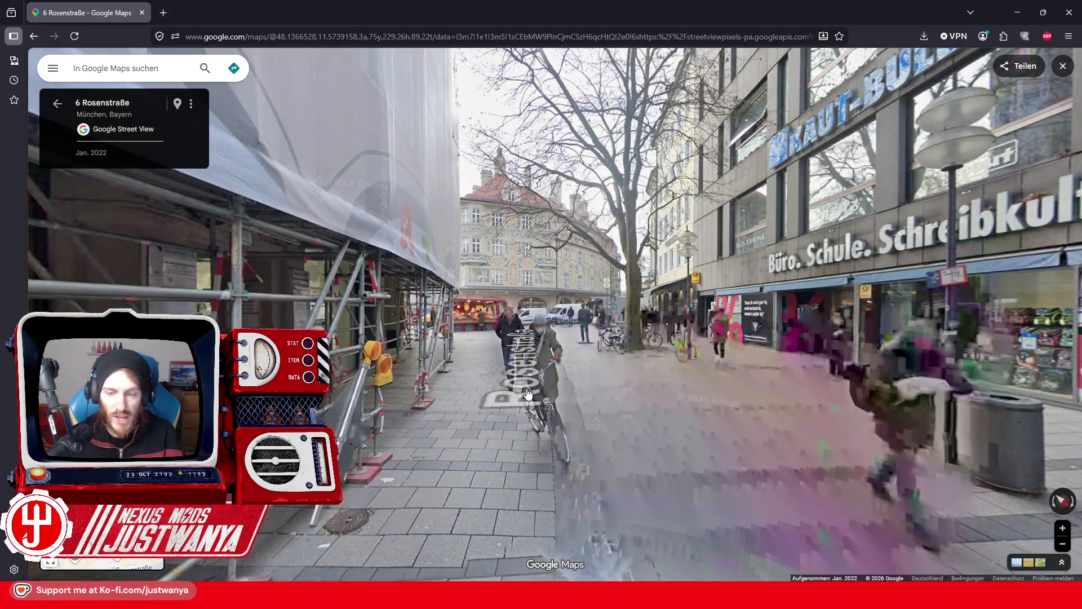
click(490, 406)
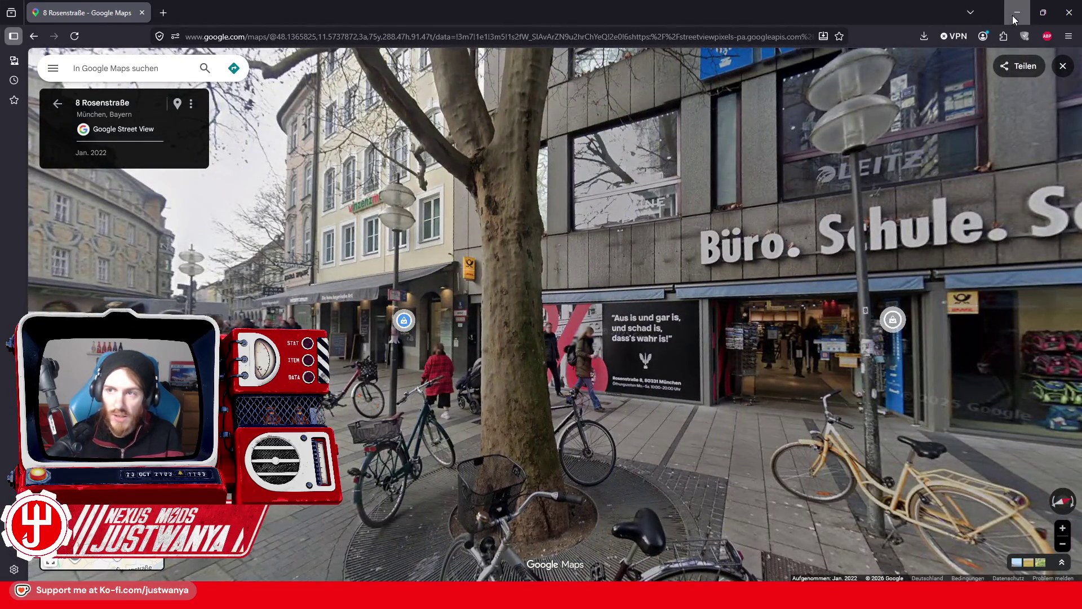
key(alt+Tab)
key(alt+Tab)
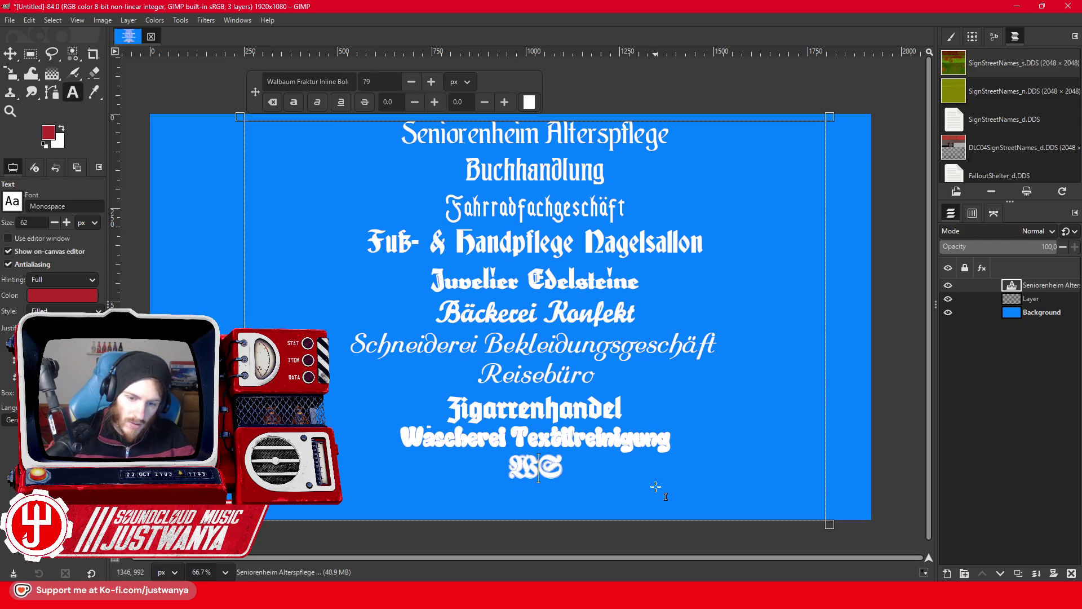
Retype the last line as 'Schreibwarengeschäft' and add 'Postamt' beneath it.
key(BackSpace)
text(chreibwarengeschäft )
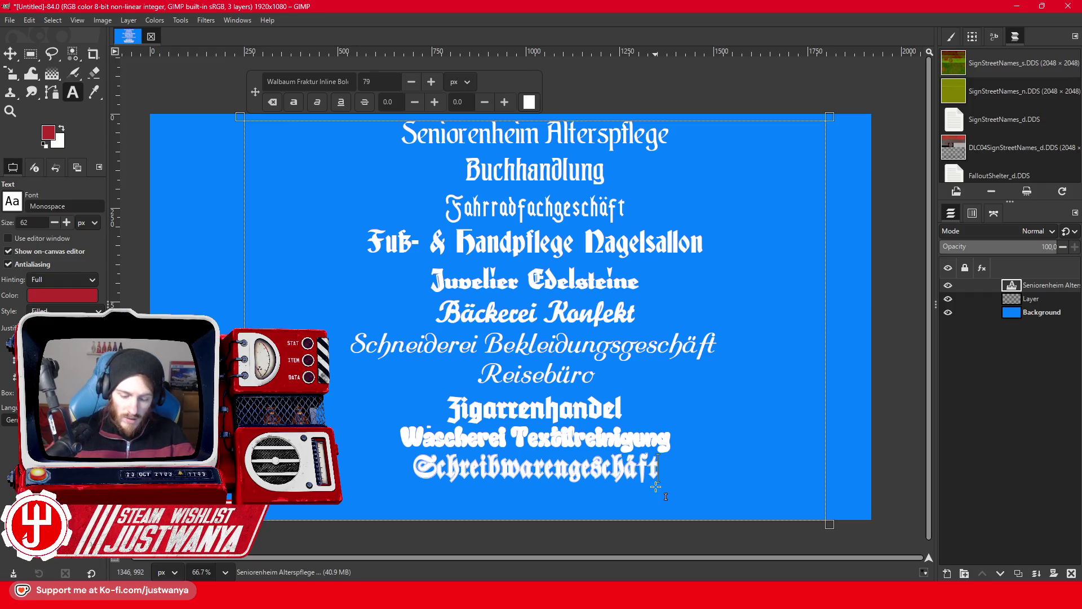
text(Postamt)
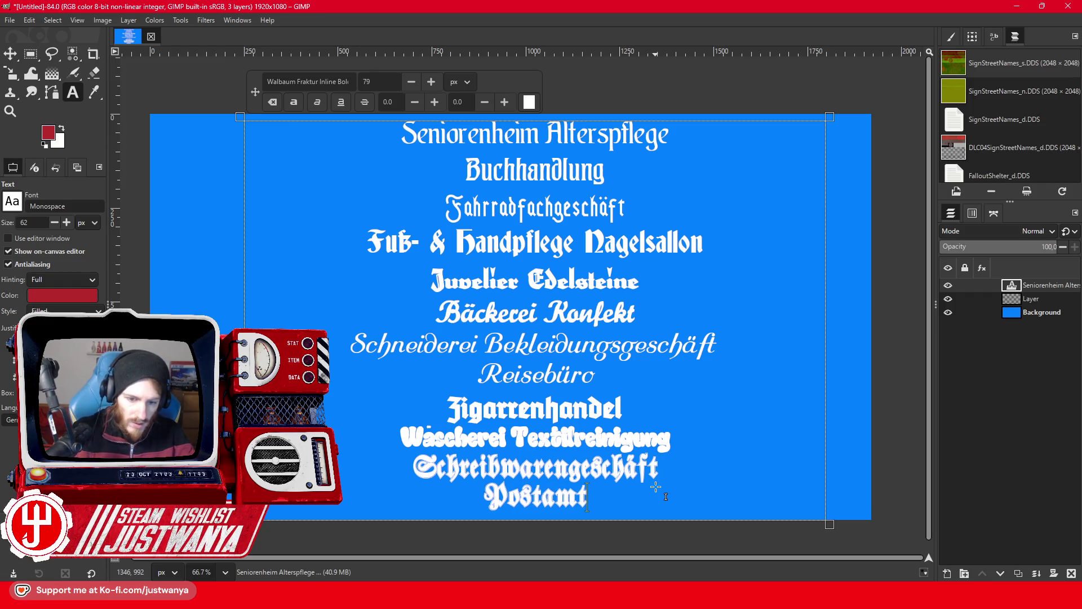
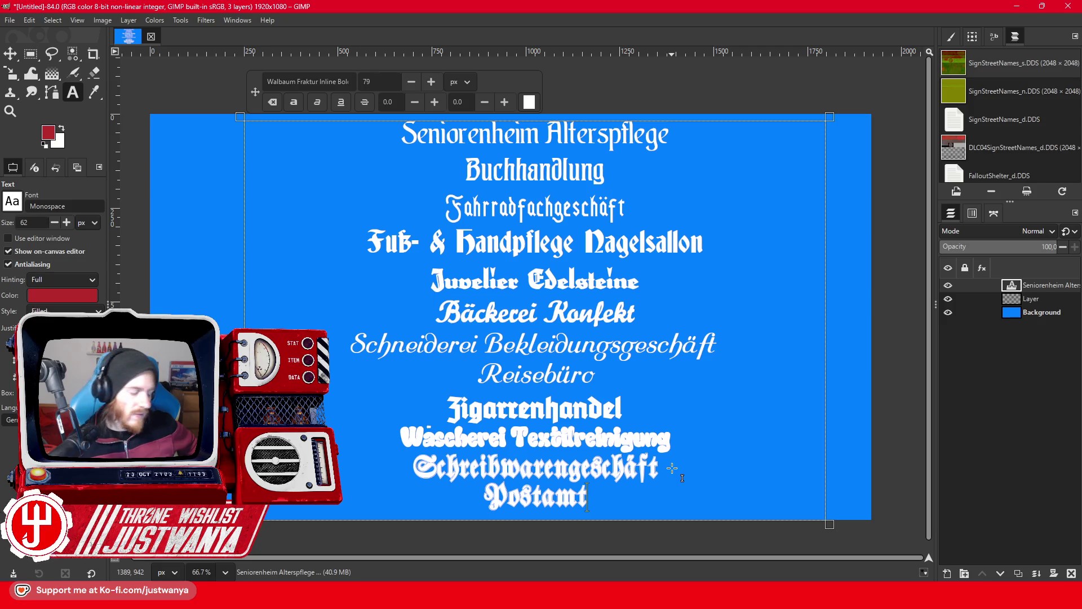
Delete the Schreibwarengeschäft line and shrink all the sign text by three size steps.
drag(672, 468, 433, 459)
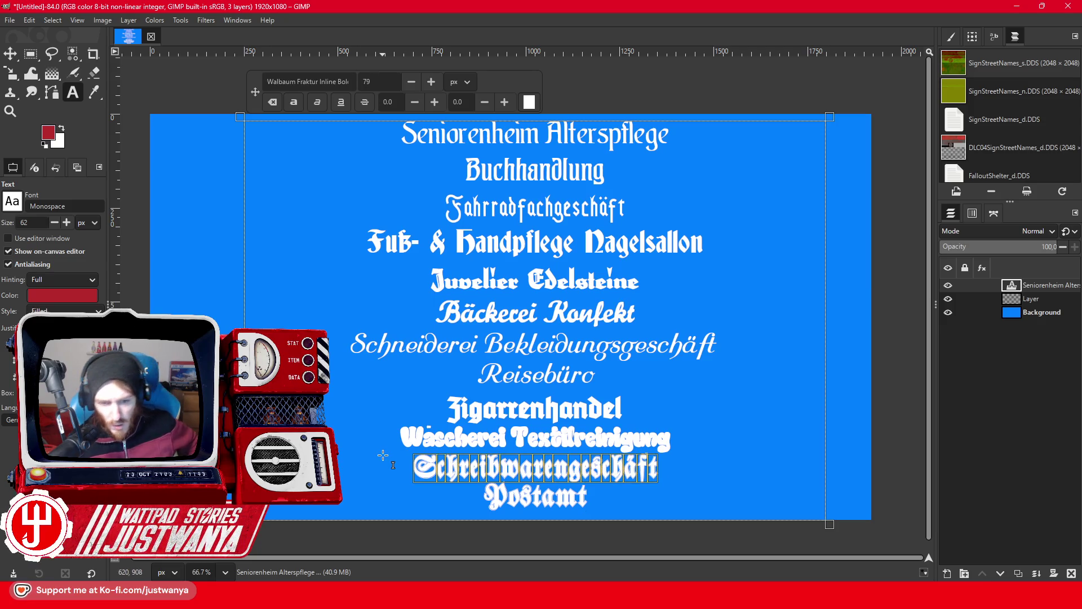
key(BackSpace)
key(BackSpace)
click(620, 467)
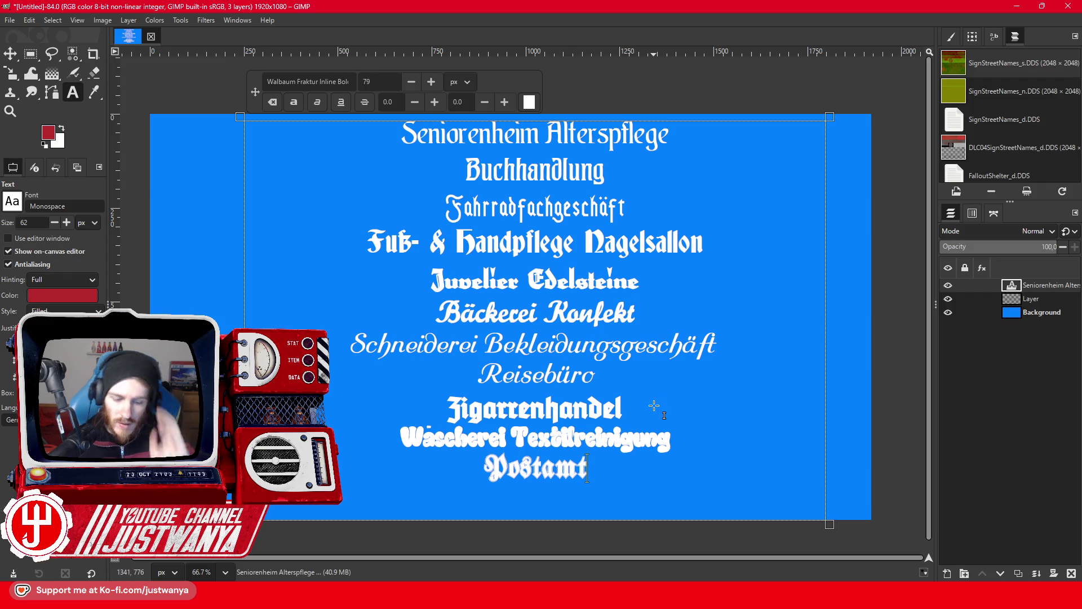
key(ctrl+a)
click(411, 82)
click(411, 82)
click(411, 81)
click(690, 435)
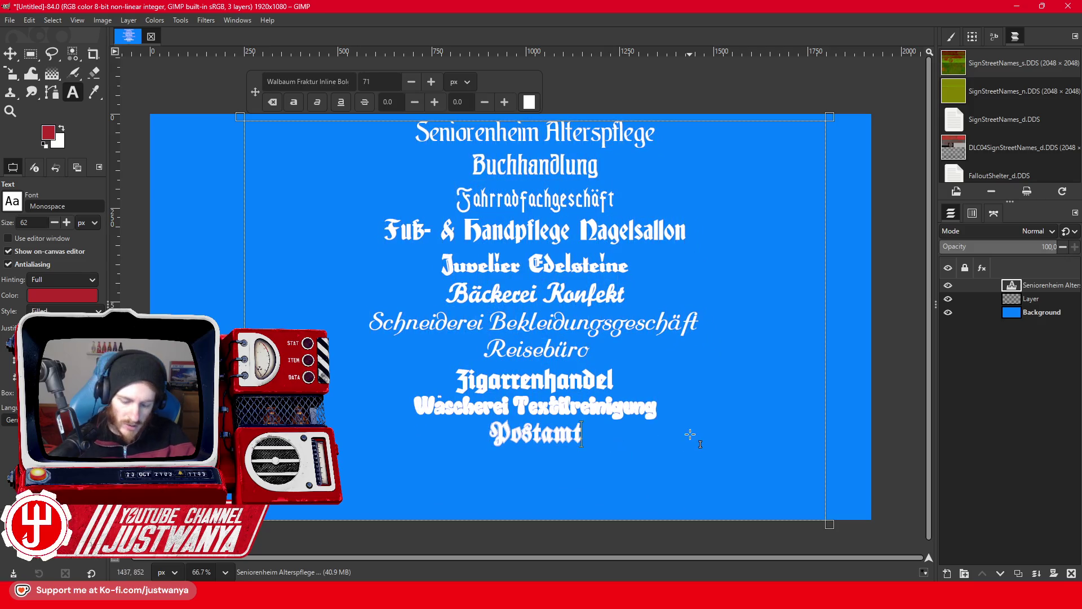
Retype Schreibwarengeschäft below Postamt and set it in Goldmarie UNZ1T# Regular.
key(Return)
text(Schreibwarengeschäft)
drag(655, 466, 383, 469)
click(331, 81)
text(G)
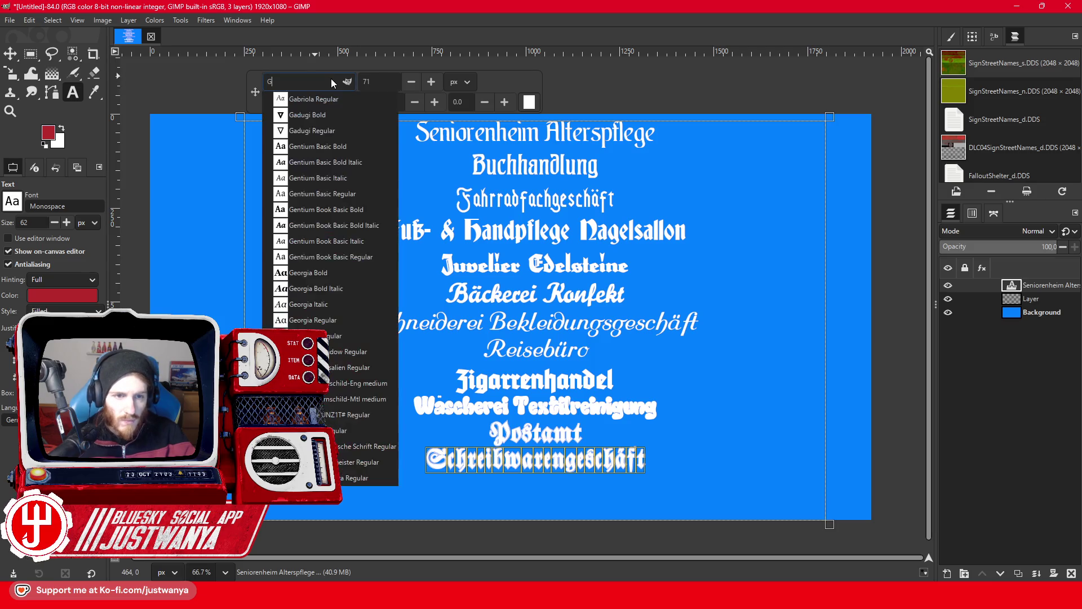
click(336, 415)
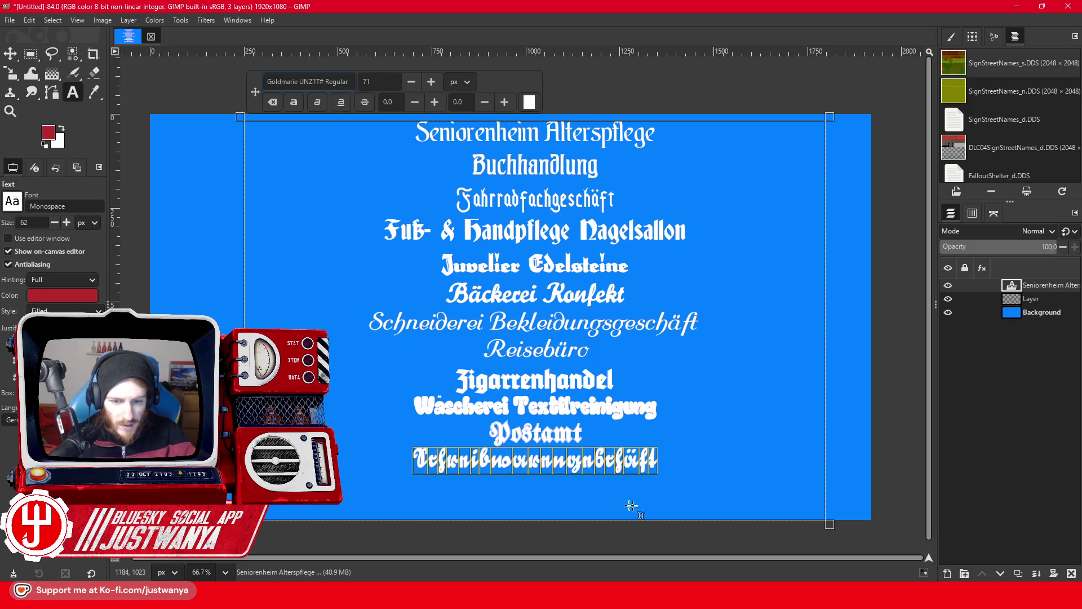
Enlarge all the sign text to size 80.
key(ctrl+a)
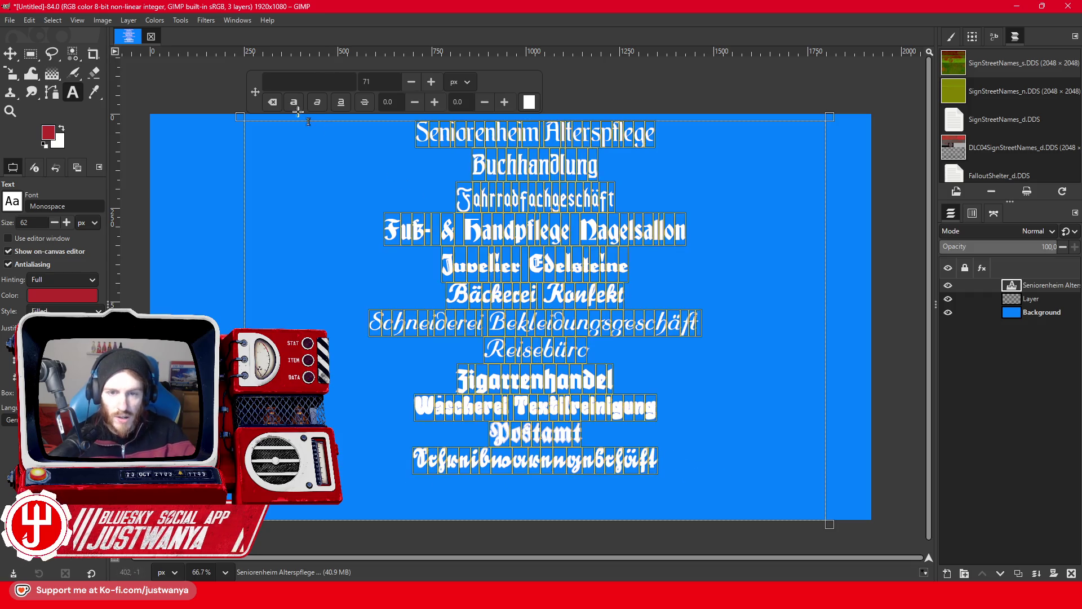
click(431, 81)
click(431, 81)
click(432, 82)
click(432, 82)
click(412, 81)
click(594, 376)
click(10, 20)
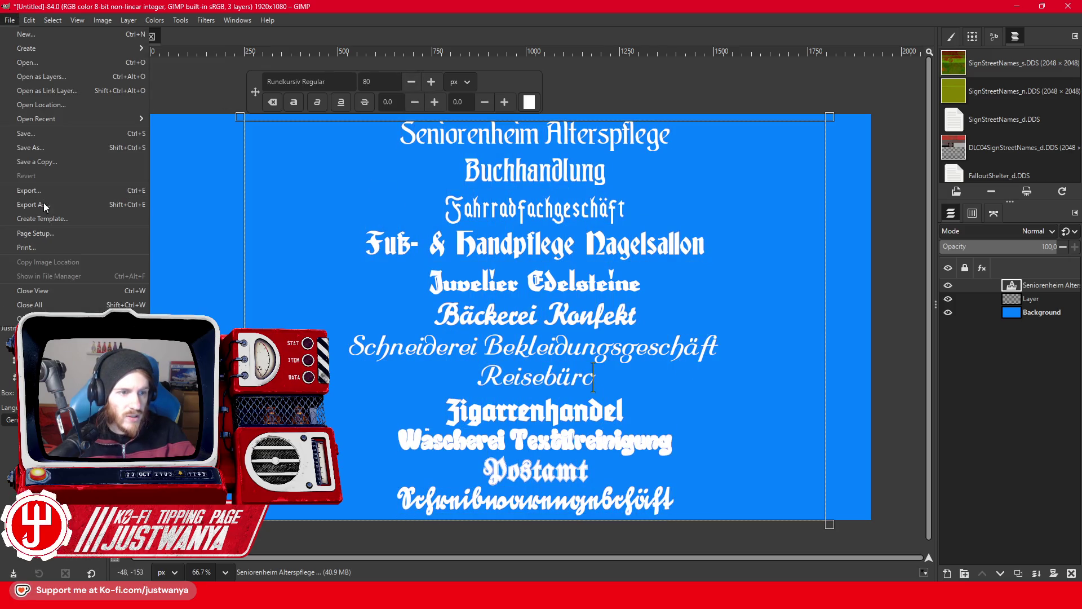
Start saving and browse to mods/FO4/Fallout Iron Curtain/1.0/resources on the Mod & Stream drive.
click(50, 147)
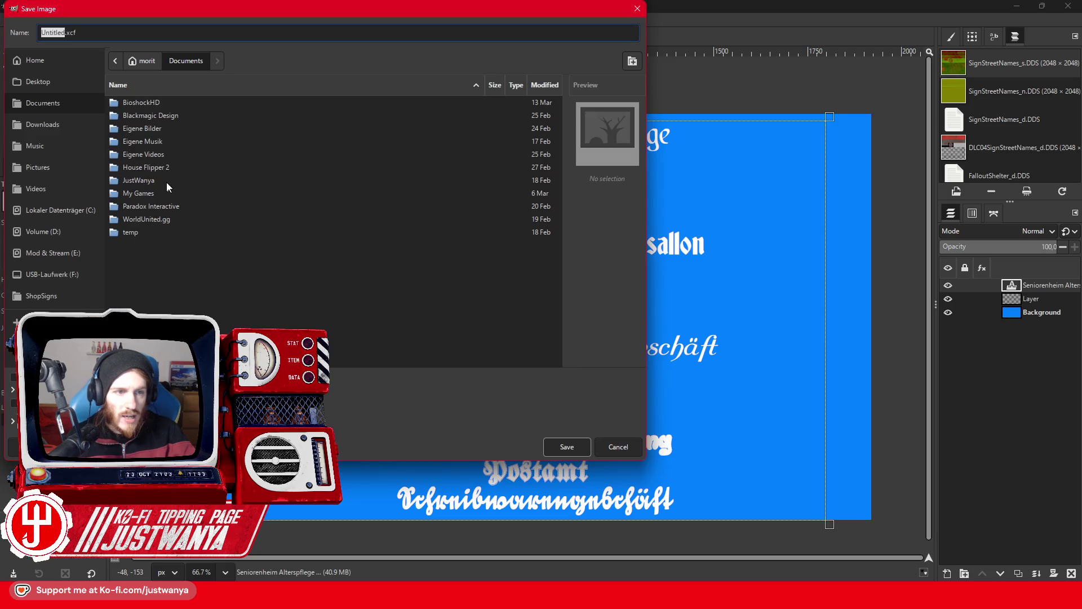
click(49, 254)
scroll(150, 301, down, 1)
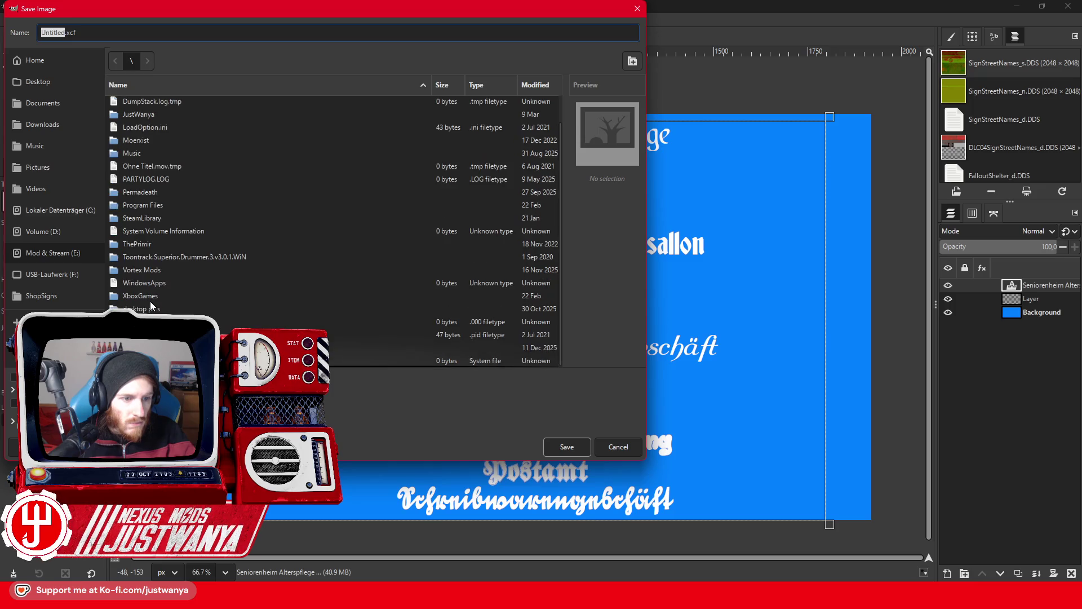
double_click(150, 347)
double_click(163, 218)
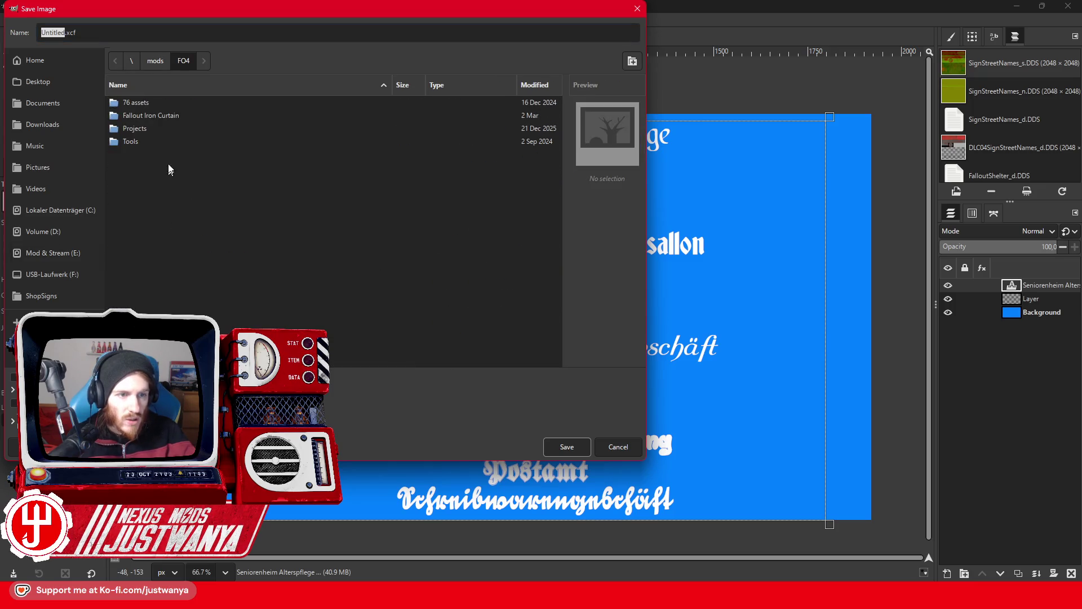
double_click(167, 117)
double_click(161, 104)
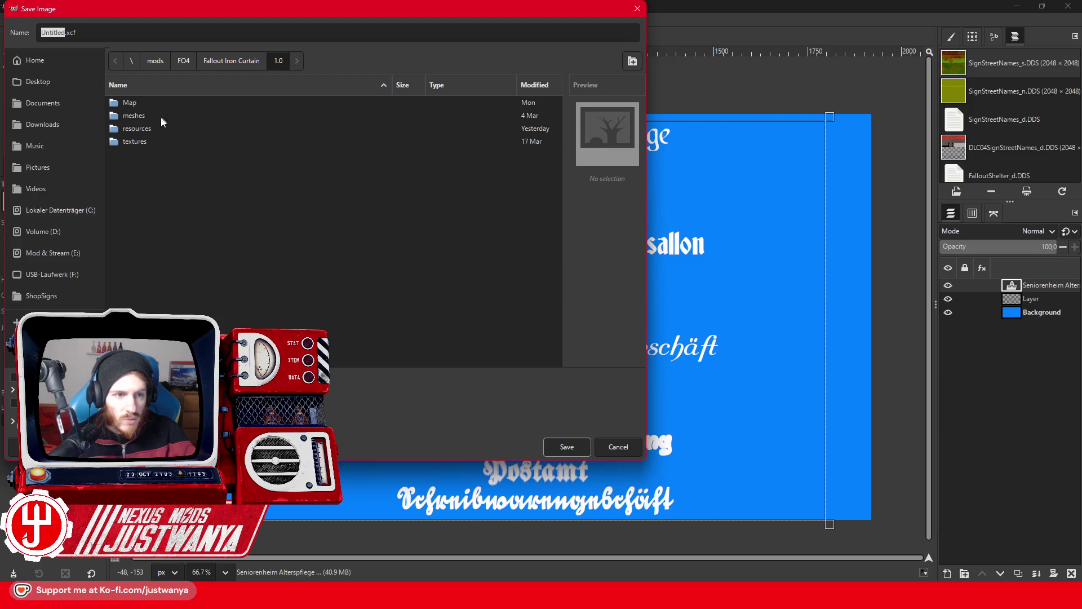
double_click(137, 129)
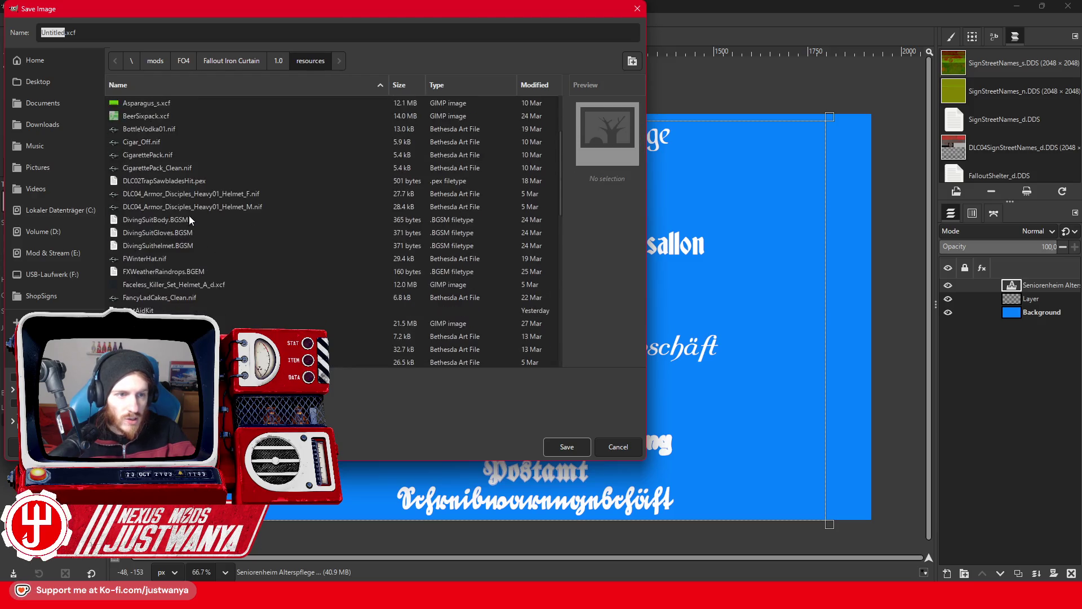
Go into signs/ShopSigns/LogoPrefabs and save the image as Fonts.xcf.
text(s)
scroll(242, 259, down, 5)
scroll(238, 286, down, 5)
scroll(239, 287, down, 5)
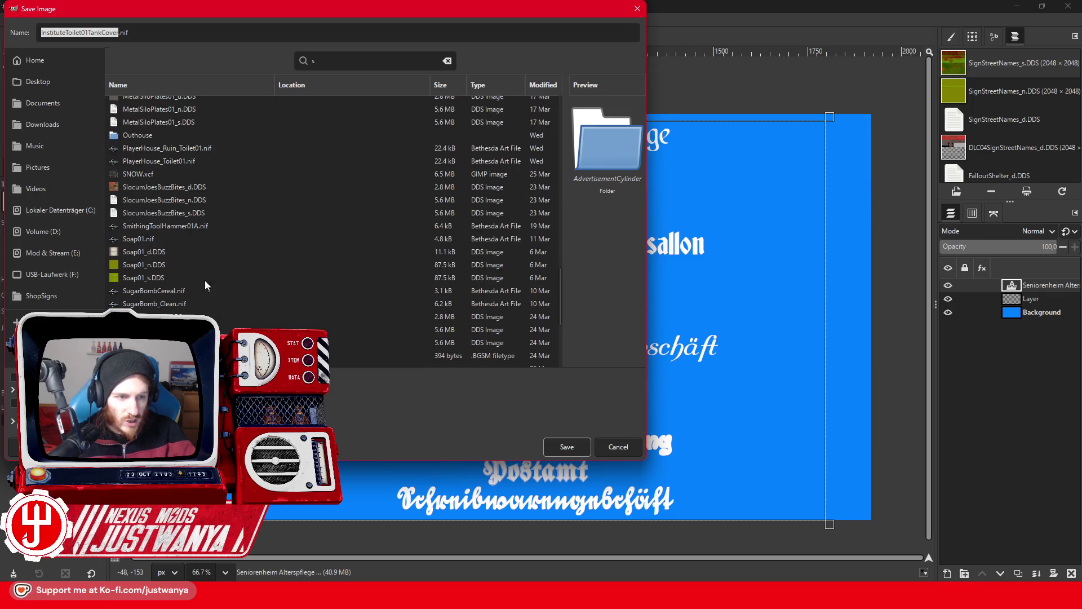
click(199, 231)
scroll(200, 231, down, 5)
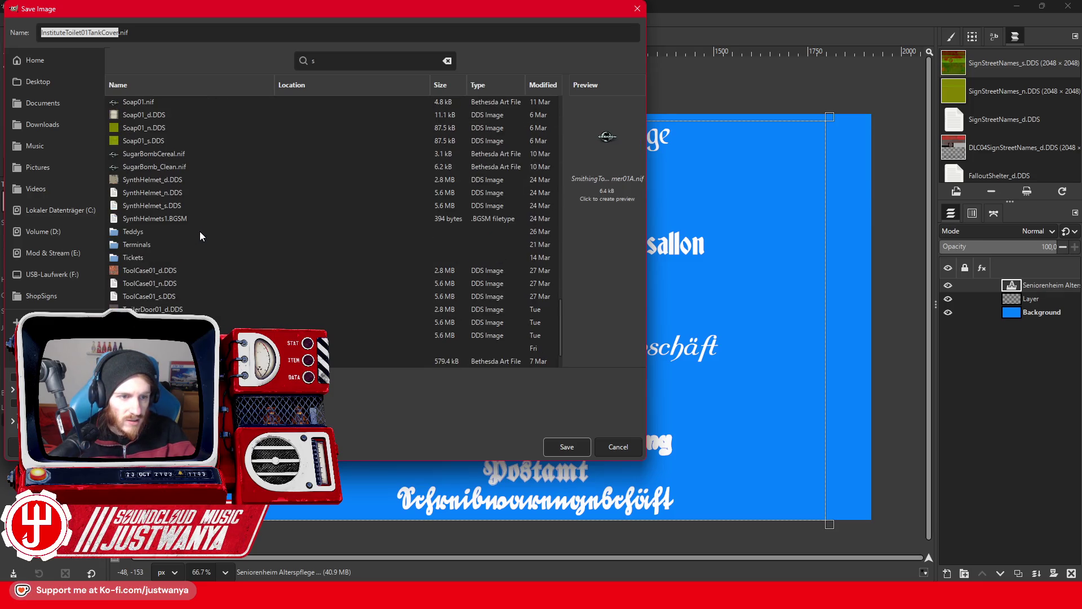
scroll(200, 231, up, 2)
scroll(199, 232, down, 3)
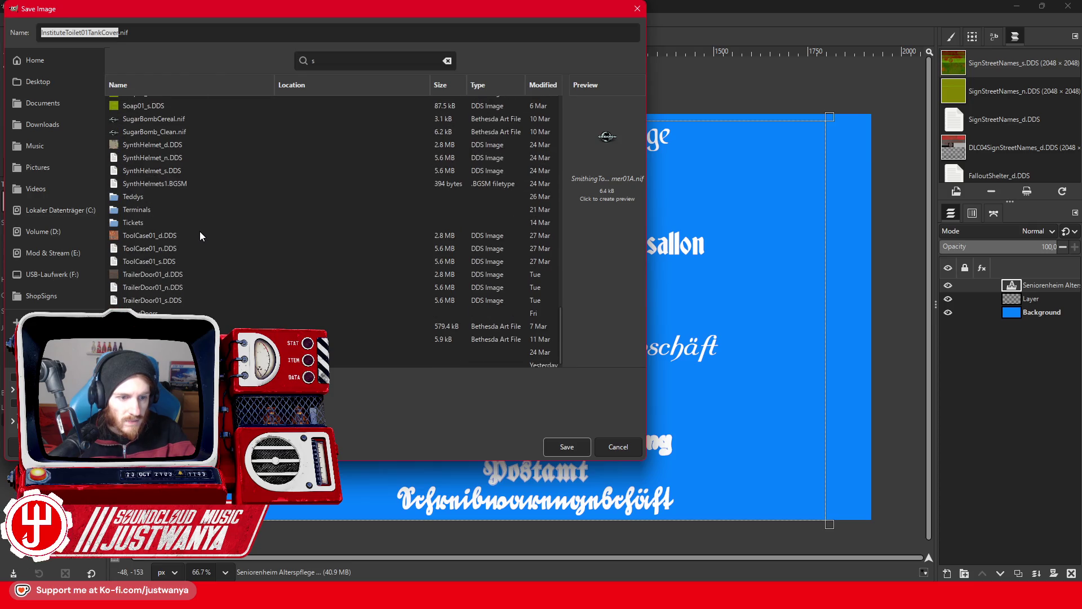
click(447, 61)
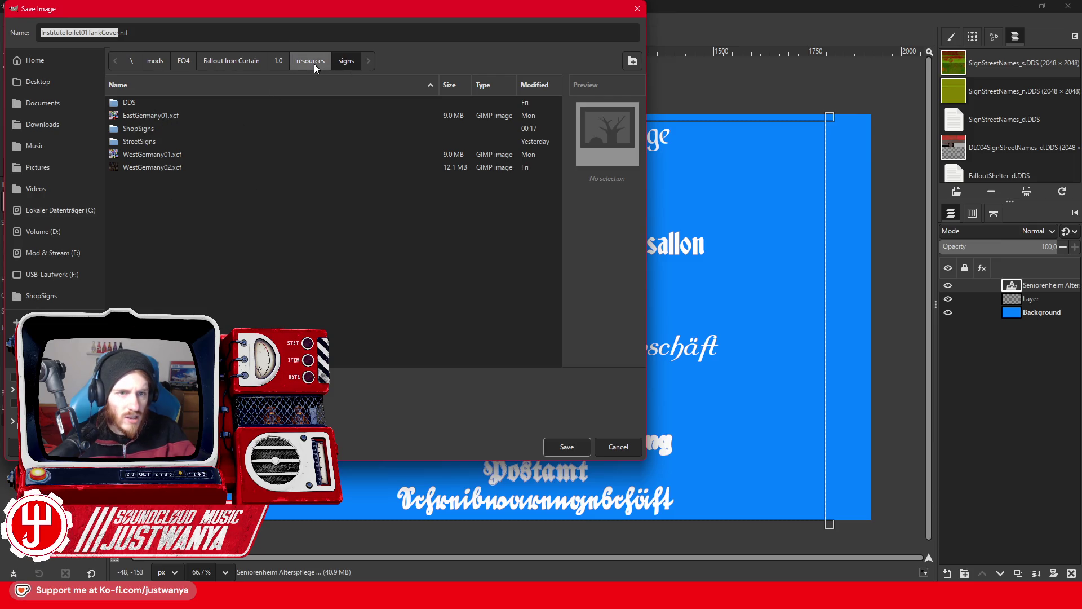
double_click(161, 128)
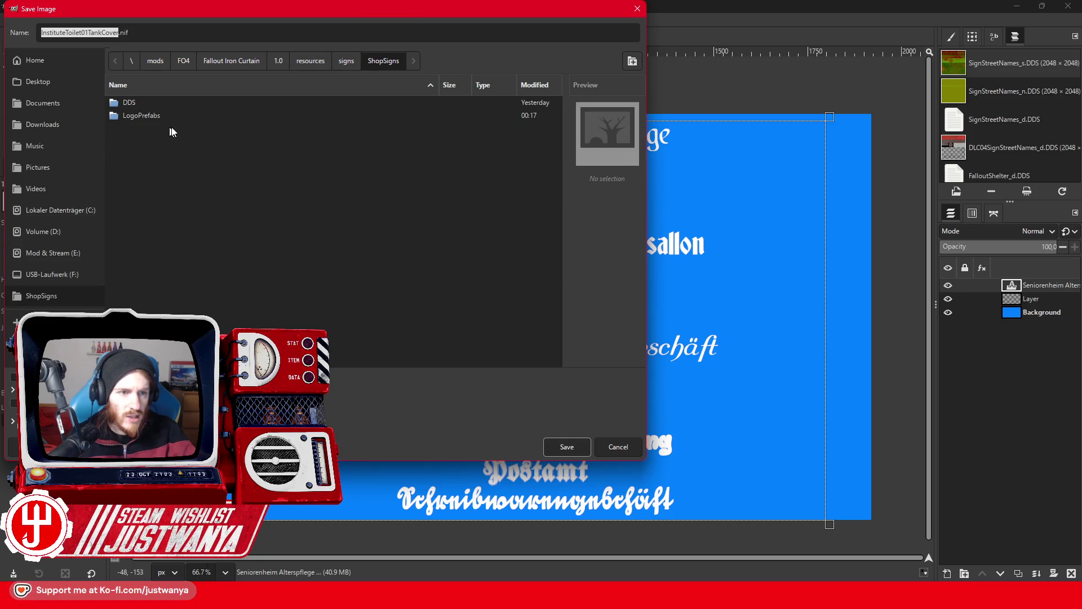
double_click(153, 115)
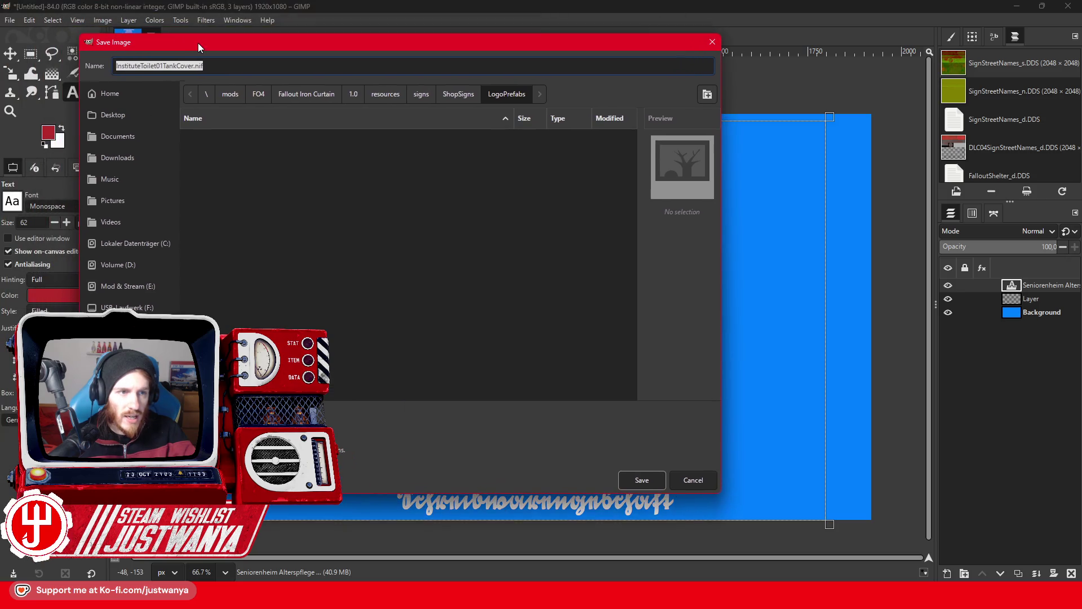
drag(123, 9, 128, 29)
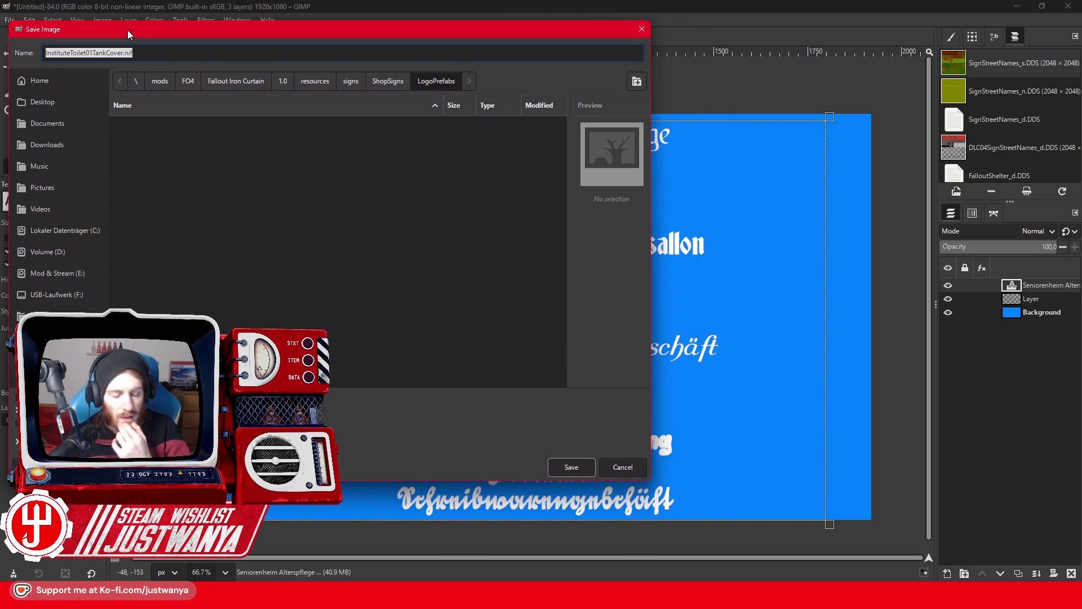
text(Fonts)
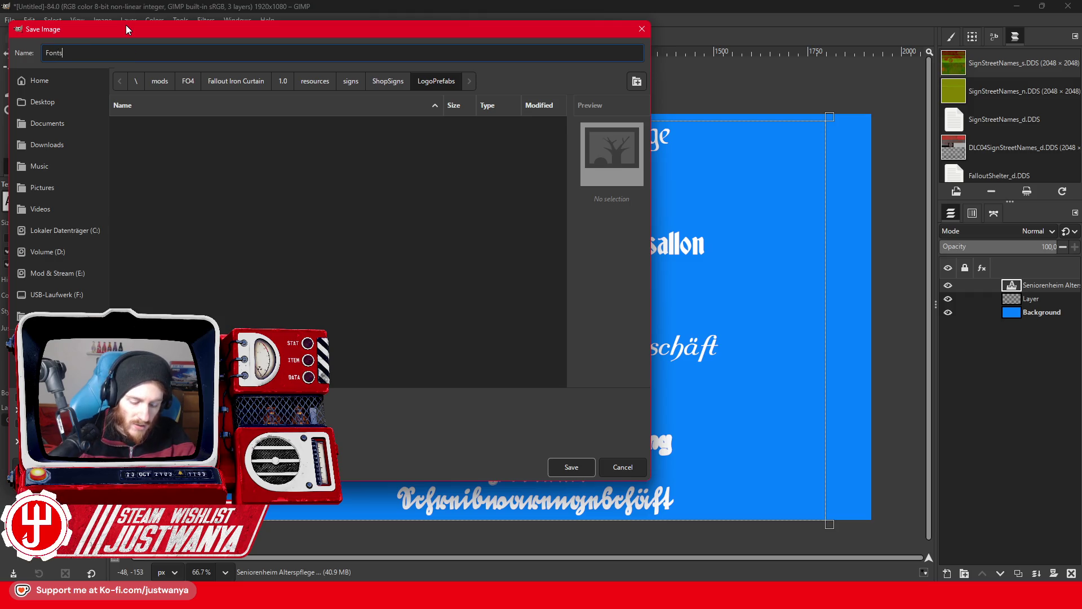
key(Return)
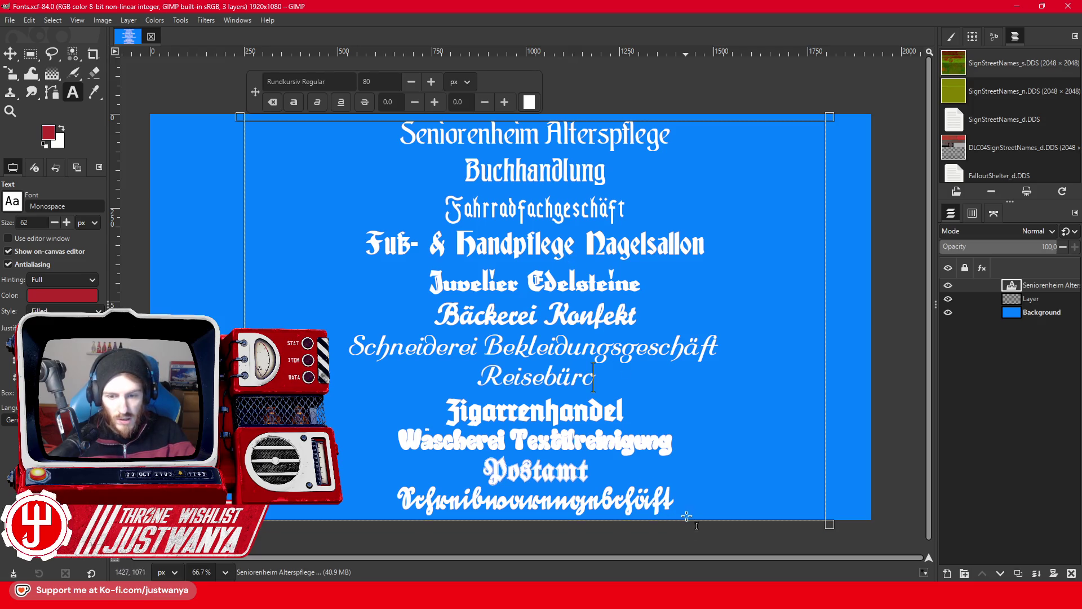
drag(686, 502, 379, 492)
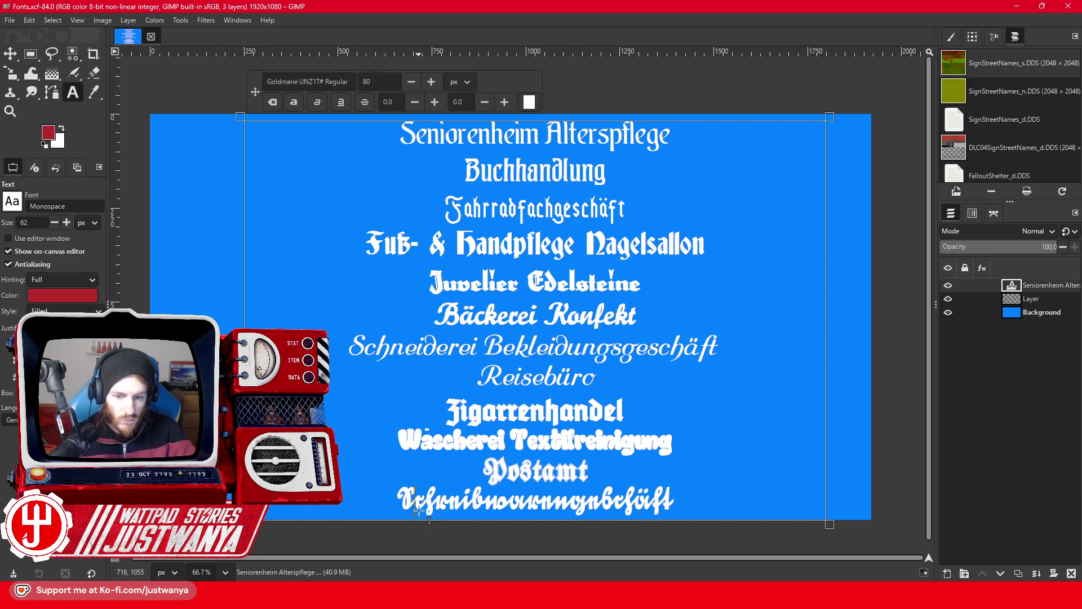
click(694, 507)
drag(694, 506, 352, 516)
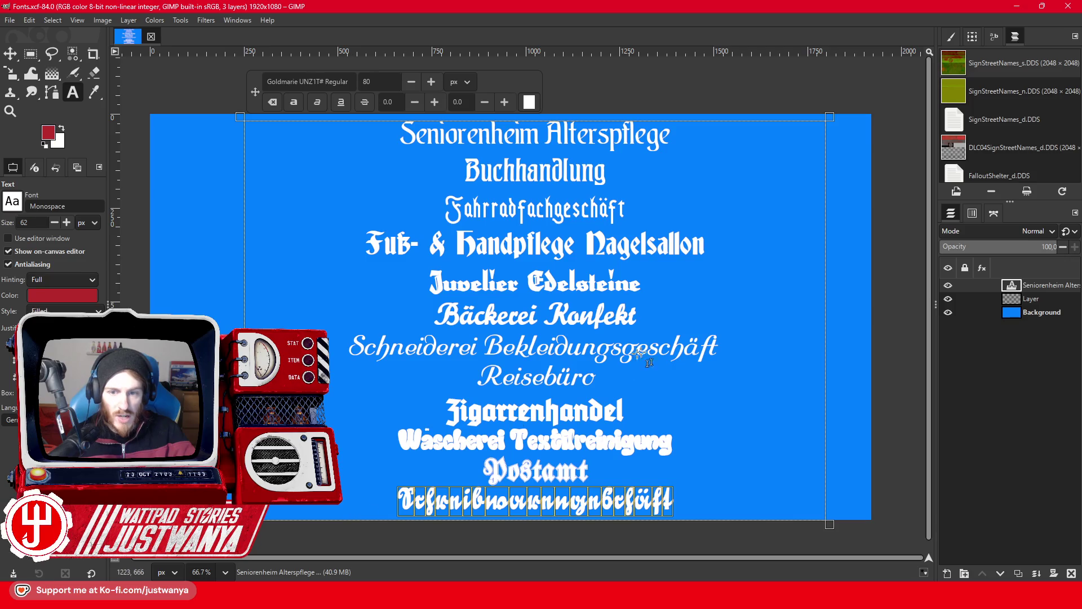
drag(674, 138, 373, 145)
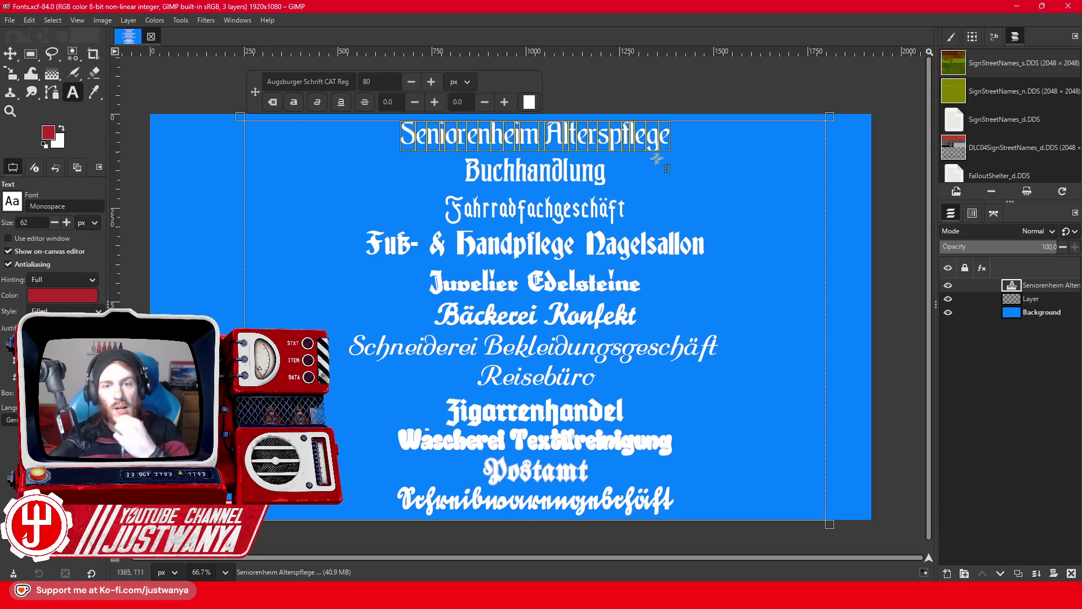
triple_click(634, 169)
drag(648, 212, 404, 210)
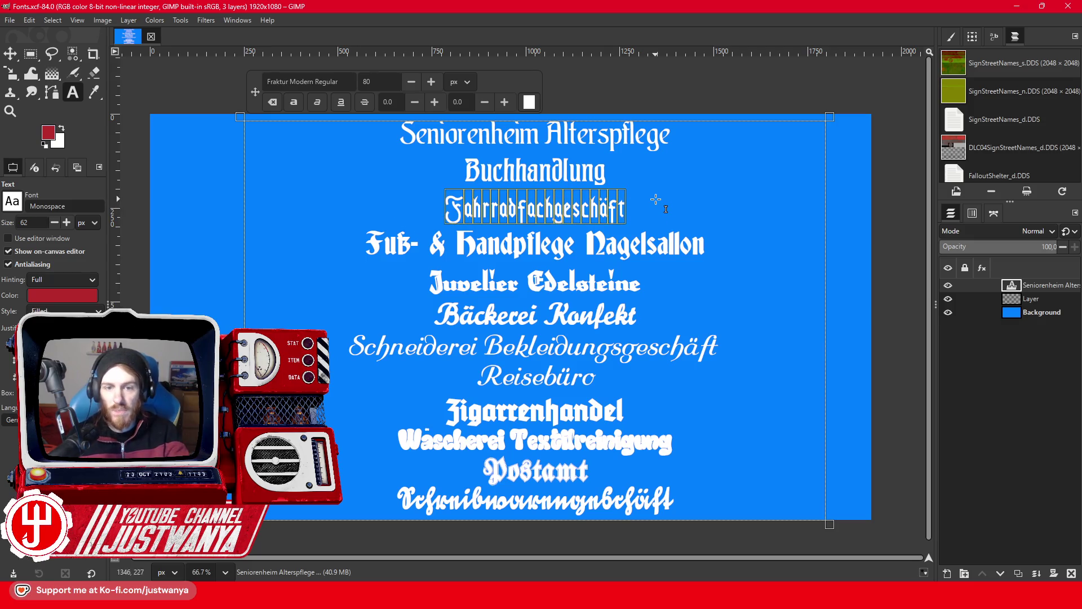
drag(713, 248, 333, 249)
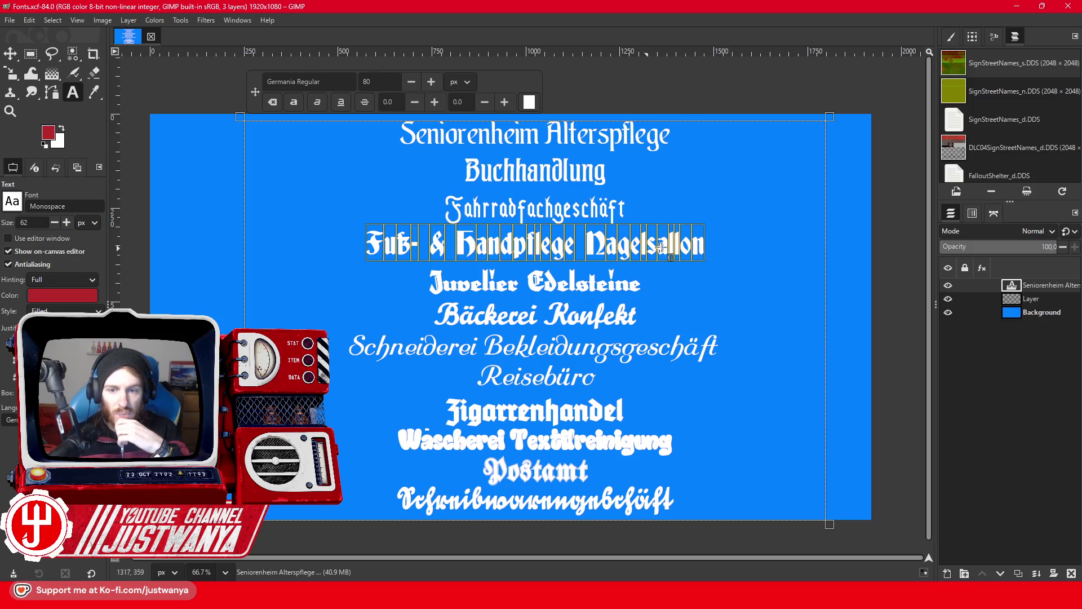
drag(648, 286, 375, 288)
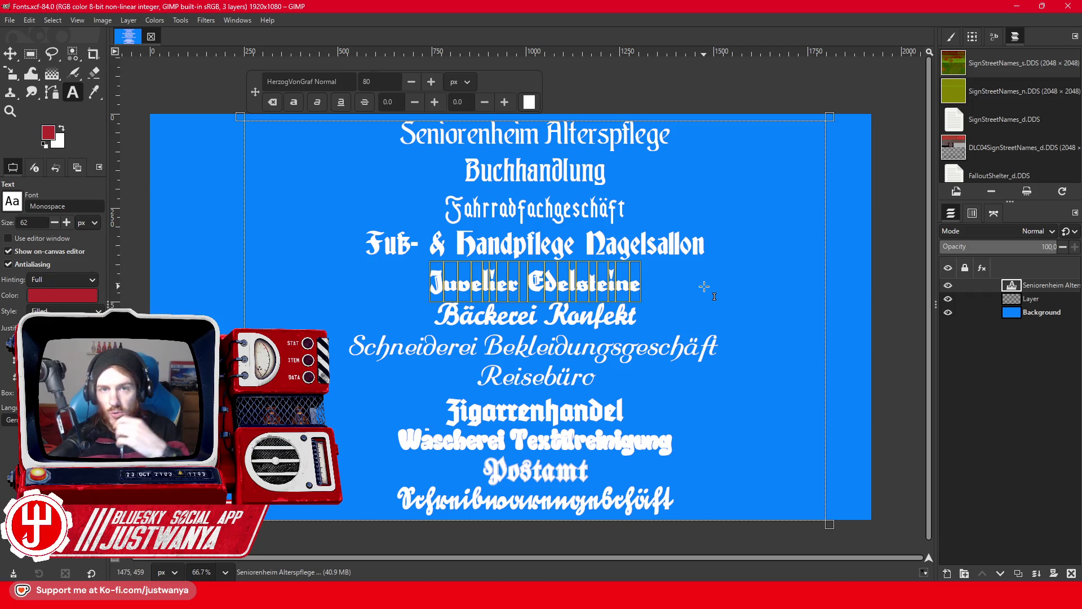
drag(654, 317, 390, 317)
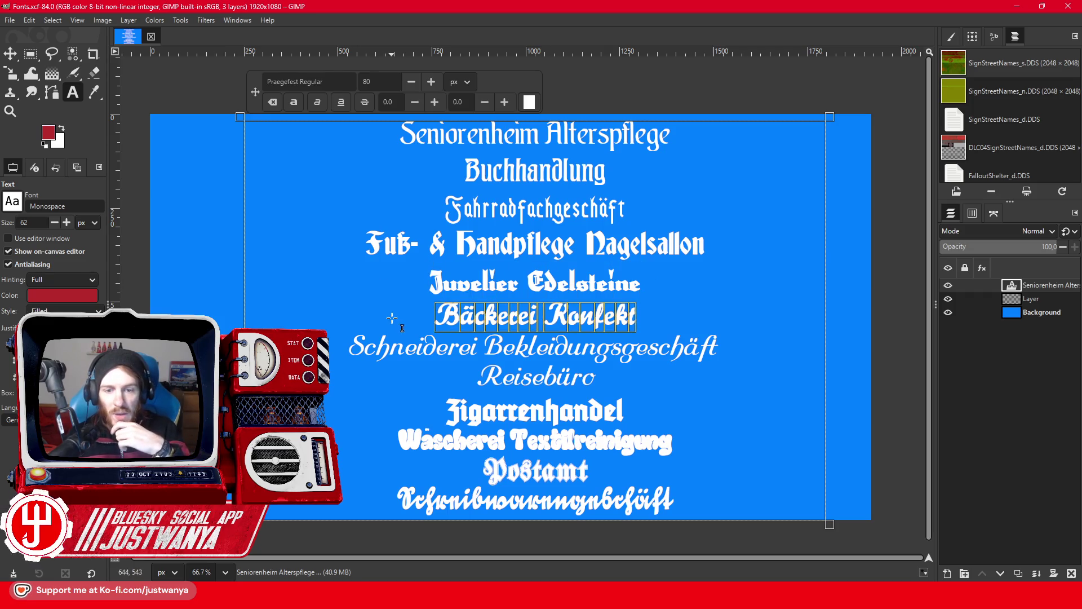
drag(750, 359, 331, 370)
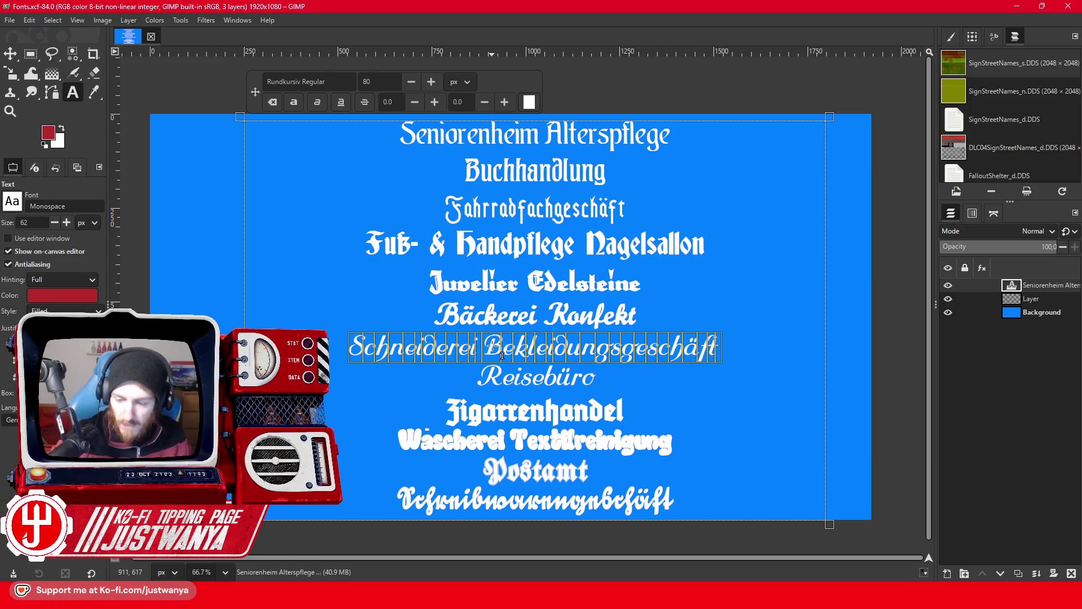
drag(727, 355, 351, 354)
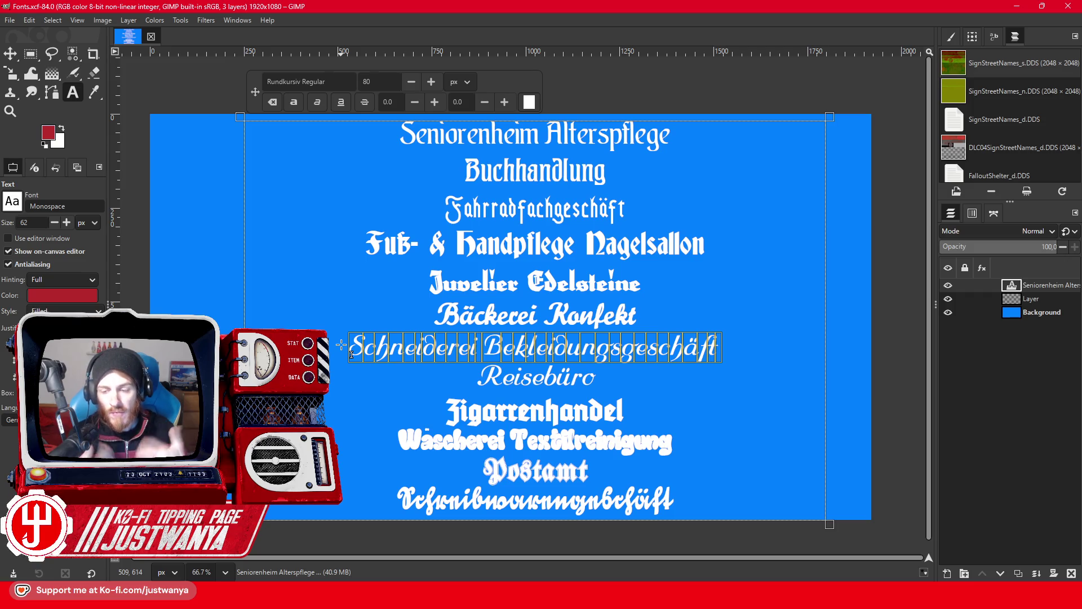
click(602, 380)
click(620, 415)
drag(620, 415, 385, 414)
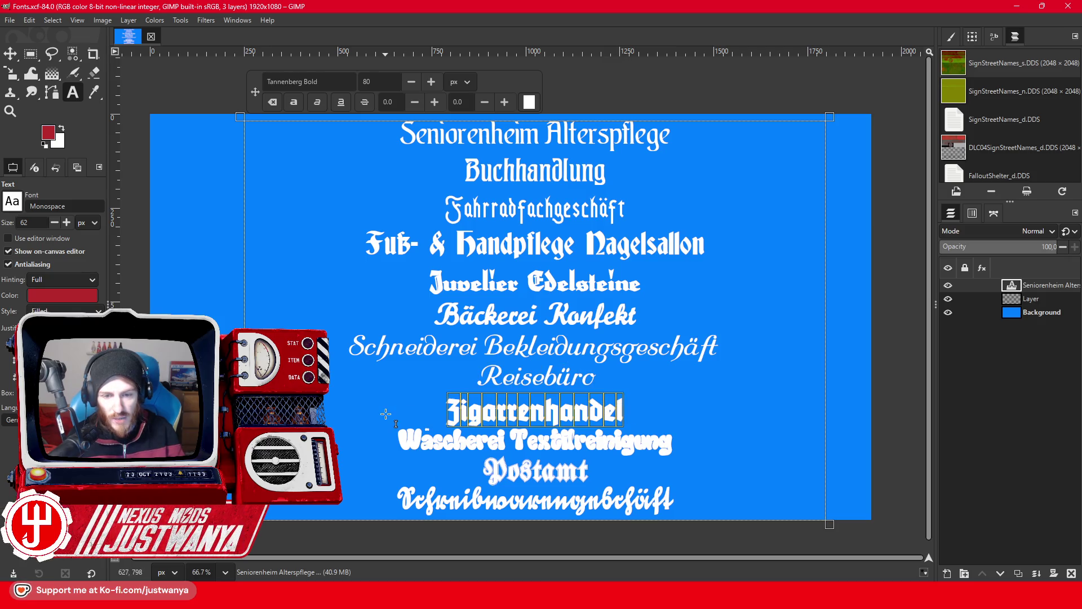
click(635, 415)
click(665, 449)
drag(665, 449, 361, 437)
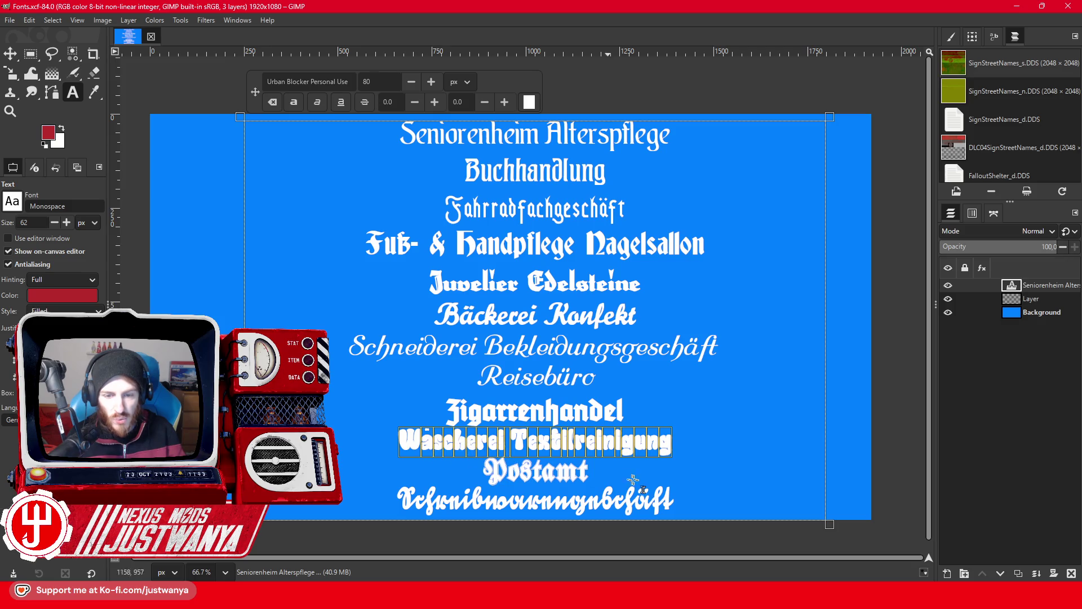
drag(620, 473, 439, 471)
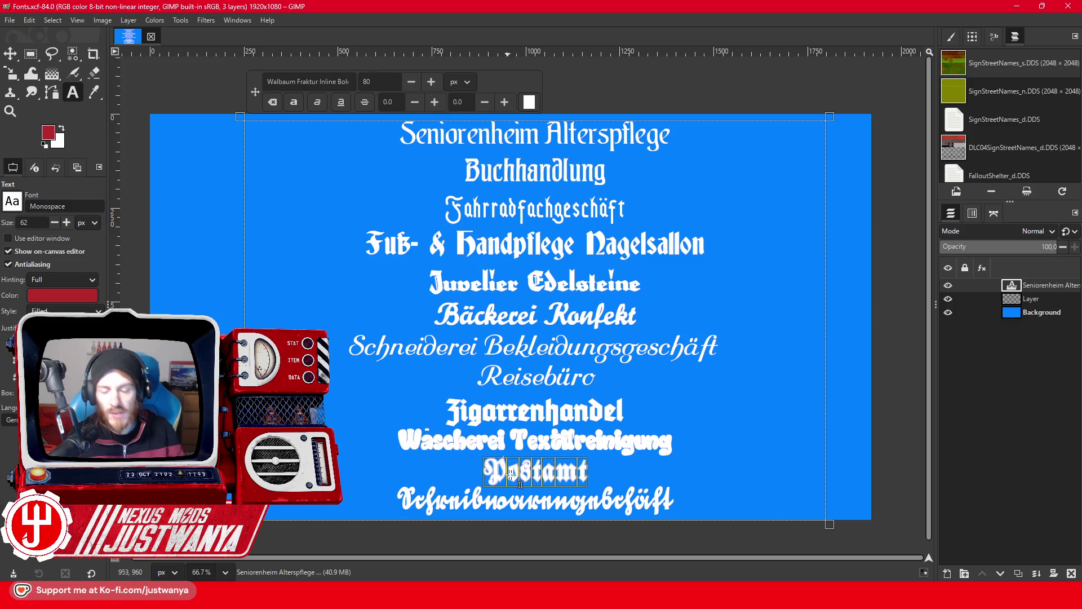
drag(683, 508, 345, 496)
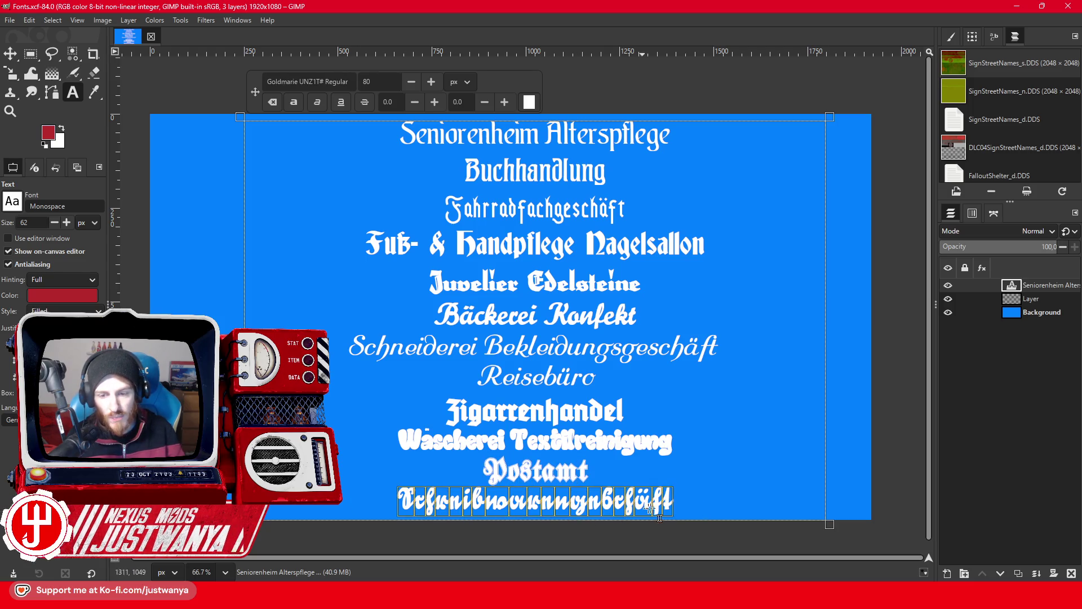
click(677, 506)
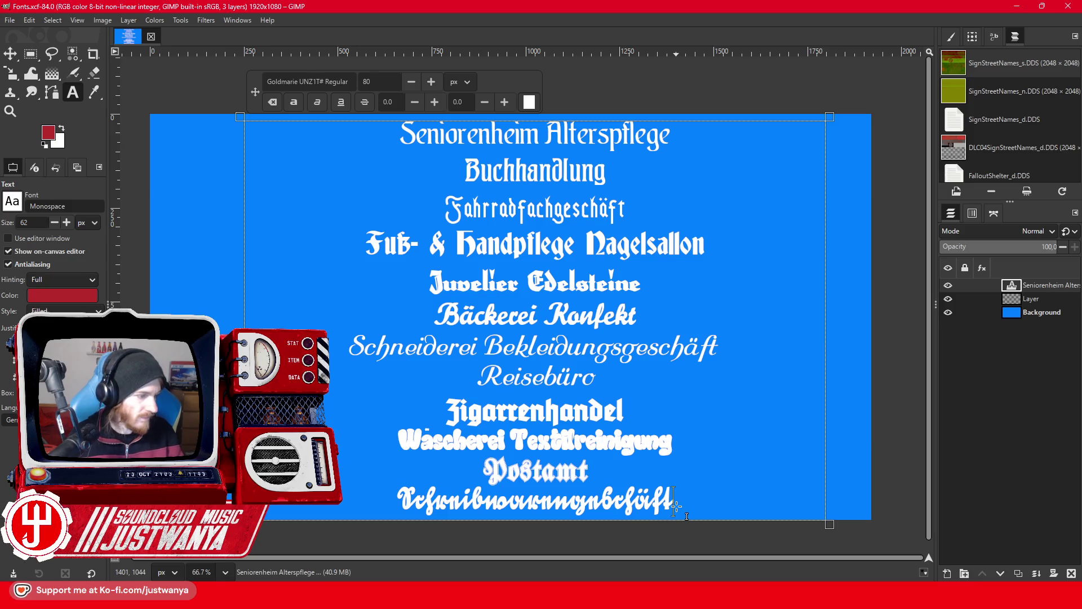
drag(676, 506, 317, 141)
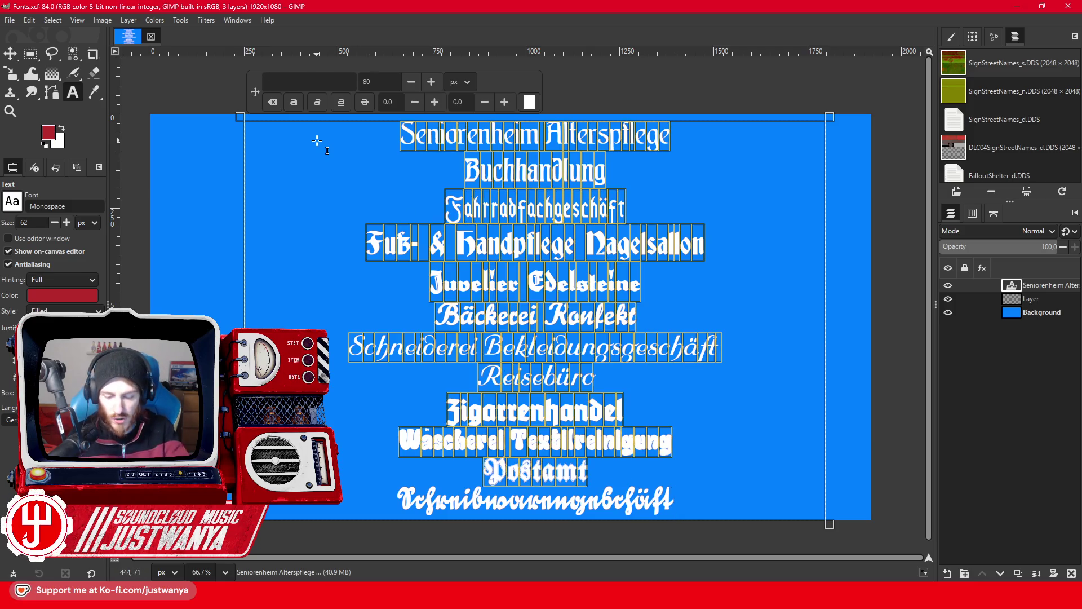
Keep only the Schreibwarengeschäft line and enlarge it to span the canvas width.
key(Delete)
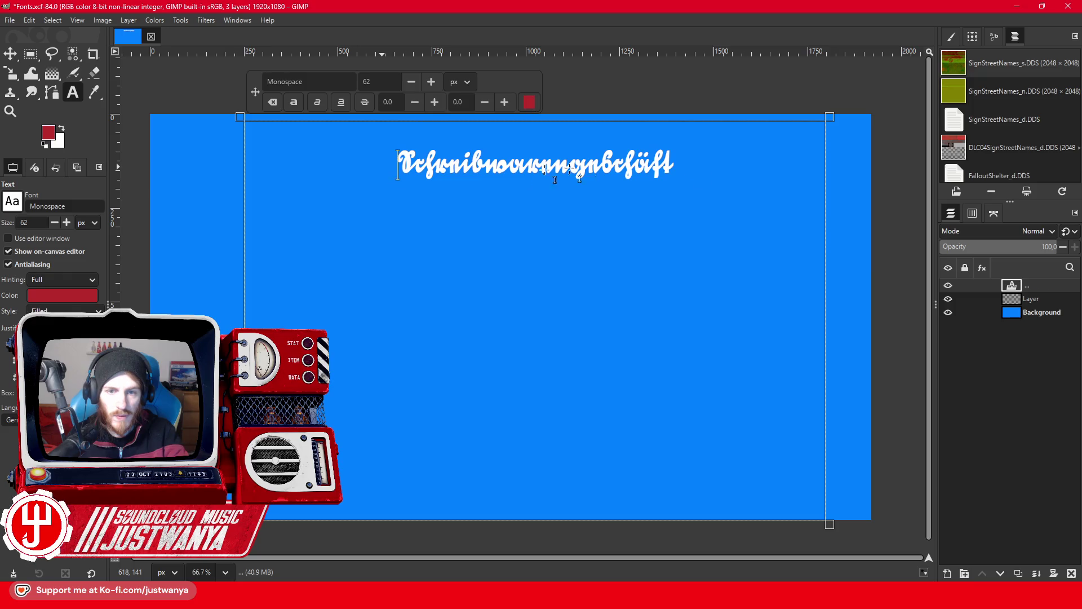
key(ctrl+a)
drag(244, 282, 157, 298)
drag(836, 307, 871, 309)
click(346, 86)
click(346, 87)
drag(346, 86, 346, 86)
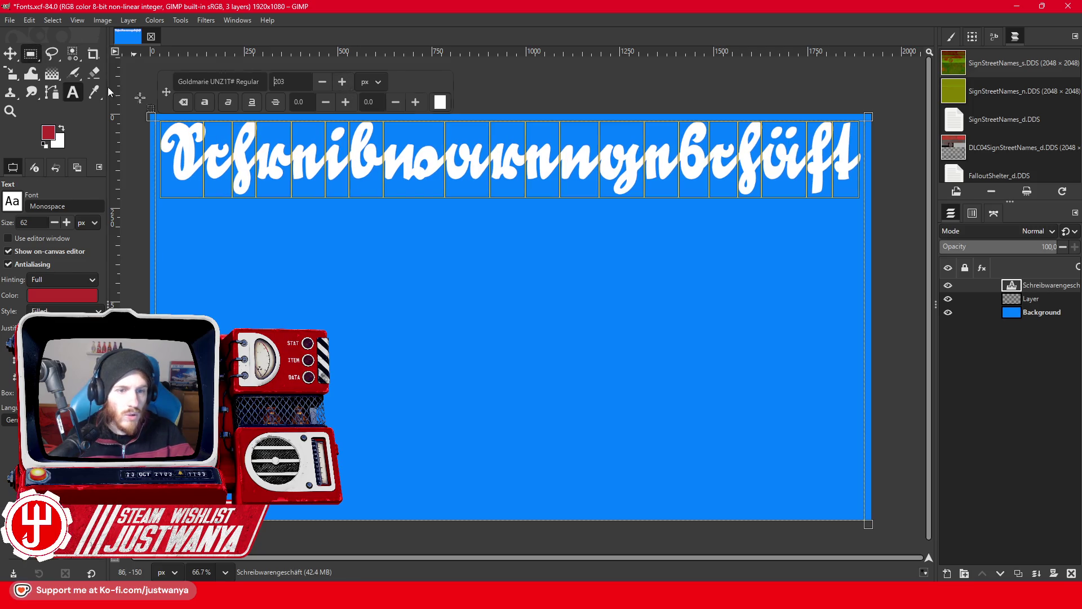
Hide the blue Background layer and crop the image to the text.
click(948, 313)
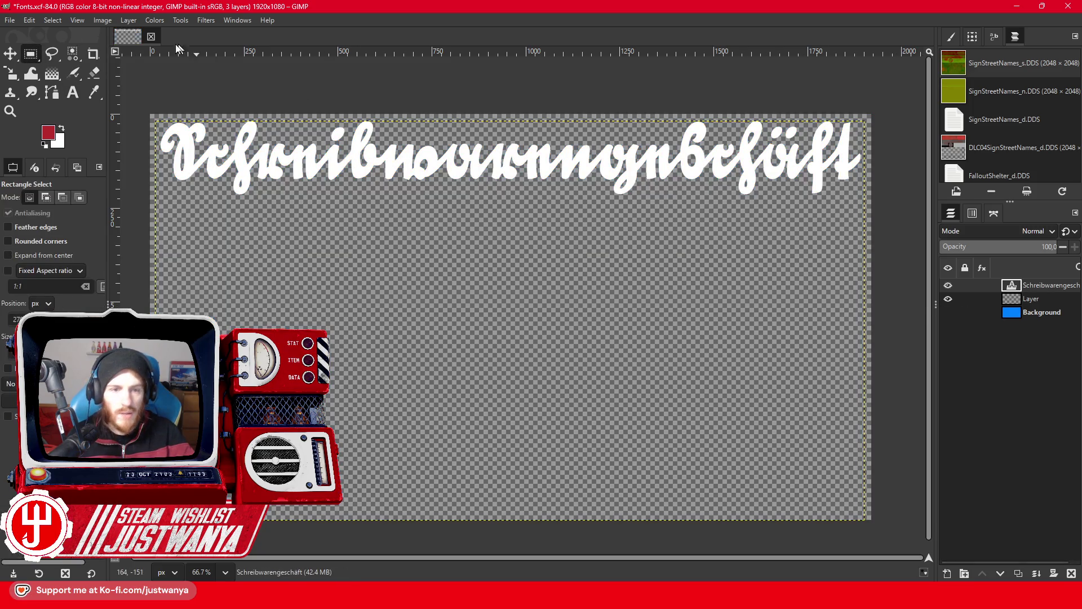
click(102, 20)
click(136, 192)
Export as Schreibwarengeschäft.png into a new 'assets' folder.
click(9, 20)
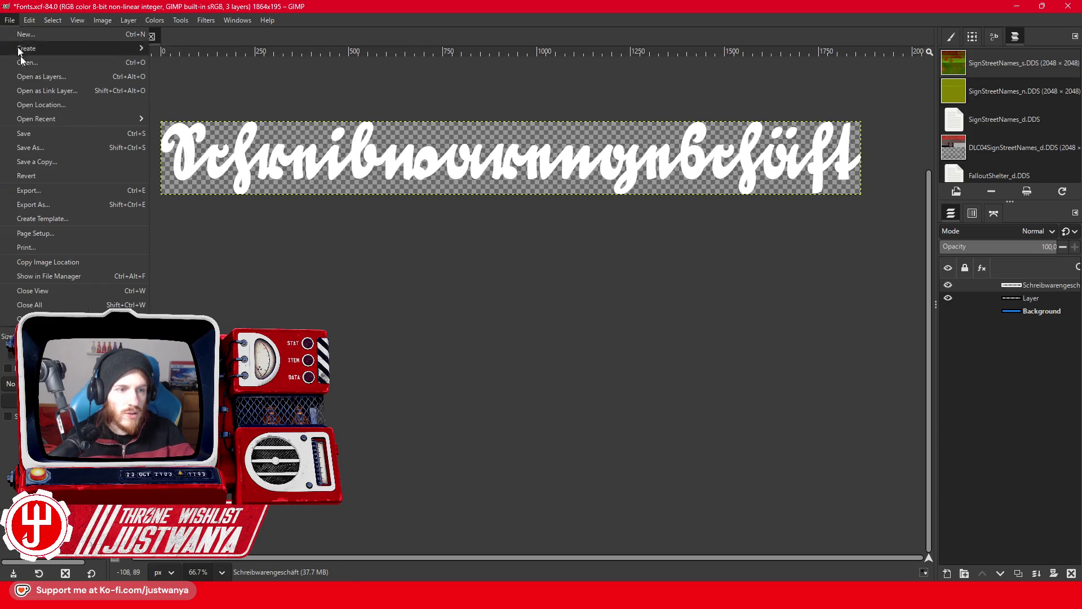
click(56, 205)
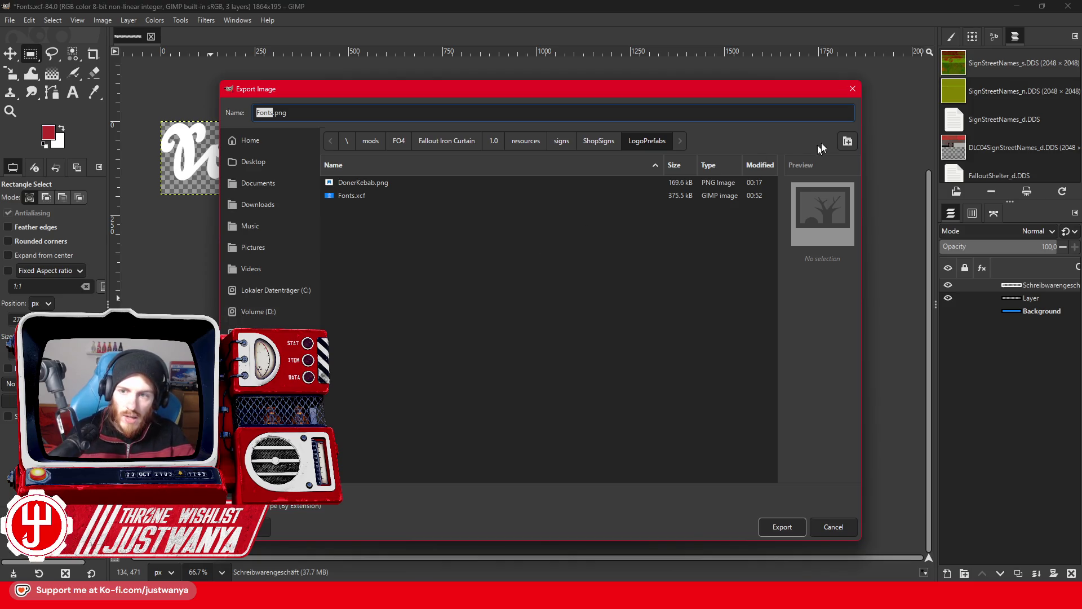
click(848, 141)
text(assets)
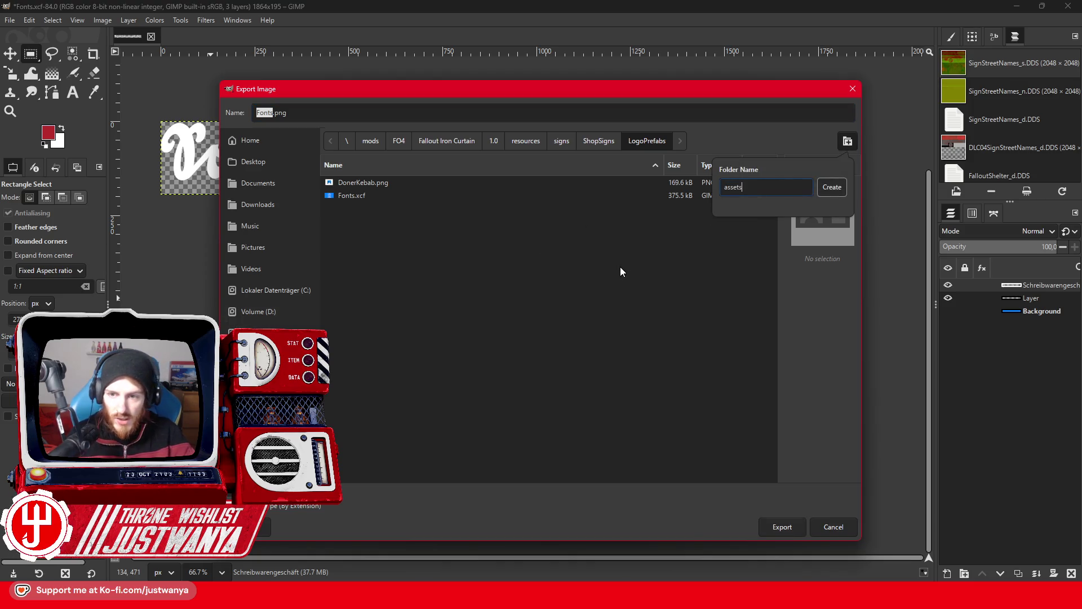
key(Return)
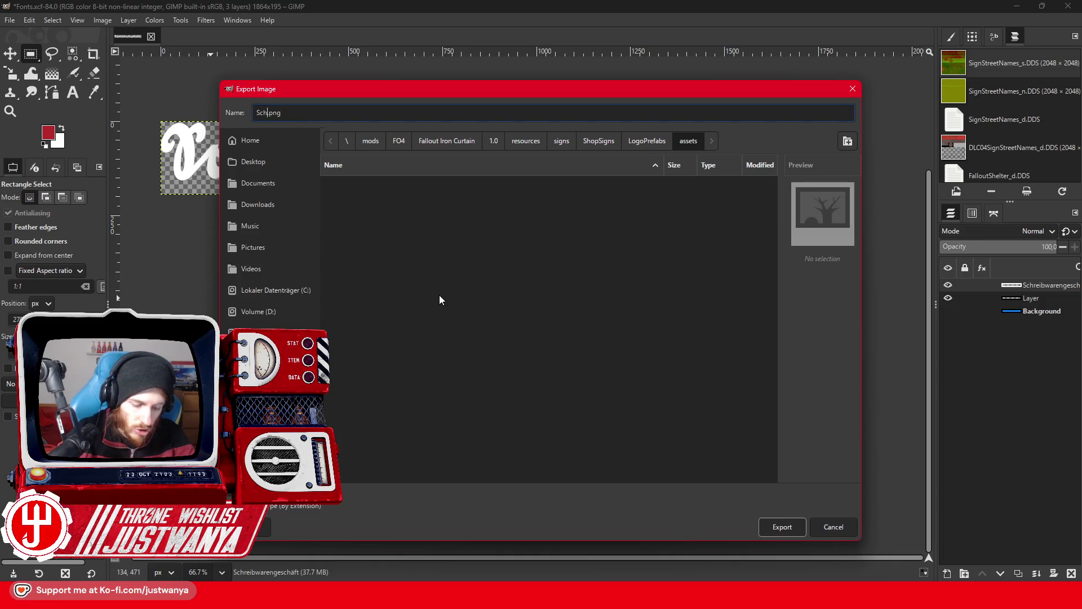
text(reibwarengeschäft)
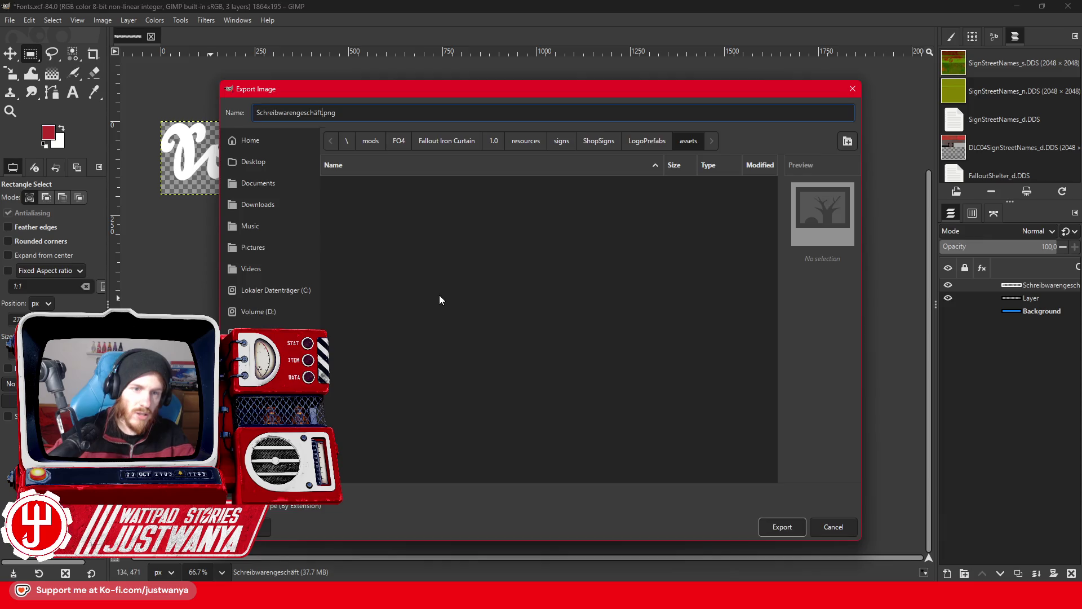
key(Return)
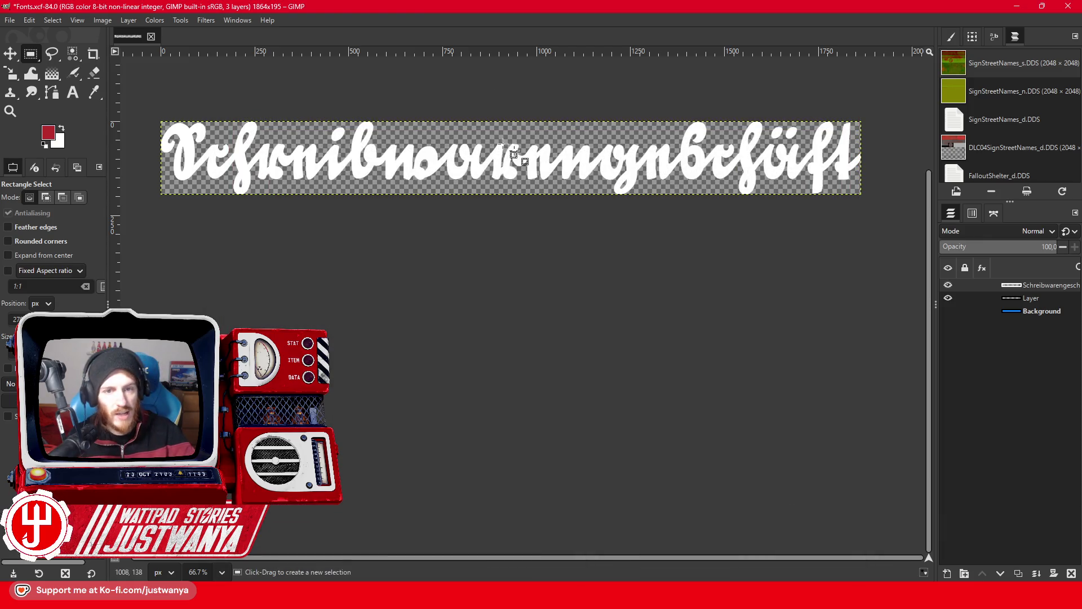
click(172, 310)
Undo back to the full shop-name list on the blue background.
click(28, 21)
click(30, 33)
click(29, 21)
click(31, 33)
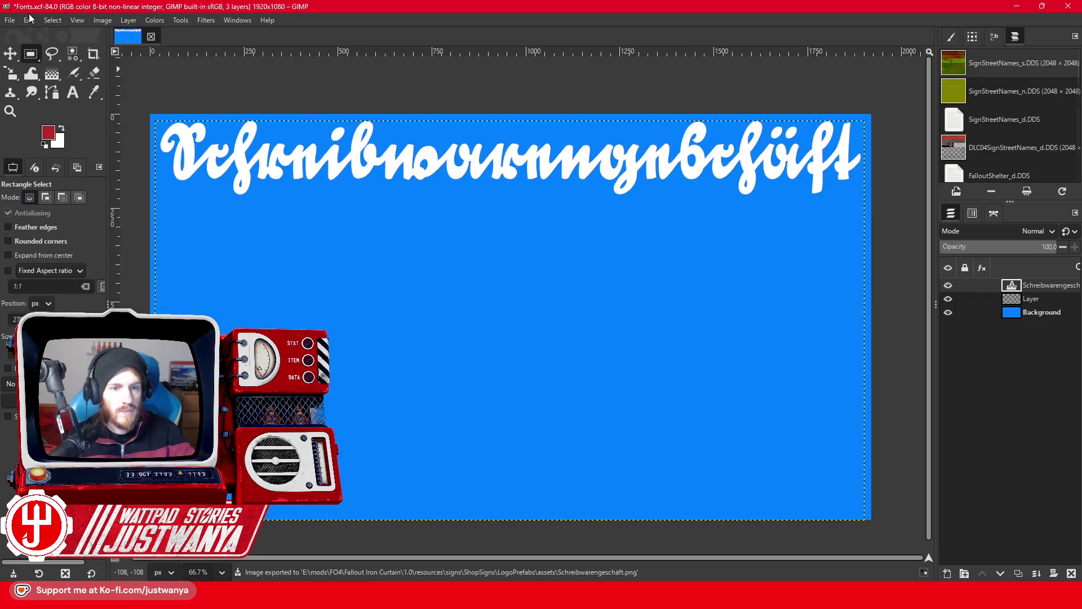
click(29, 20)
click(31, 33)
click(29, 21)
click(31, 34)
click(73, 92)
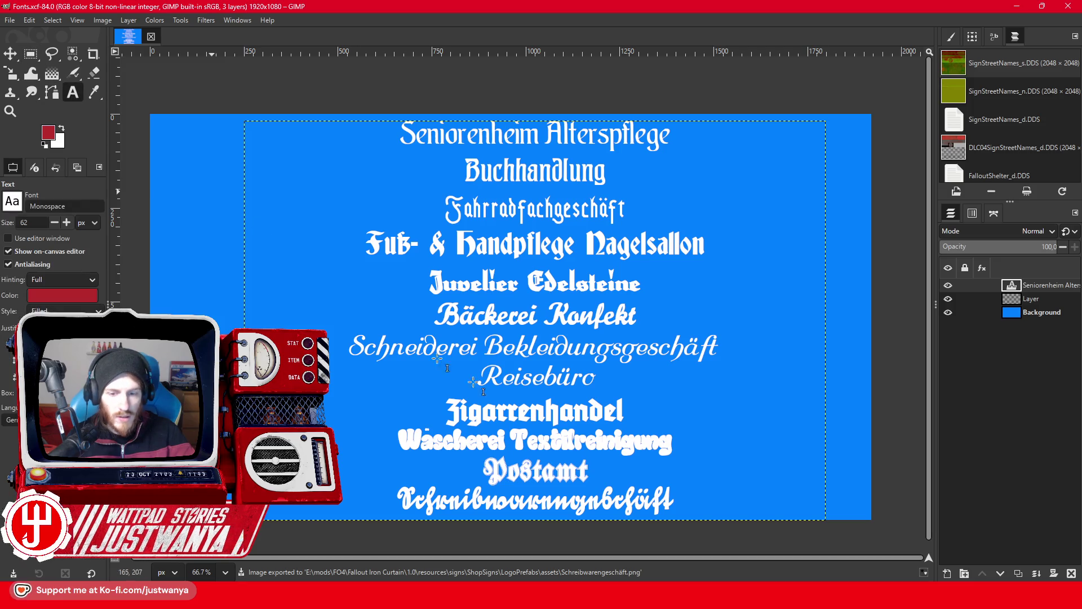
Delete the bottom Schreibwarengeschäft line so Postamt is the last shop name.
click(486, 477)
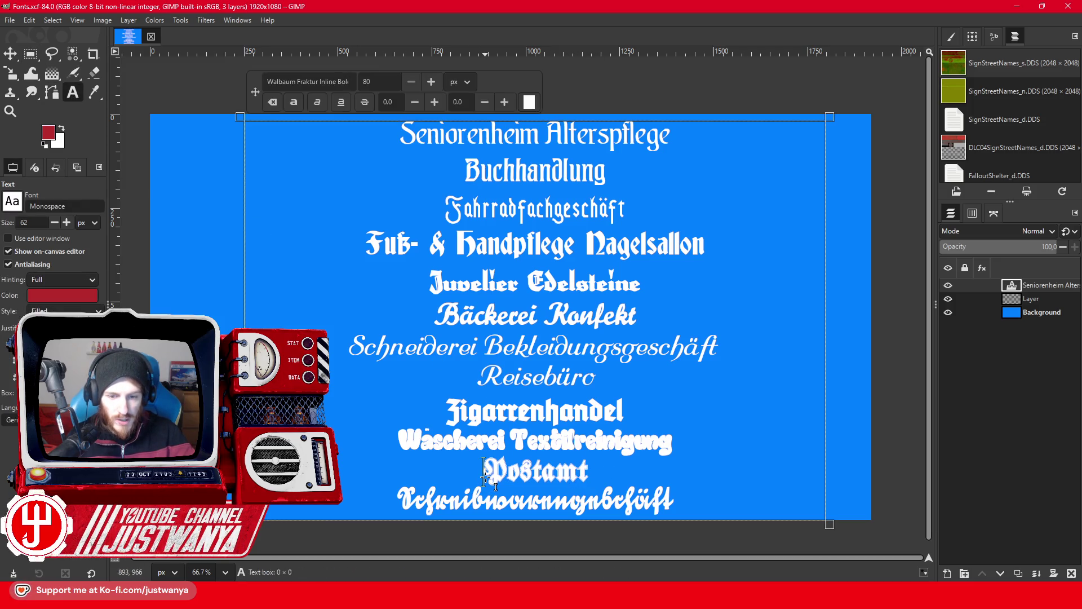
click(30, 55)
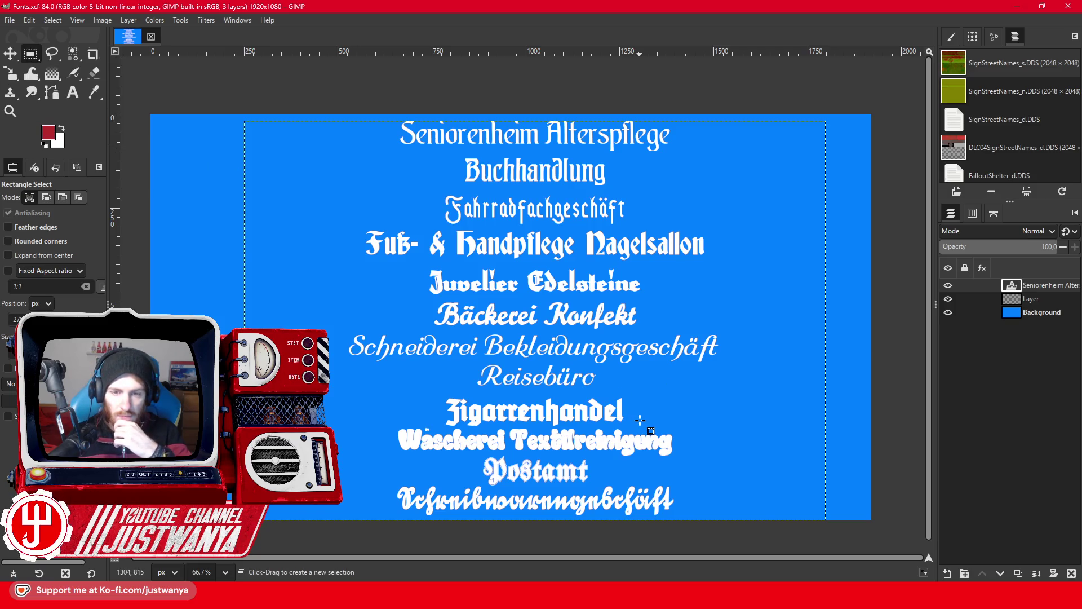
drag(689, 503, 506, 495)
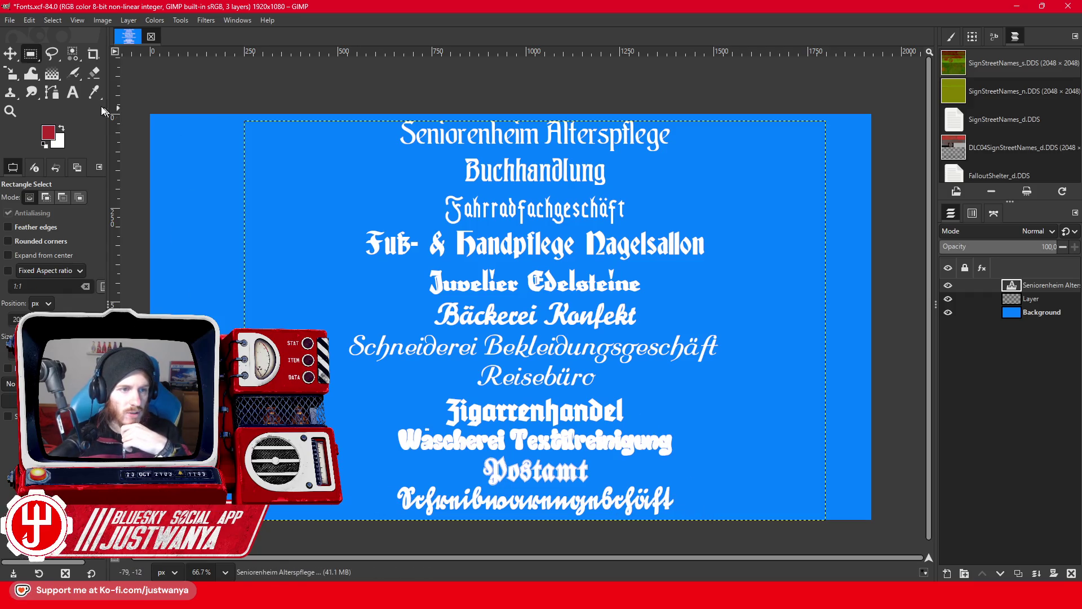
click(72, 93)
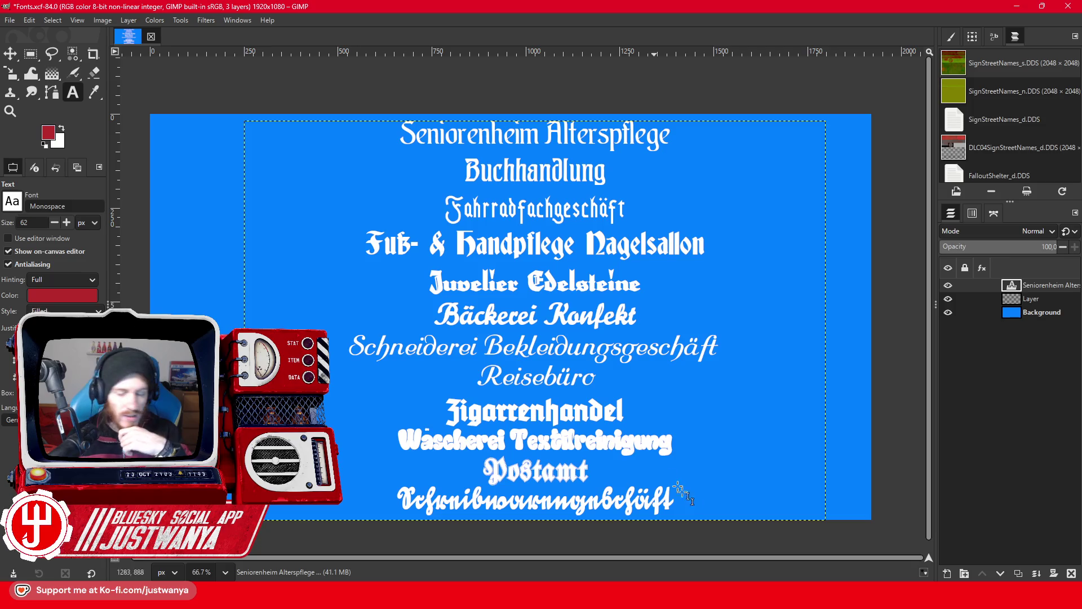
drag(691, 514, 346, 511)
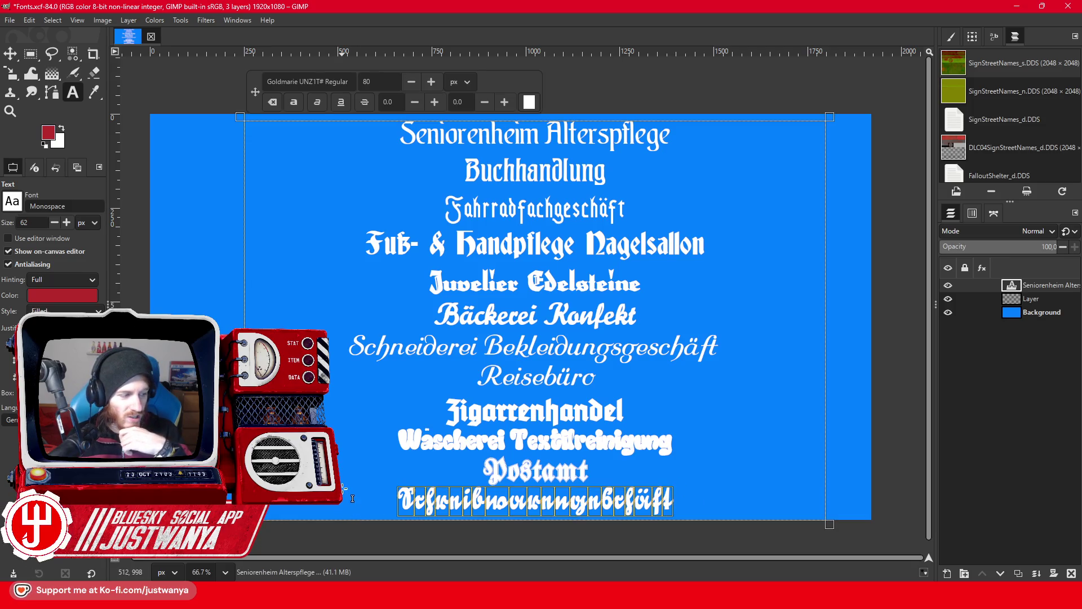
key(BackSpace)
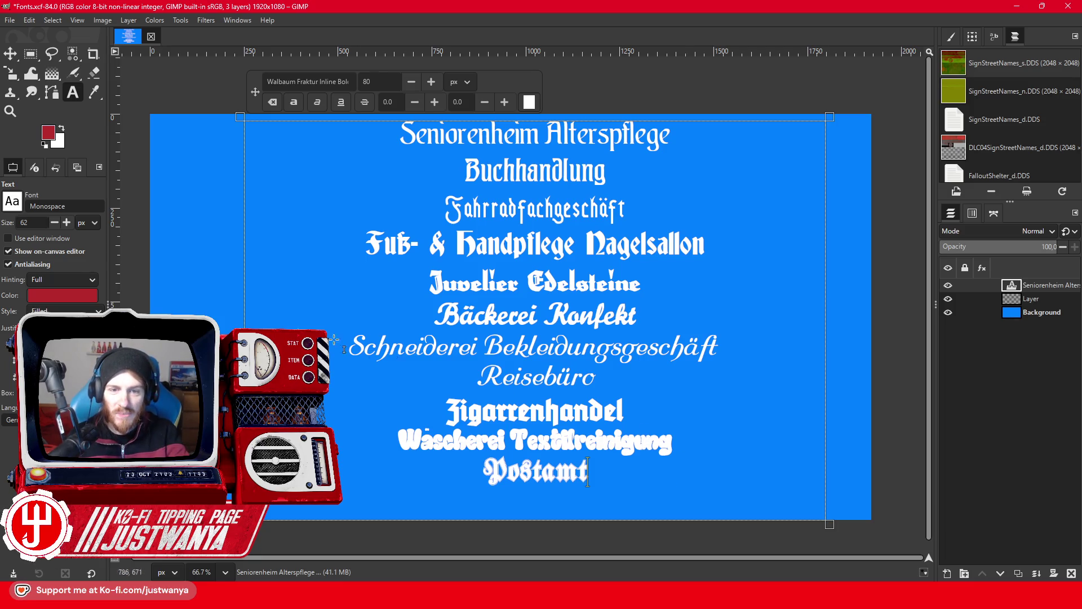
Widen the text box on both sides, then bring up the Street View browser window.
drag(243, 334, 158, 337)
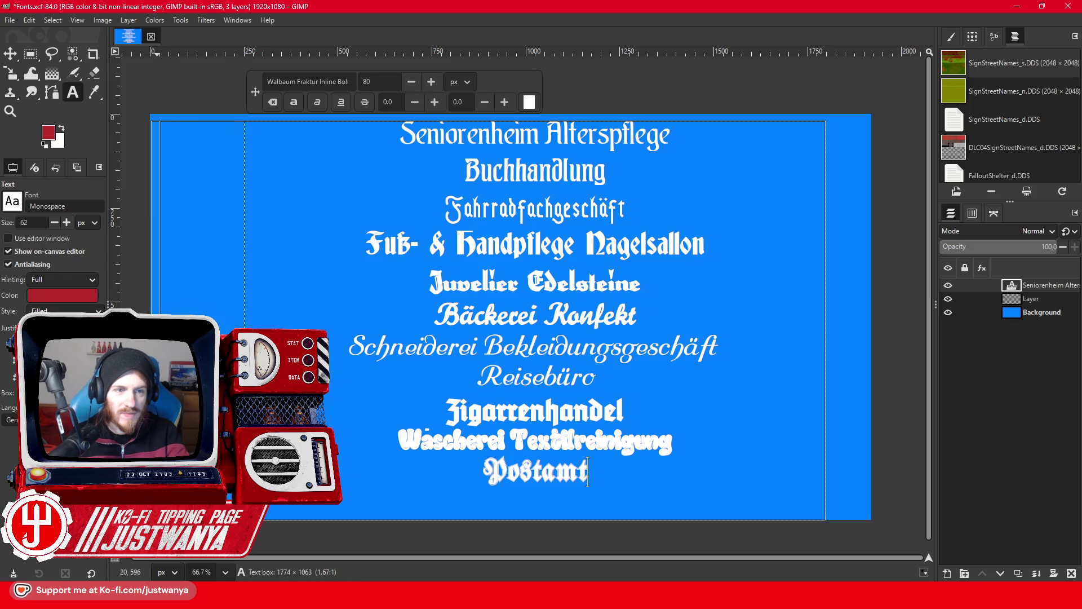
drag(828, 366, 863, 389)
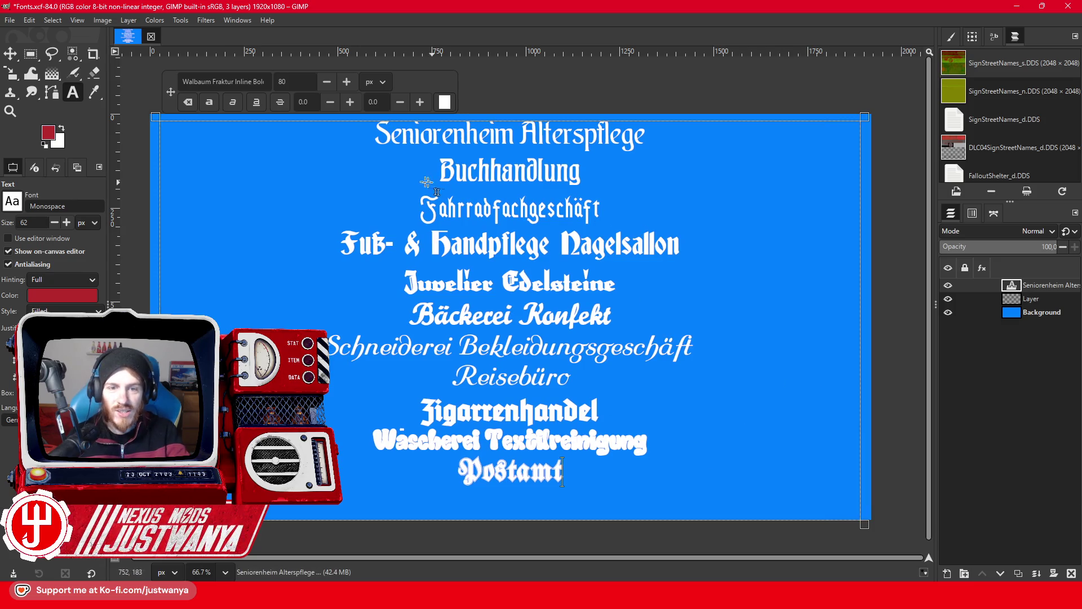
drag(430, 162, 293, 134)
click(586, 476)
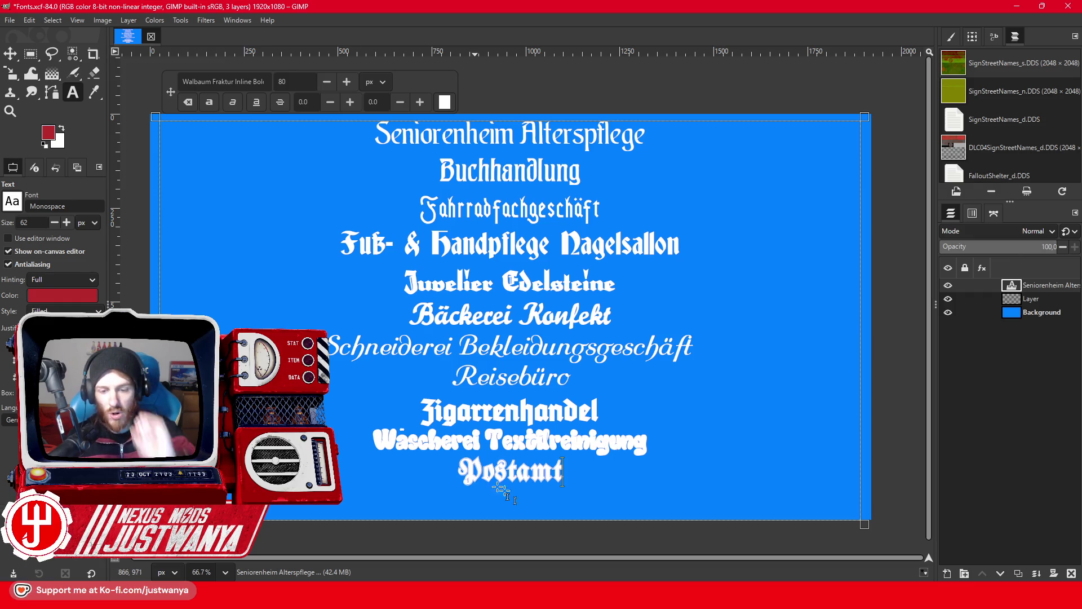
click(592, 598)
click(654, 529)
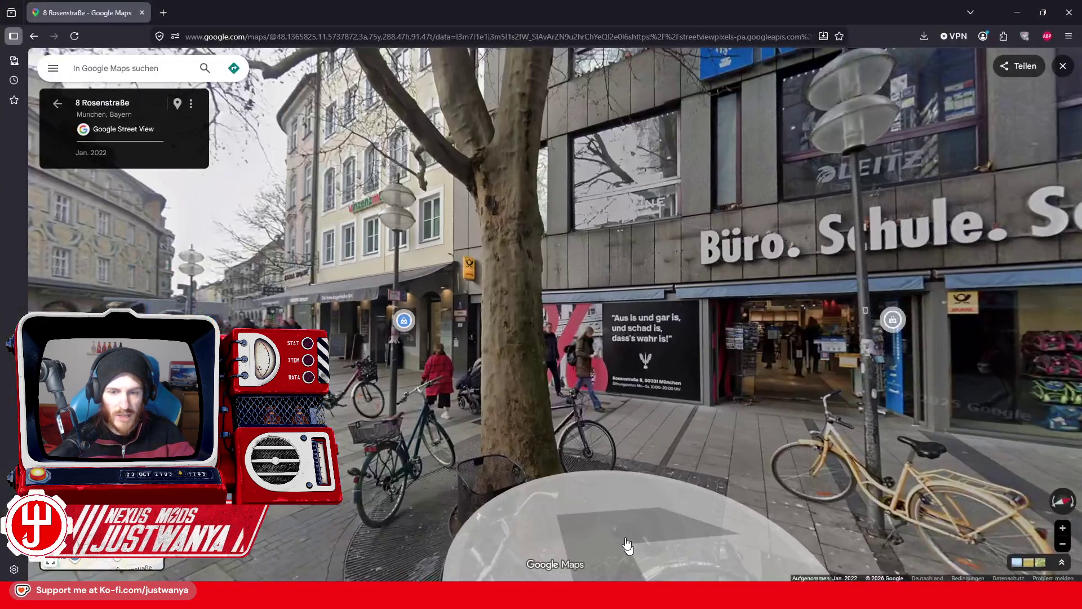
Search Google Images for 'post horn' and preview the black post horn silhouette.
click(161, 12)
text(post horn)
key(Return)
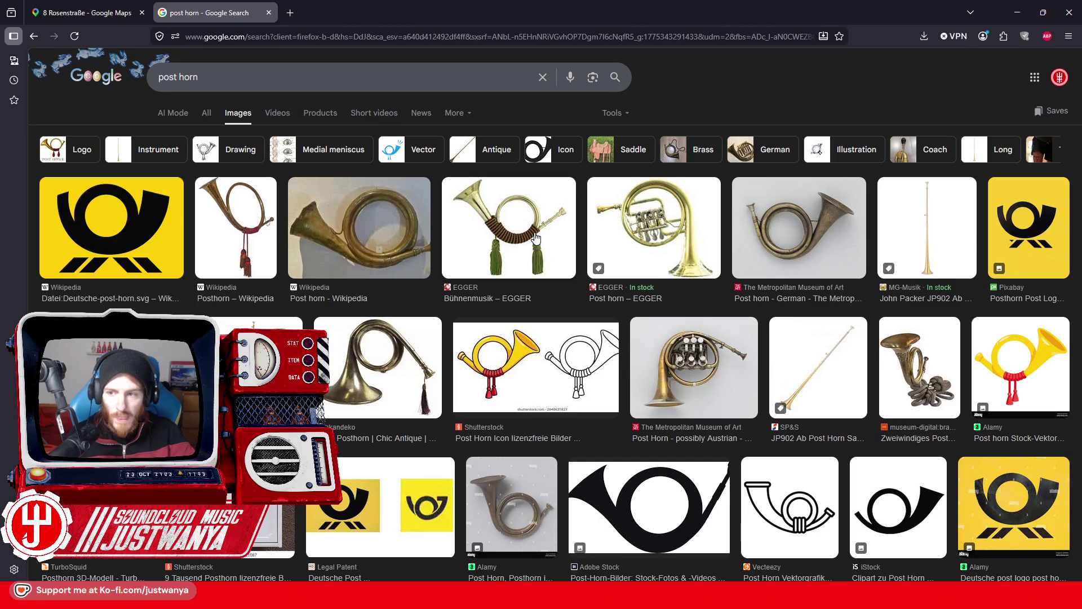
scroll(598, 350, down, 1)
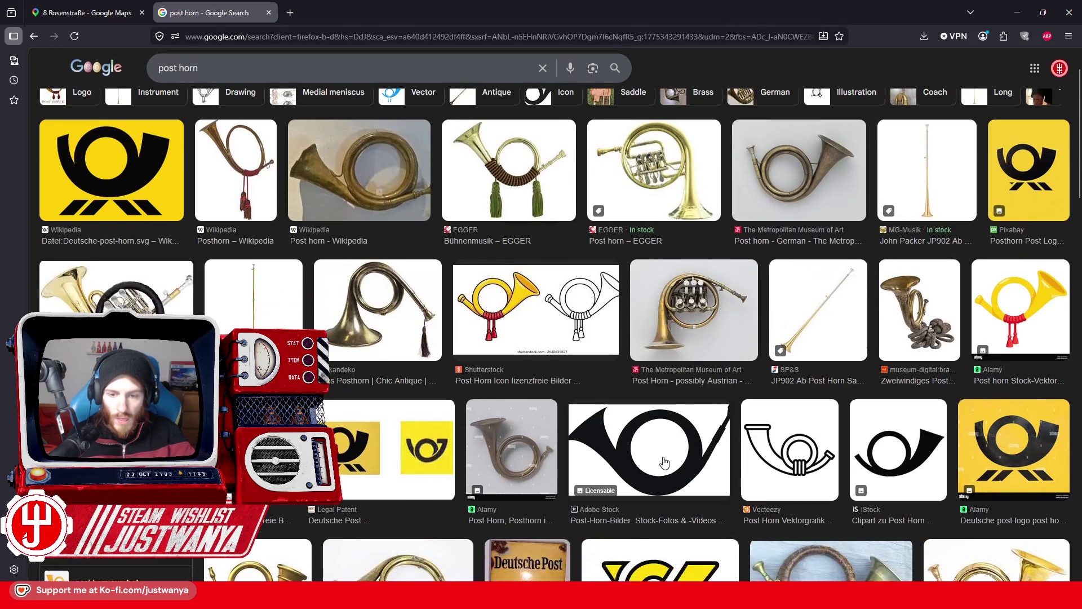
click(665, 462)
scroll(565, 362, down, 4)
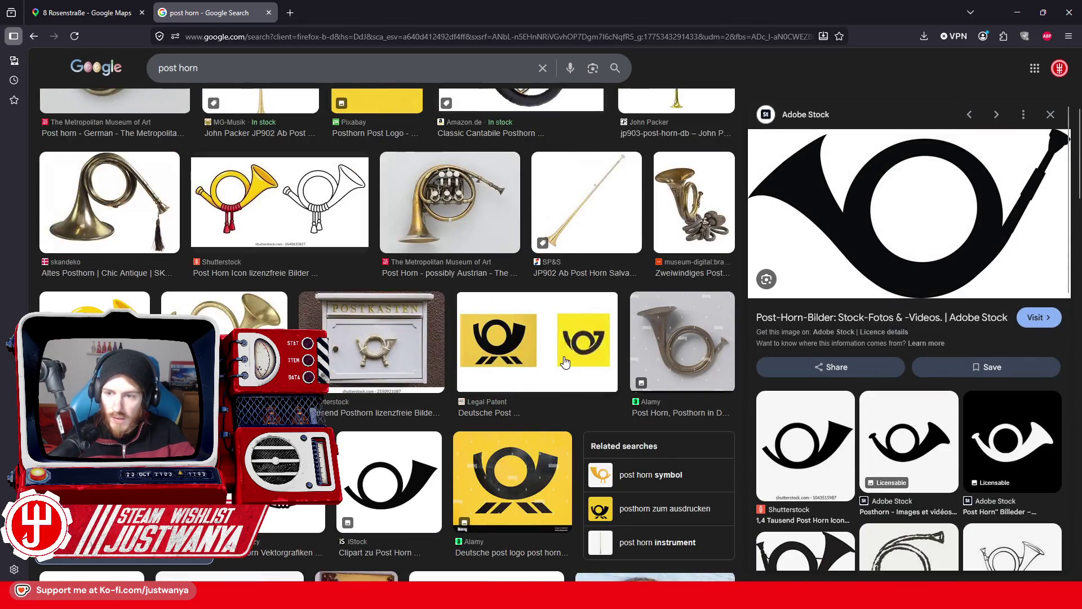
Open the post horn image in a new tab and save it to the Desktop.
right_click(858, 231)
click(889, 370)
click(338, 13)
right_click(533, 256)
click(553, 268)
click(440, 287)
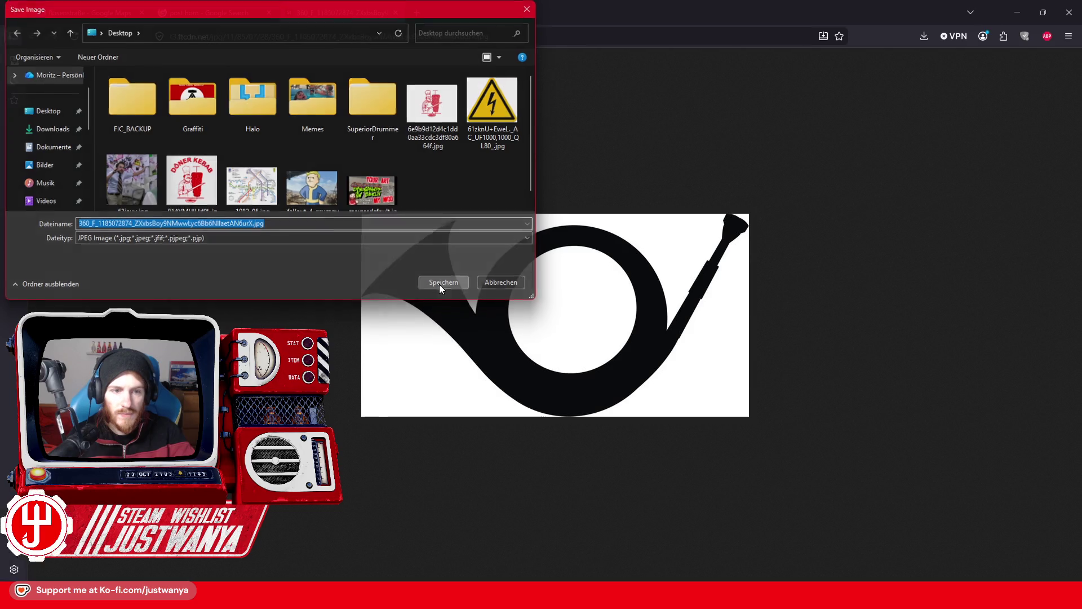
click(1018, 13)
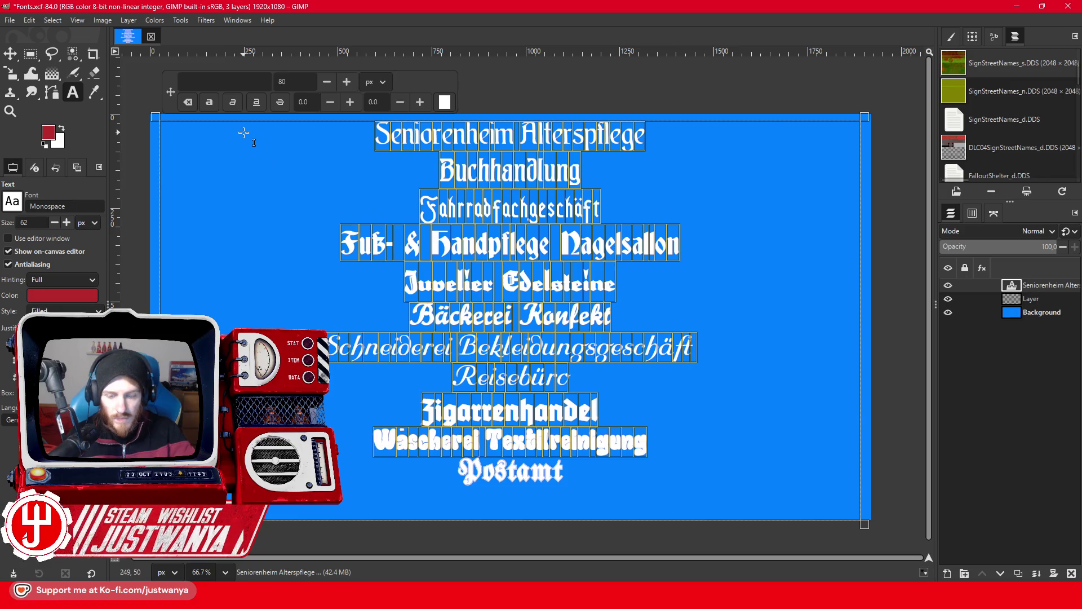
Trim the text down to Postamt and drop the saved post horn image onto the canvas.
key(Home)
key(ctrl+shift+Home)
key(Delete)
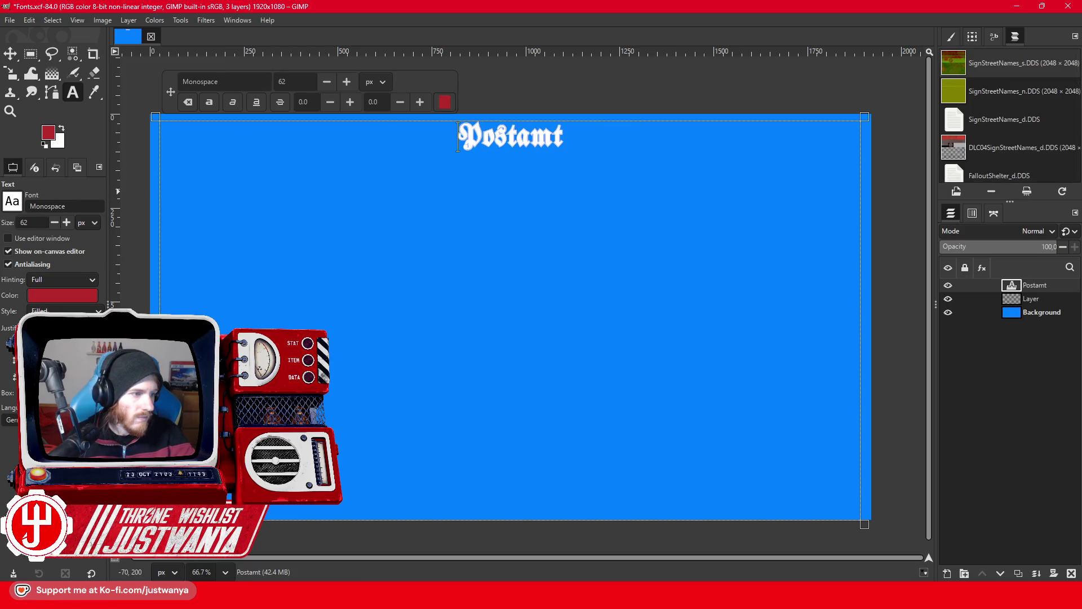
drag(333, 262, 334, 262)
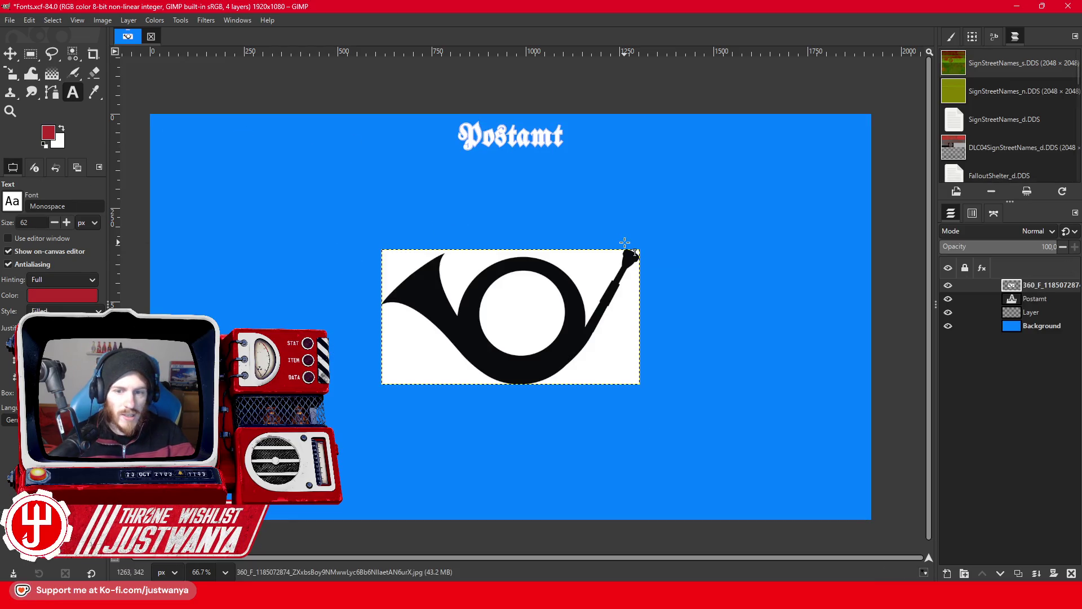
Select the black horn by colour, paste it as its own layer, and delete the white-backed layer.
click(73, 53)
click(437, 299)
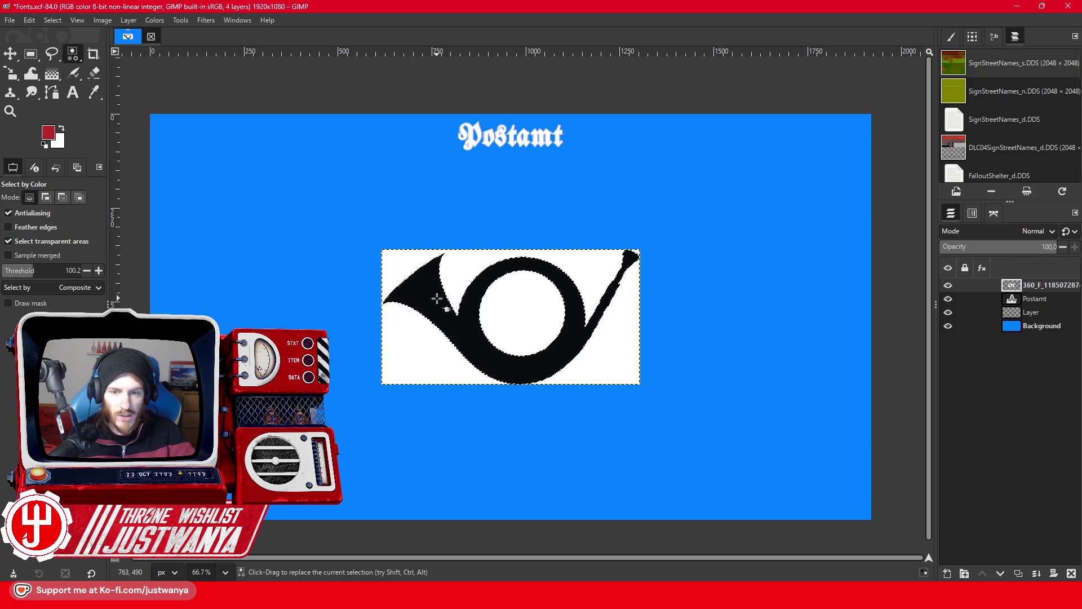
click(30, 19)
click(56, 77)
click(29, 20)
click(44, 119)
key(r)
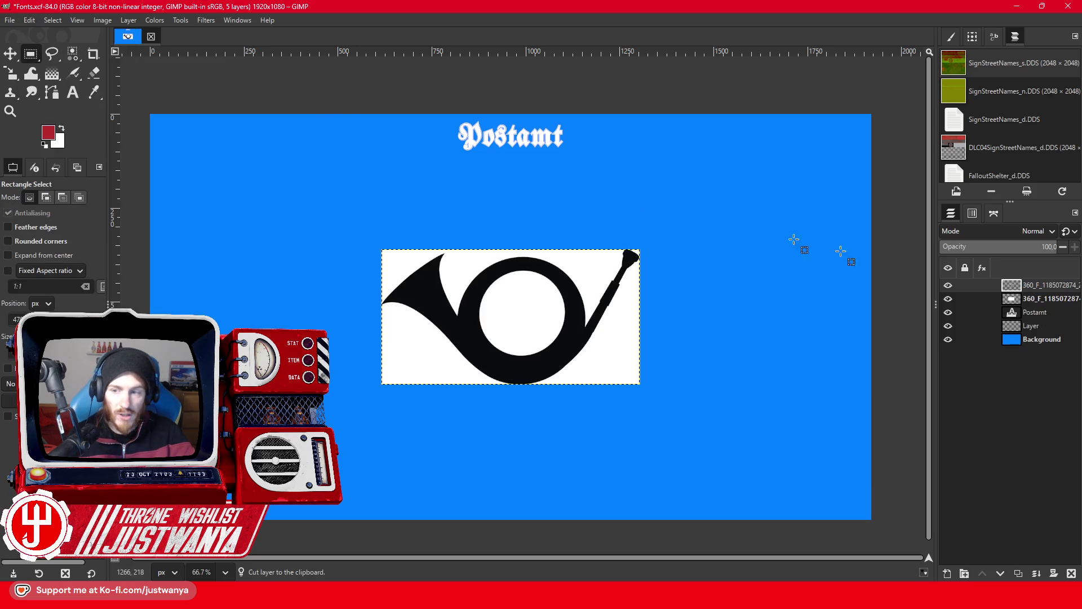
click(1071, 573)
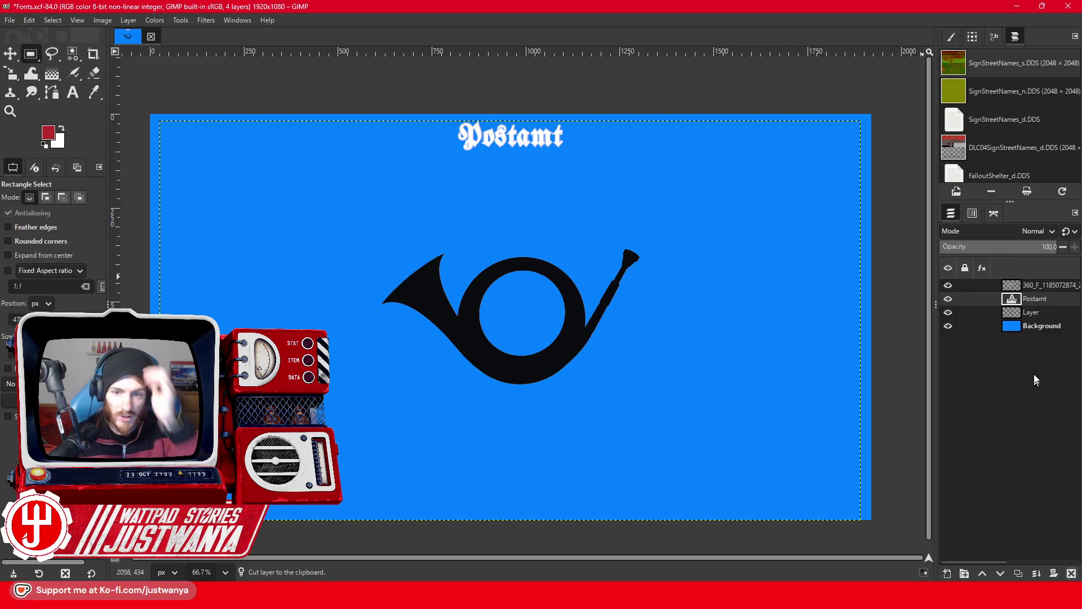
click(1039, 329)
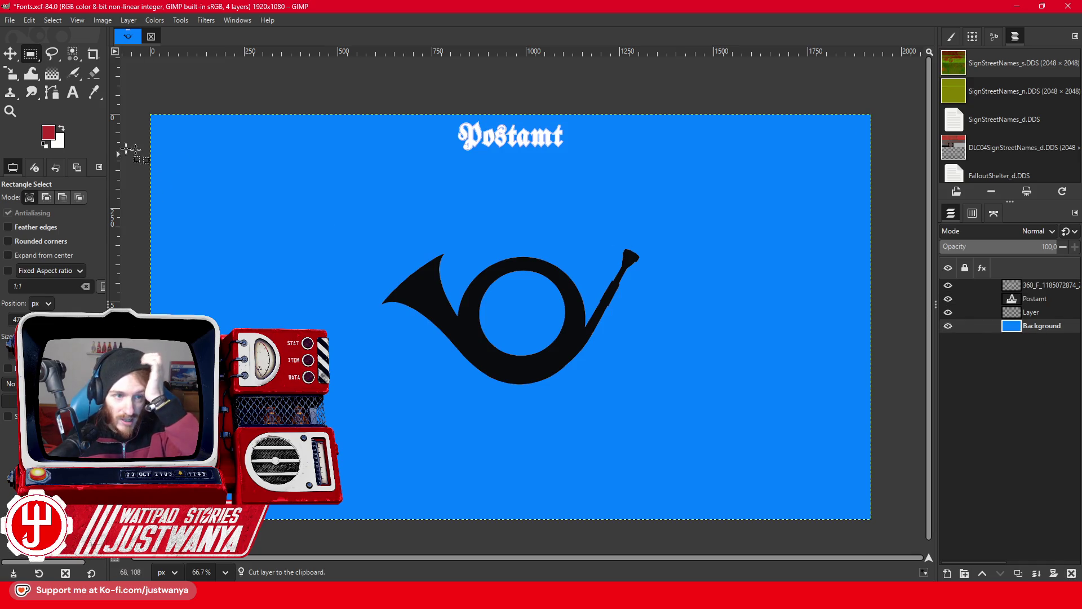
Fill the Background layer with bright yellow (fffd00).
click(61, 146)
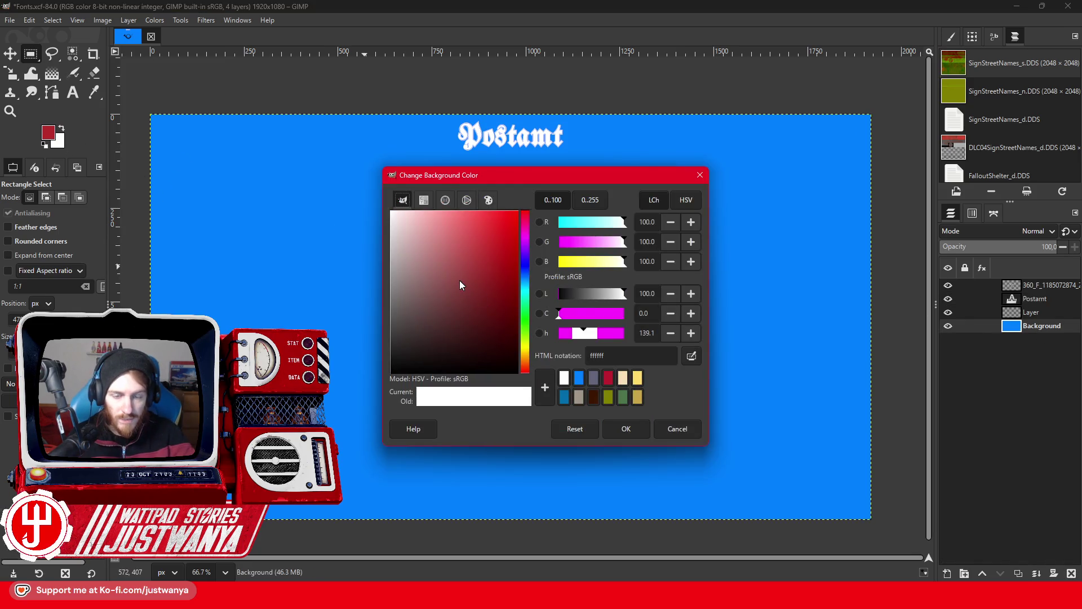
click(527, 348)
drag(487, 288, 546, 207)
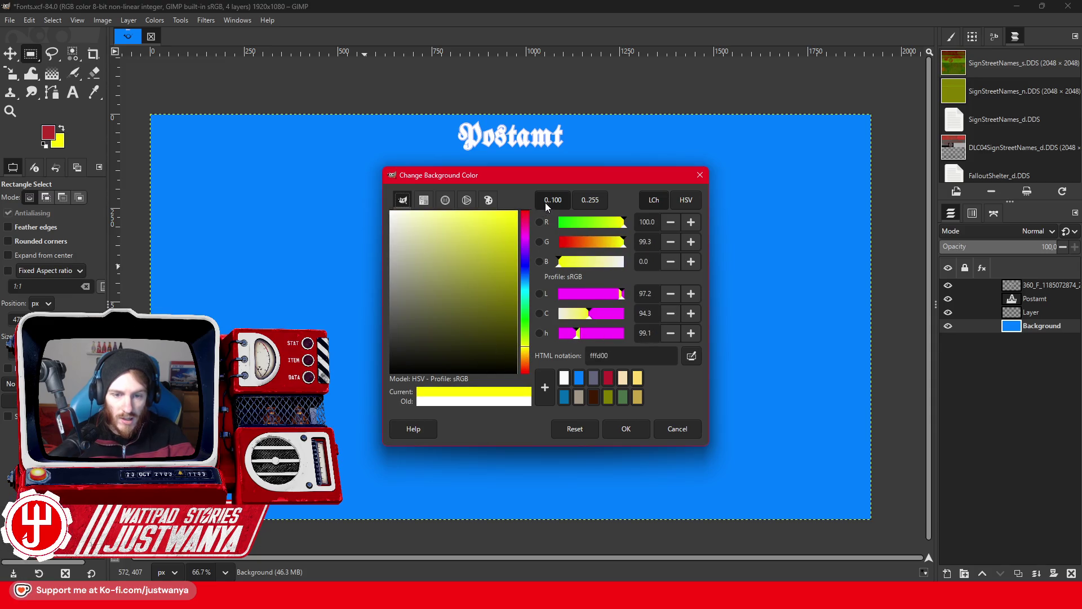
click(626, 429)
click(29, 21)
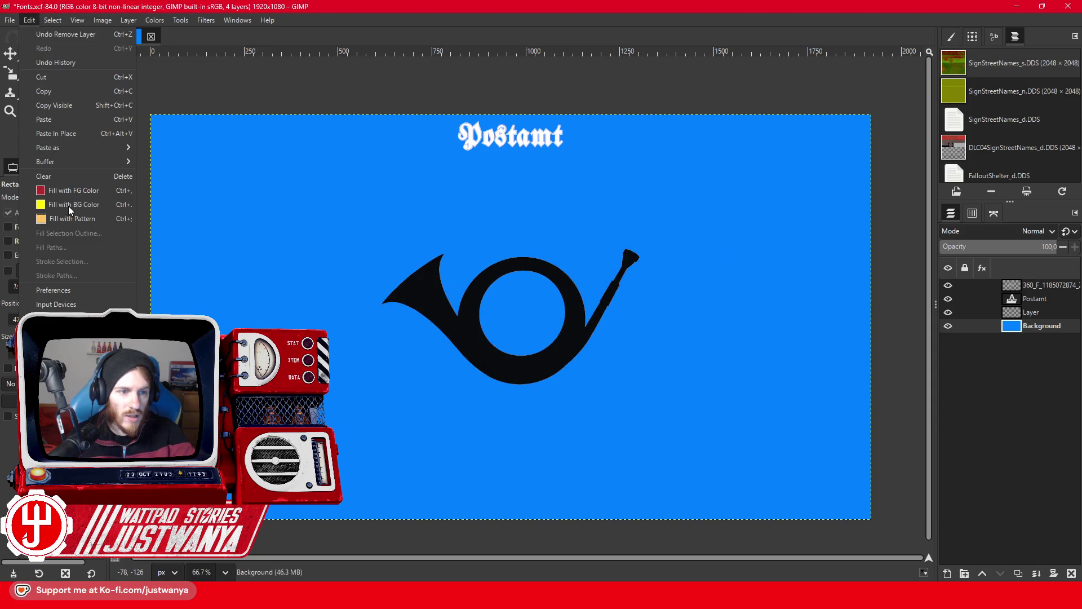
click(46, 209)
Refill the post horn solid black using its alpha as the selection.
click(48, 133)
click(384, 347)
click(622, 433)
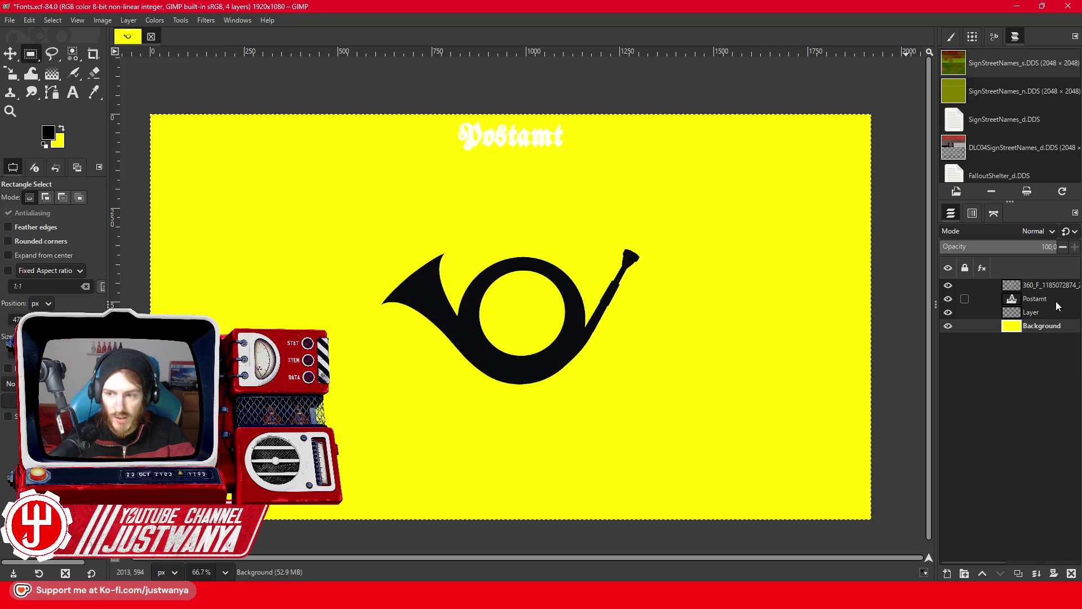
click(1057, 286)
right_click(1056, 286)
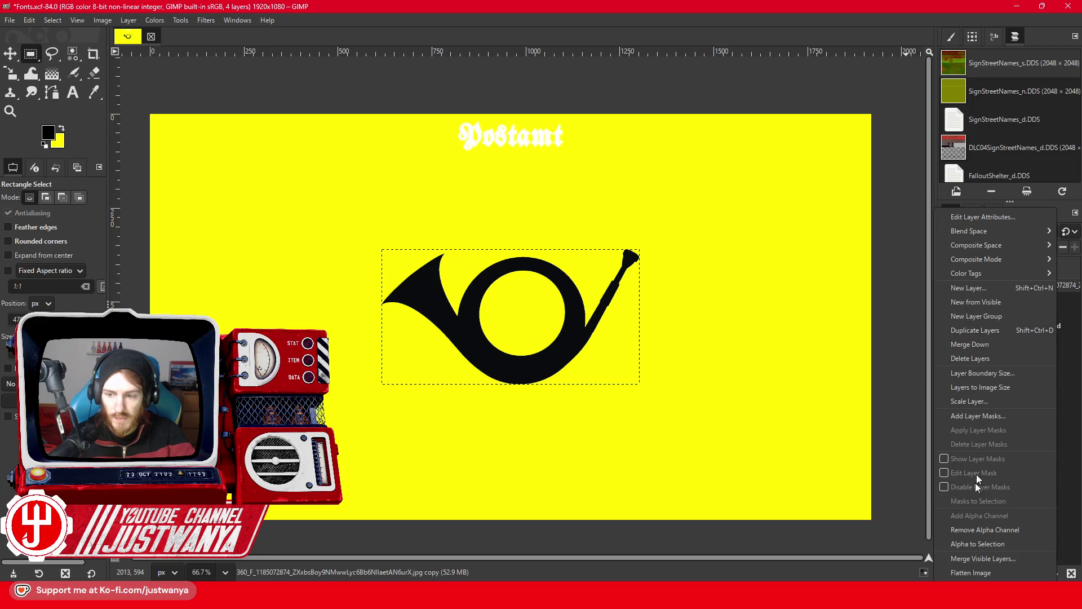
click(959, 546)
click(29, 21)
click(64, 190)
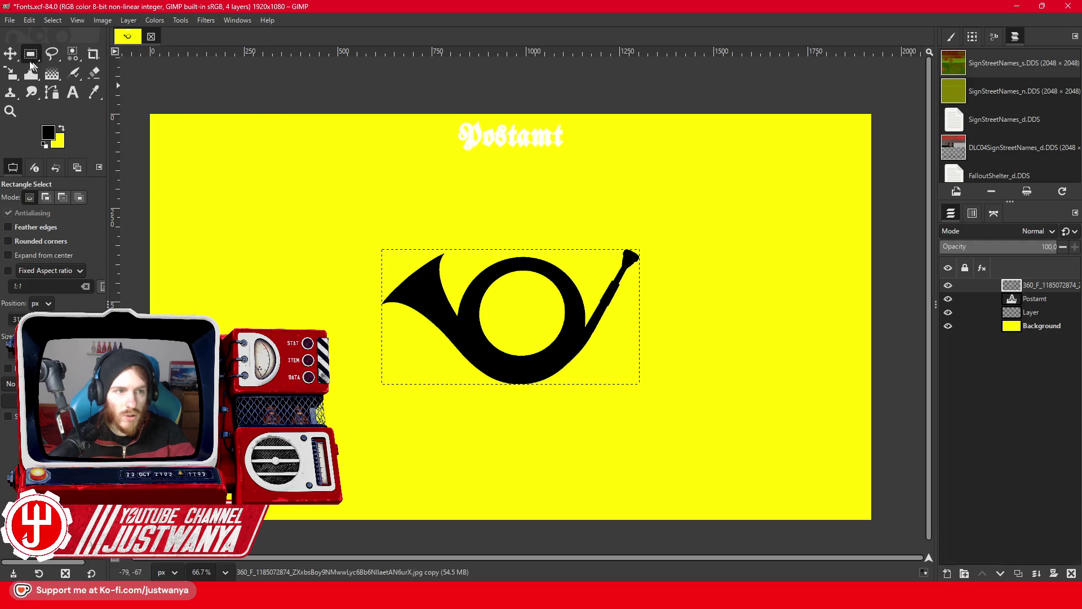
Move the post horn to the top-left corner and color the Postamt text black.
key(m)
drag(455, 330, 227, 203)
click(987, 299)
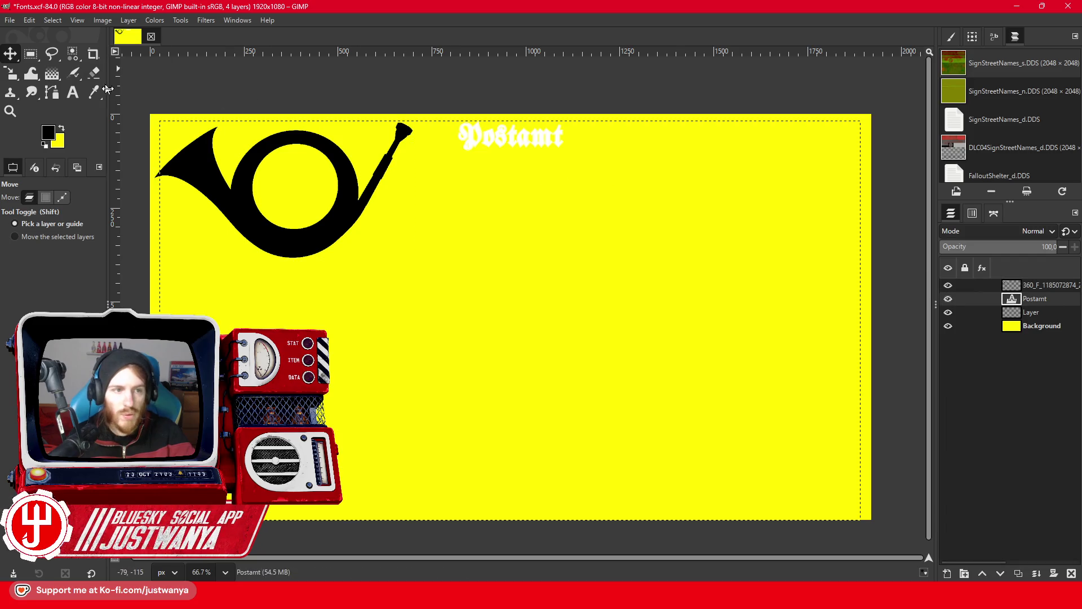
click(81, 98)
drag(564, 144, 457, 138)
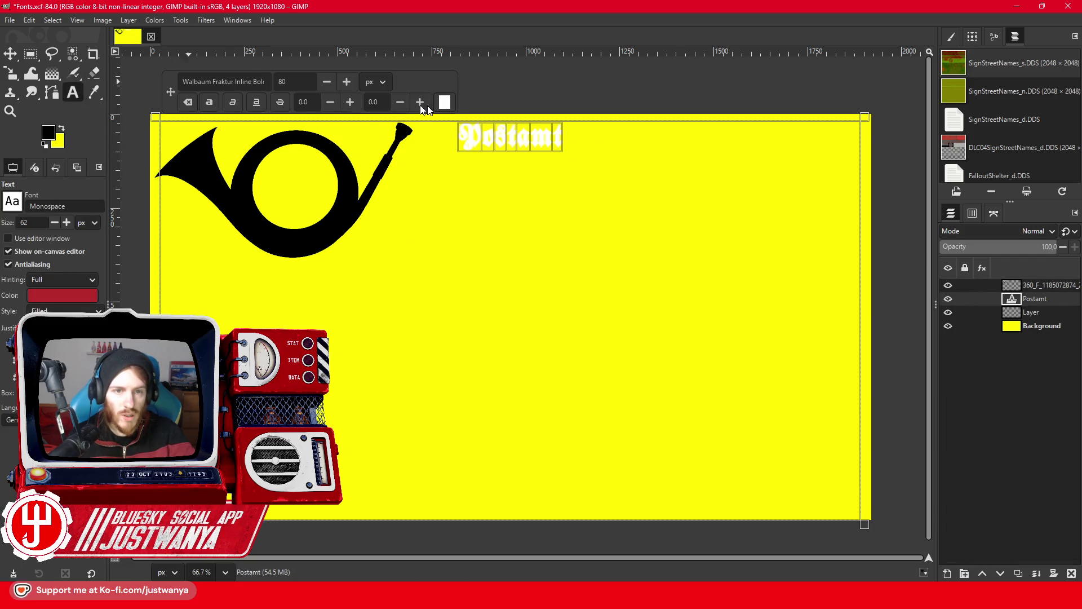
click(445, 102)
click(568, 376)
click(623, 427)
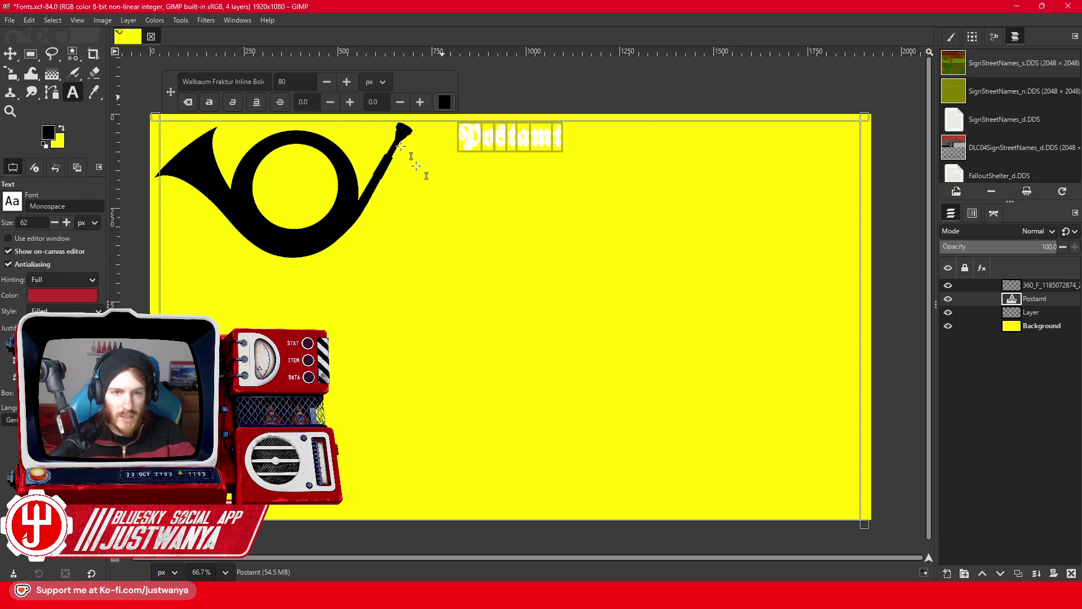
Widen the Postamt text box beside the horn and enlarge the font to 342 px.
drag(159, 220, 410, 221)
scroll(606, 86, up, 16)
scroll(606, 85, up, 14)
scroll(606, 85, up, 14)
scroll(607, 86, up, 14)
scroll(606, 86, up, 14)
scroll(607, 86, up, 10)
scroll(606, 86, up, 10)
scroll(606, 85, up, 10)
scroll(607, 86, up, 10)
scroll(606, 85, up, 10)
scroll(607, 86, up, 10)
scroll(607, 85, up, 10)
scroll(577, 84, down, 3)
scroll(577, 83, down, 2)
scroll(578, 84, down, 3)
scroll(577, 83, down, 2)
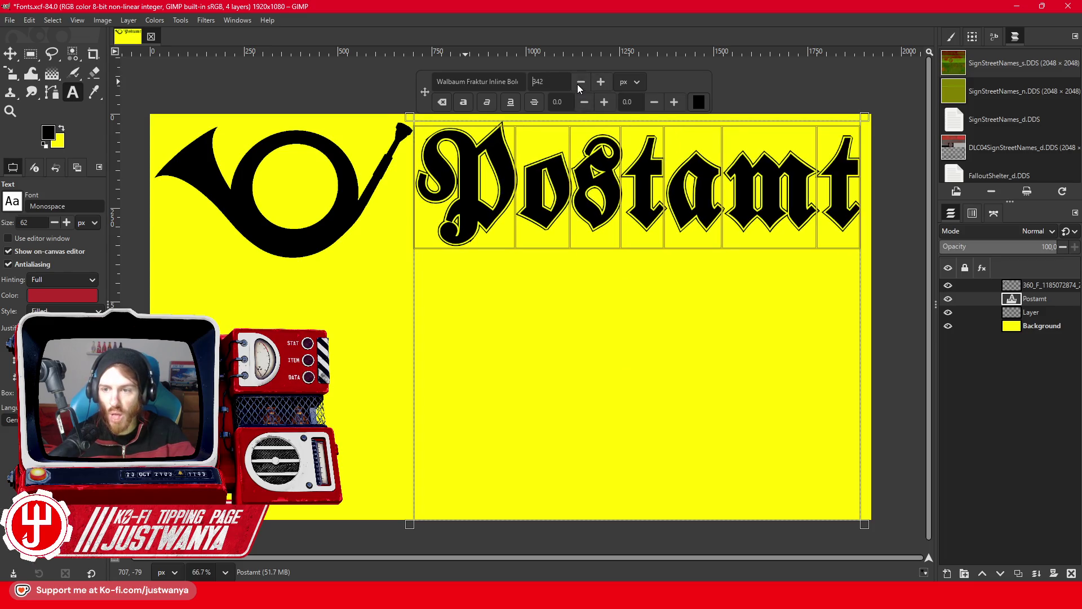
scroll(584, 87, up, 1)
scroll(586, 88, down, 1)
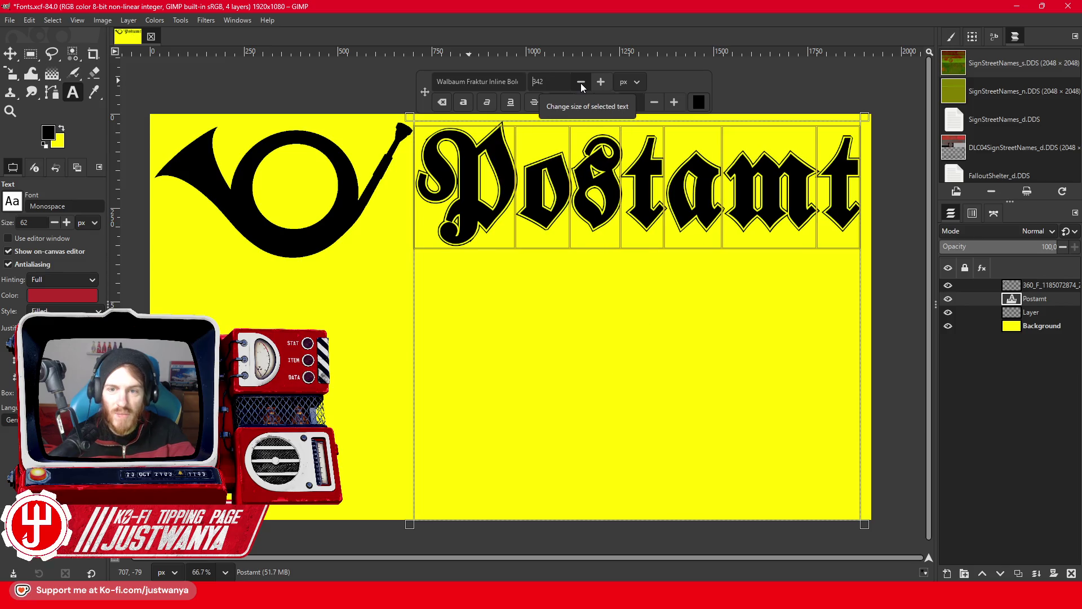
Hide the yellow background and fine-tune Postamt's position next to the horn.
click(10, 53)
drag(497, 198, 493, 197)
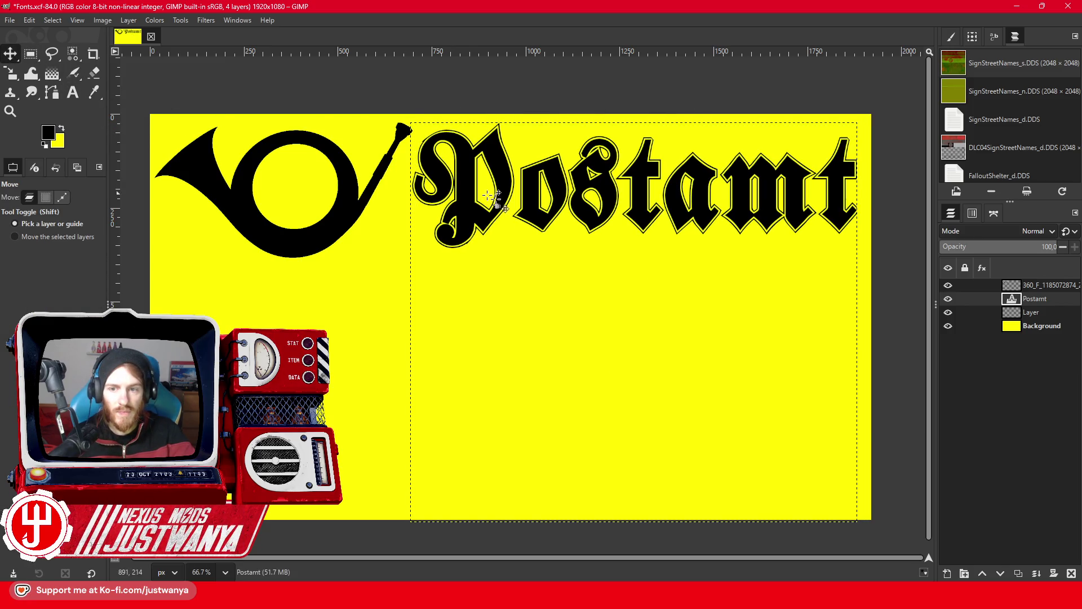
click(949, 326)
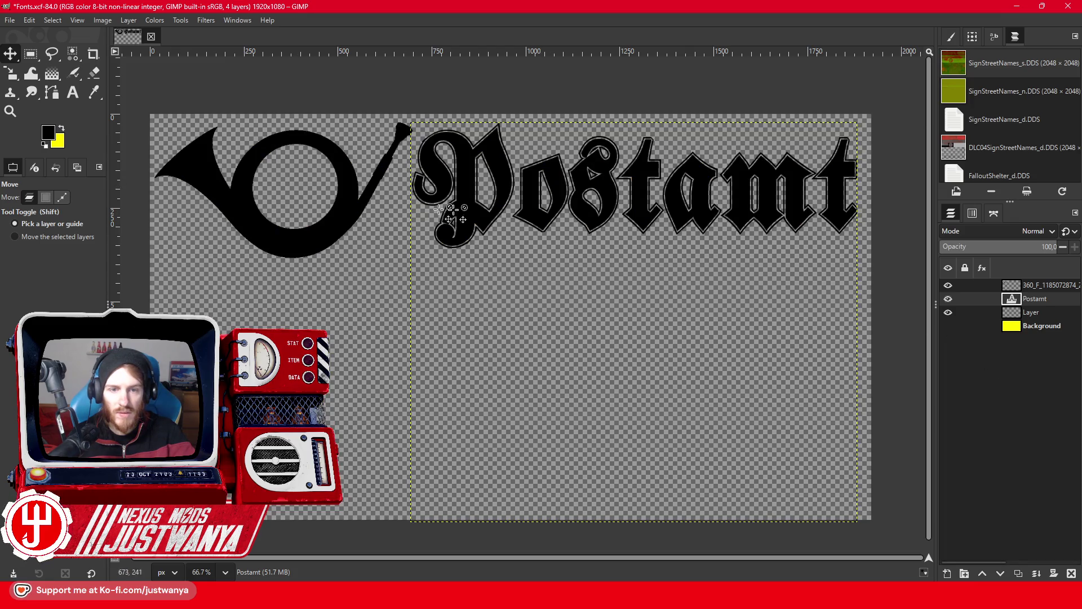
drag(467, 195, 469, 199)
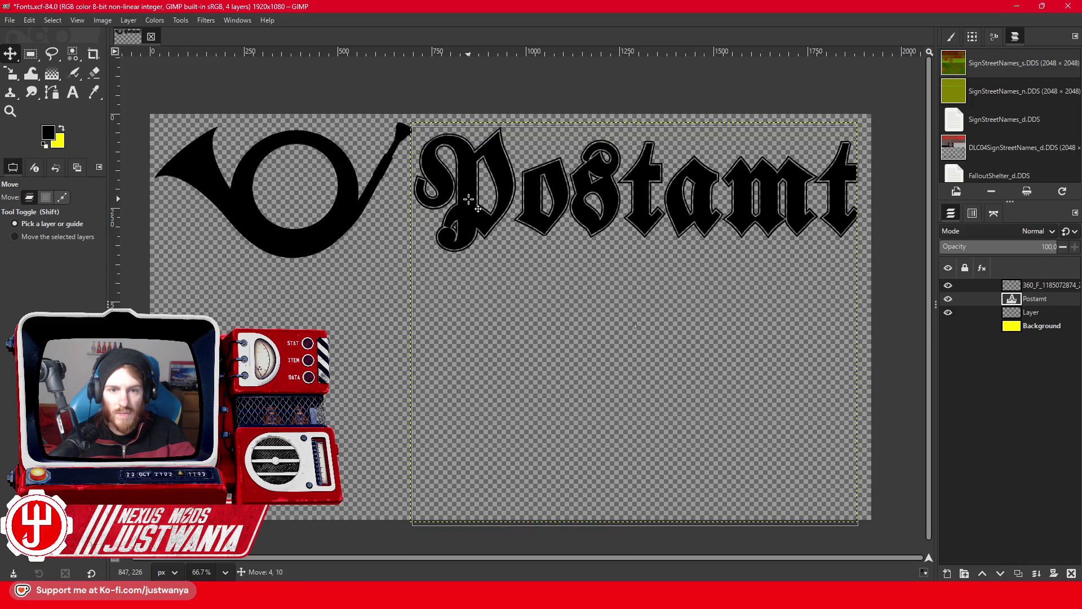
drag(469, 199, 470, 202)
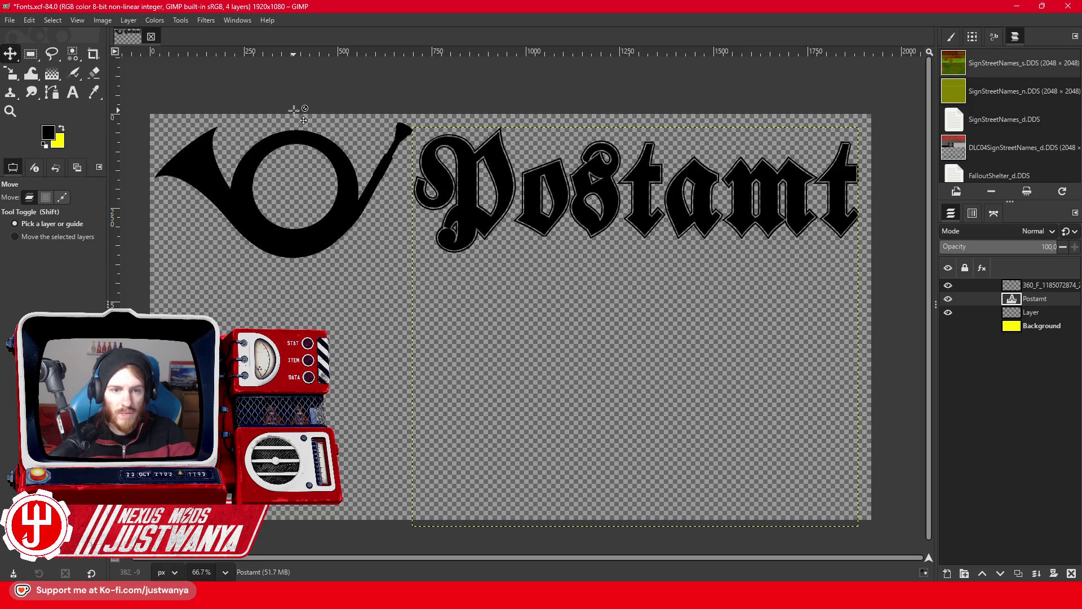
Merge the visible layers and crop the layer and canvas to the horn and lettering.
click(119, 21)
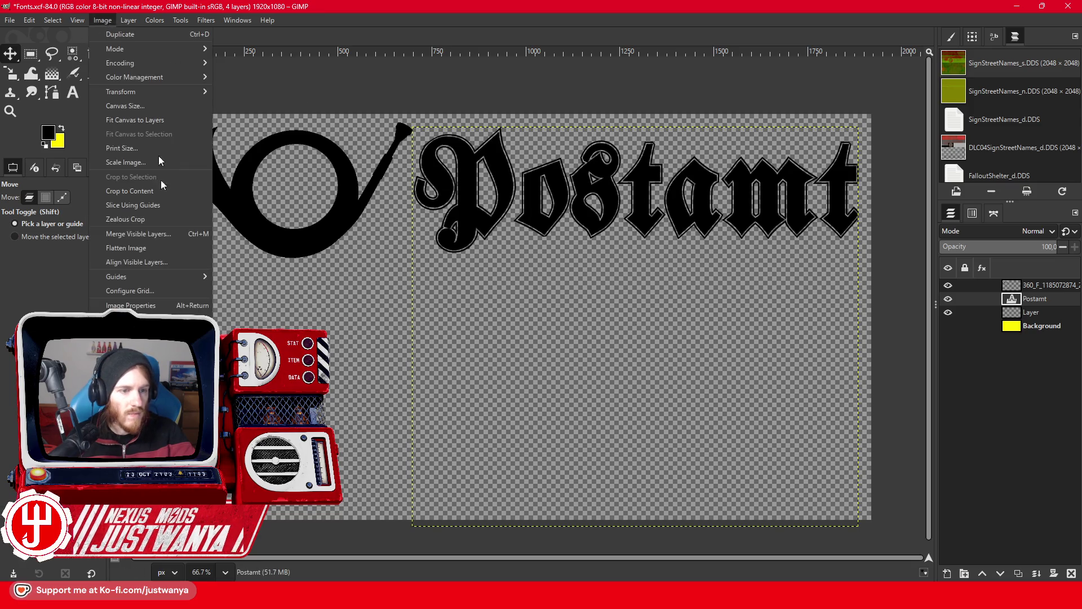
click(163, 235)
click(547, 377)
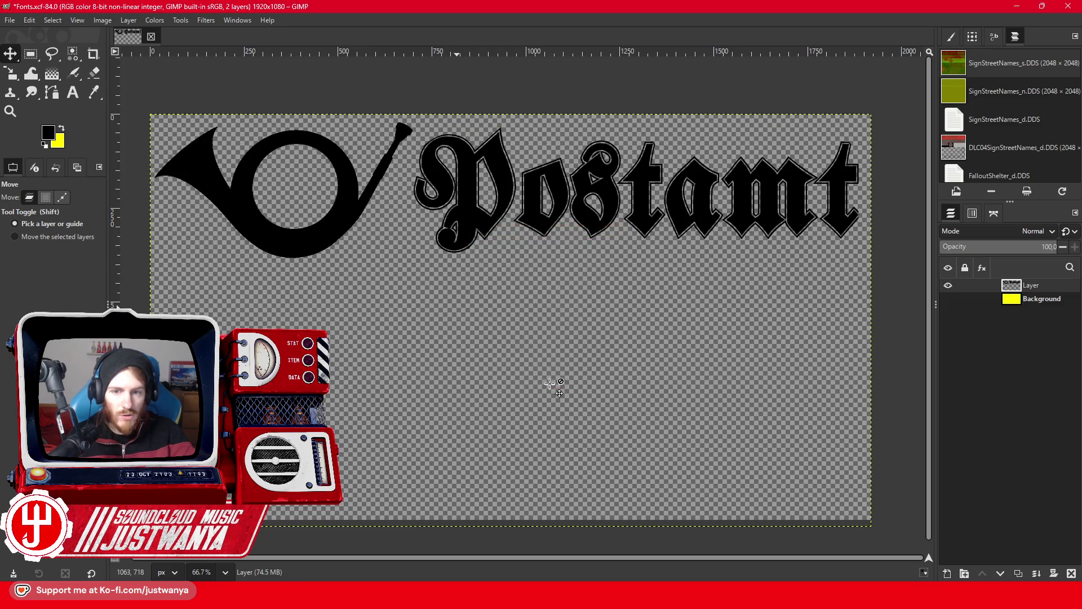
click(128, 20)
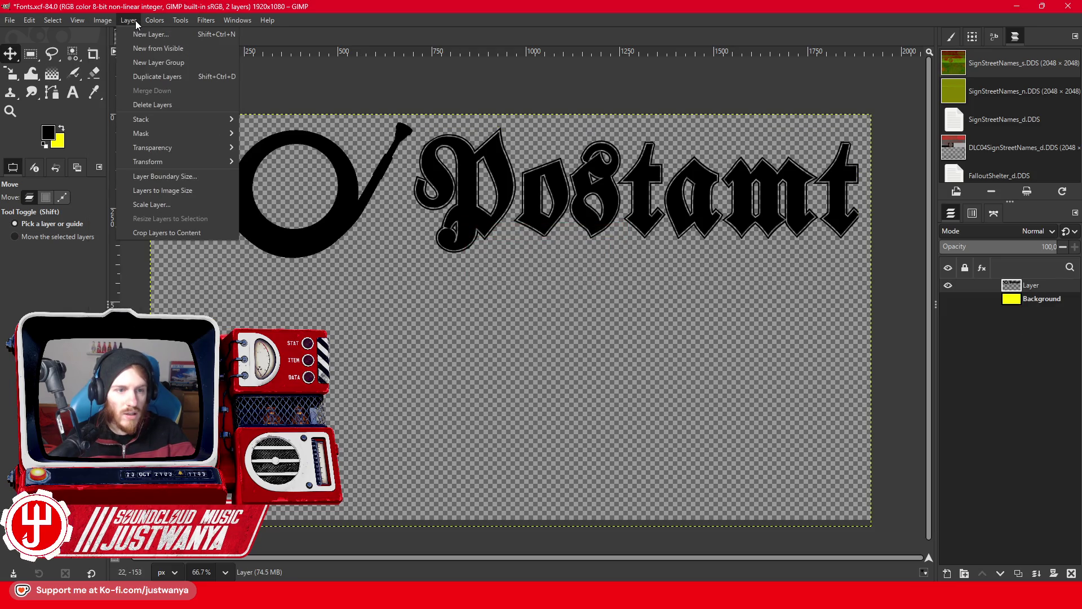
click(167, 232)
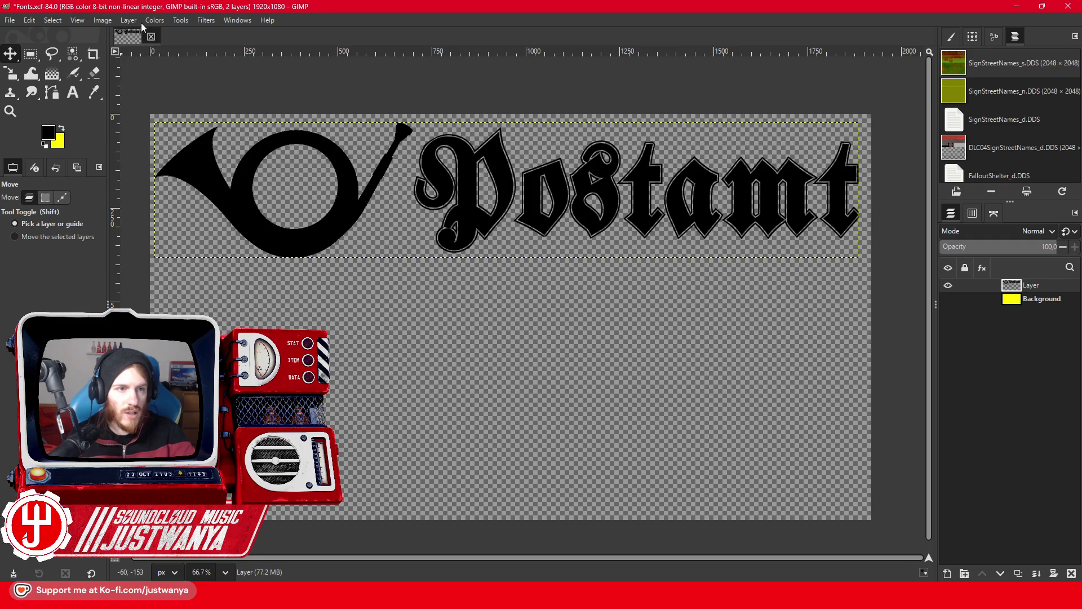
click(107, 20)
click(152, 208)
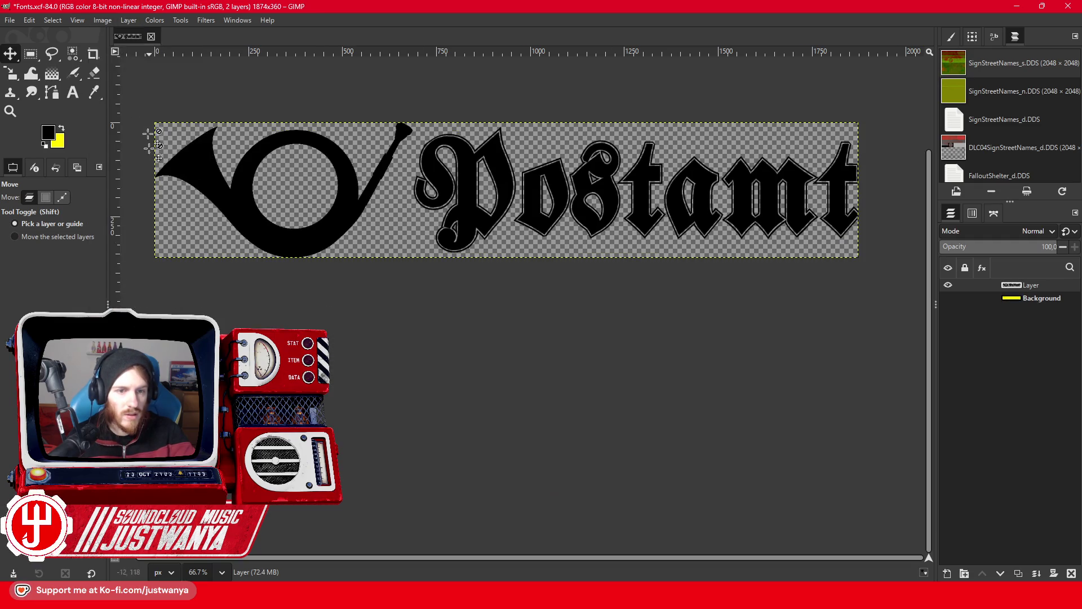
Export the logo as PostAmt.png and close the image without saving.
click(10, 20)
click(57, 206)
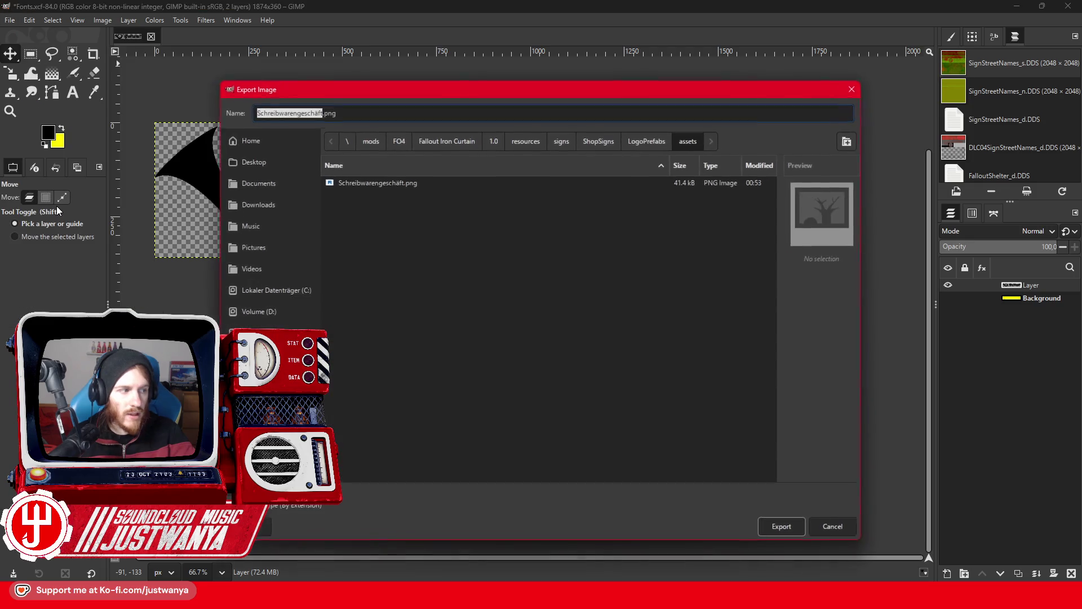
text(PostAmt)
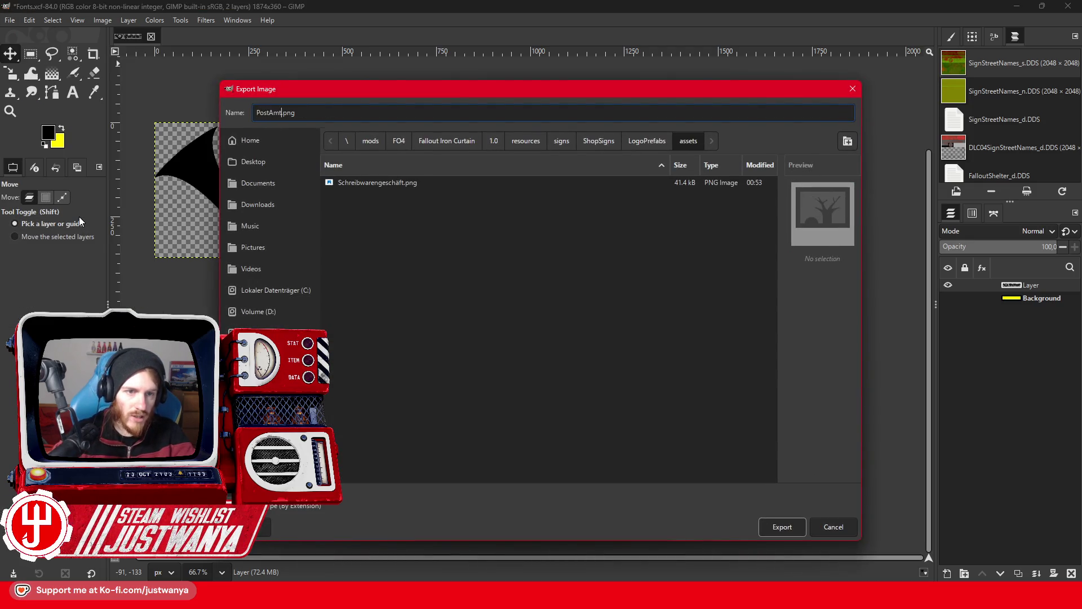
key(Return)
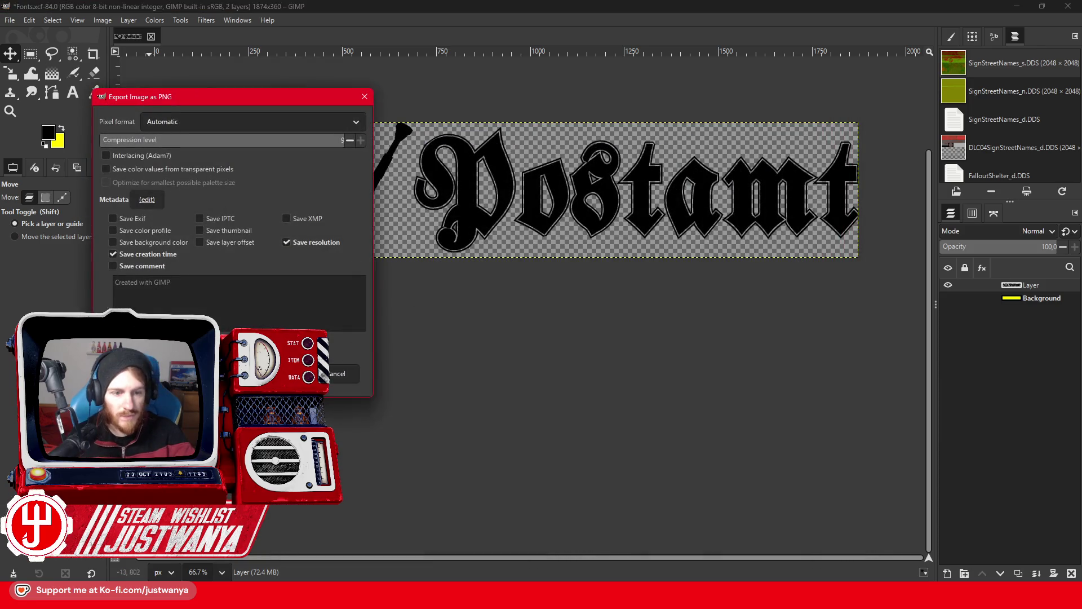
key(Return)
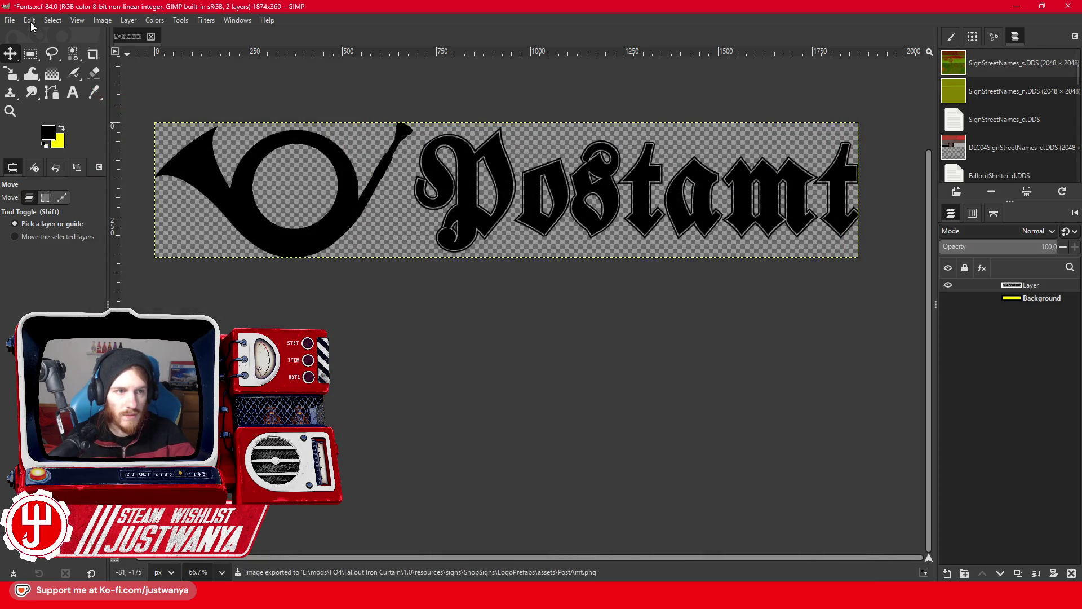
click(151, 37)
click(564, 357)
click(10, 20)
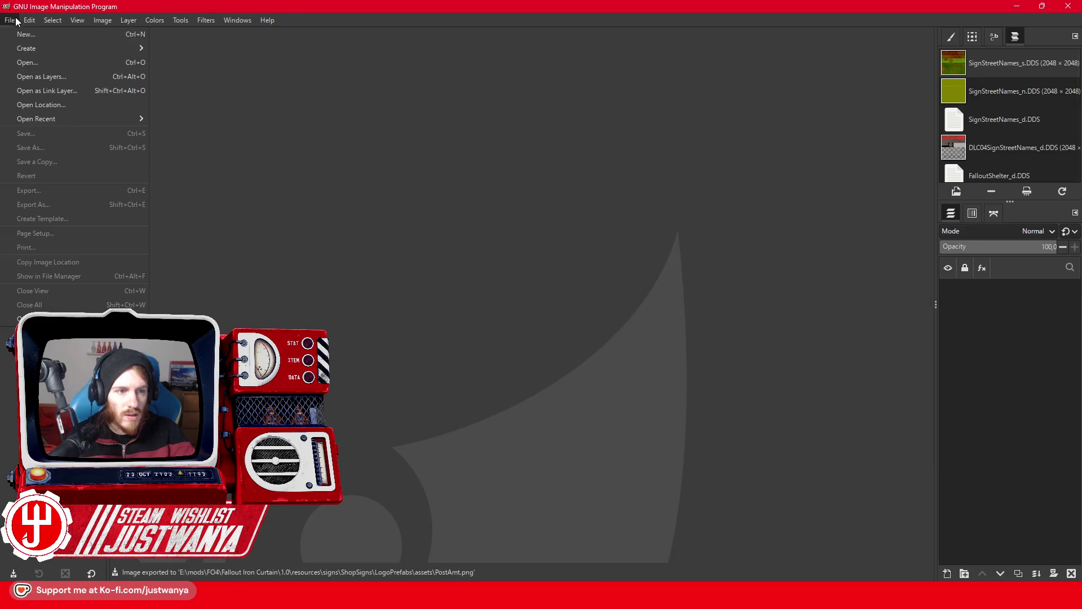
Reopen Fonts.xcf and delete every text line except Wäscherei Textilreinigung.
mouse_move(75, 119)
click(266, 175)
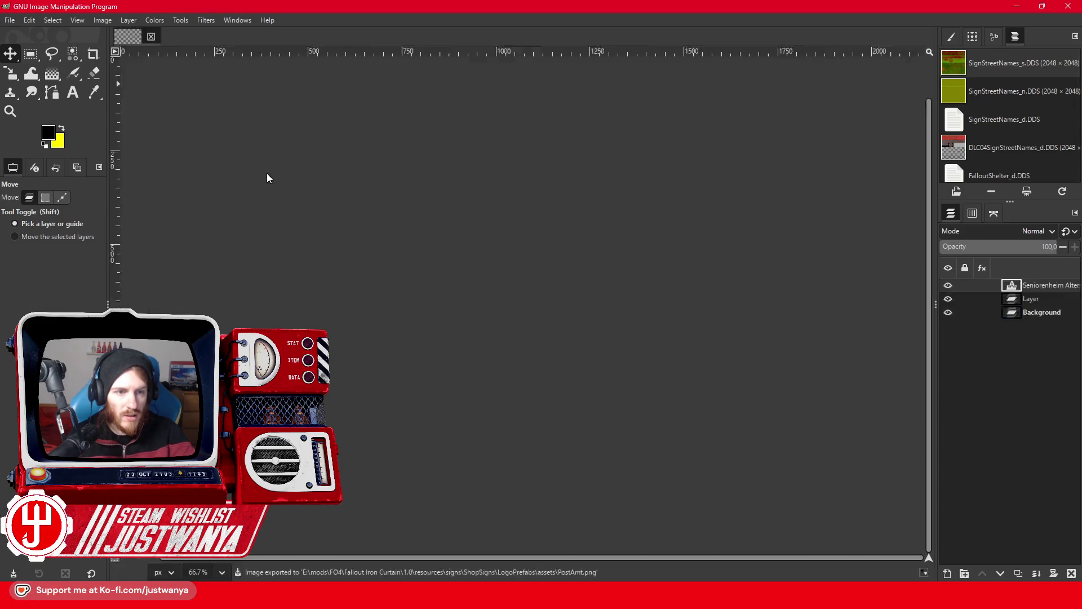
click(73, 93)
click(724, 491)
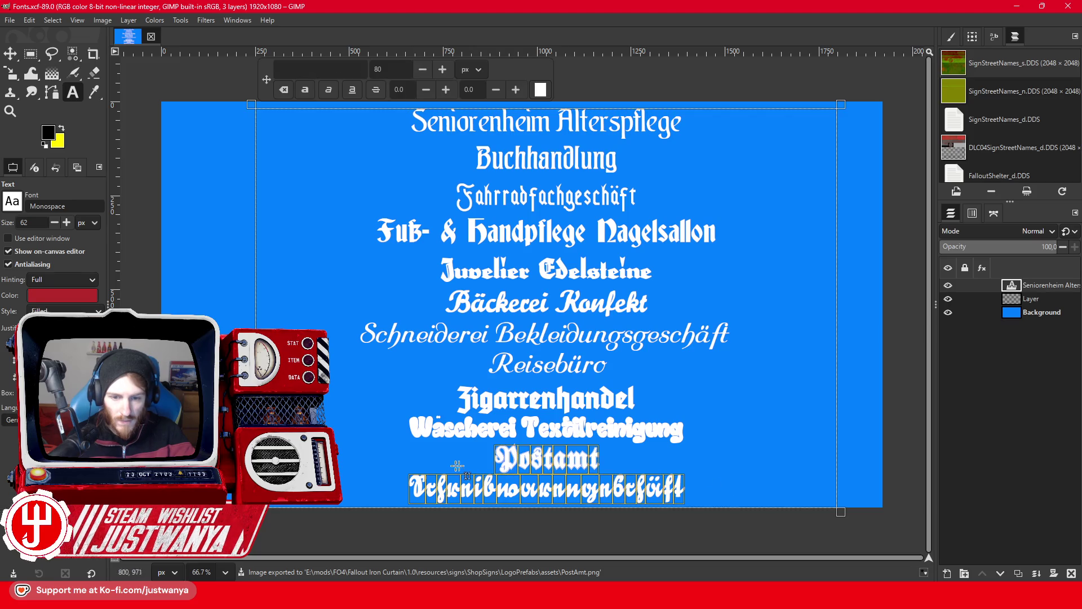
key(ctrl+BackSpace)
key(ctrl+BackSpace)
key(ctrl+BackSpace)
drag(408, 428, 183, 83)
key(BackSpace)
Widen the text box to the canvas edges and enlarge the font to about 203 px.
drag(245, 202, 166, 216)
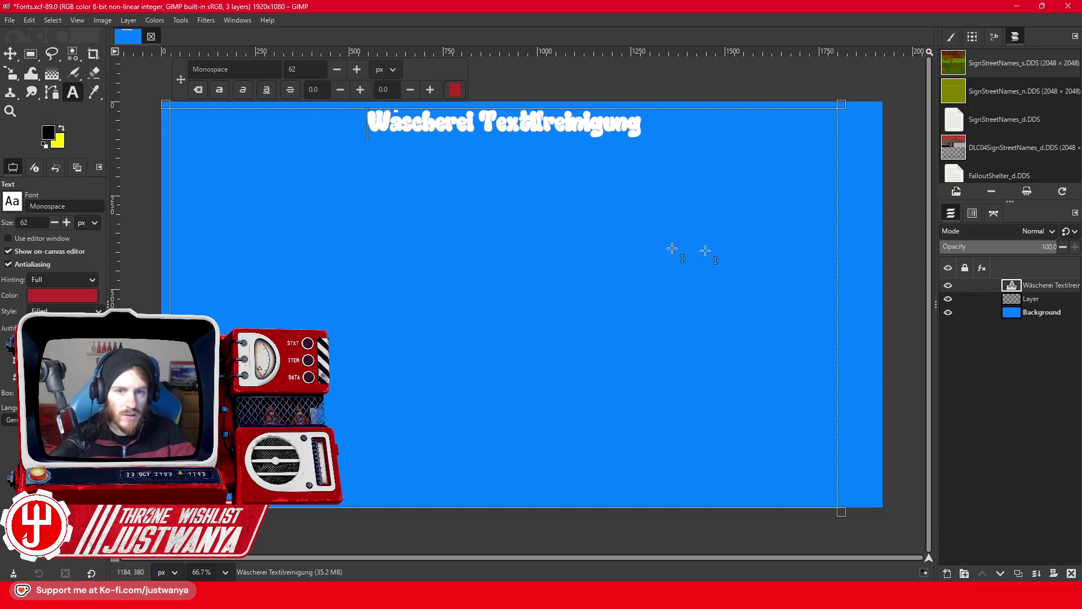
drag(849, 278, 877, 278)
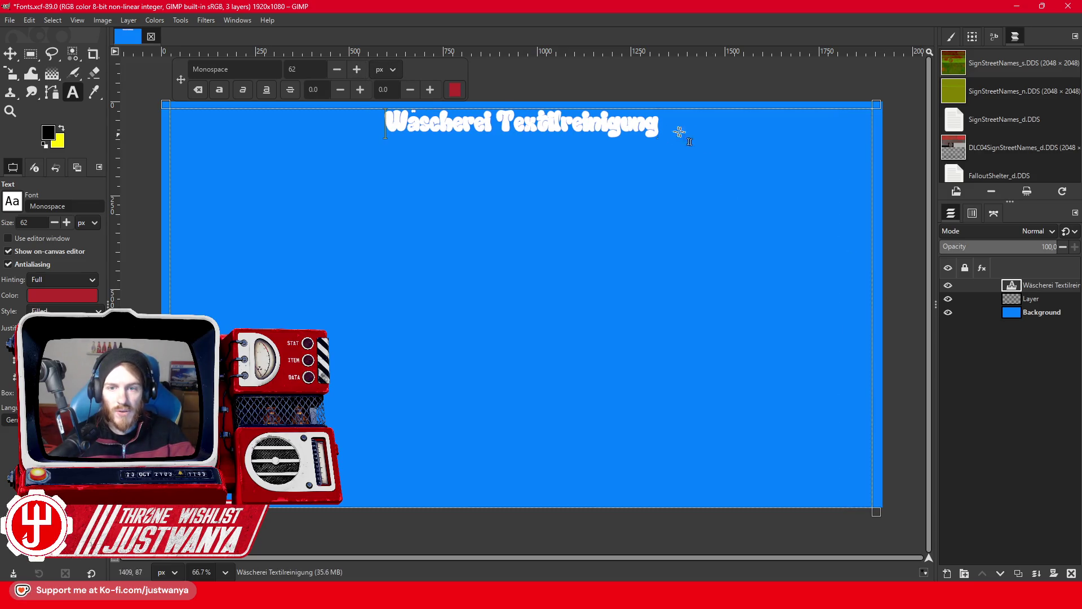
key(ctrl+a)
click(359, 69)
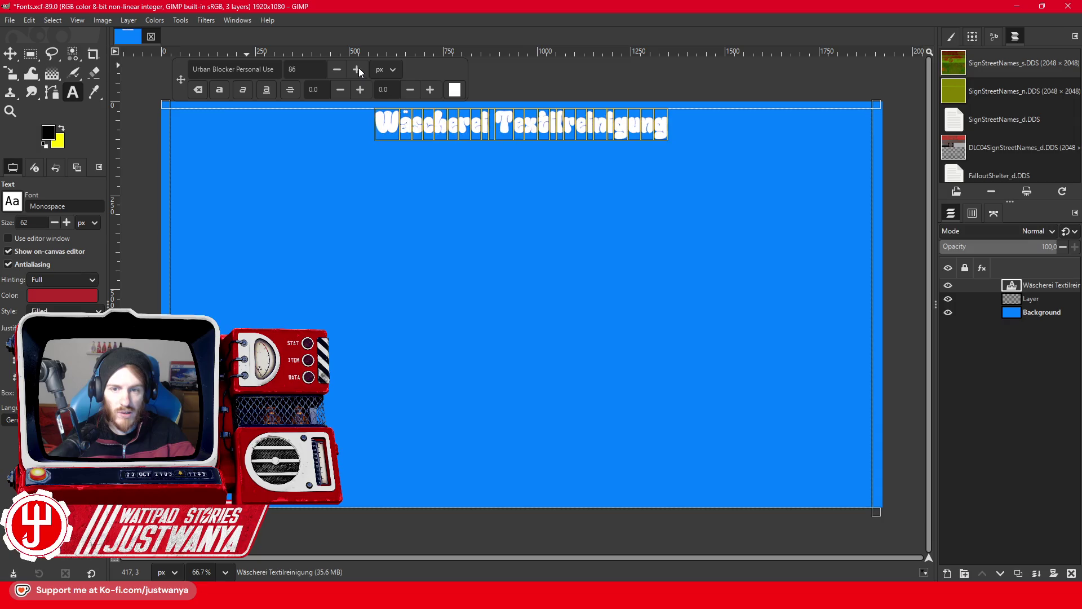
click(358, 69)
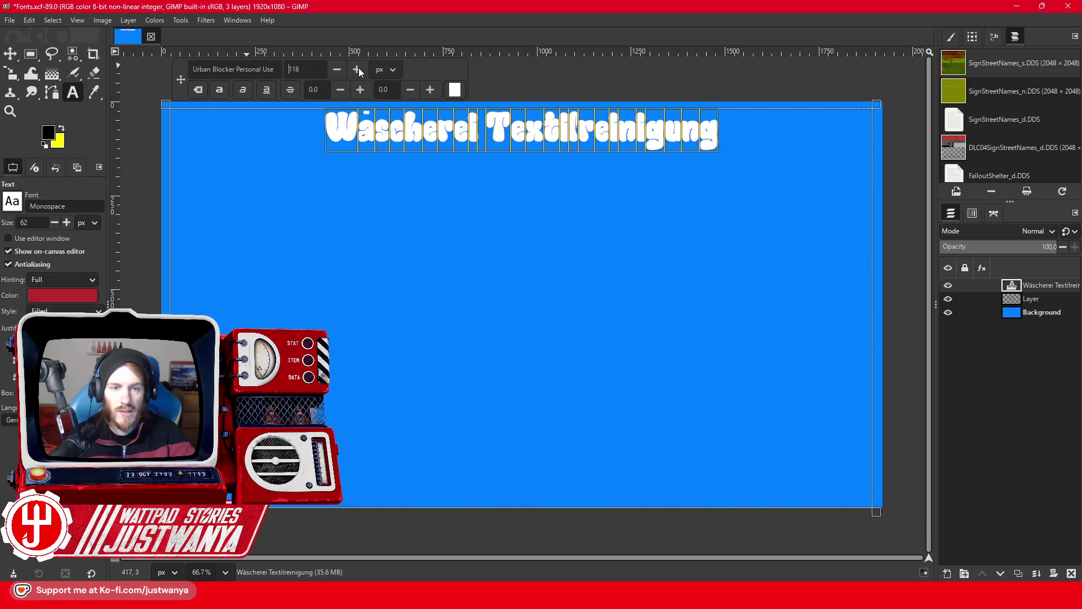
click(359, 69)
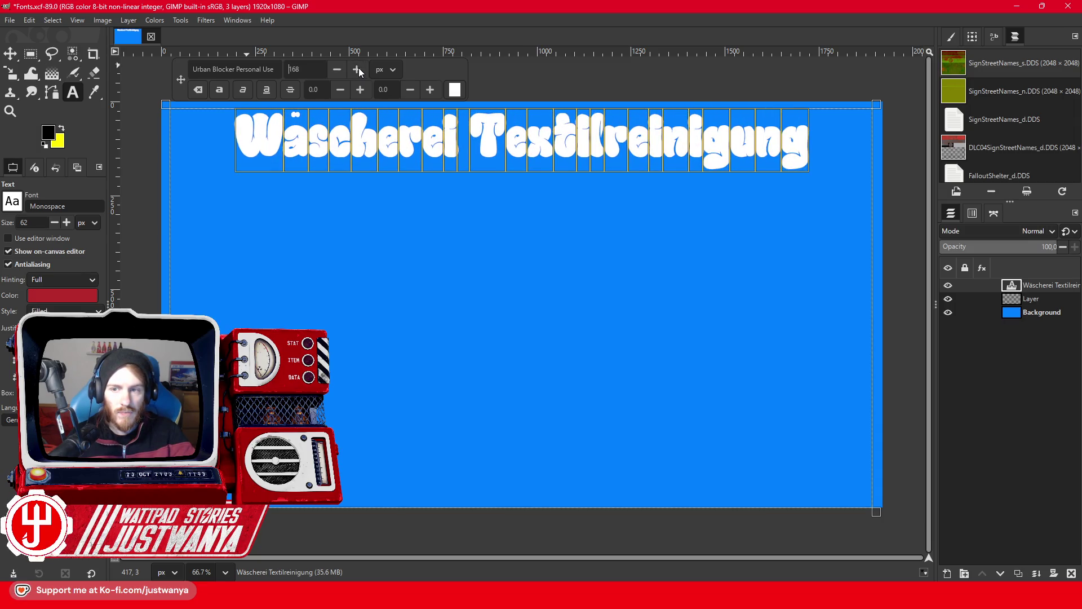
click(359, 69)
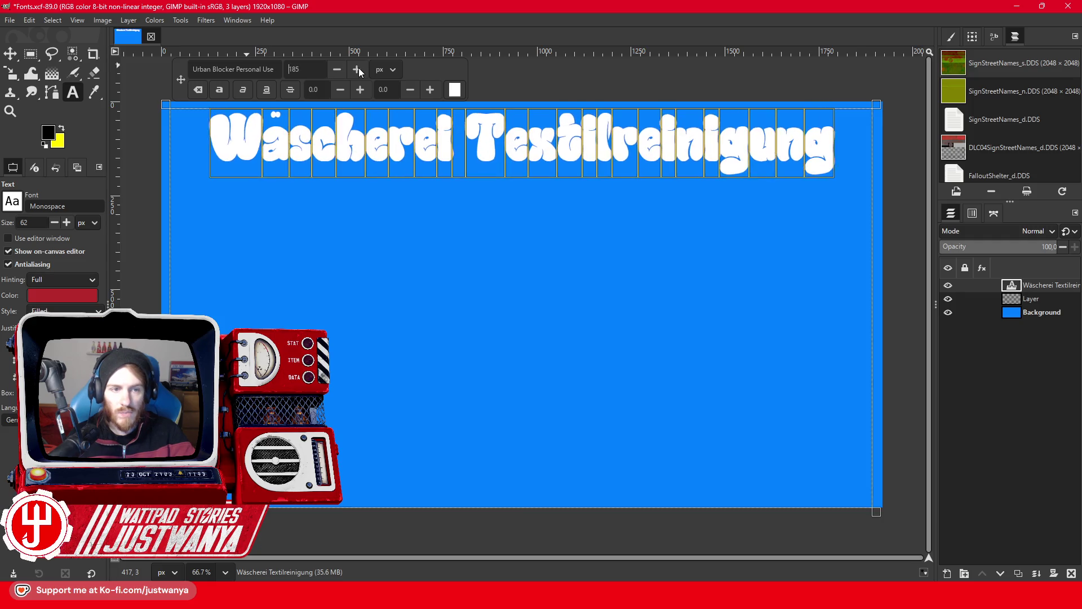
click(358, 69)
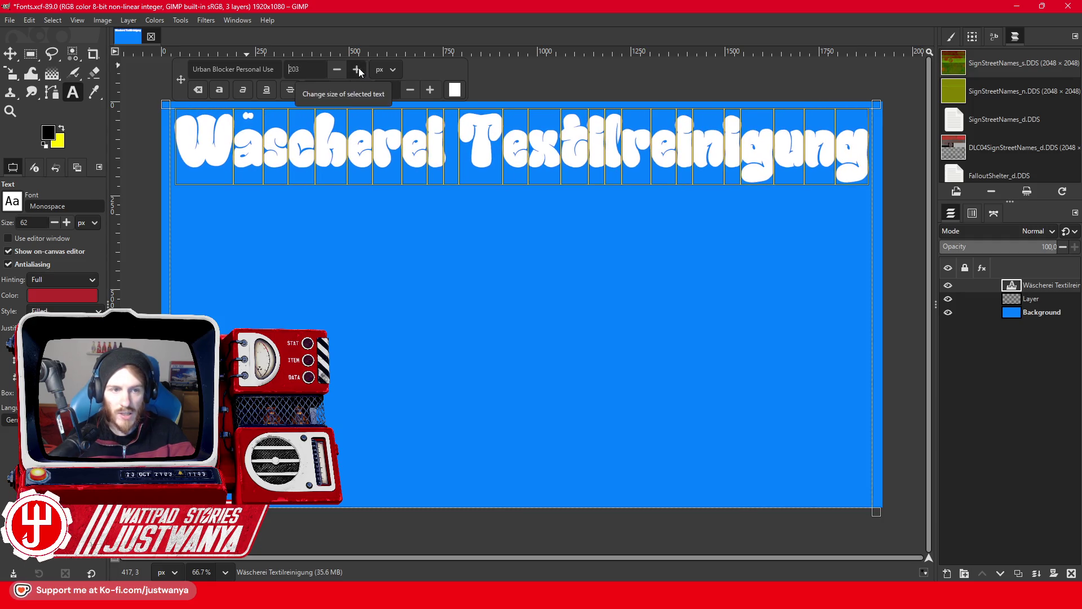
click(30, 53)
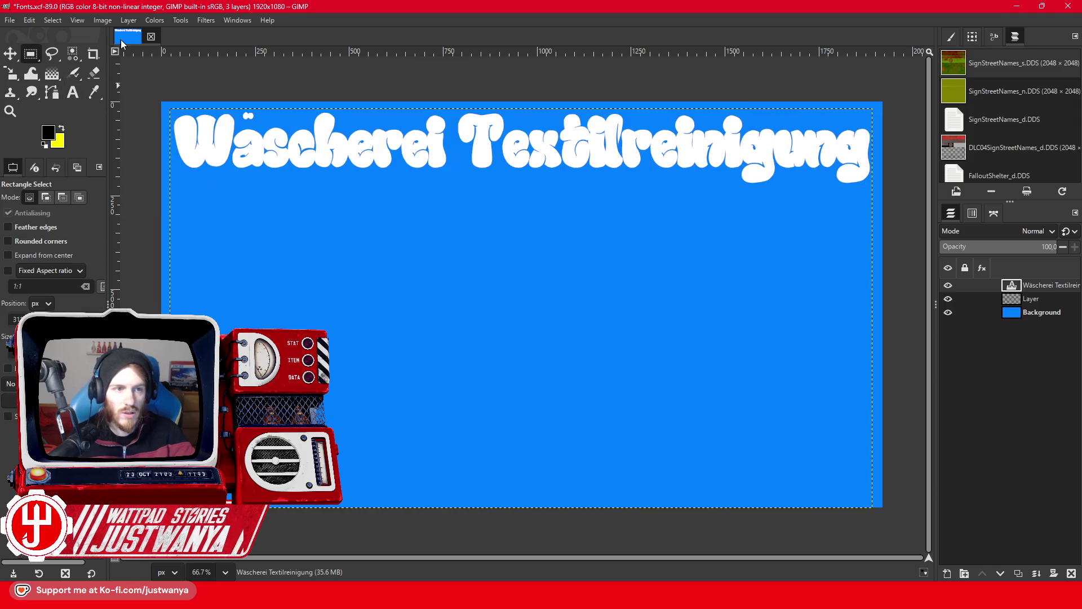
Hide the blue background, crop to the text, and export Wäscherei.png into assets.
click(948, 312)
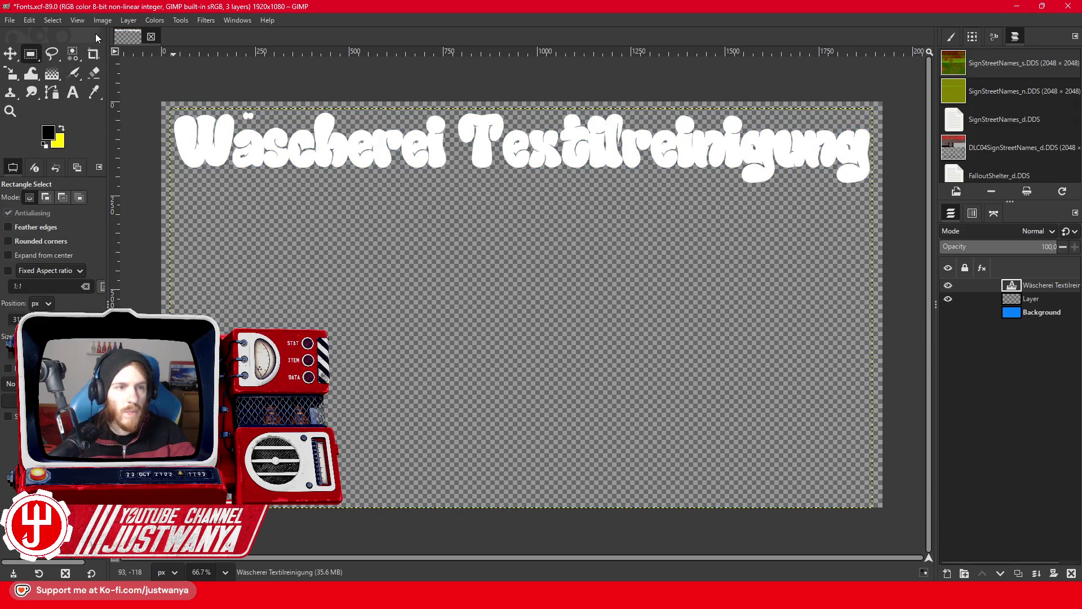
click(102, 20)
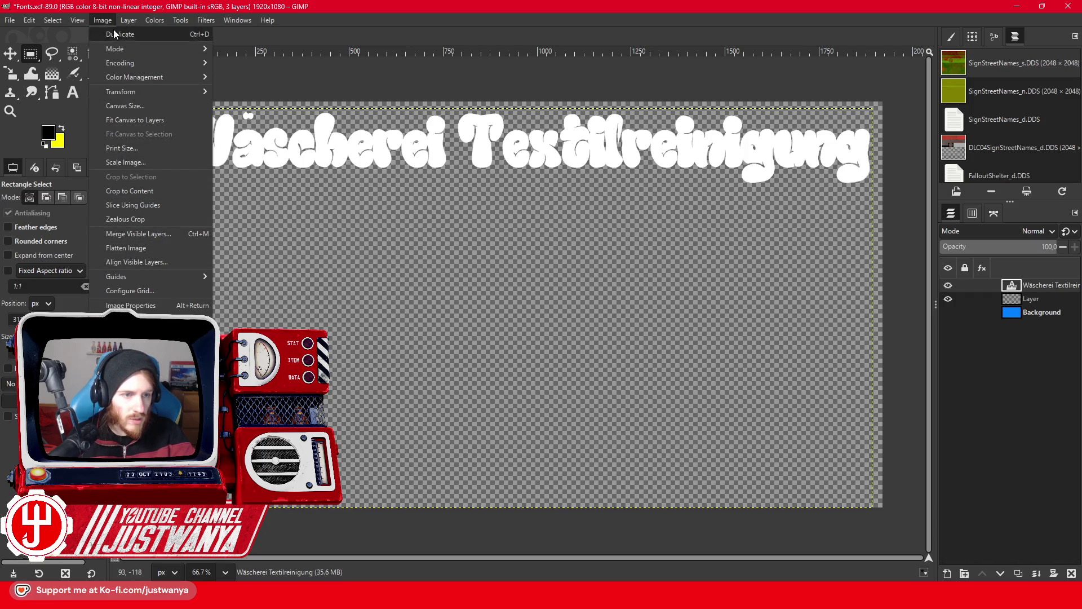
click(144, 190)
click(9, 19)
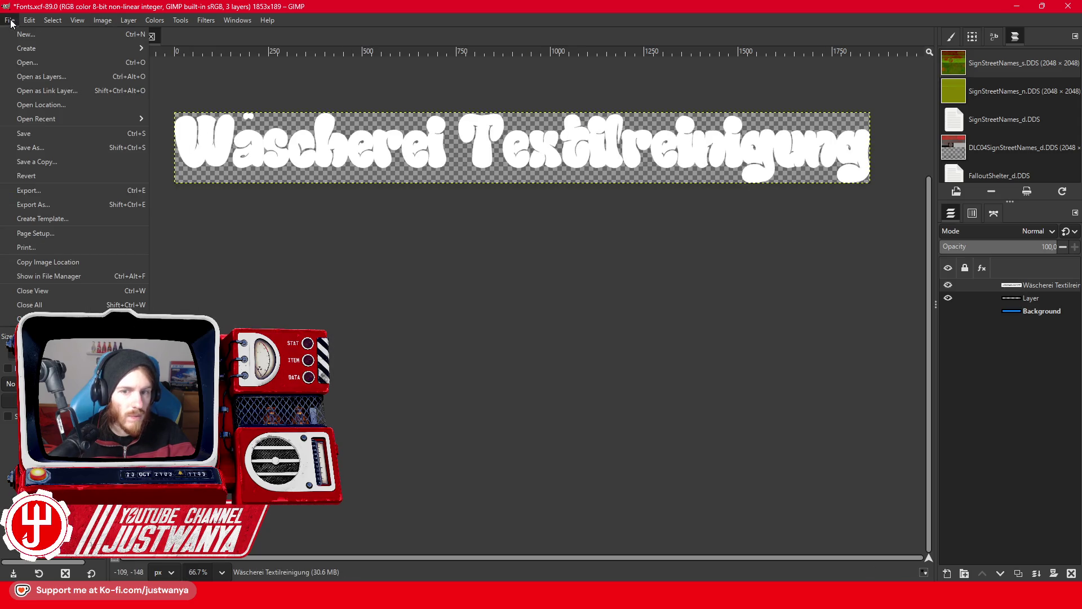
click(55, 213)
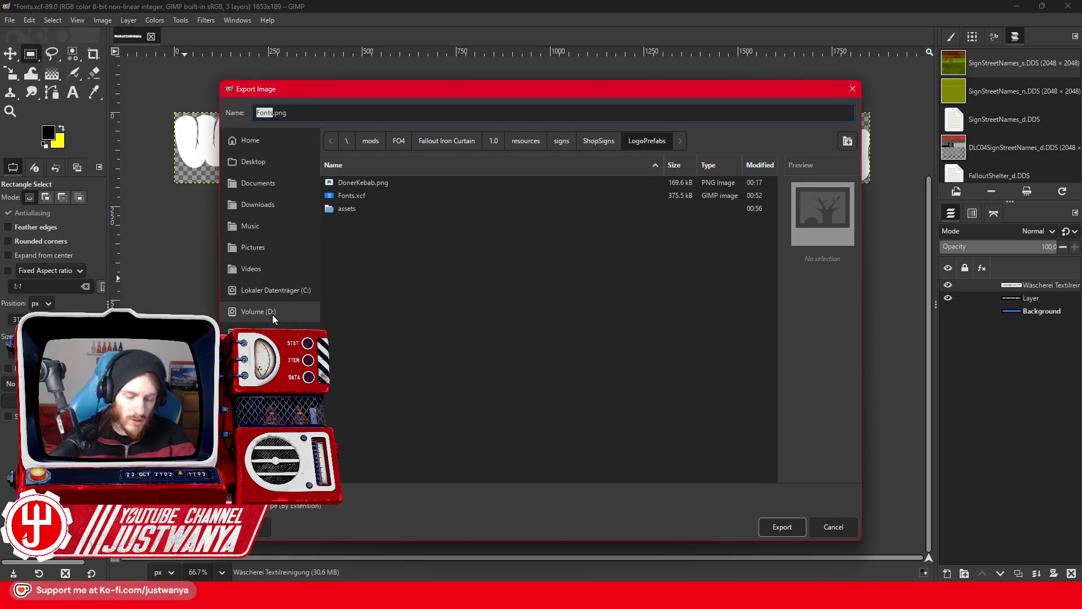
text(äscherei)
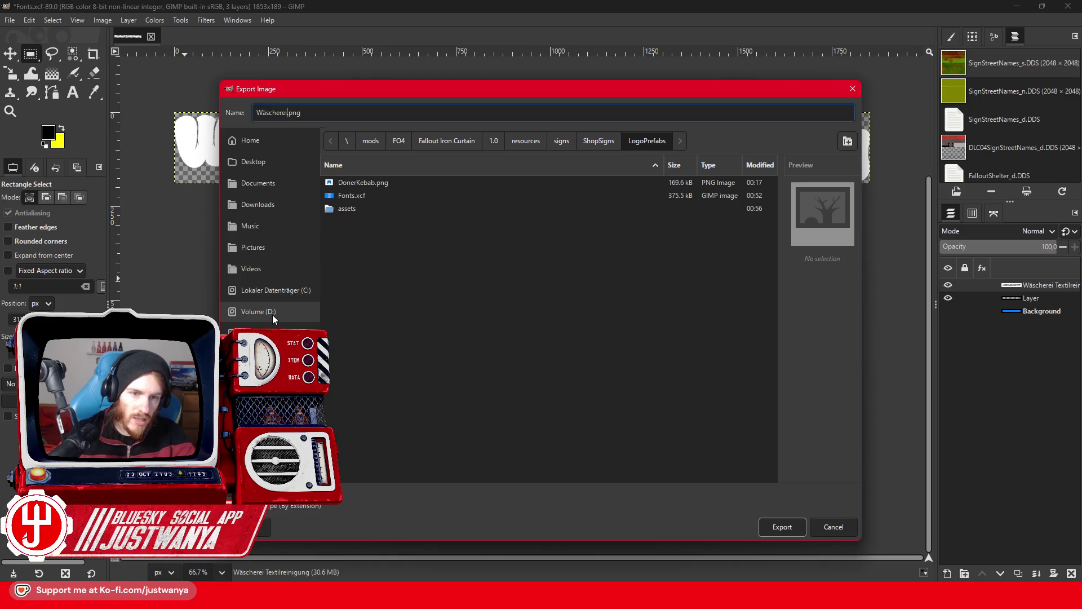
double_click(398, 208)
click(764, 525)
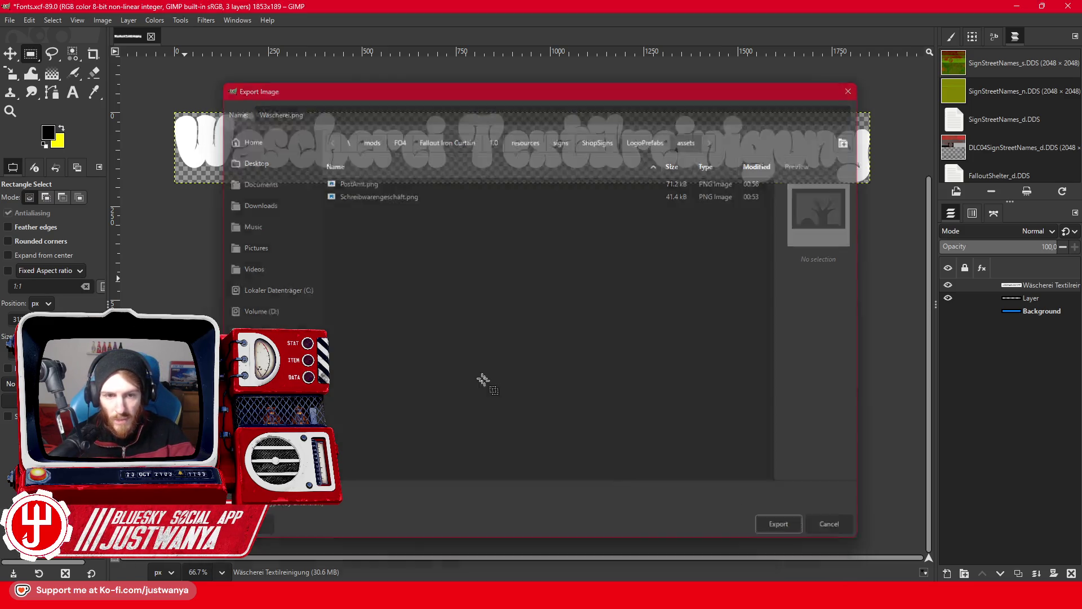
click(282, 417)
Close the exported image without saving and reopen Fonts.xcf from recent files.
click(151, 37)
click(563, 356)
click(9, 20)
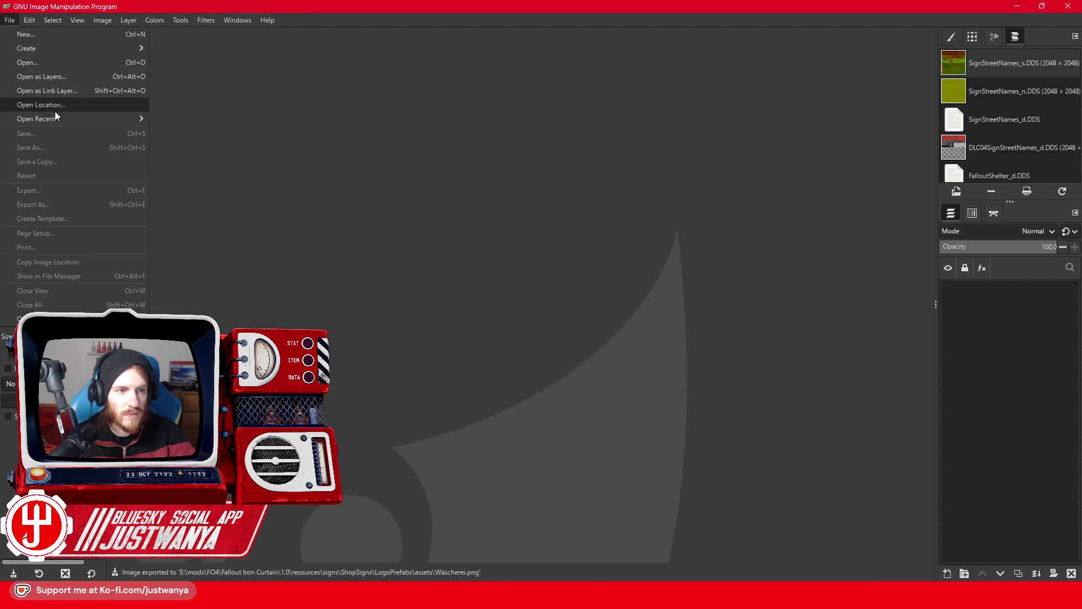
mouse_move(56, 111)
click(246, 142)
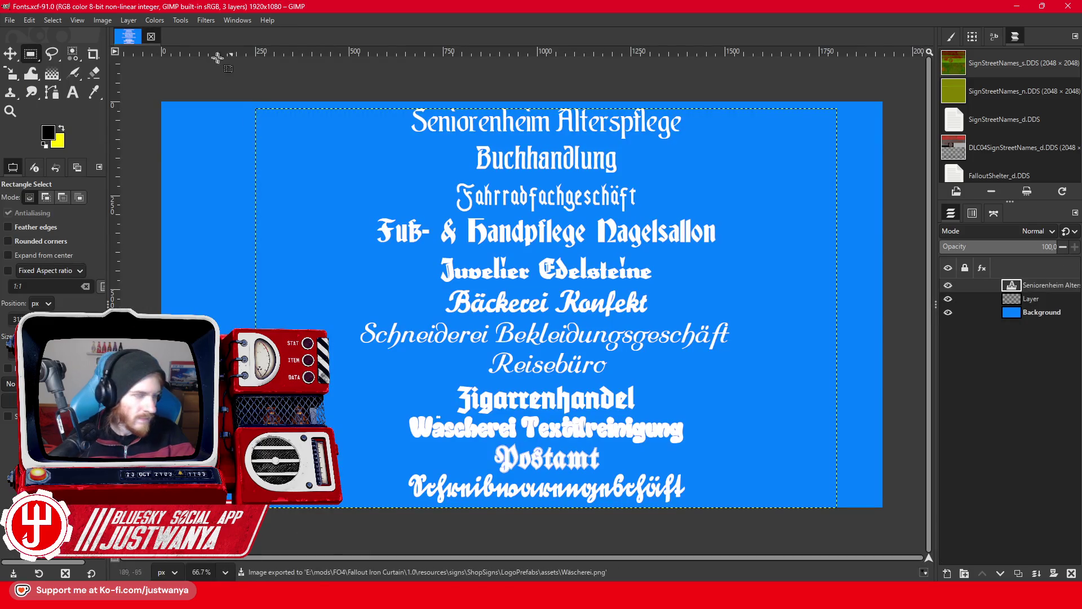
Delete every text line except Zigarrenhandel.
click(72, 93)
drag(702, 489, 363, 423)
key(BackSpace)
drag(449, 405, 442, 135)
key(BackSpace)
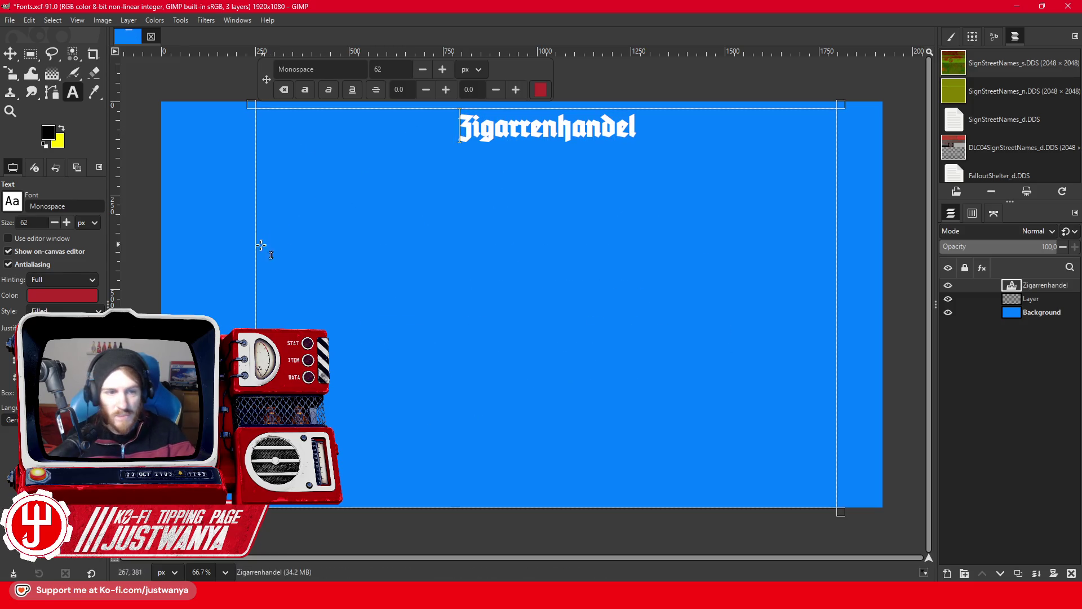
Color the Zigarrenhandel text black.
click(246, 245)
click(624, 140)
drag(679, 137, 431, 121)
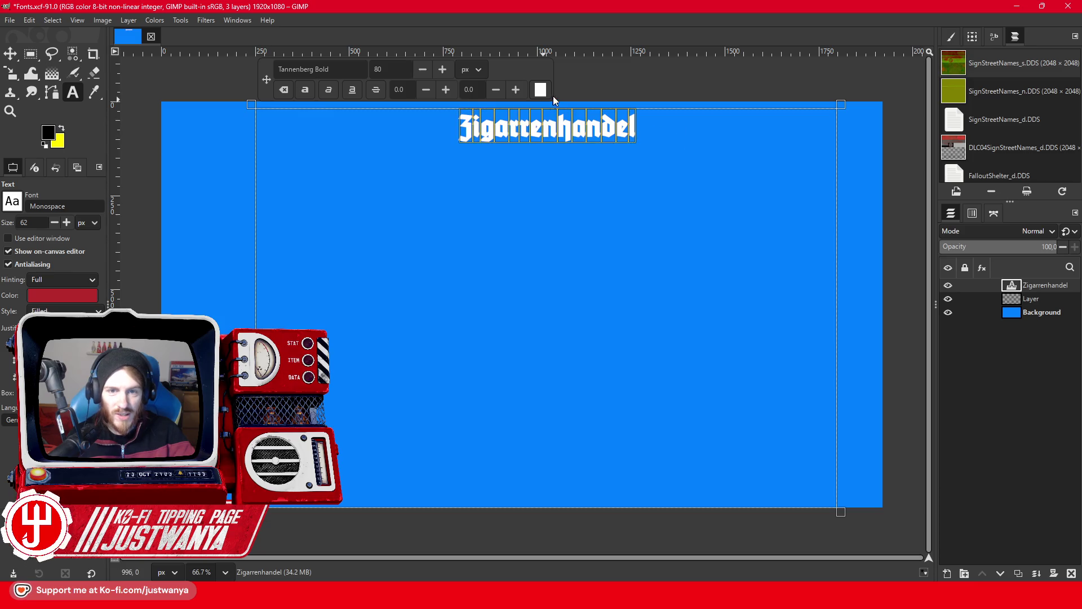
click(540, 89)
click(563, 378)
click(626, 428)
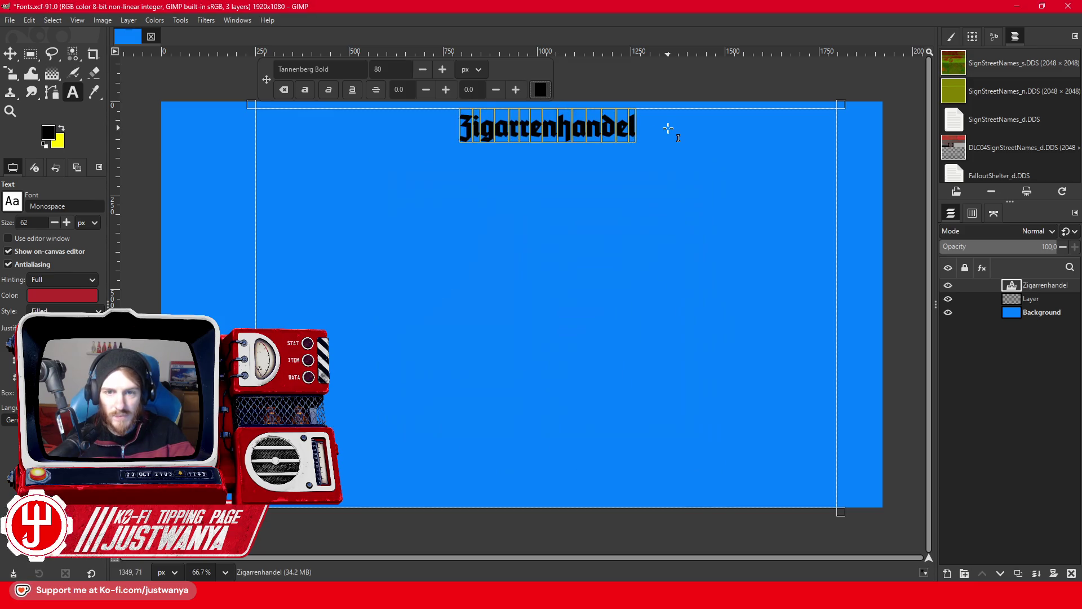
Widen the text box across the canvas and enlarge Zigarrenhandel to about 316 px.
drag(253, 203, 163, 204)
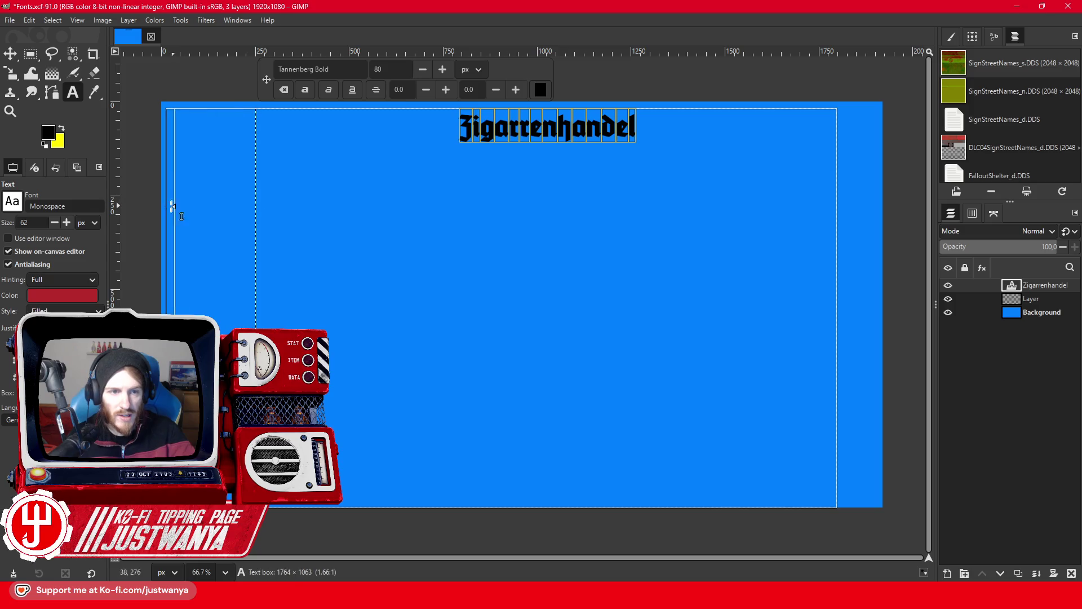
mouse_move(839, 241)
mouse_down()
mouse_move(890, 241)
mouse_move(886, 225)
mouse_up()
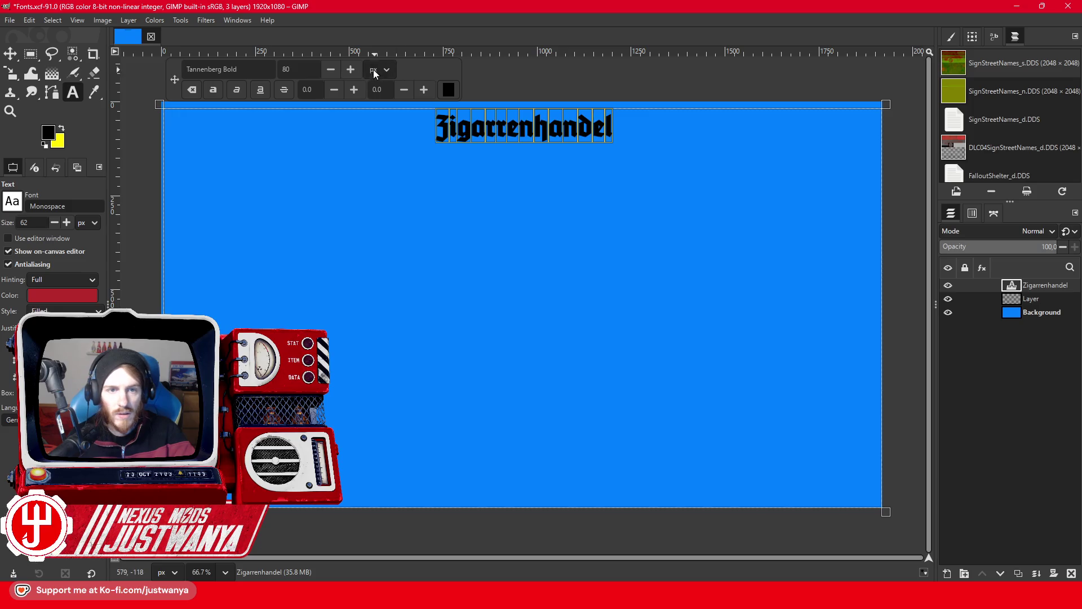
click(350, 70)
click(351, 69)
click(350, 69)
click(350, 70)
click(350, 70)
click(351, 70)
click(351, 70)
click(350, 69)
click(351, 69)
click(351, 70)
click(351, 70)
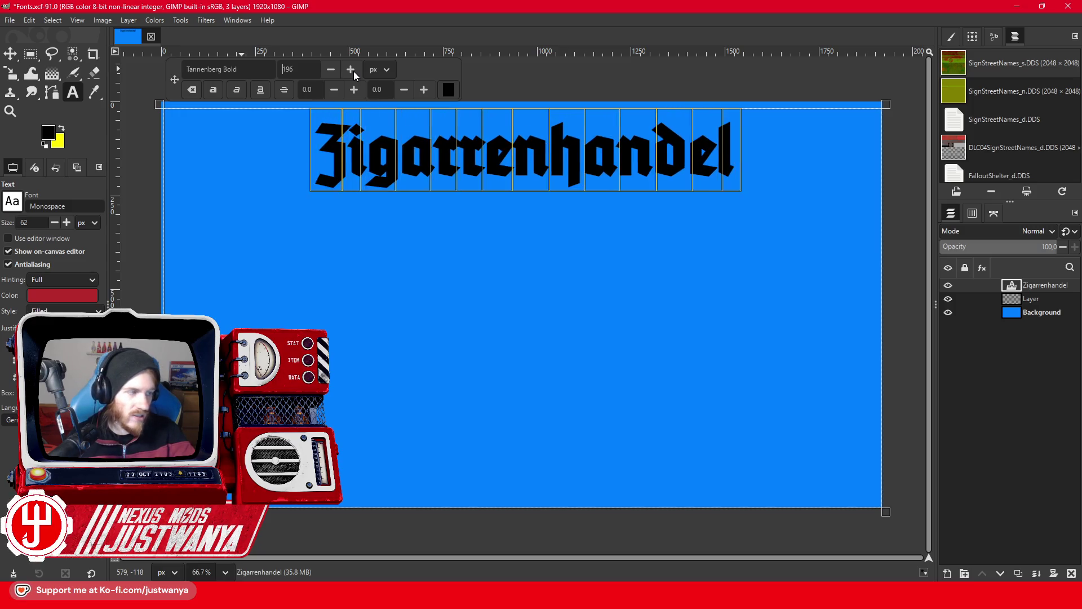
click(350, 69)
click(351, 69)
click(351, 69)
click(350, 70)
click(351, 69)
click(350, 69)
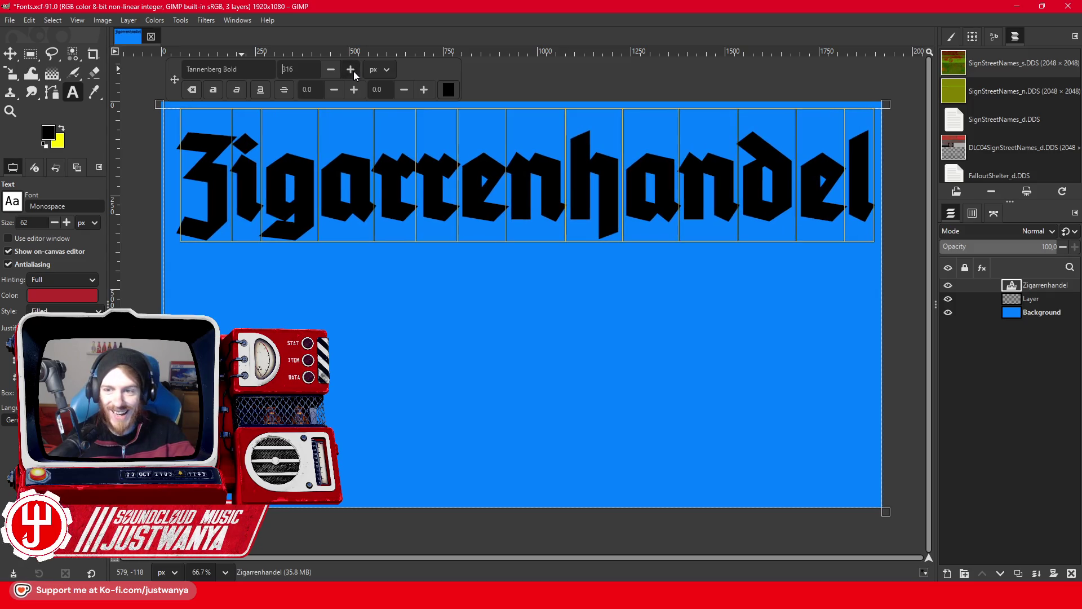
click(24, 55)
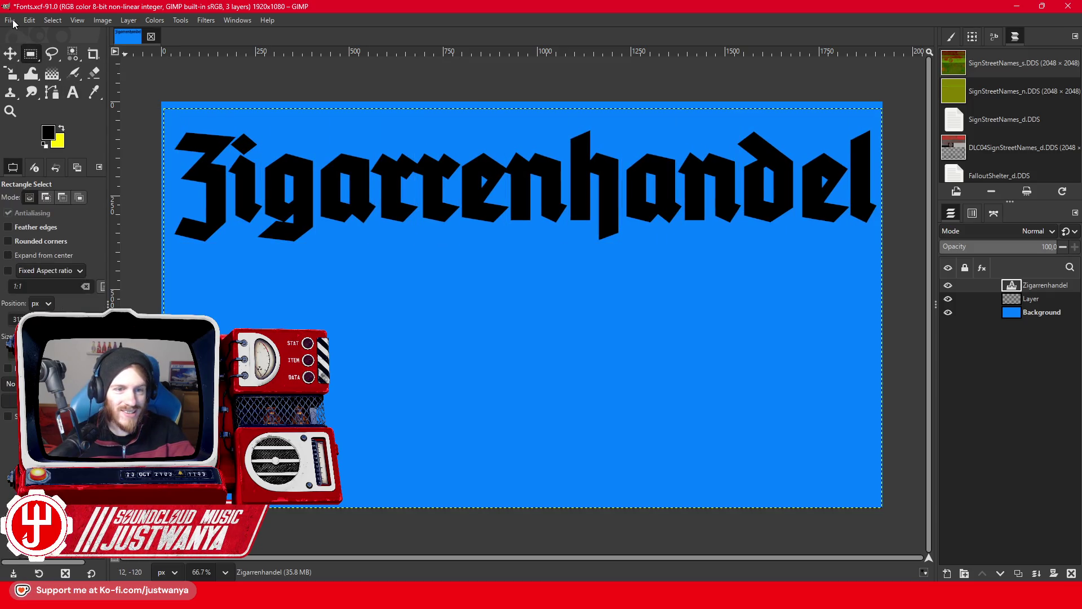
Hide the blue background and zealous-crop the image around the lettering.
click(947, 312)
click(102, 21)
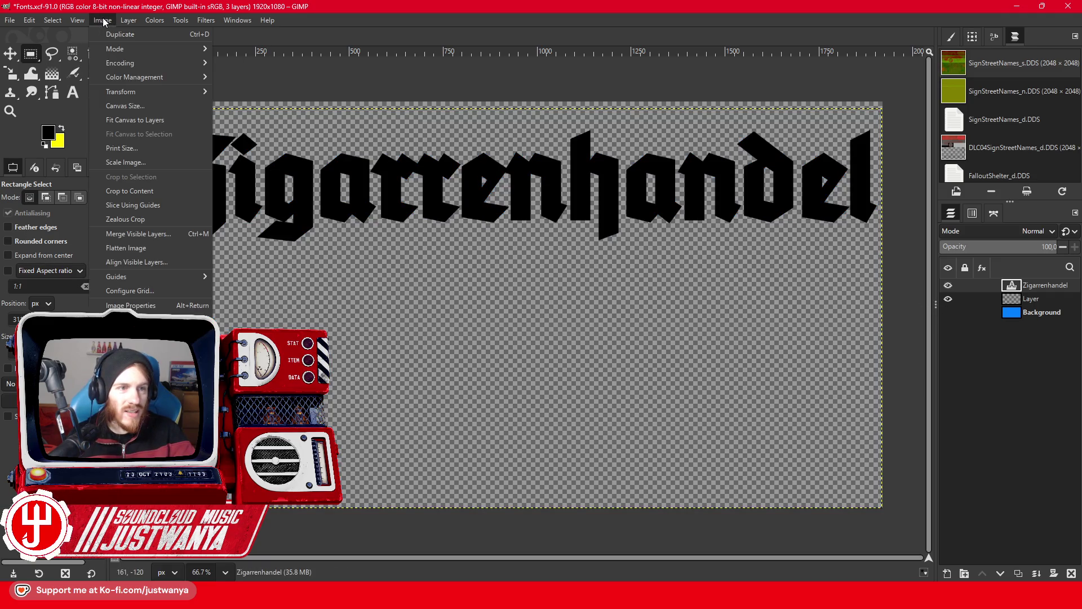
click(126, 219)
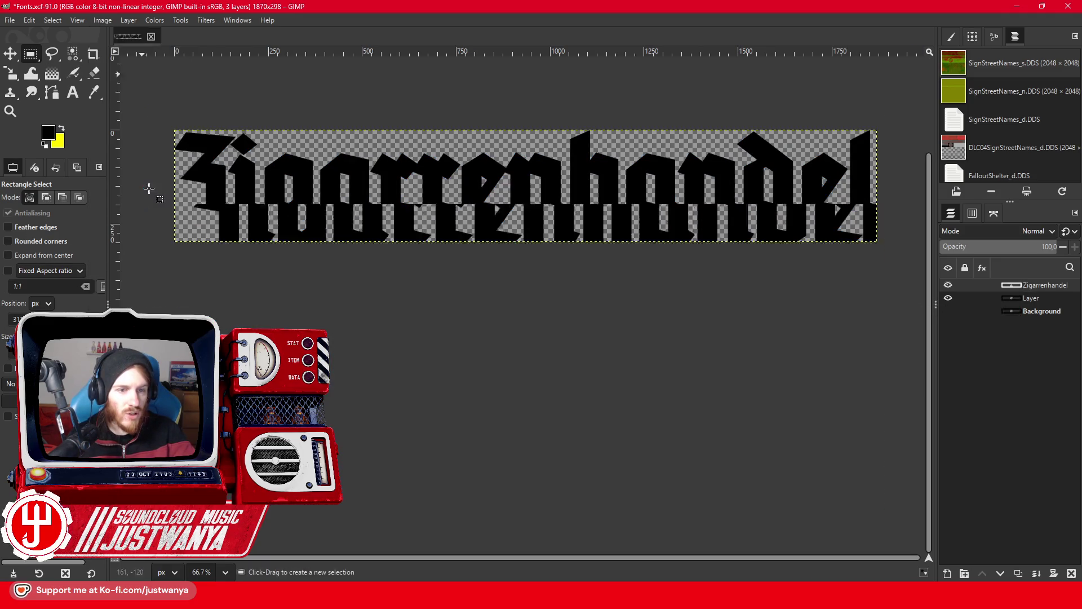
Export the sign as Zigarrenhandel.png and close the image without saving.
click(11, 21)
click(48, 202)
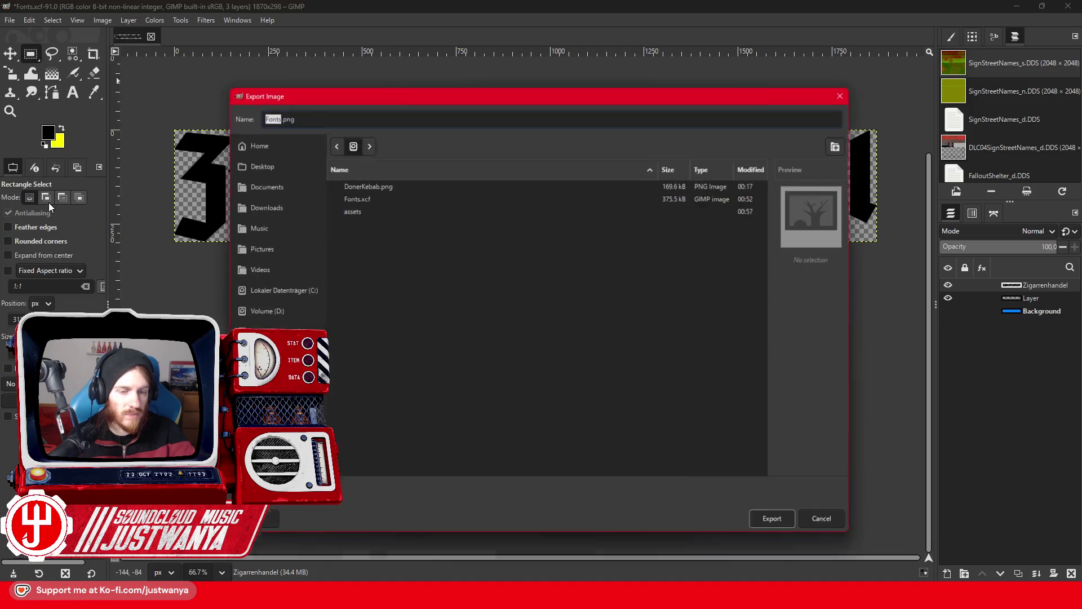
double_click(364, 209)
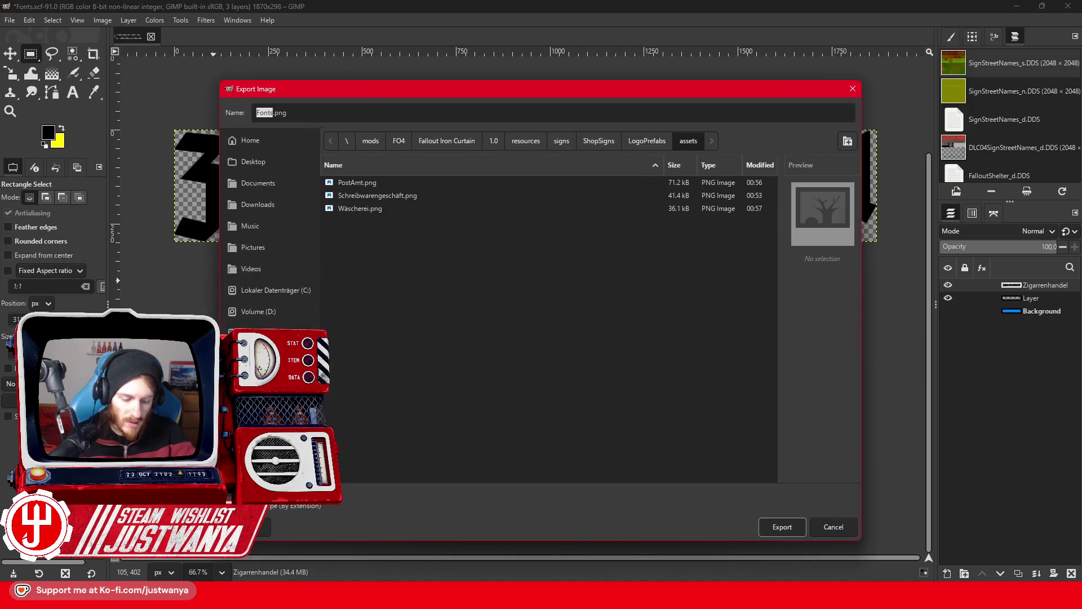
text(Zoi)
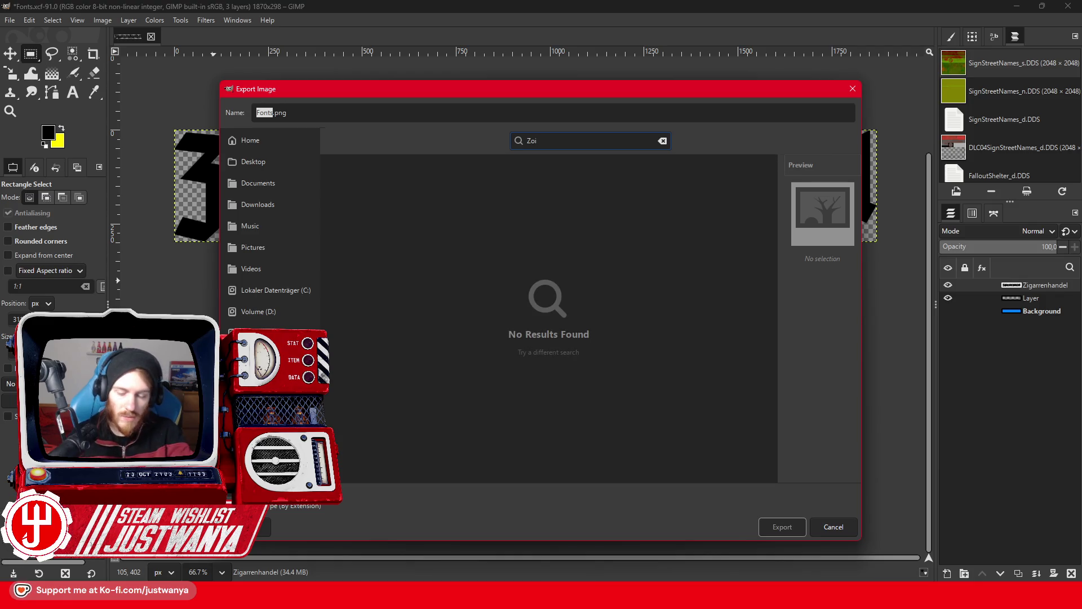
key(Escape)
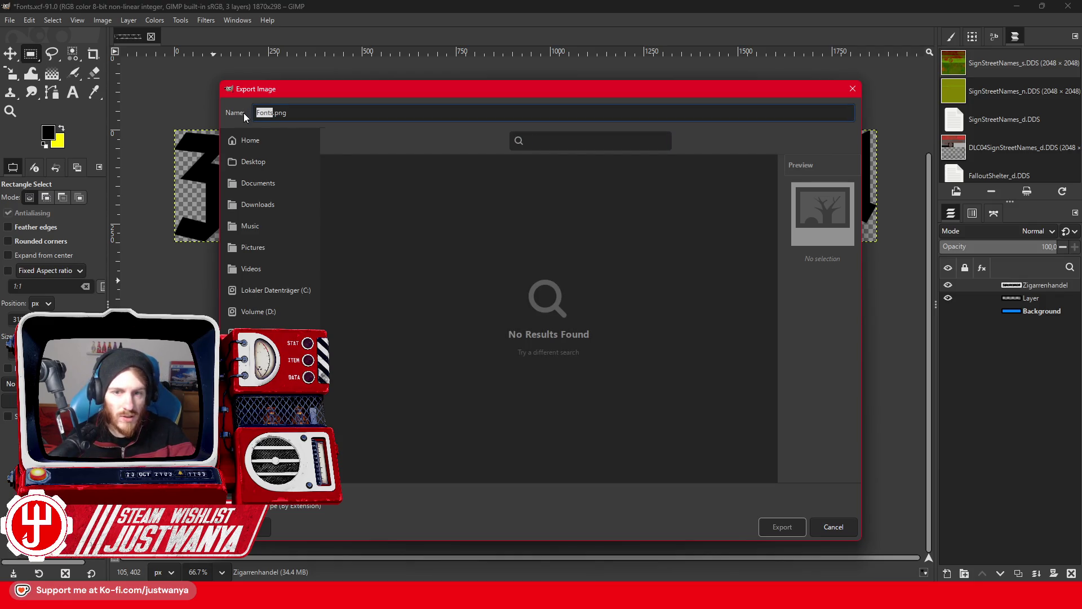
click(834, 529)
click(10, 20)
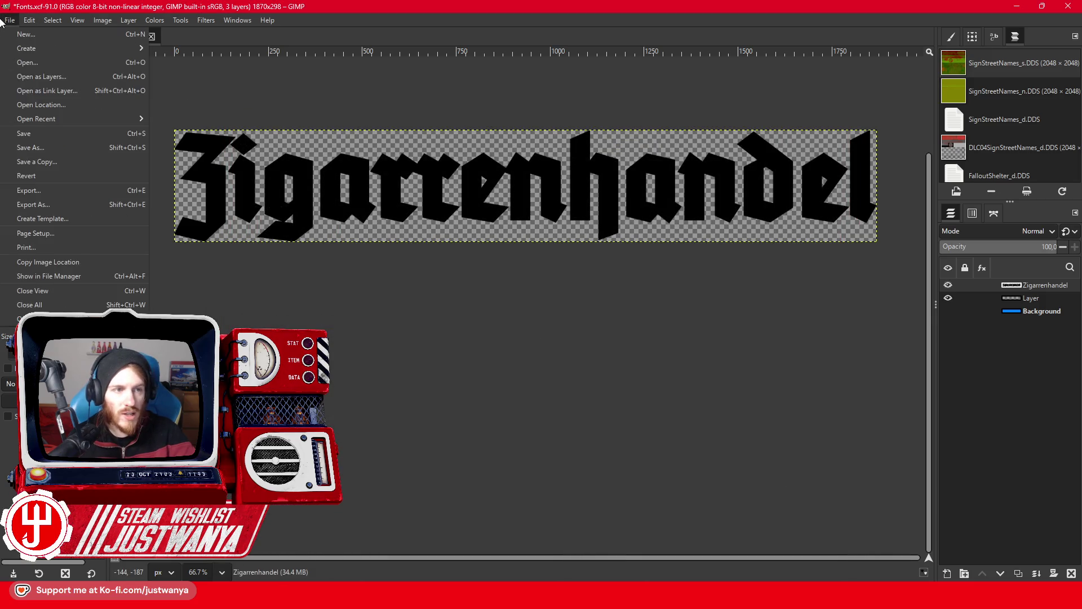
click(33, 204)
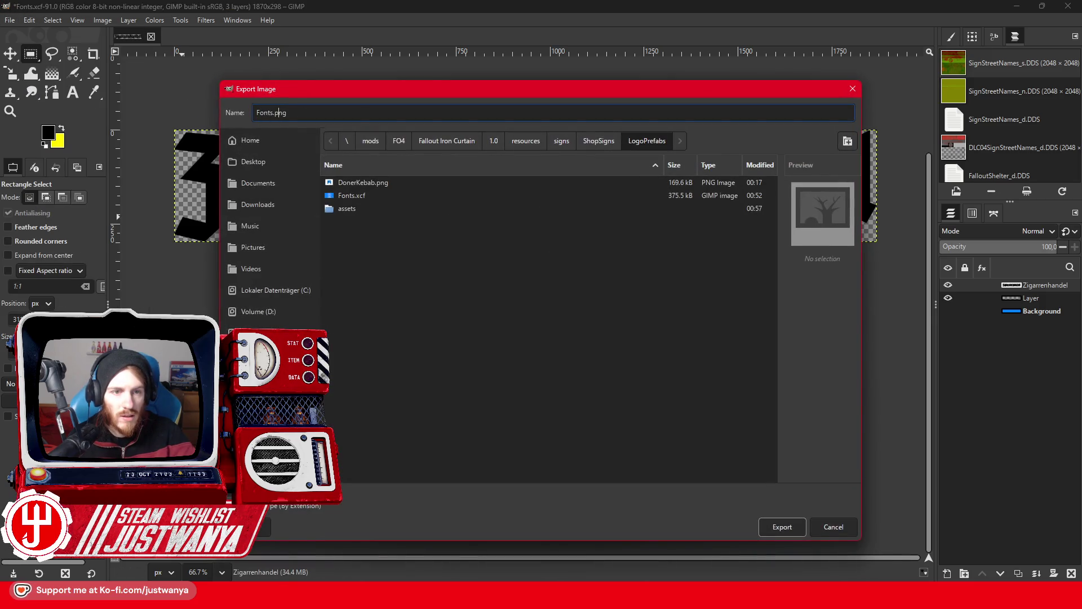
text(Zigarrenhandel)
key(Return)
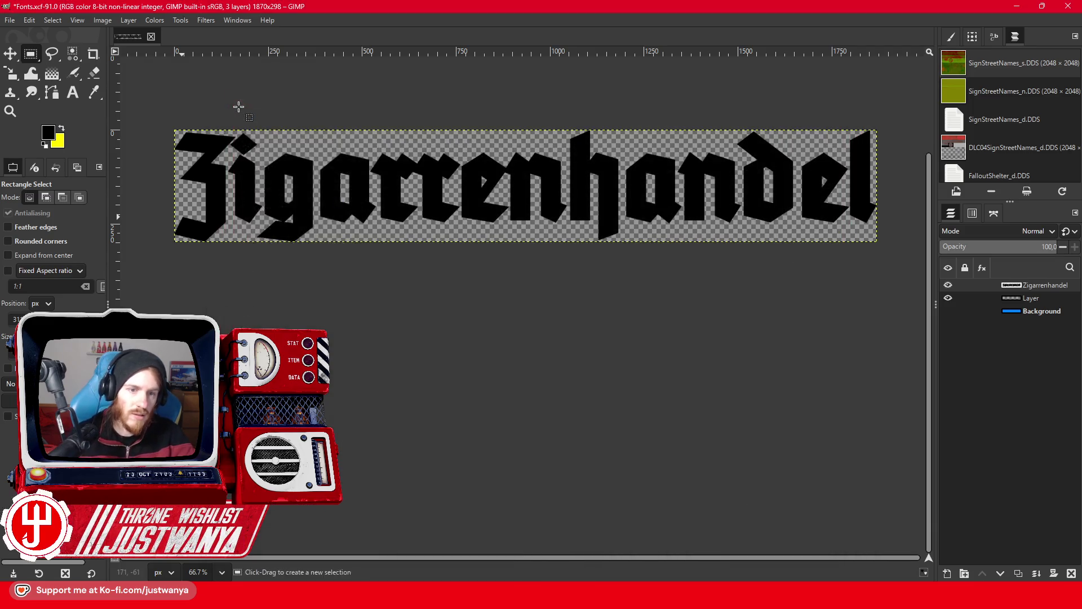
key(Return)
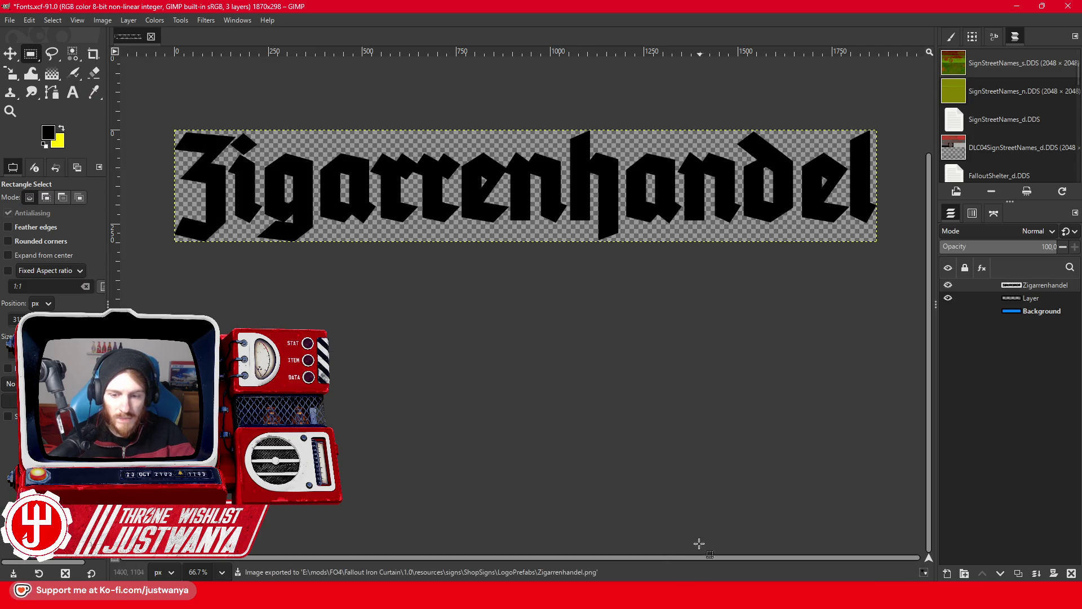
click(151, 36)
click(558, 355)
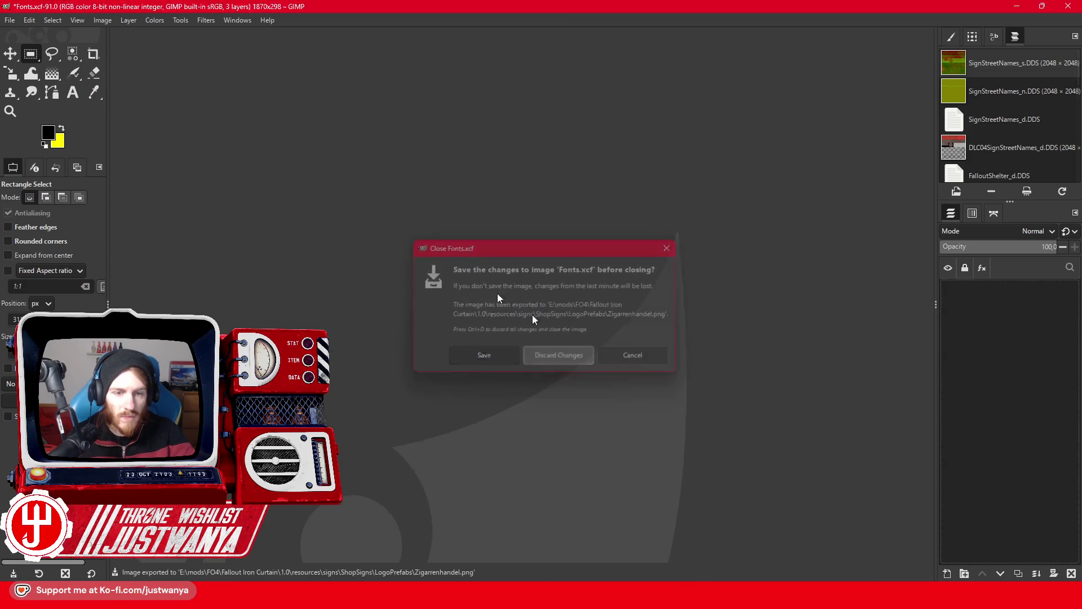
Reopen Fonts.xcf from the recent files list.
click(12, 20)
mouse_move(54, 118)
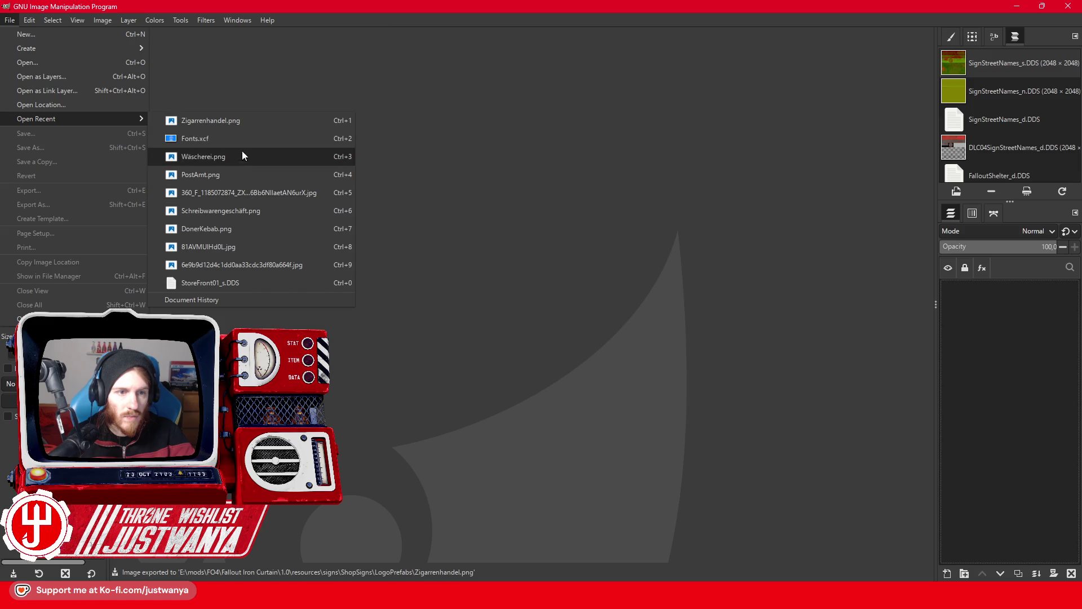
click(241, 151)
Delete every text line except Reisebüro, then bring the browser window forward.
click(72, 92)
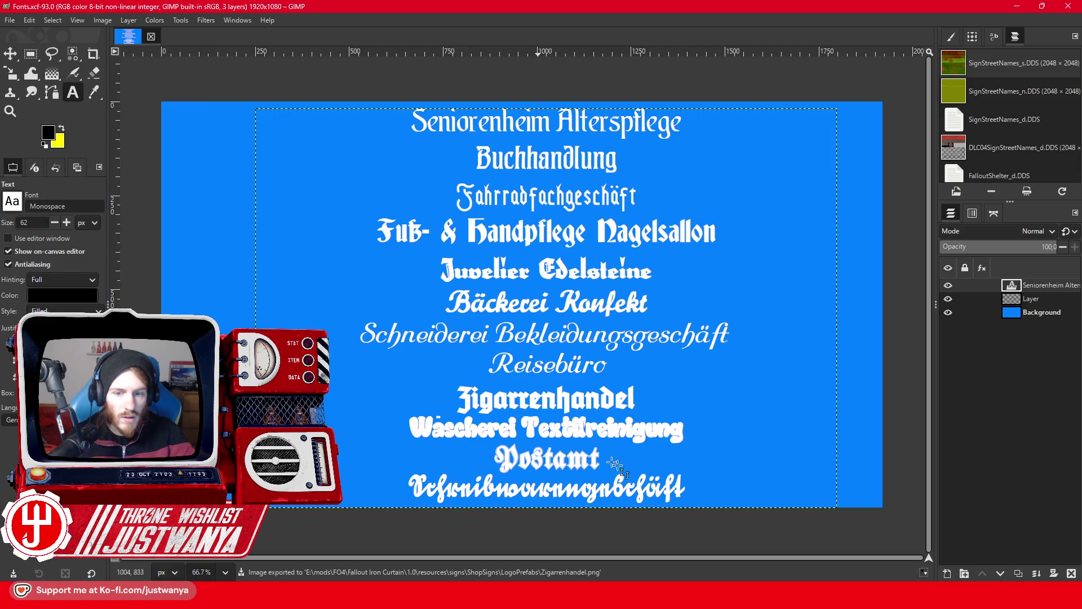
drag(702, 492, 375, 387)
key(Delete)
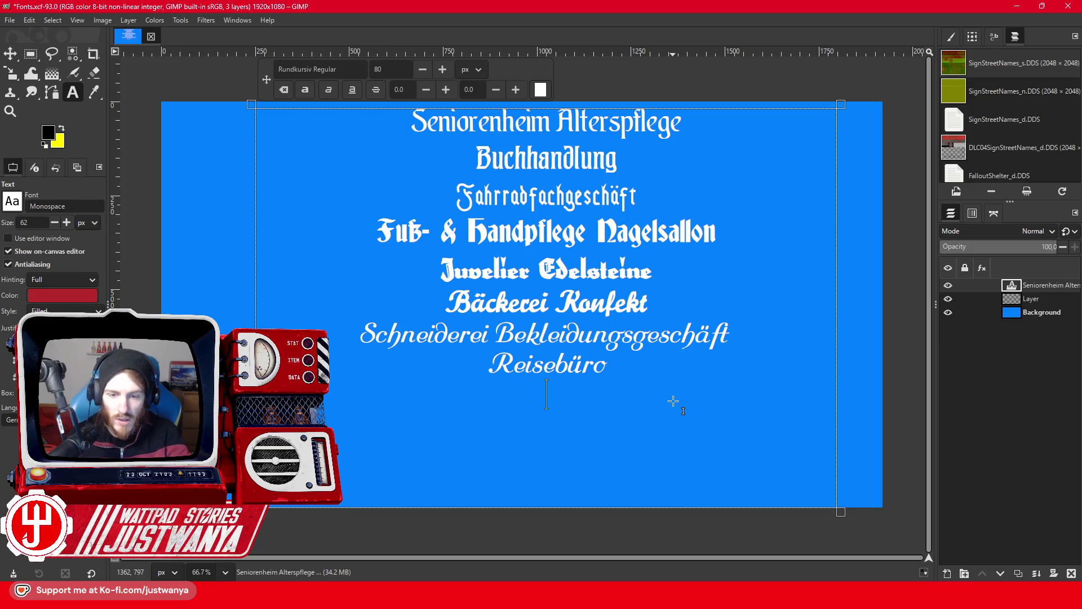
drag(488, 365, 290, 113)
key(Delete)
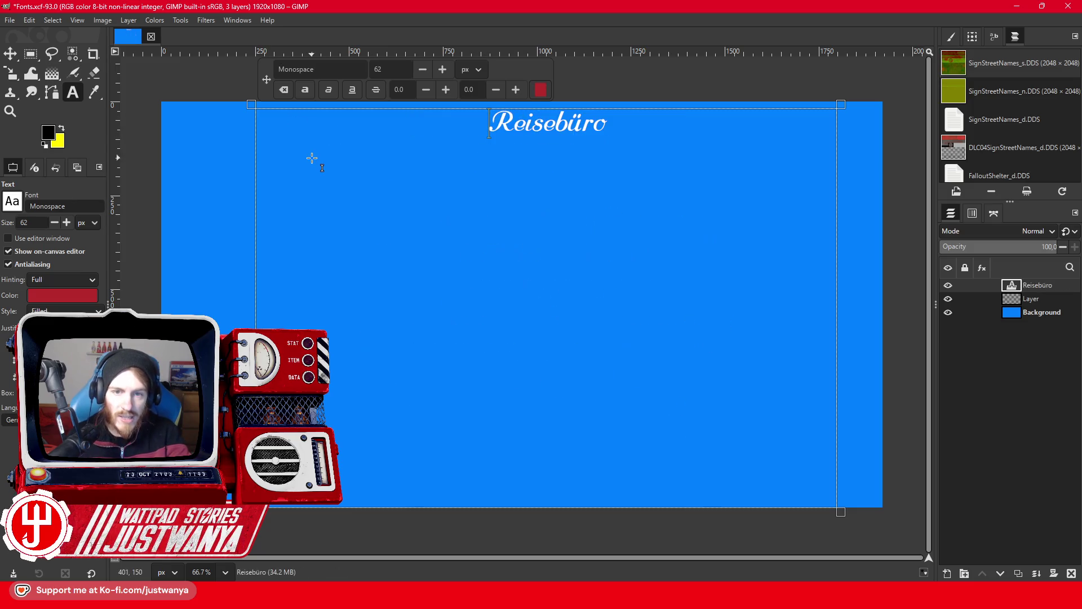
click(25, 57)
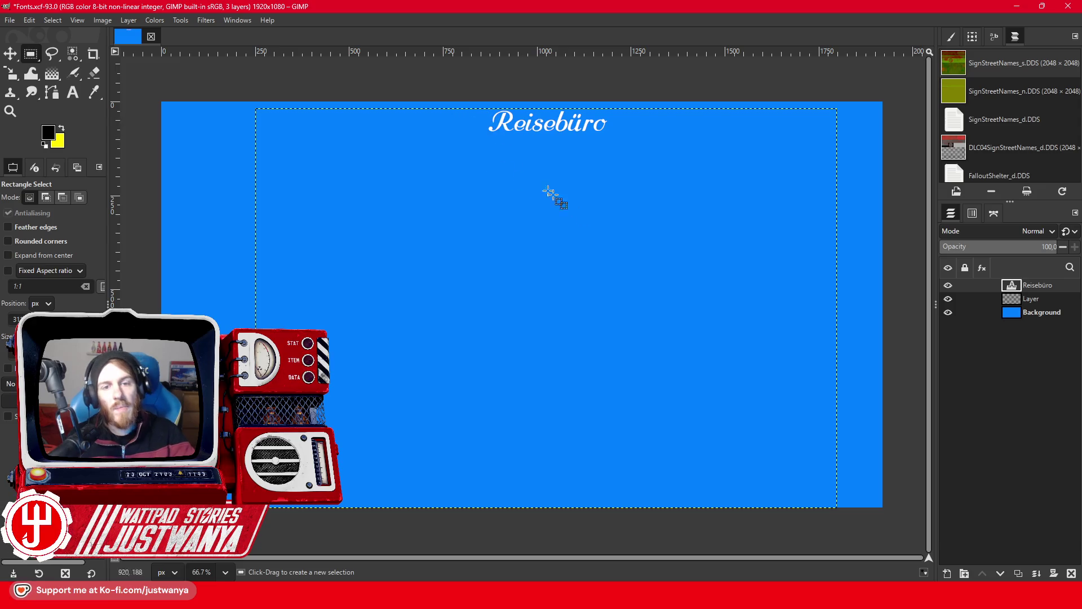
click(654, 536)
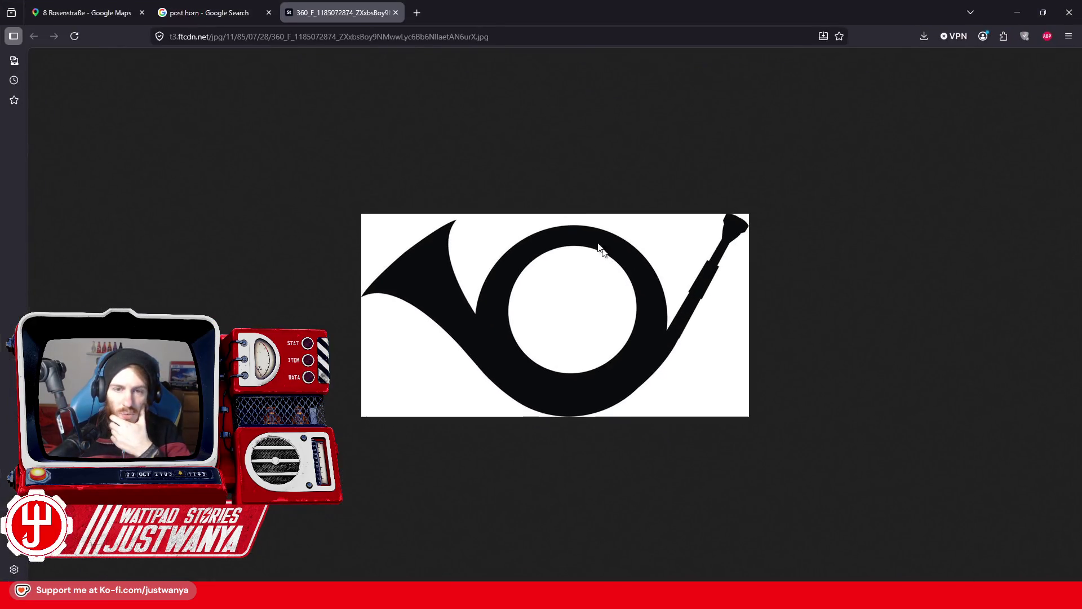
Search Google Images for 'plane stock image vector', correcting the 'vactor' typo.
click(396, 12)
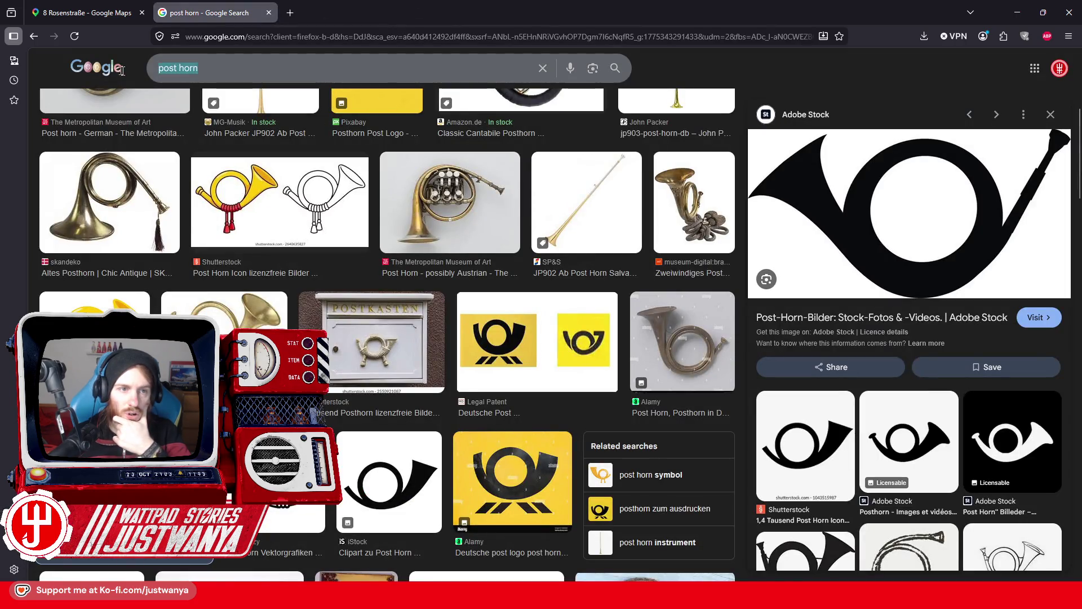
text(plane stock image vactor)
key(Return)
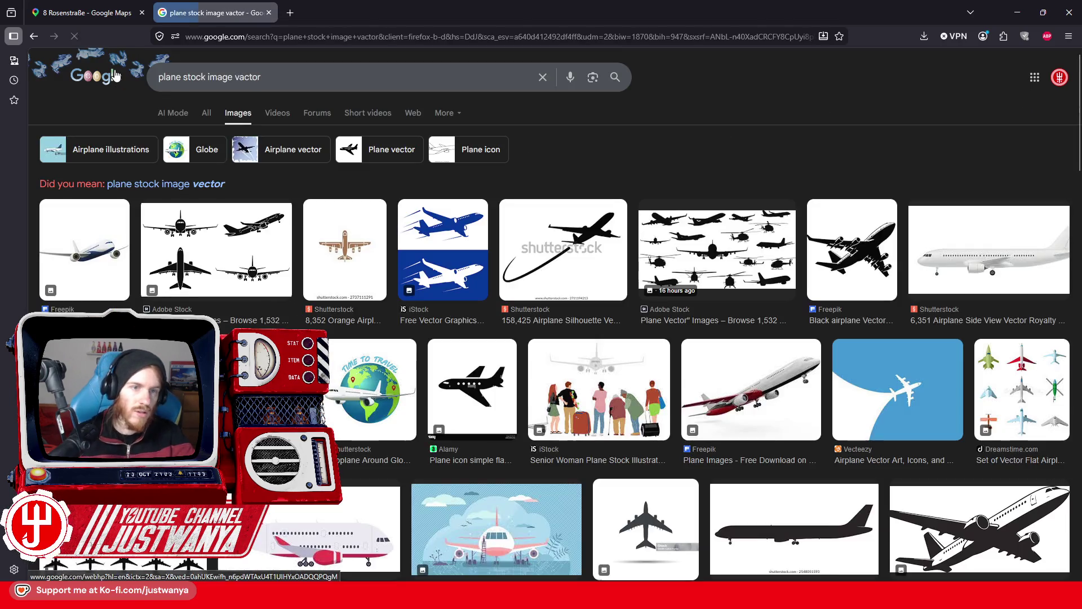
key(Left)
key(Left)
key(Left)
key(Delete)
text(e)
key(Return)
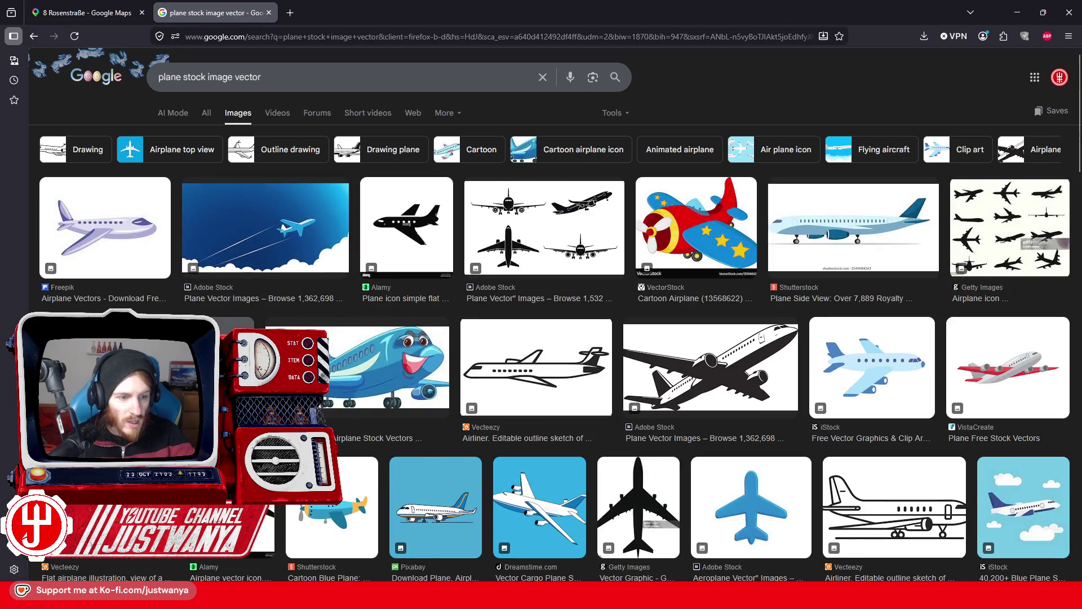
Preview the black airplane silhouette and scroll through the results.
click(236, 366)
scroll(914, 309, down, 1)
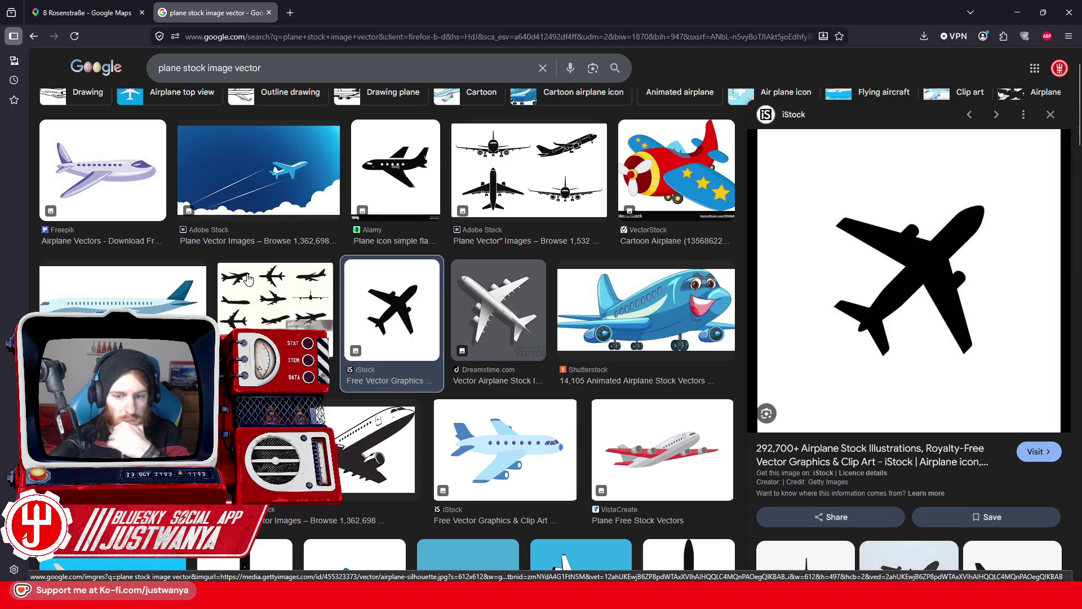
scroll(248, 279, down, 1)
scroll(248, 280, down, 2)
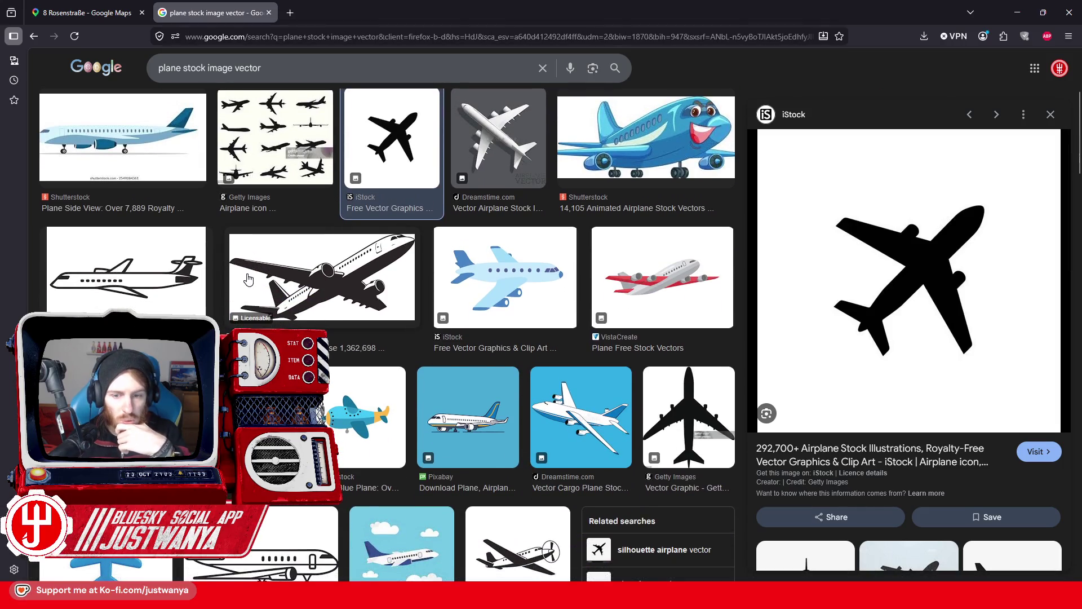
scroll(248, 279, down, 2)
scroll(248, 279, down, 1)
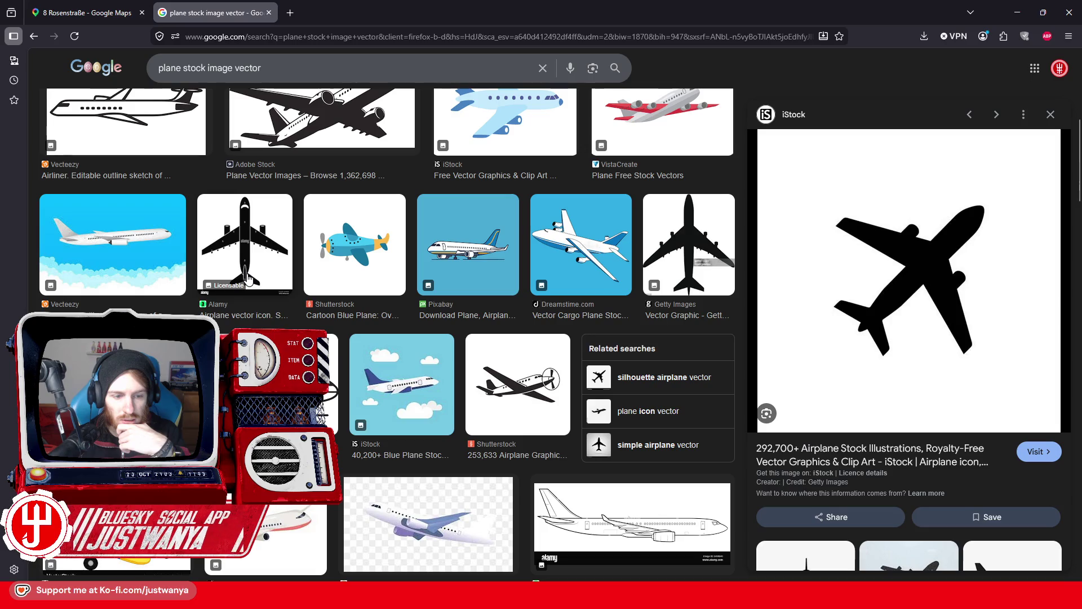
scroll(248, 280, up, 1)
scroll(248, 280, up, 2)
scroll(641, 206, up, 1)
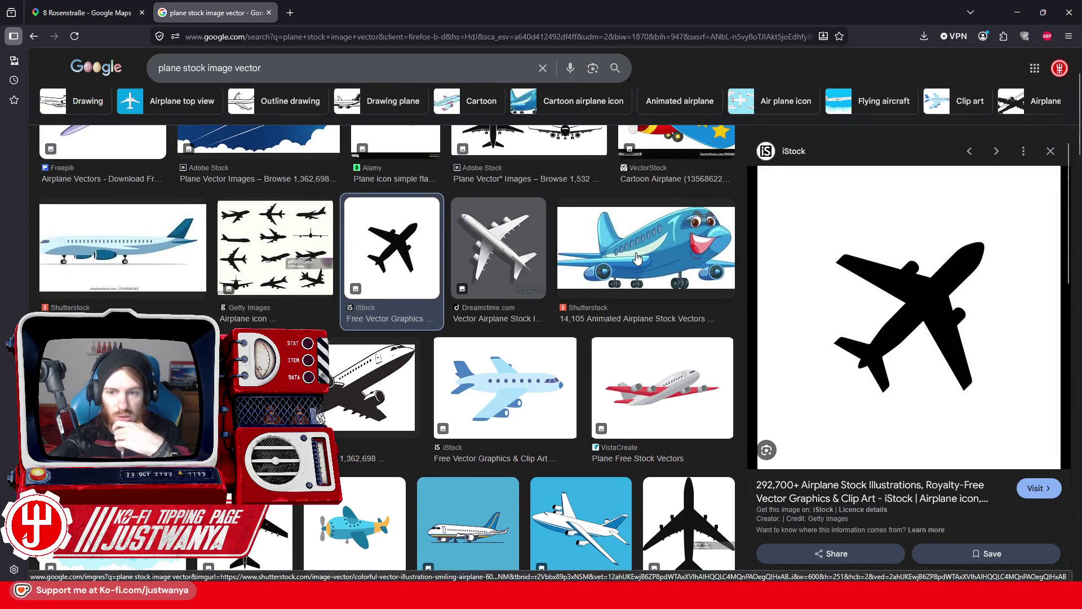
Preview the cartoon airplane image, scroll further, then minimise Firefox.
click(637, 258)
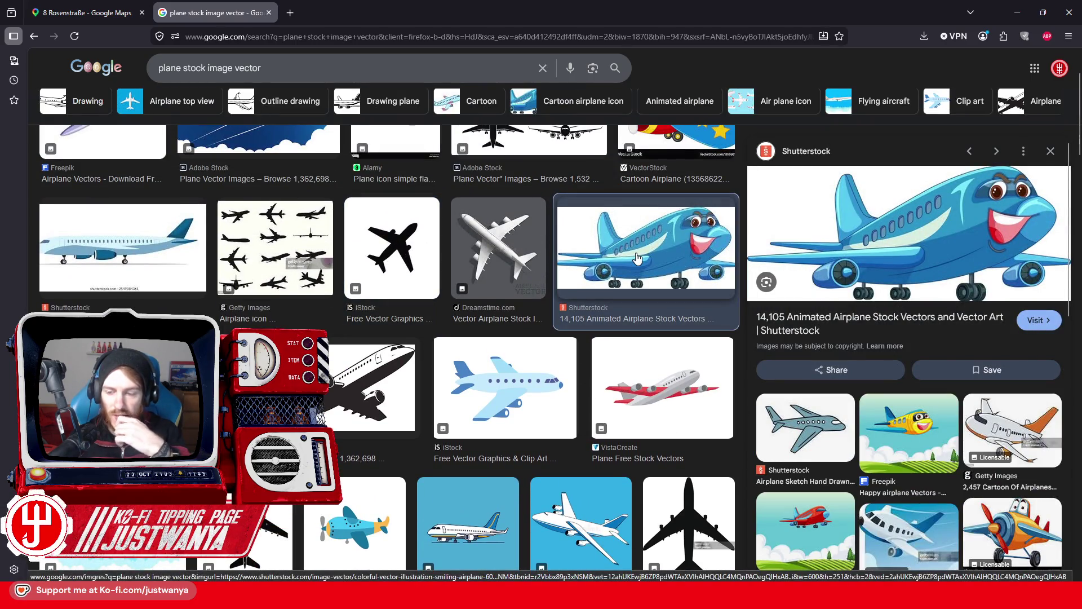
scroll(475, 323, down, 3)
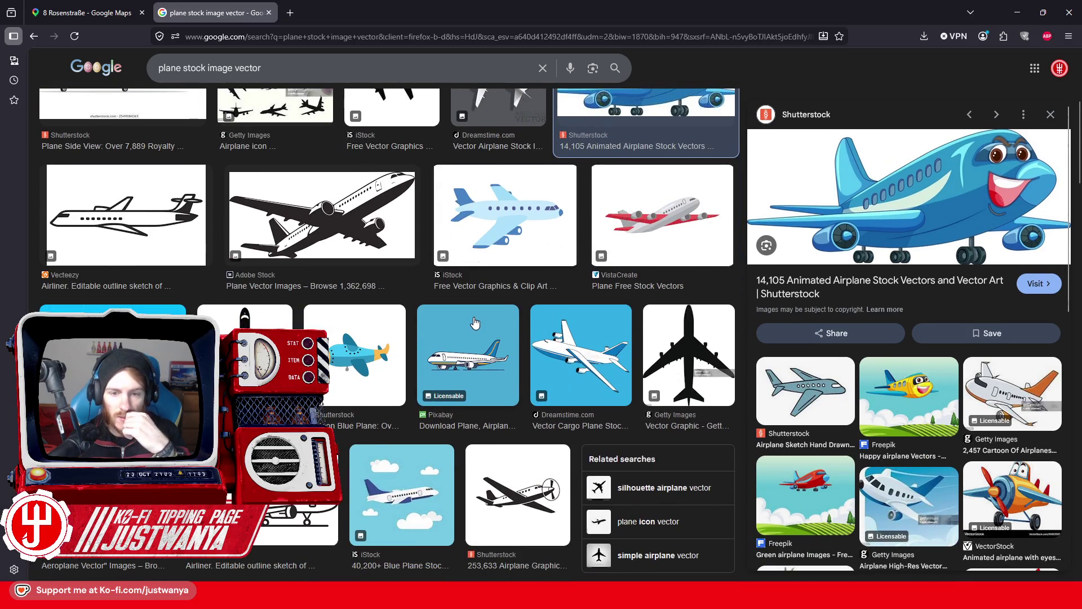
scroll(475, 323, down, 2)
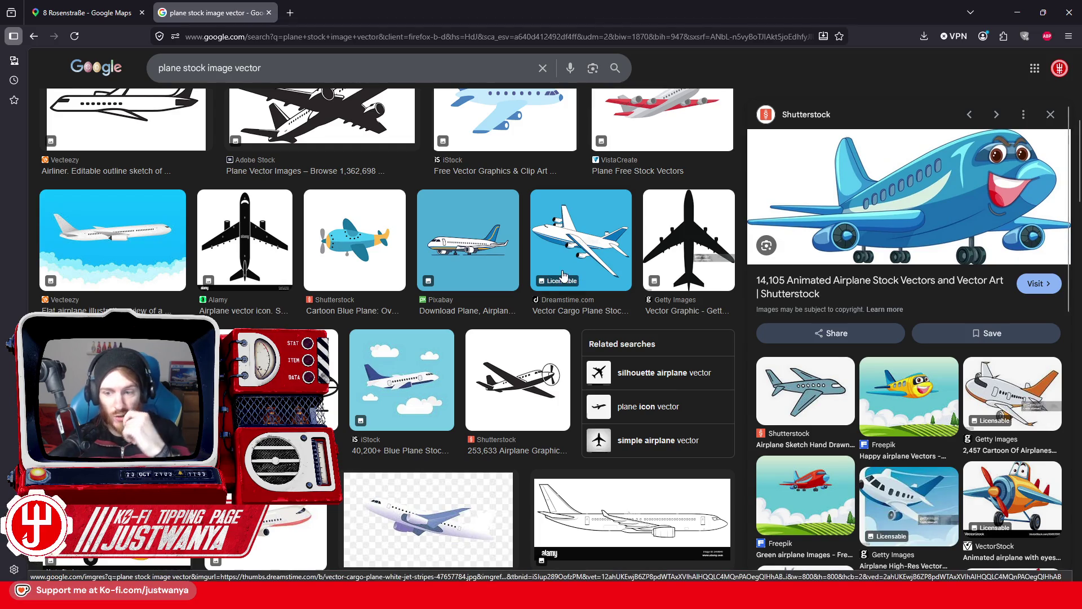
scroll(484, 304, down, 2)
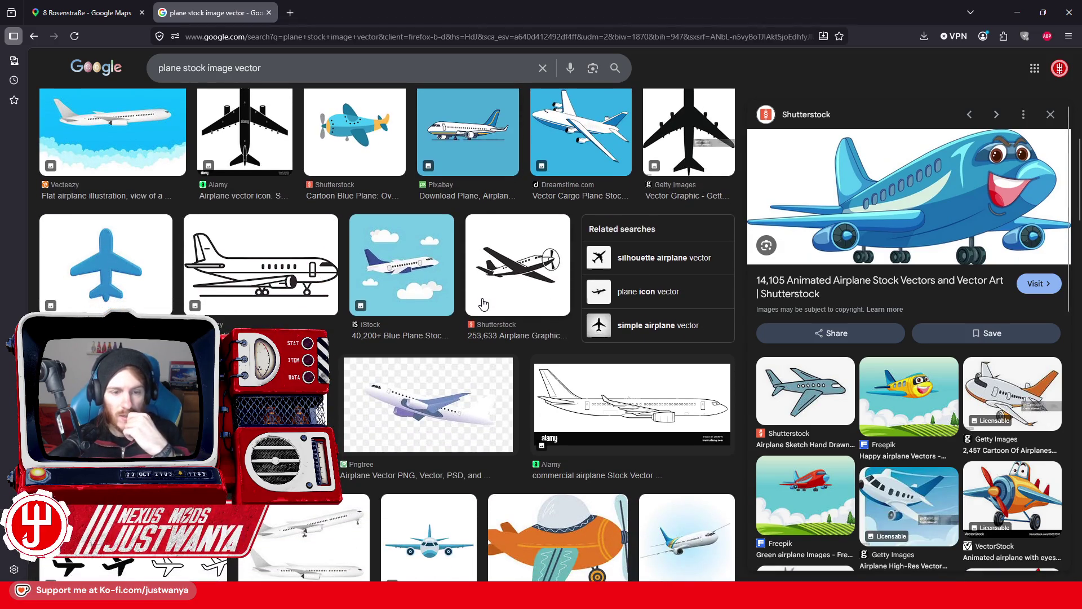
scroll(484, 304, down, 1)
scroll(484, 304, down, 2)
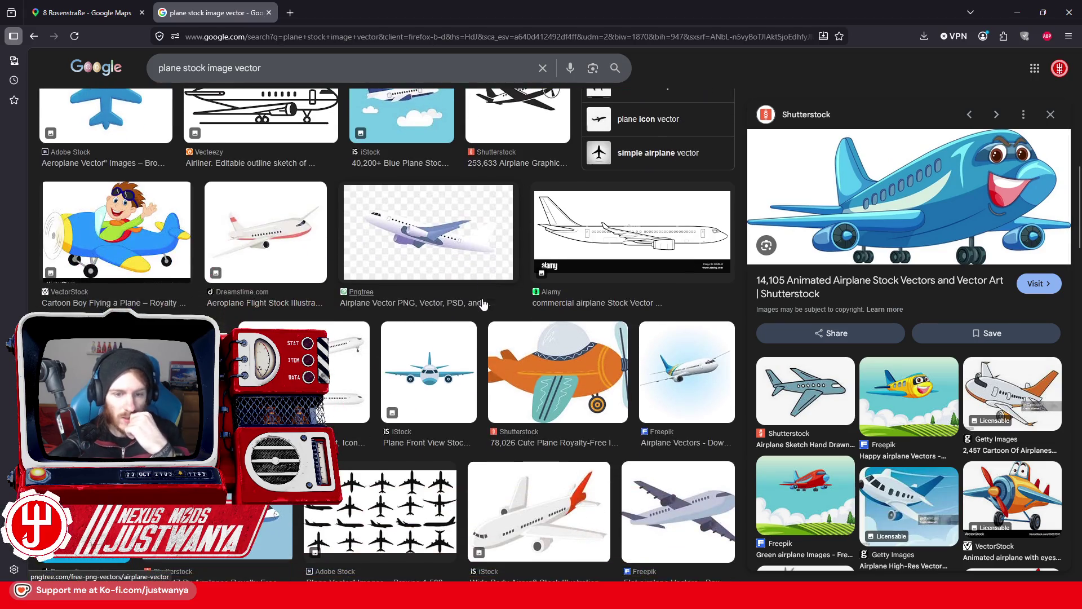
scroll(483, 304, down, 3)
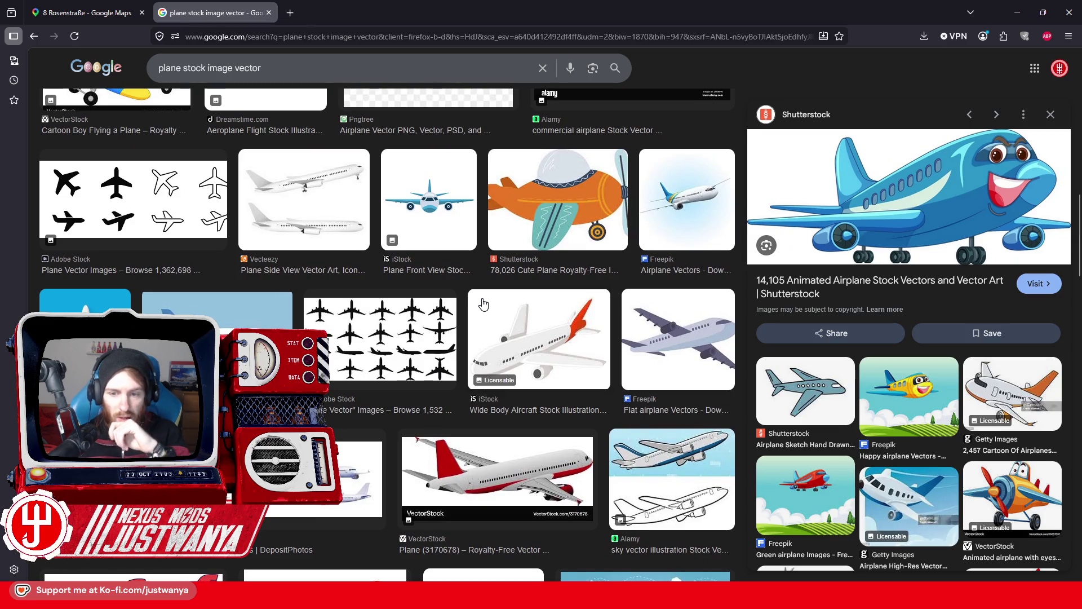
scroll(484, 304, down, 3)
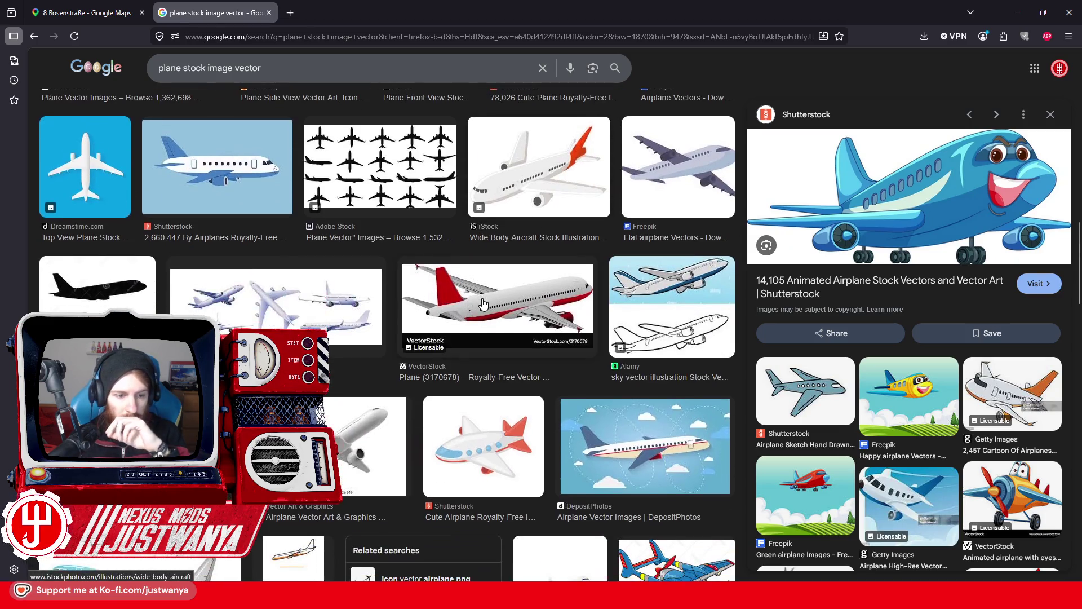
scroll(484, 305, down, 2)
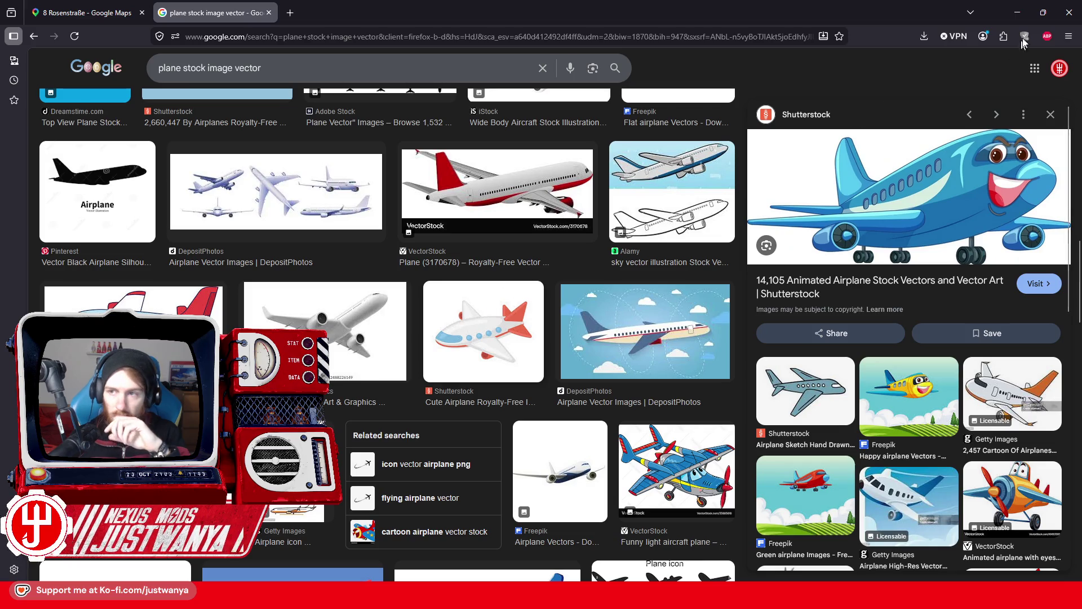
click(1017, 12)
Add a new empty layer and set the background colour to white.
click(948, 574)
click(631, 458)
click(56, 141)
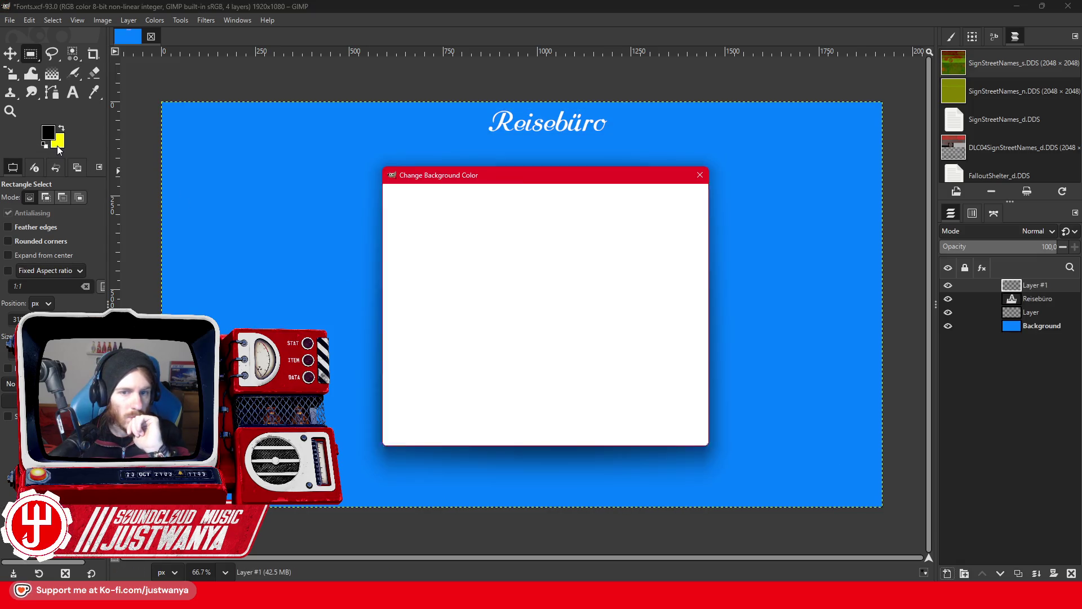
drag(492, 323, 376, 199)
click(620, 433)
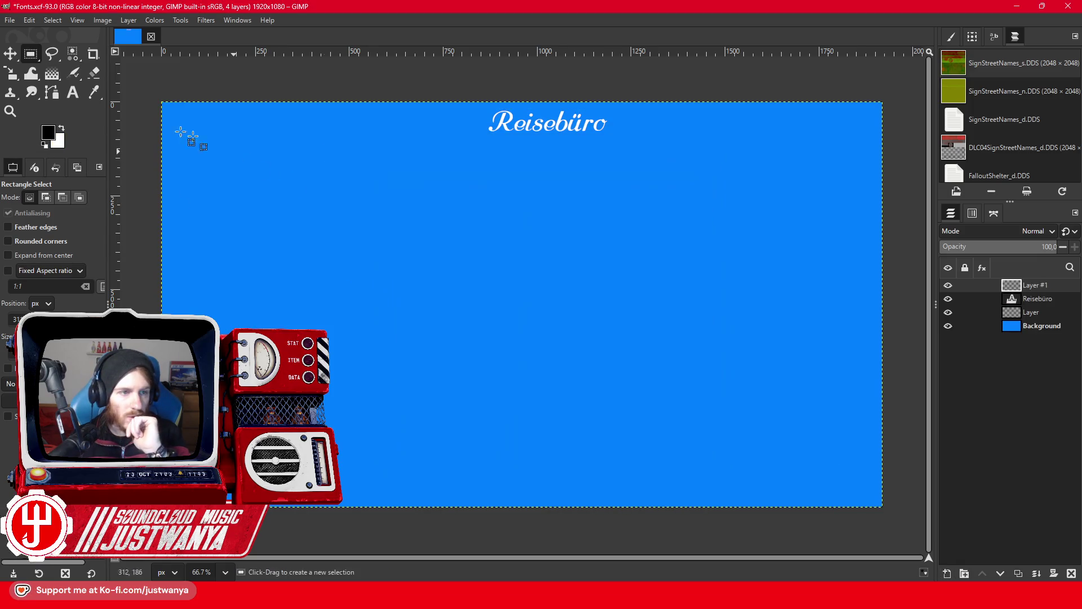
Draw a wide ellipse selection below Reisebüro and fill it with white.
click(51, 55)
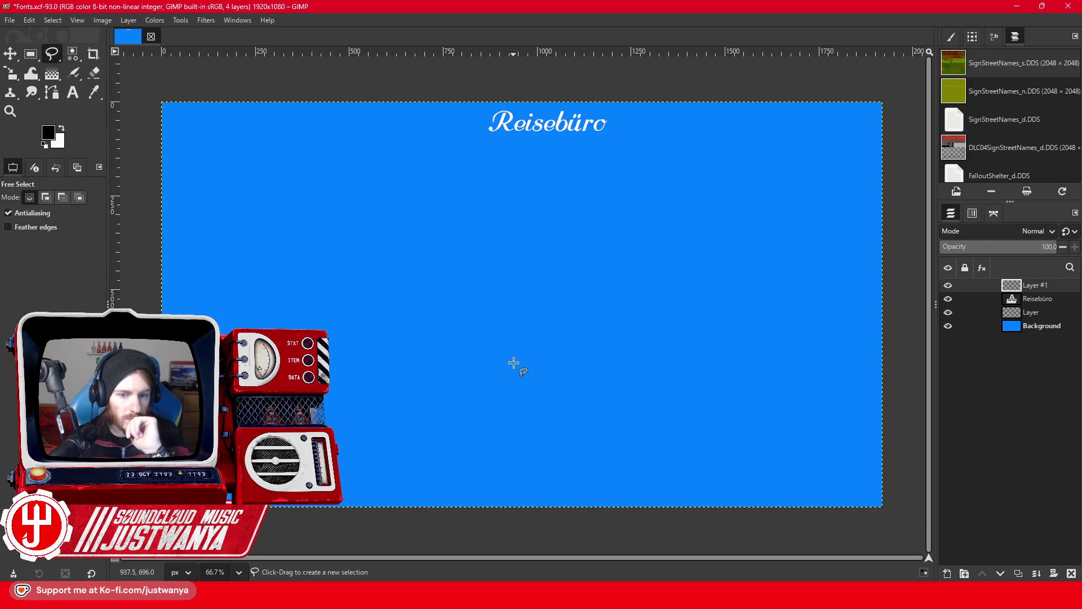
drag(31, 53, 62, 72)
mouse_move(367, 288)
mouse_down()
mouse_move(592, 346)
mouse_move(535, 332)
mouse_move(572, 324)
mouse_up()
drag(463, 299, 550, 325)
click(29, 20)
click(69, 203)
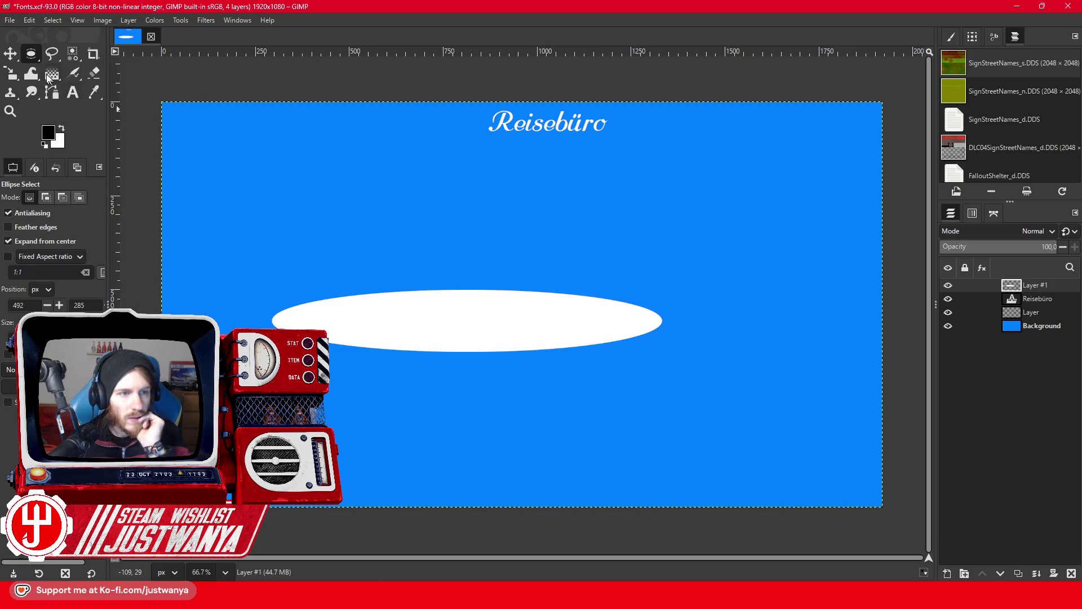
click(50, 55)
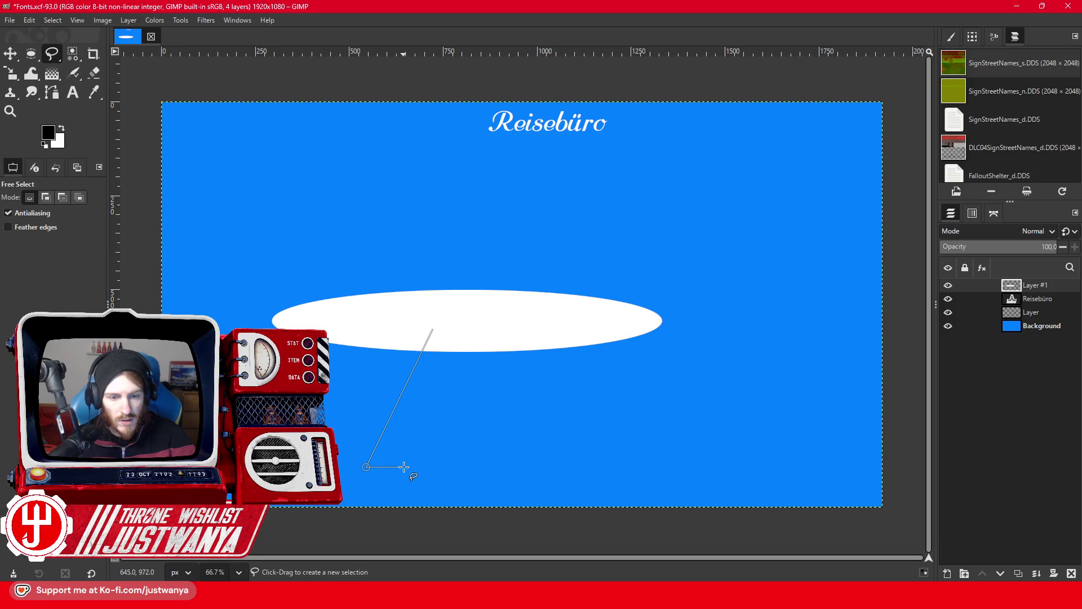
Fill the slanted parallelogram stem under the ellipse with white.
click(31, 53)
click(29, 21)
click(55, 201)
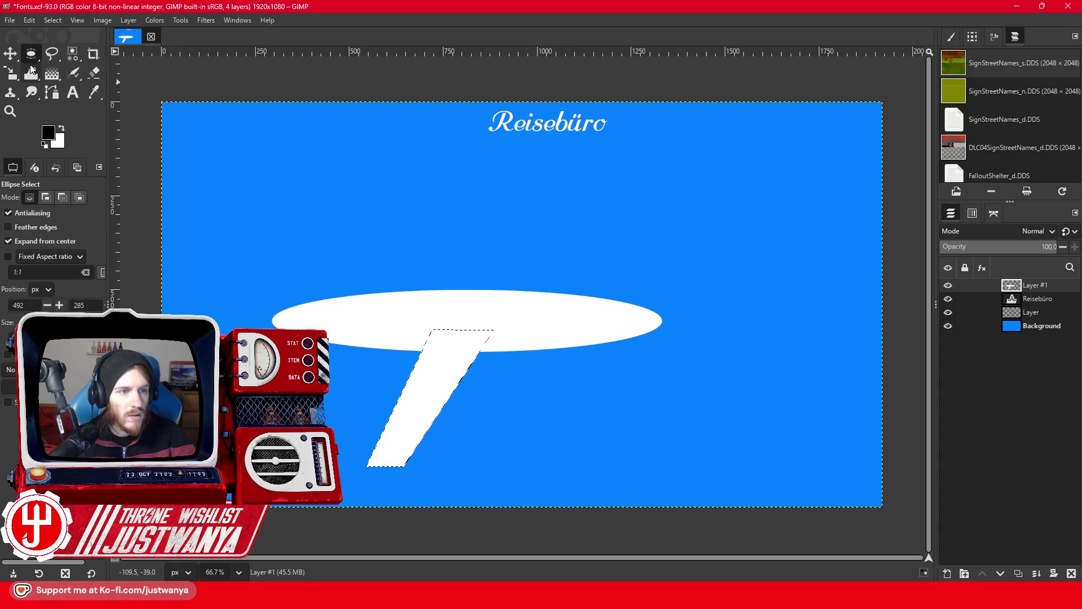
click(51, 54)
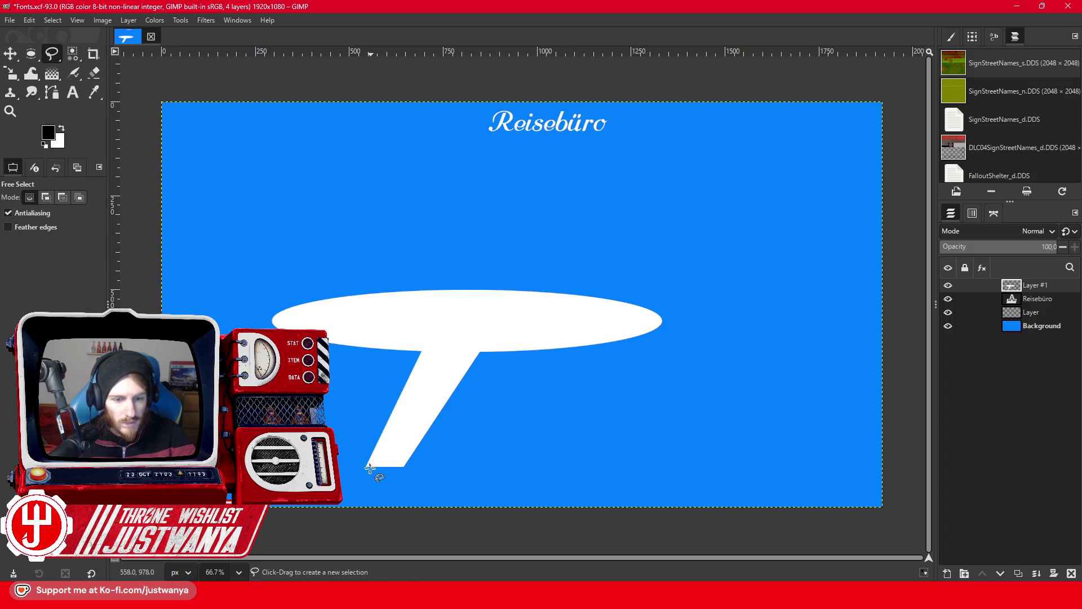
Zoom in on the stem's base and fill a small white foot shape there.
click(11, 111)
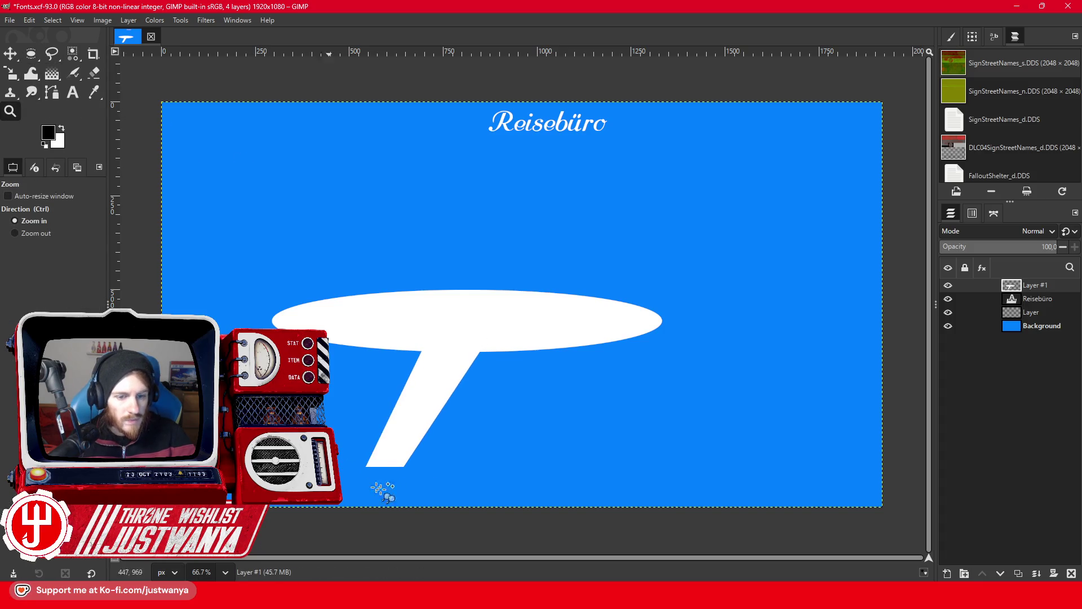
click(387, 490)
click(386, 490)
click(386, 491)
click(52, 53)
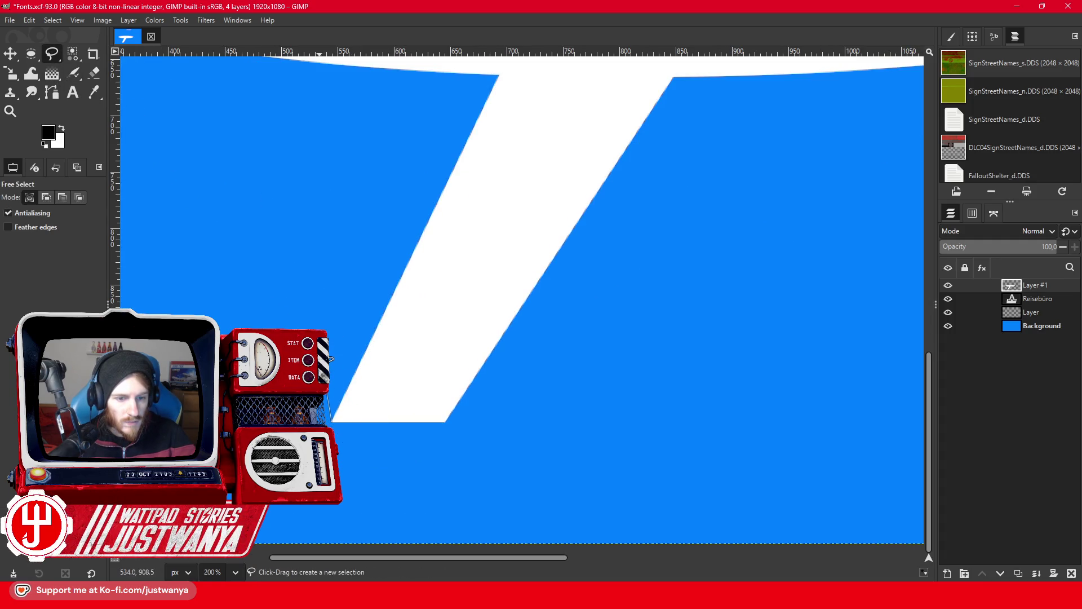
click(424, 351)
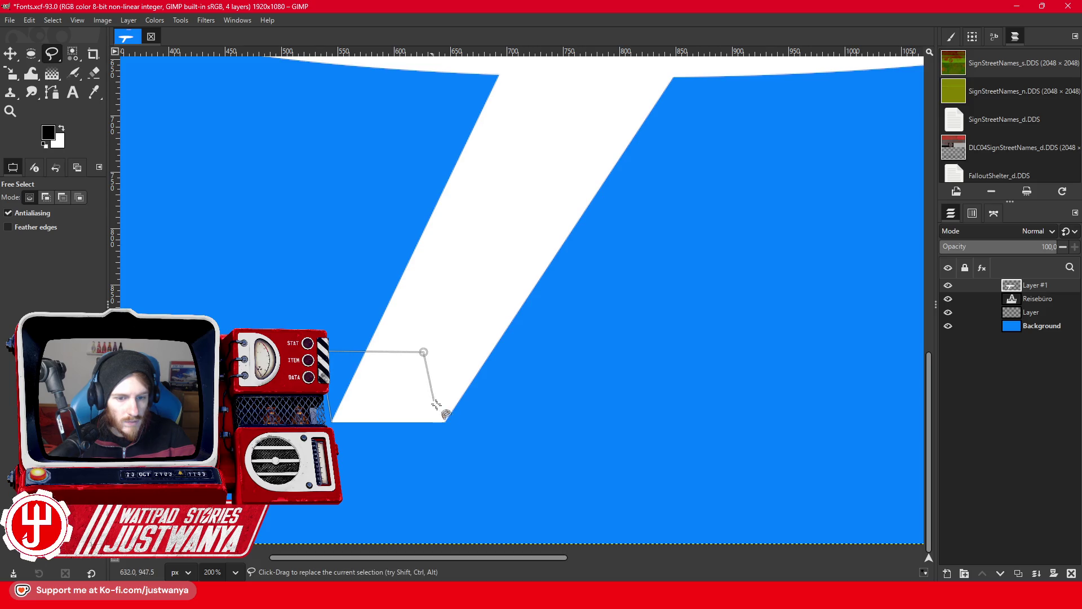
click(332, 422)
key(Return)
click(33, 54)
click(29, 20)
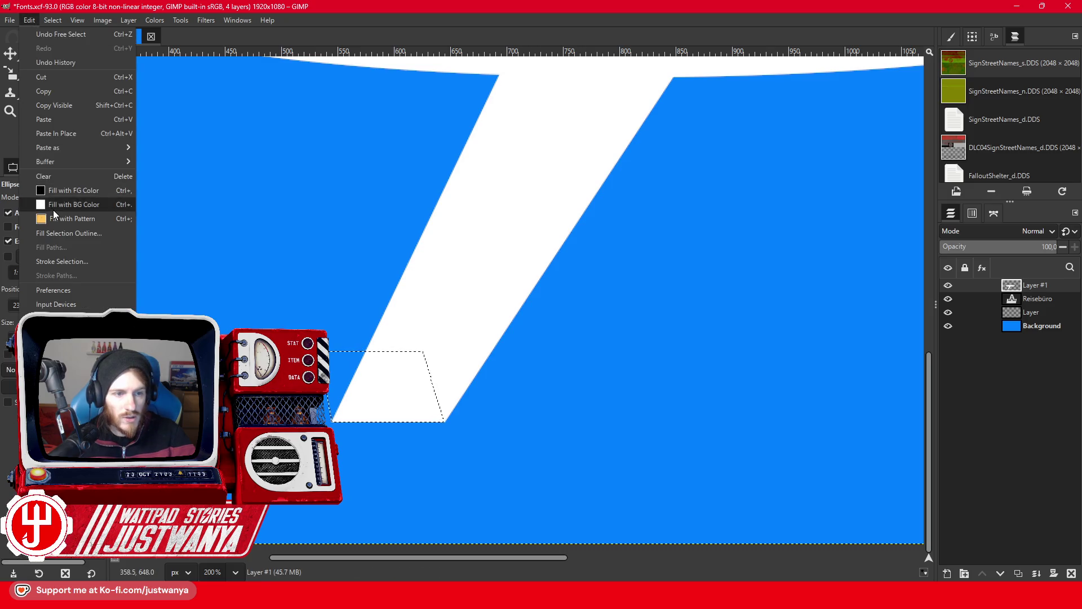
click(53, 210)
Zoom back out to see the whole sign.
click(10, 112)
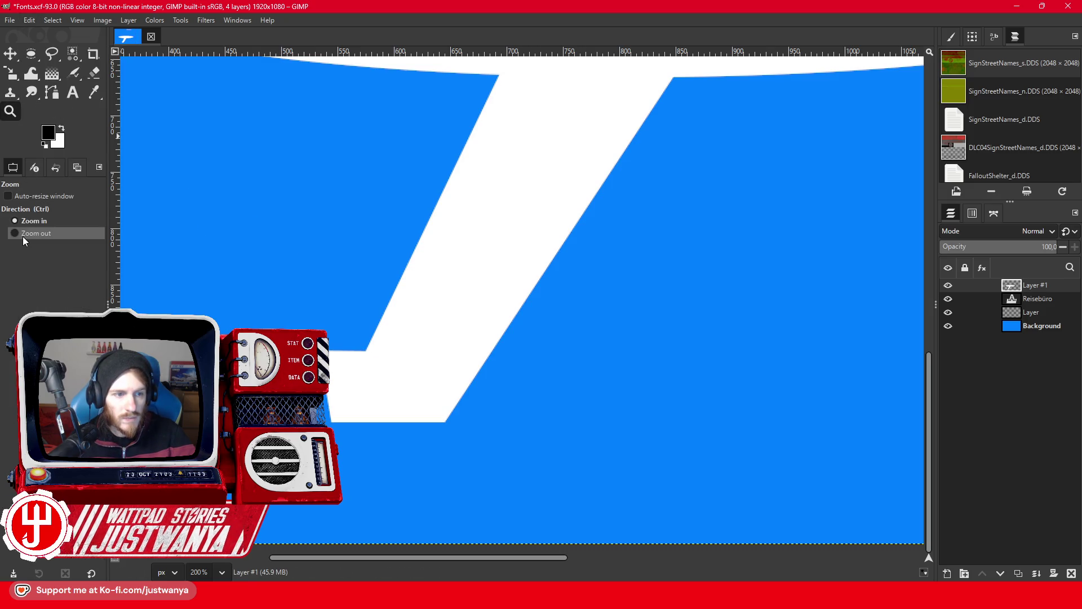
click(15, 233)
click(415, 362)
click(401, 356)
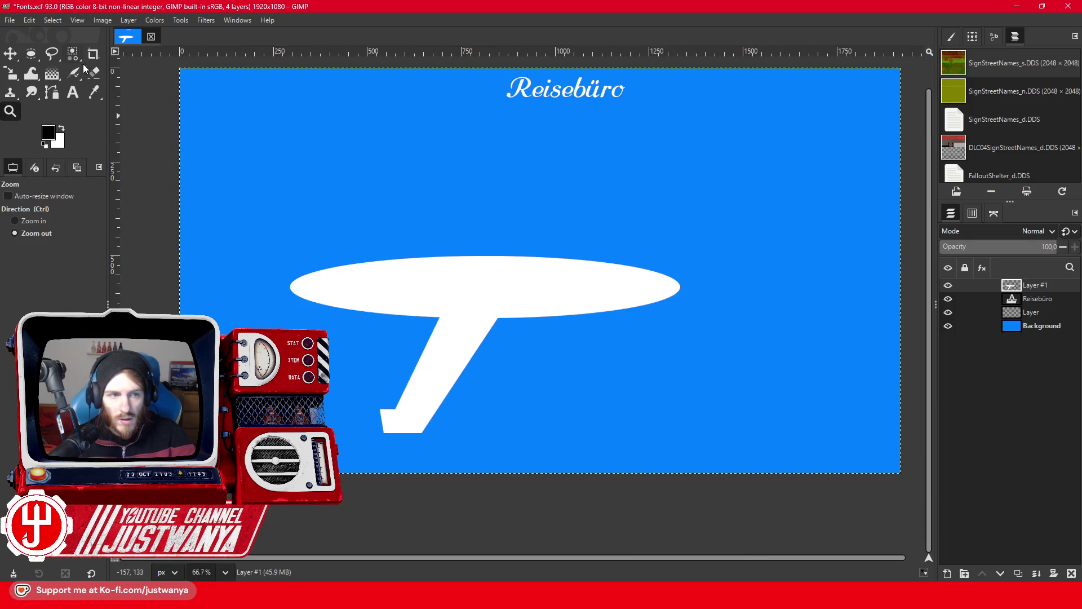
Zoom in on the ellipse's right end and cut a thin sliver from its top edge.
click(23, 220)
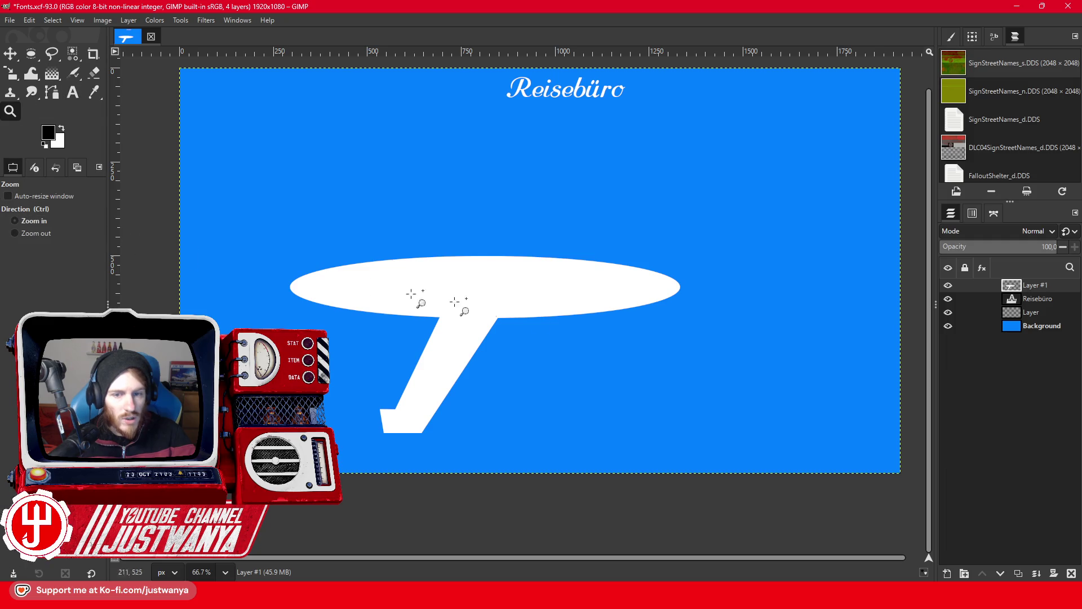
click(651, 293)
click(648, 293)
click(51, 54)
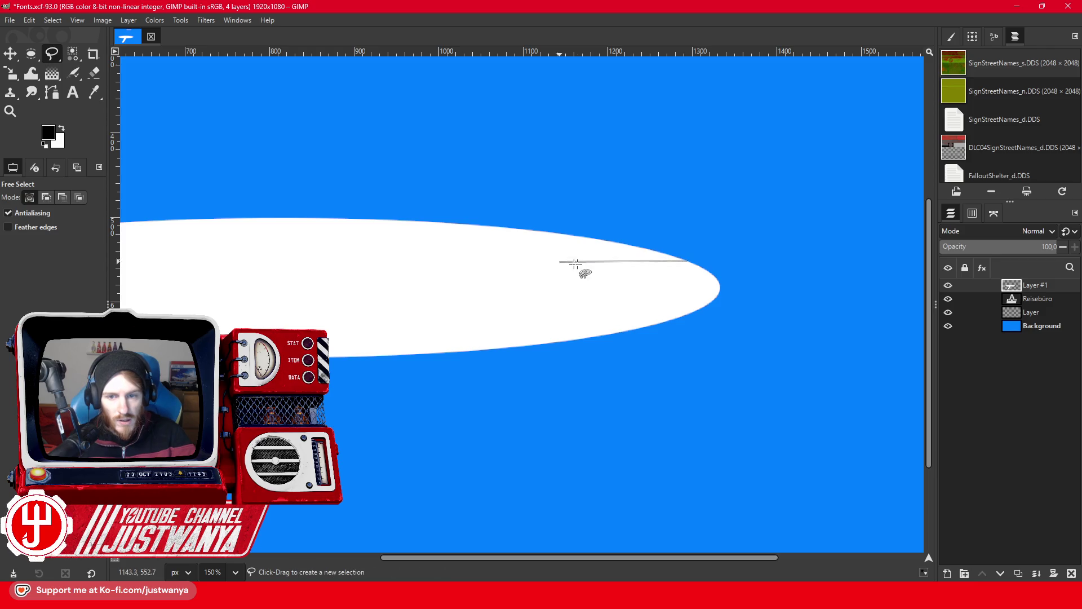
click(567, 264)
click(555, 254)
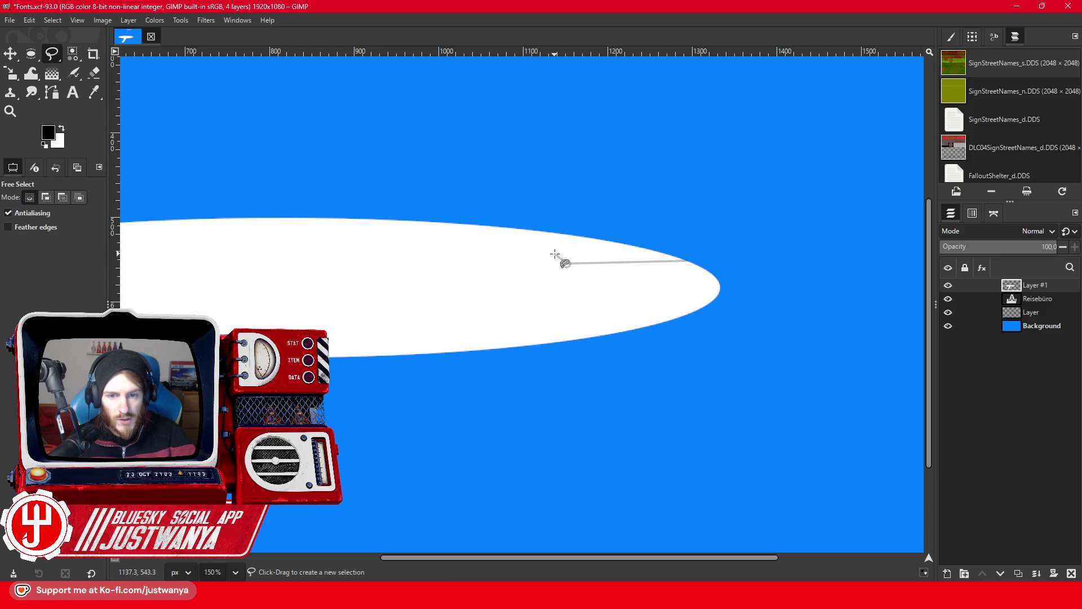
click(687, 260)
click(31, 54)
click(29, 21)
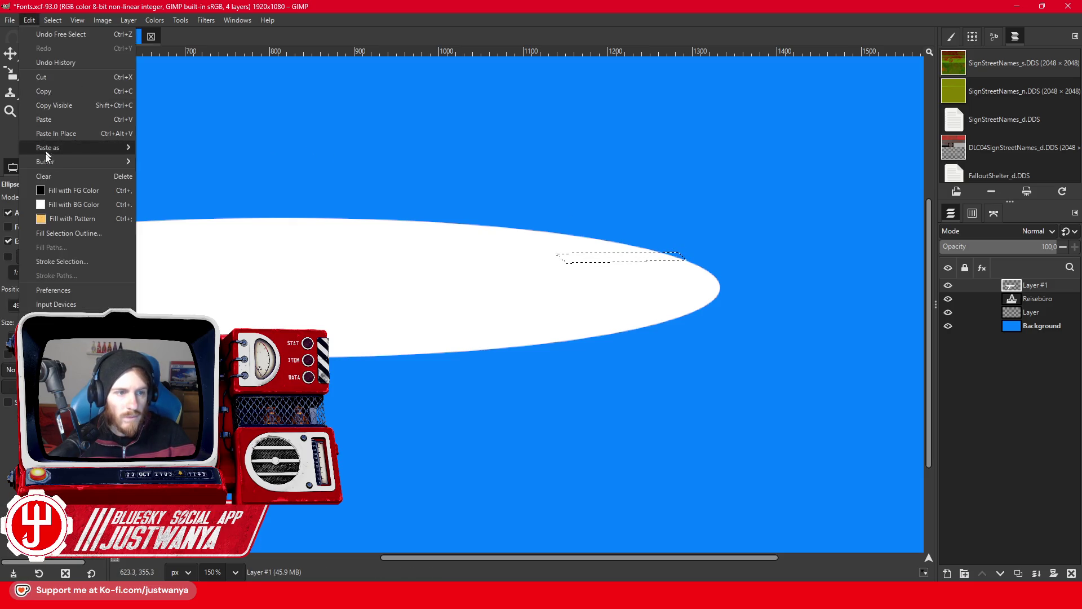
click(48, 78)
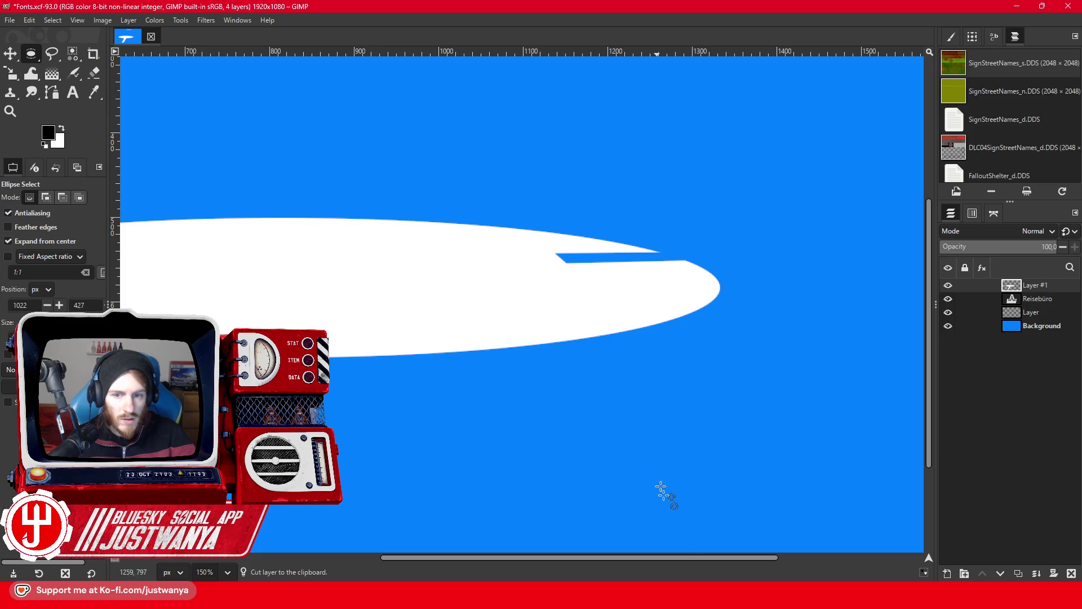
drag(678, 557, 423, 559)
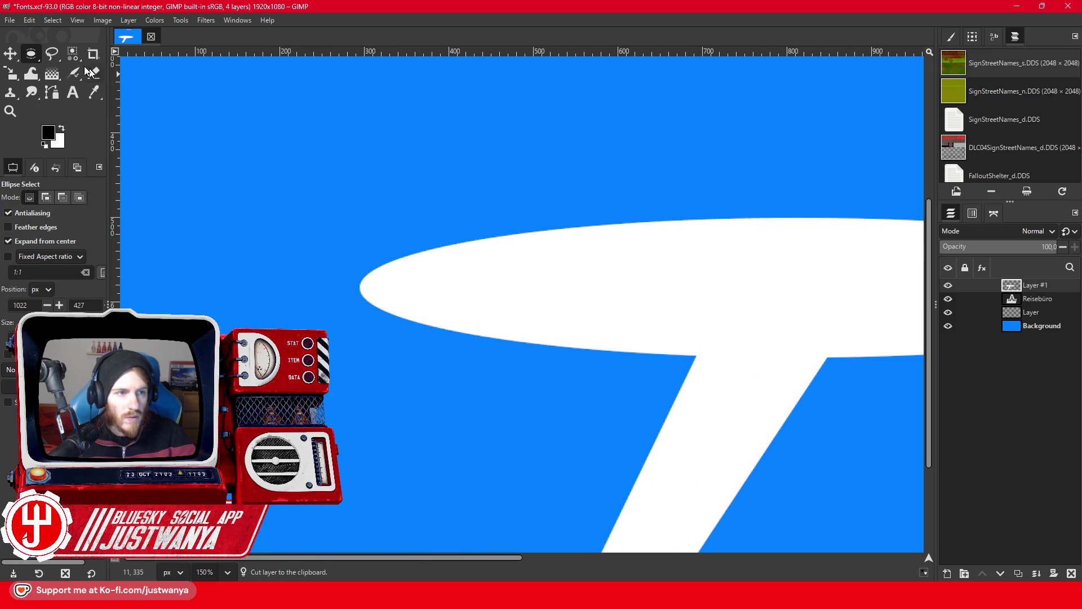
Draw an ellipse selection over the shape's upper left part, adjusting its size and position.
click(51, 53)
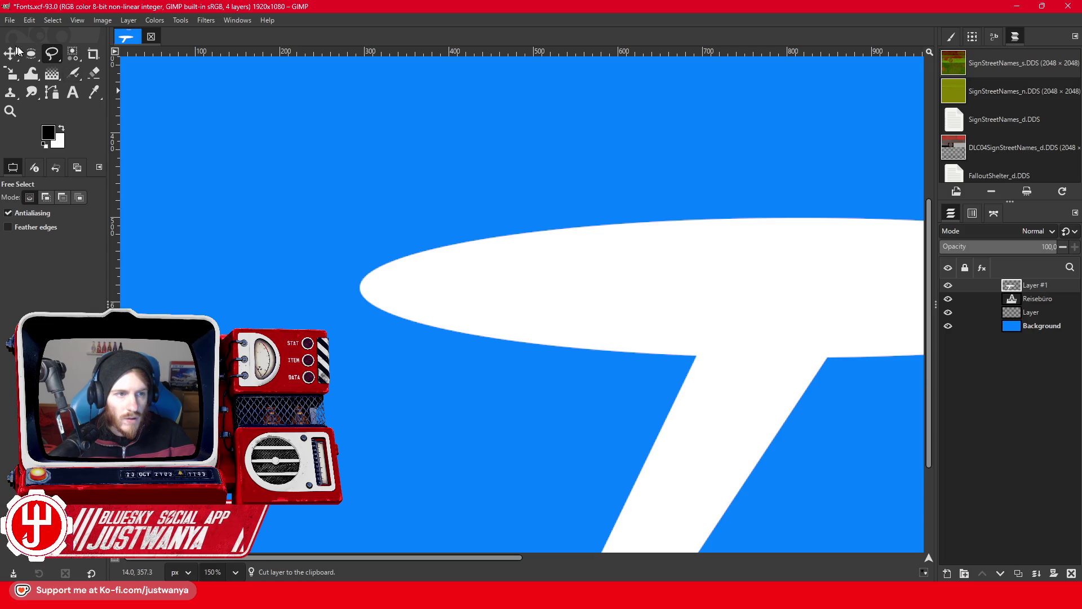
key(e)
mouse_move(395, 206)
mouse_down()
mouse_move(514, 272)
mouse_move(573, 243)
mouse_up()
mouse_move(451, 204)
mouse_down()
mouse_move(584, 278)
mouse_move(645, 253)
mouse_up()
drag(471, 294, 472, 302)
drag(426, 266, 375, 255)
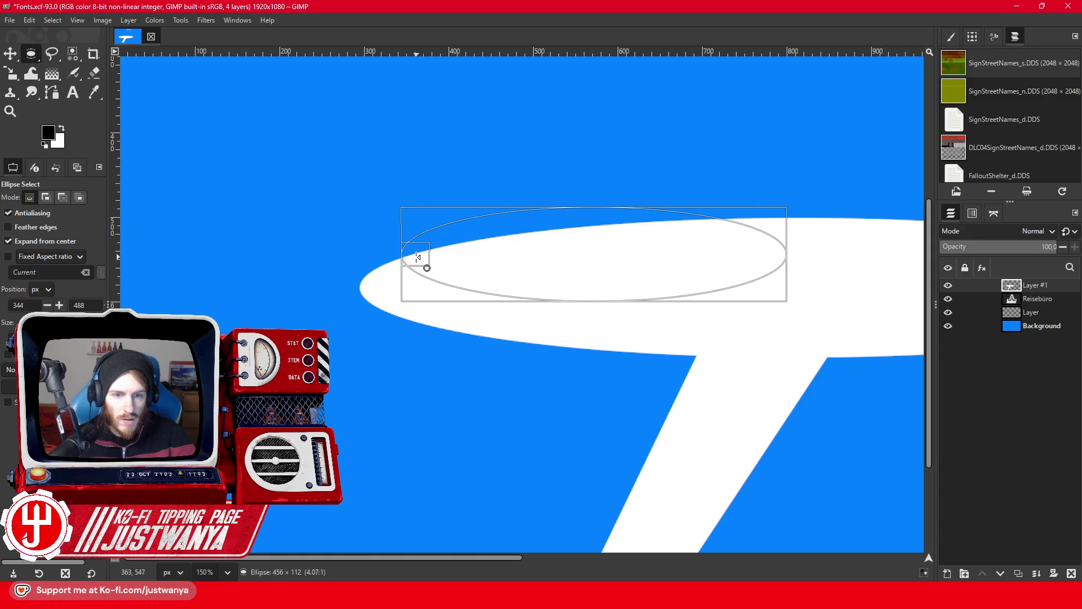
mouse_move(652, 252)
mouse_down()
mouse_move(656, 268)
mouse_move(621, 269)
mouse_move(628, 263)
mouse_up()
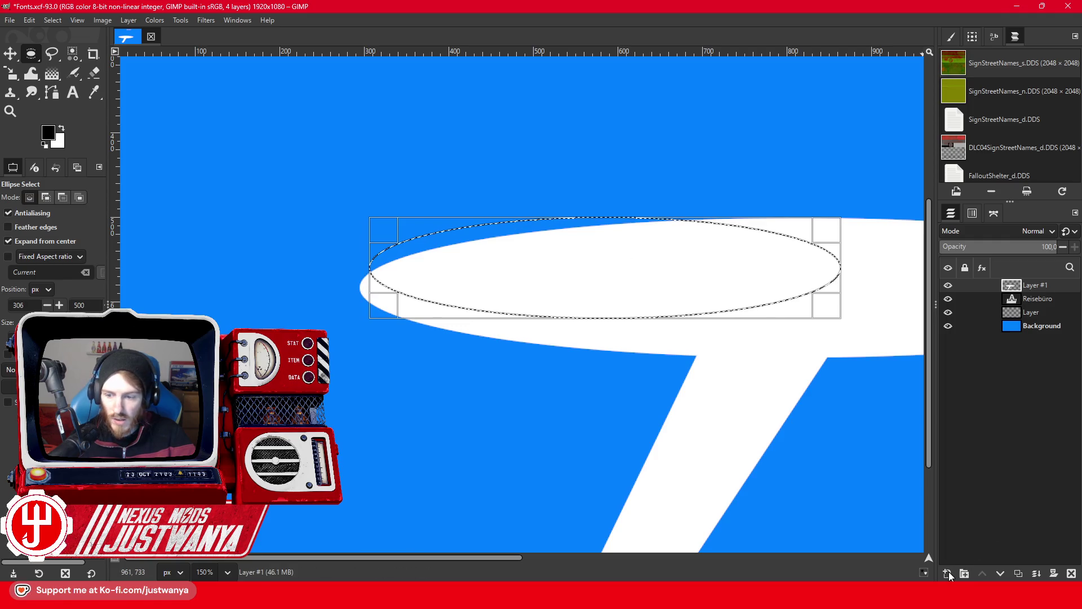
On new Layer #2, fill the ellipse selection white and crop the layer to content.
click(947, 573)
click(684, 457)
click(26, 20)
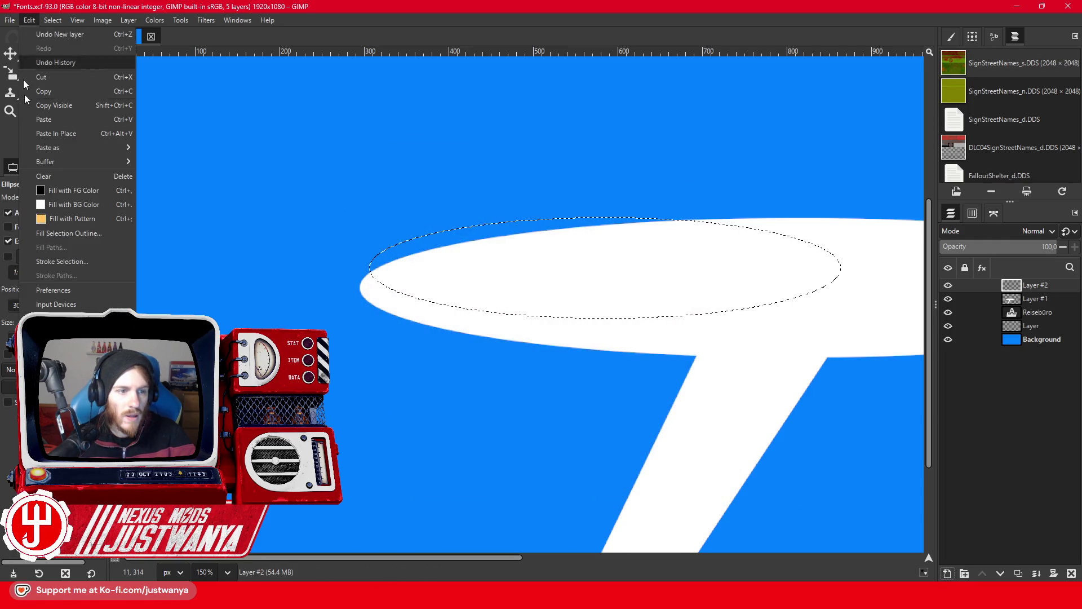
click(45, 189)
click(237, 171)
click(131, 20)
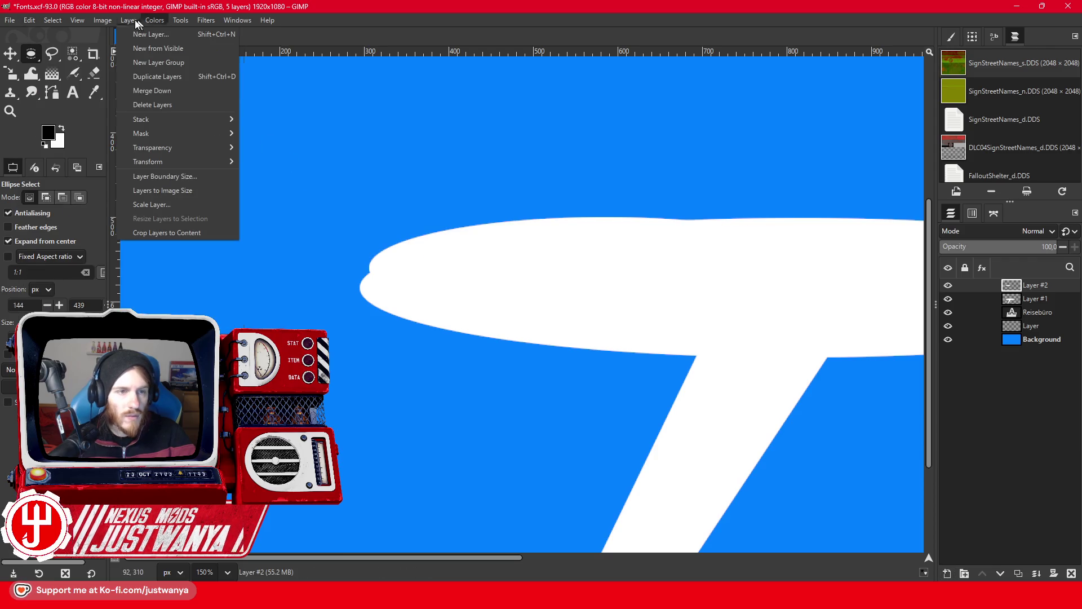
click(151, 225)
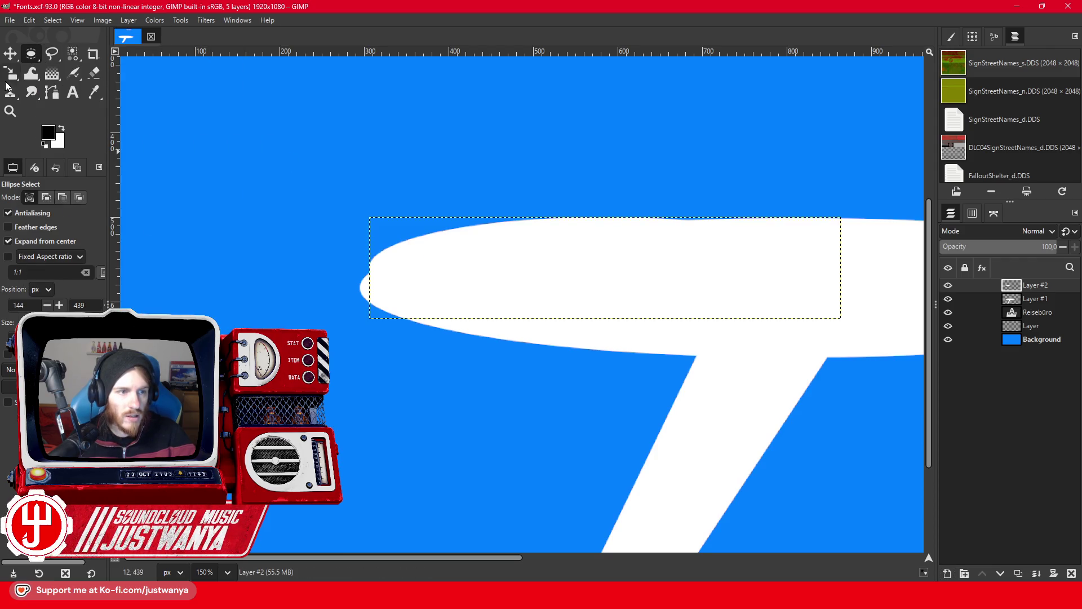
Rotate the new ellipse about -2.59° and nudge it slightly left and down.
drag(10, 73, 43, 90)
drag(401, 222, 374, 214)
key(Return)
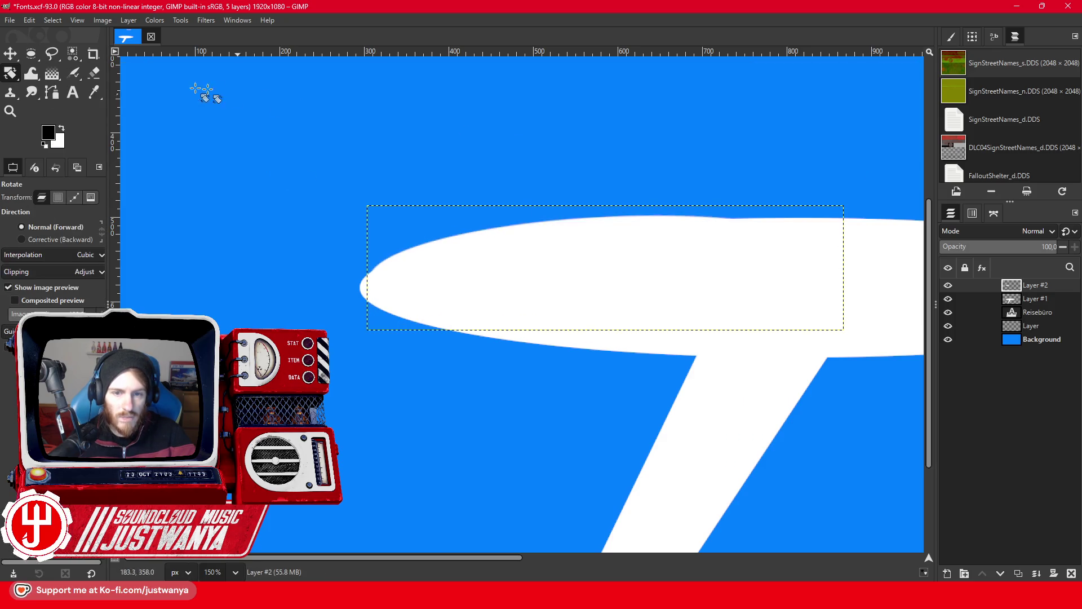
key(m)
drag(563, 285, 554, 288)
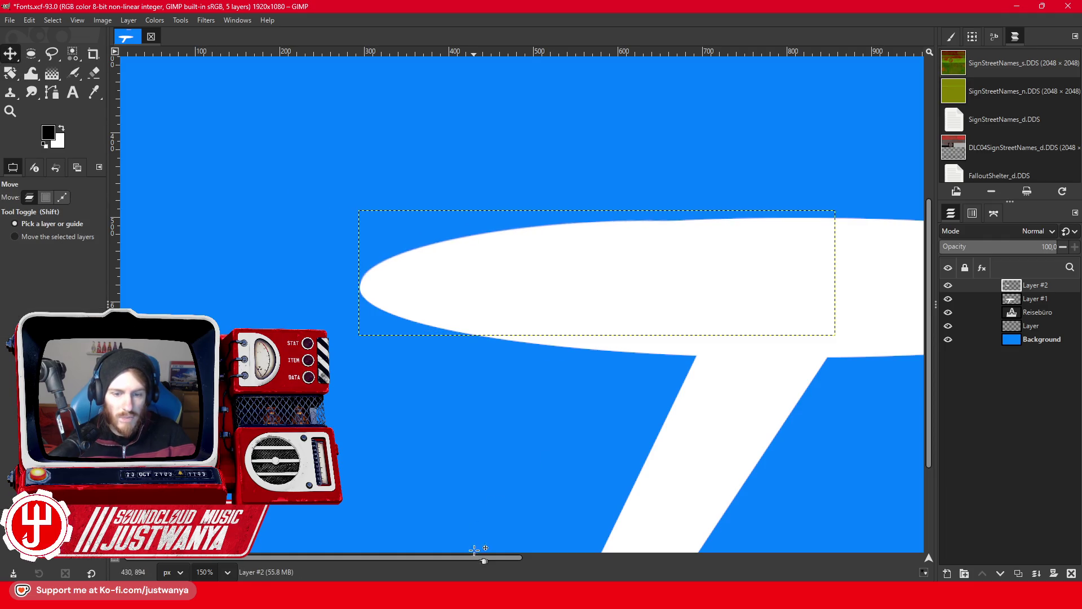
mouse_move(475, 558)
mouse_down()
mouse_move(584, 570)
mouse_move(82, 81)
mouse_up()
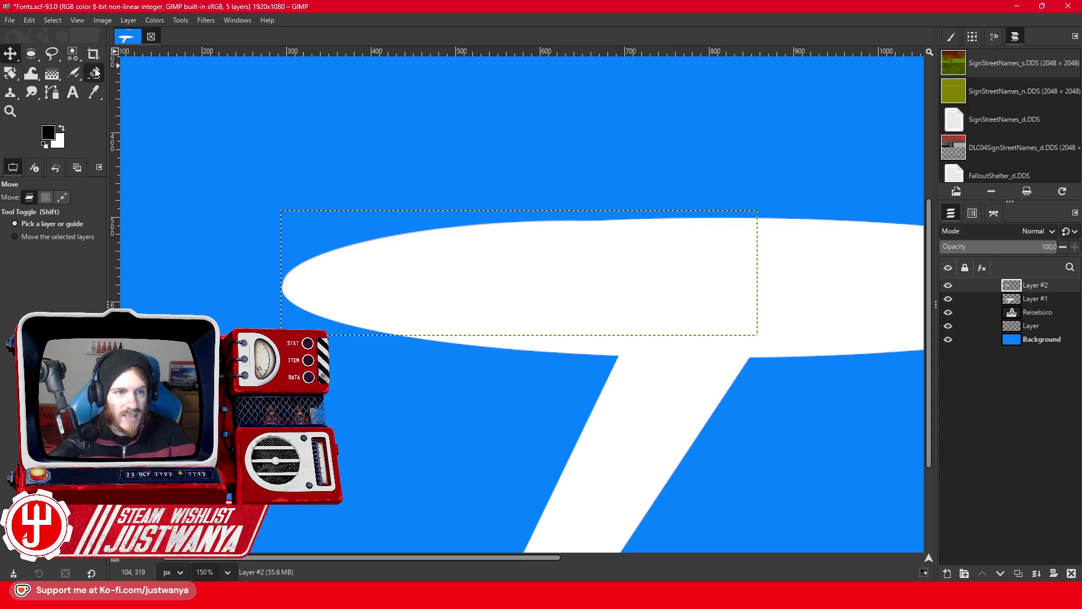
click(51, 57)
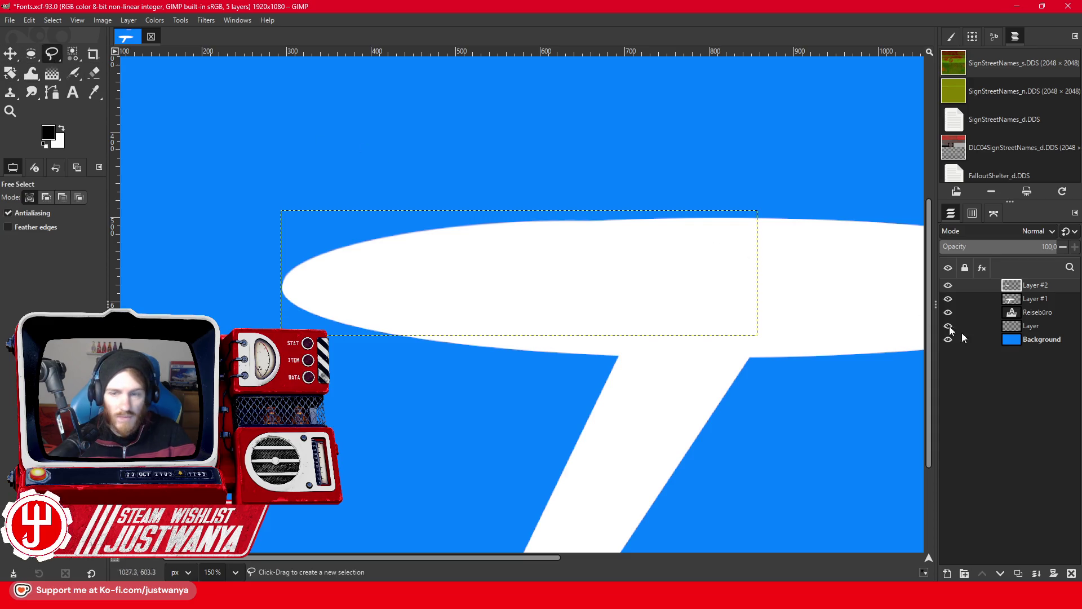
On Layer #1, outline an upright tail fin at the plane's rear and fill it white.
click(1043, 298)
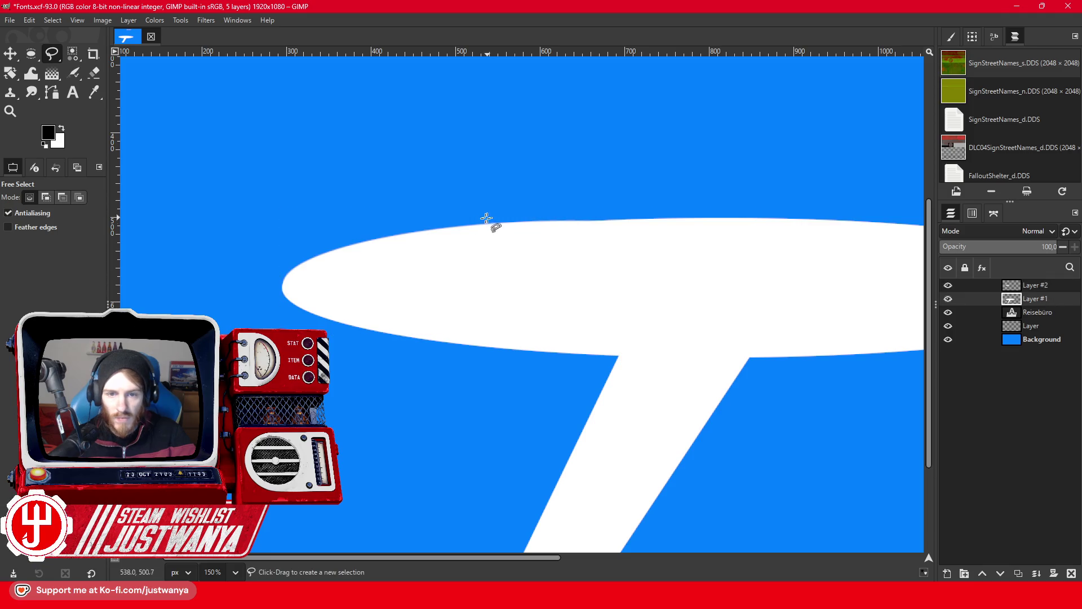
click(354, 103)
click(287, 103)
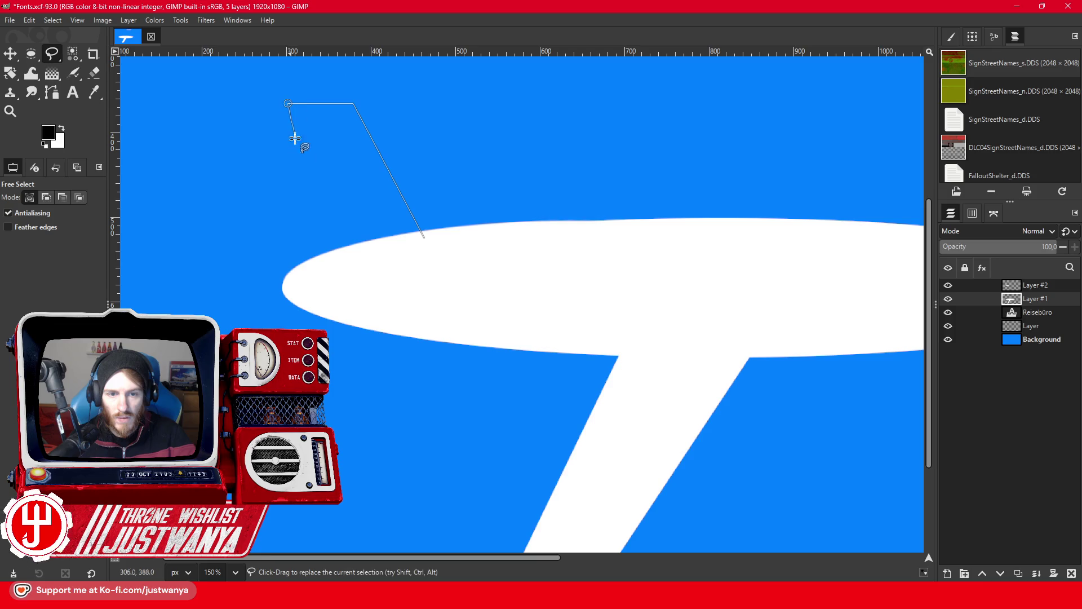
click(319, 258)
click(424, 237)
click(31, 53)
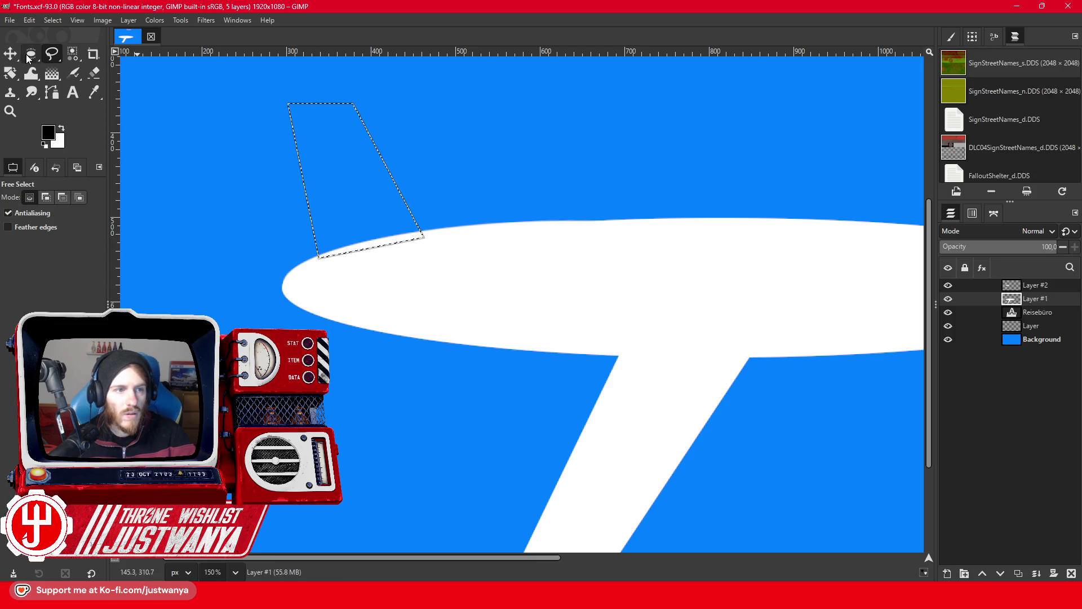
click(27, 21)
click(62, 205)
Zoom out and back in to view the whole airplane image.
click(10, 92)
click(10, 110)
drag(275, 232, 279, 236)
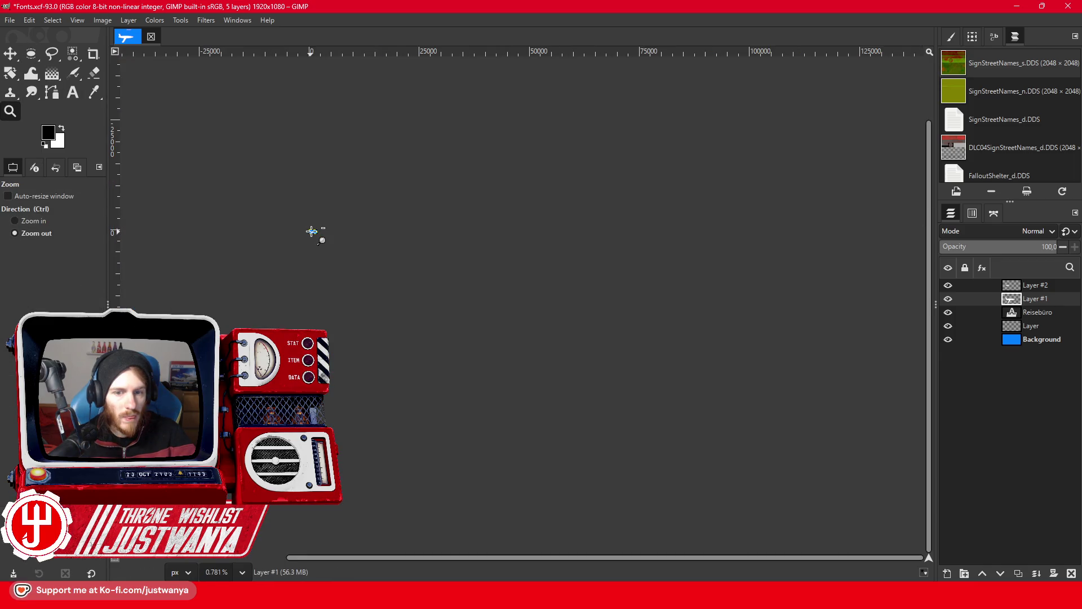
click(42, 221)
click(280, 231)
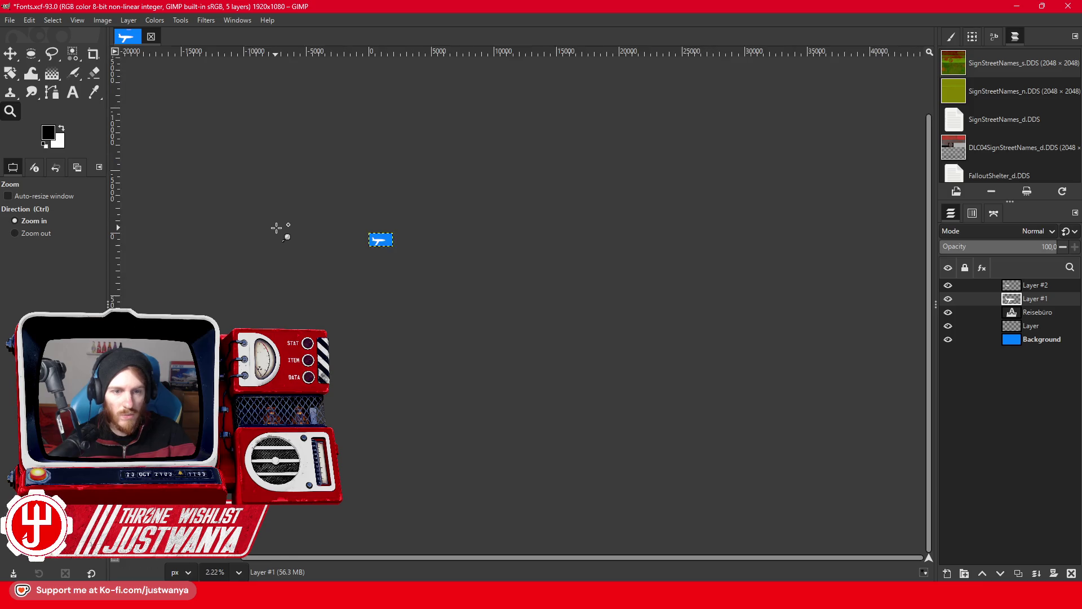
click(570, 266)
click(569, 265)
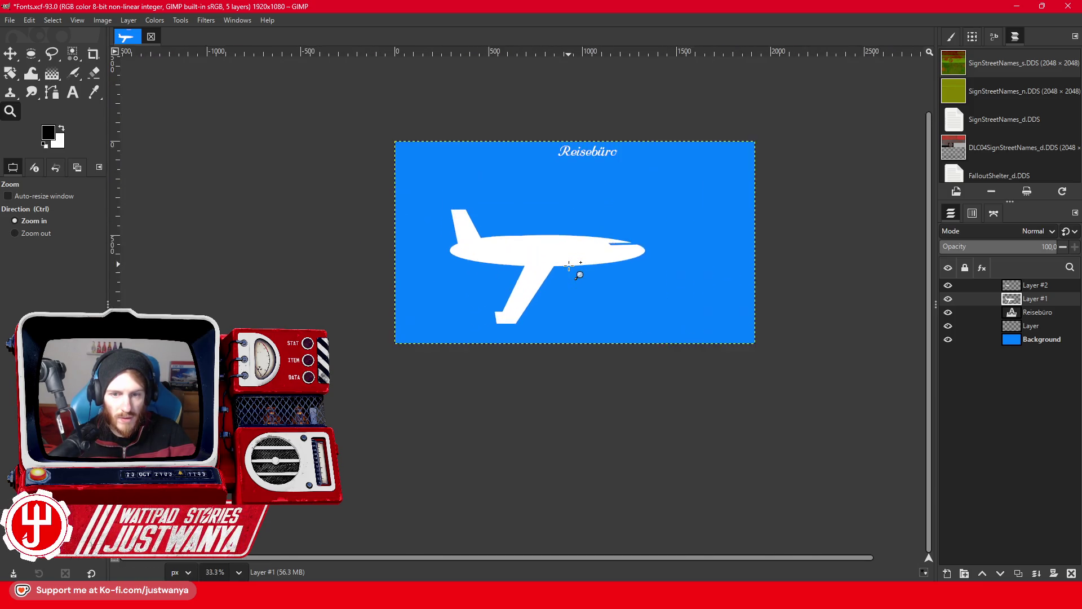
click(570, 265)
click(569, 265)
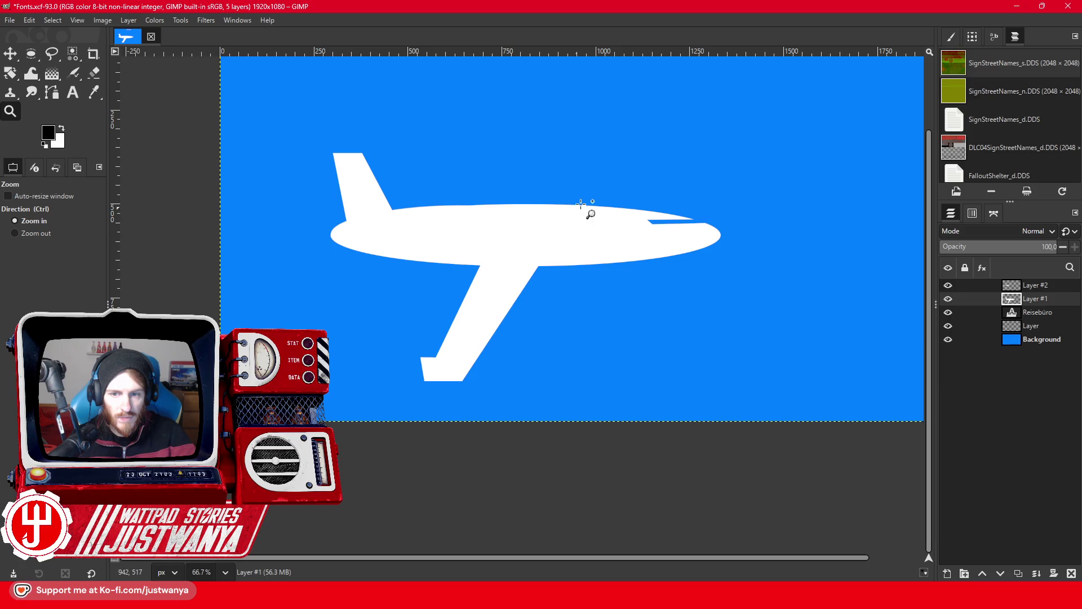
scroll(290, 294, up, 3)
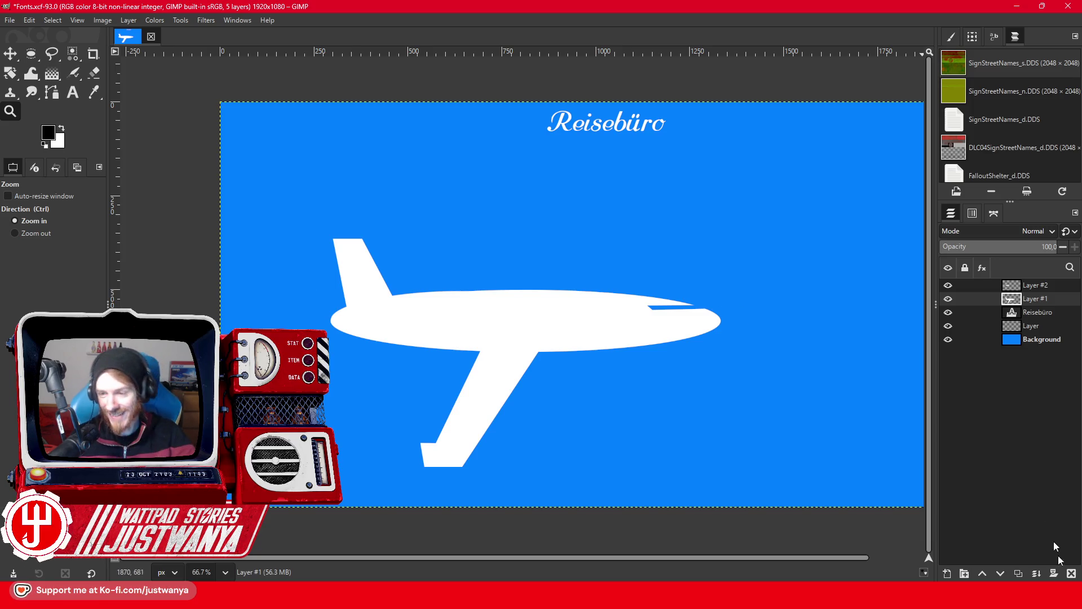
Delete Layer #1 and Layer #2, leaving only Reisebüro, then switch to the browser.
click(1071, 573)
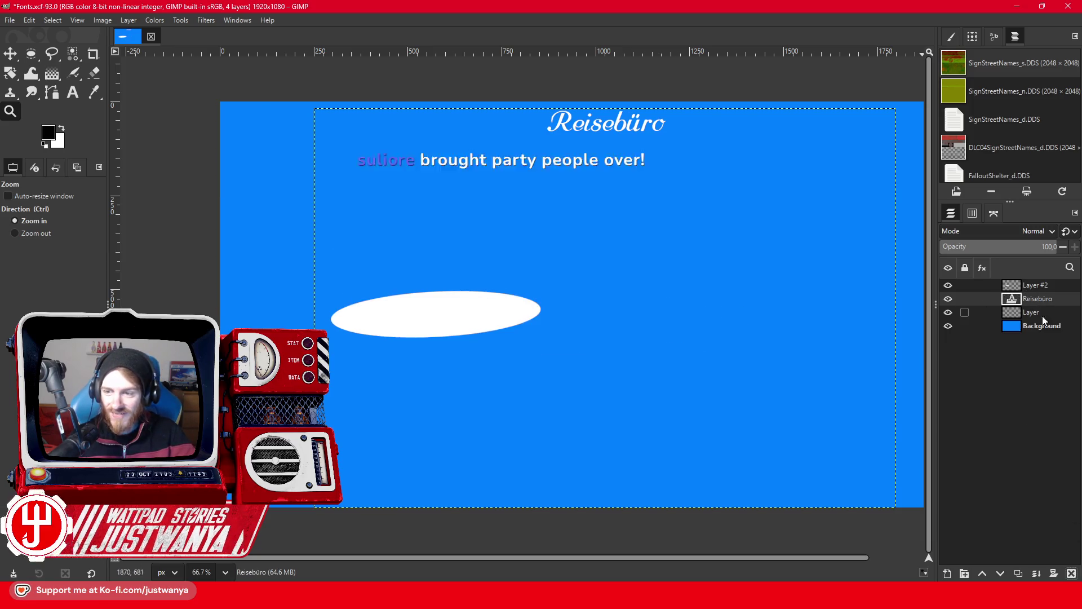
click(1072, 573)
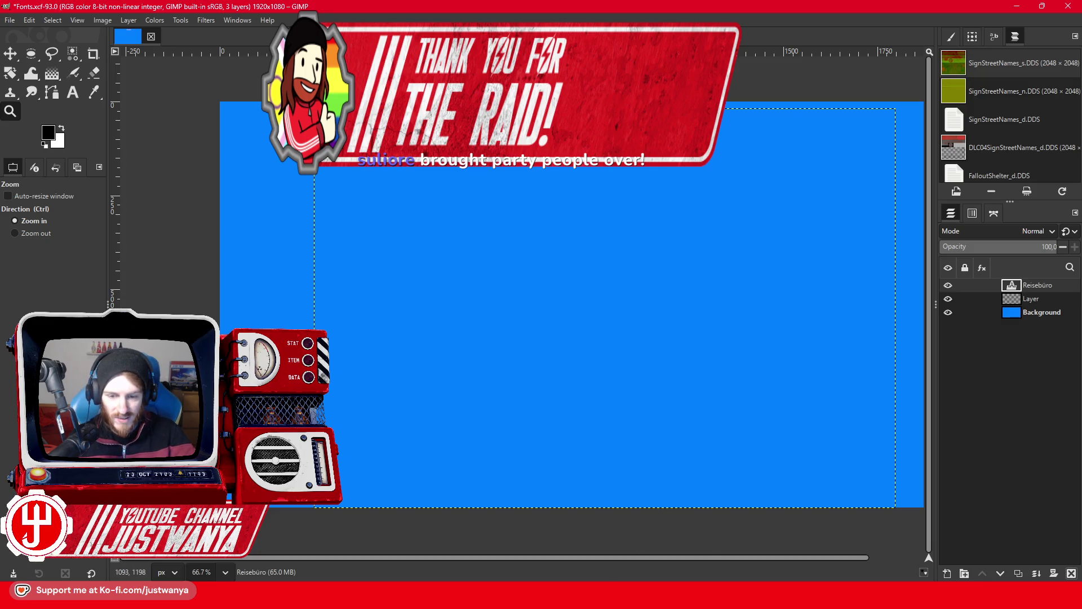
mouse_move(597, 598)
click(654, 536)
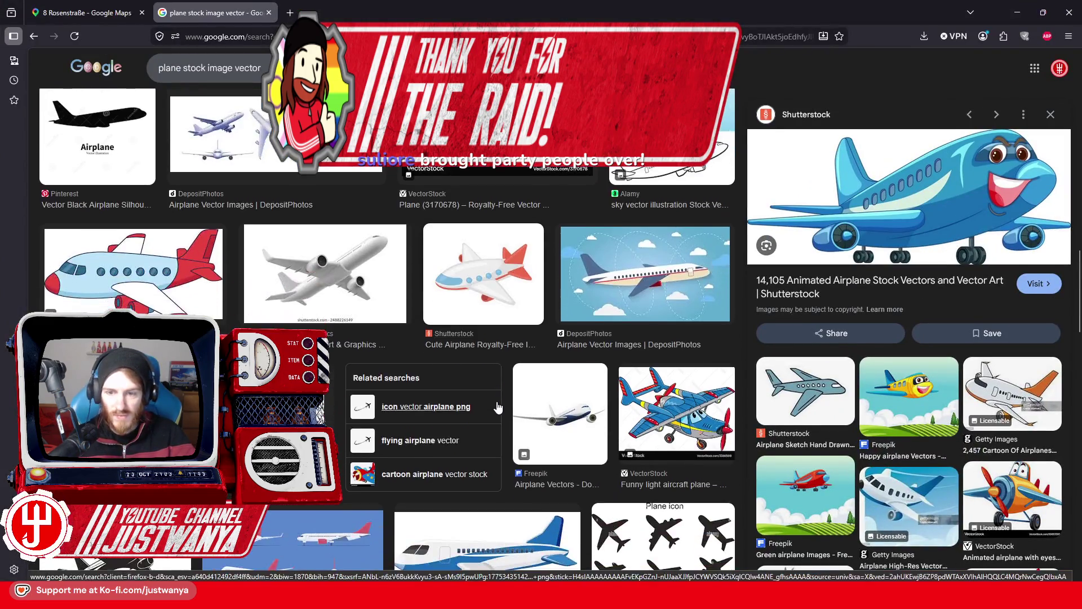
Close the large plane image preview and bring Creation Kit to the front.
scroll(506, 401, up, 2)
click(1050, 155)
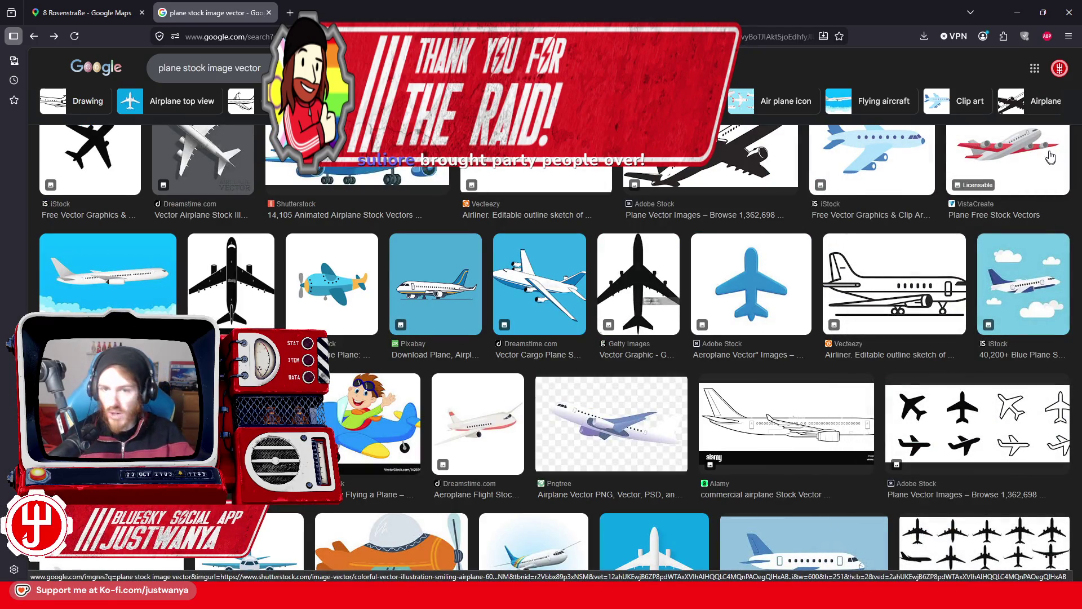
mouse_move(693, 598)
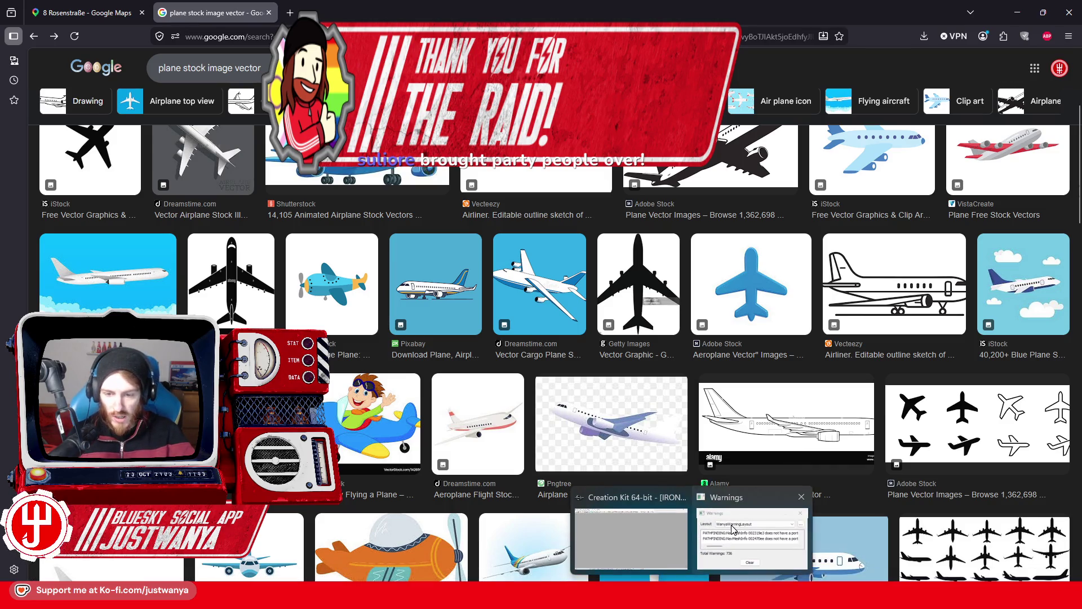
click(733, 528)
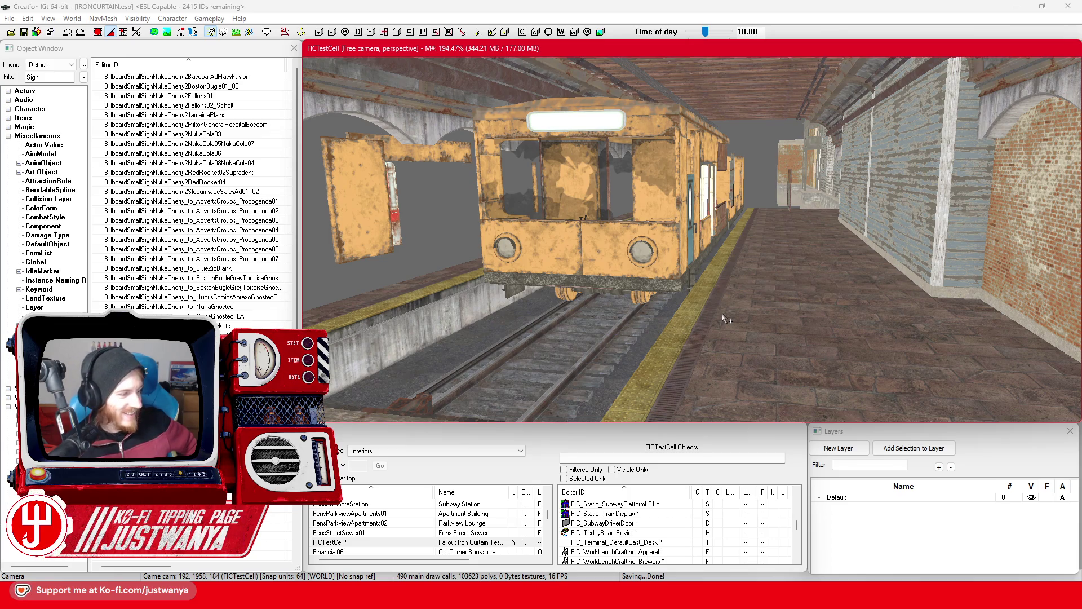
Orbit the Creation Kit camera around the subway train, then return to Firefox.
drag(688, 258, 689, 264)
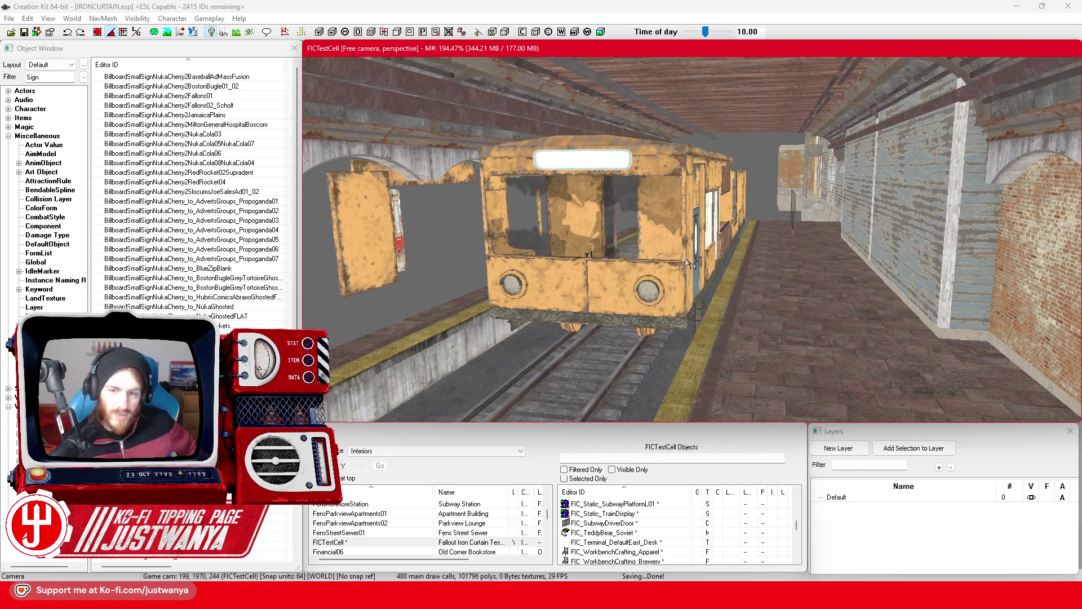
scroll(636, 307, up, 2)
click(632, 302)
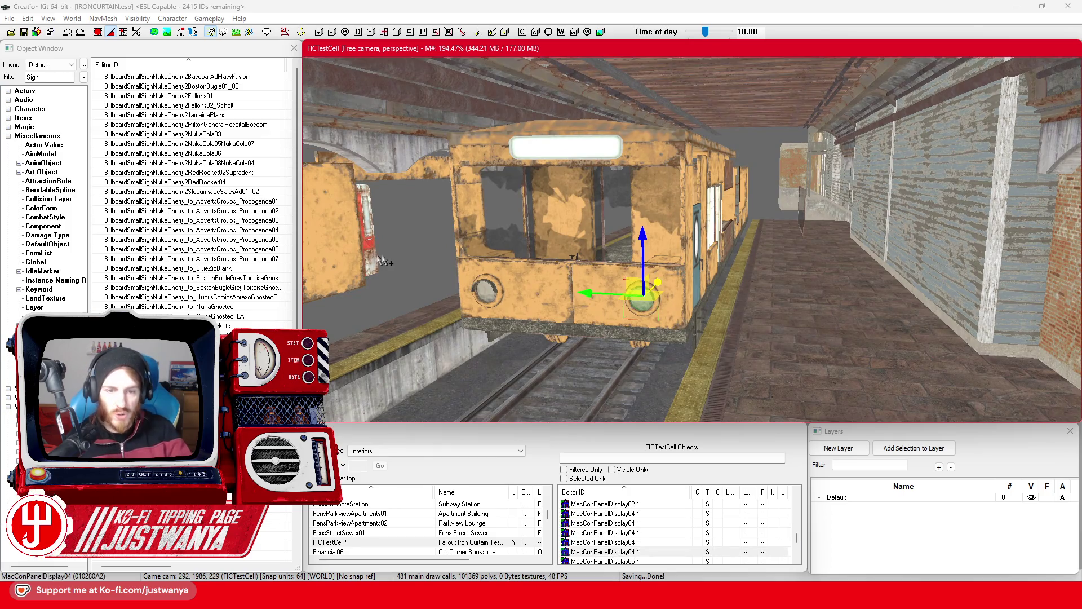
drag(383, 260, 786, 344)
key(a)
key(a)
scroll(788, 344, up, 2)
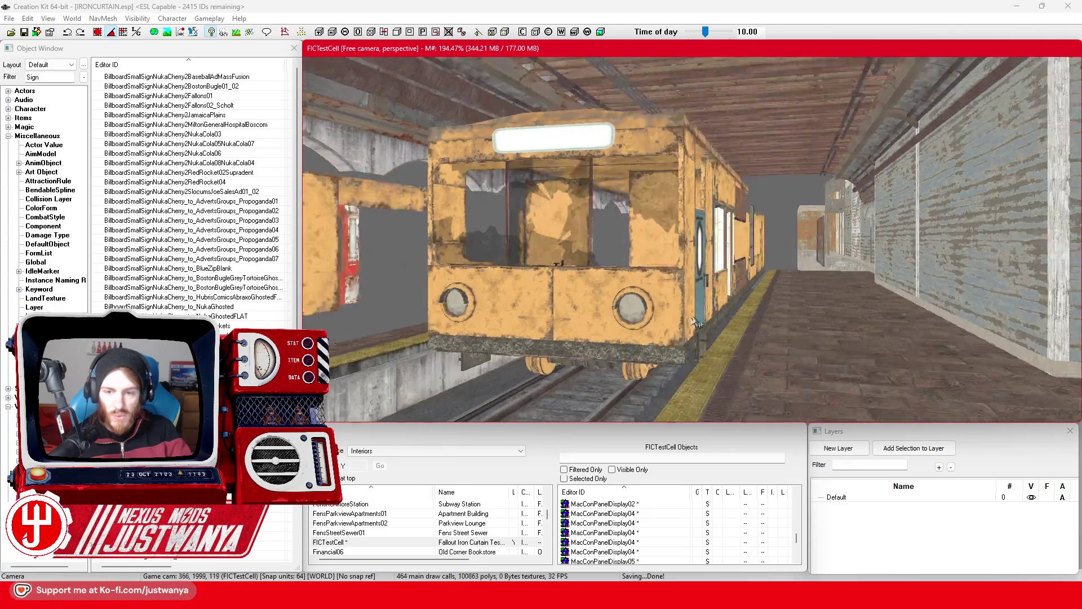
drag(697, 323, 688, 332)
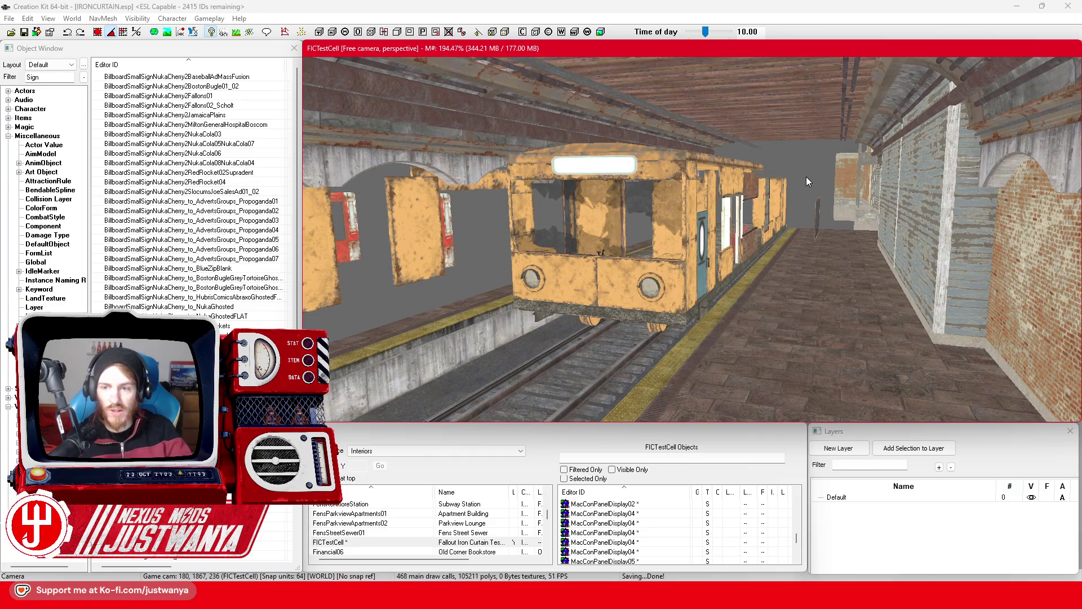
click(1010, 6)
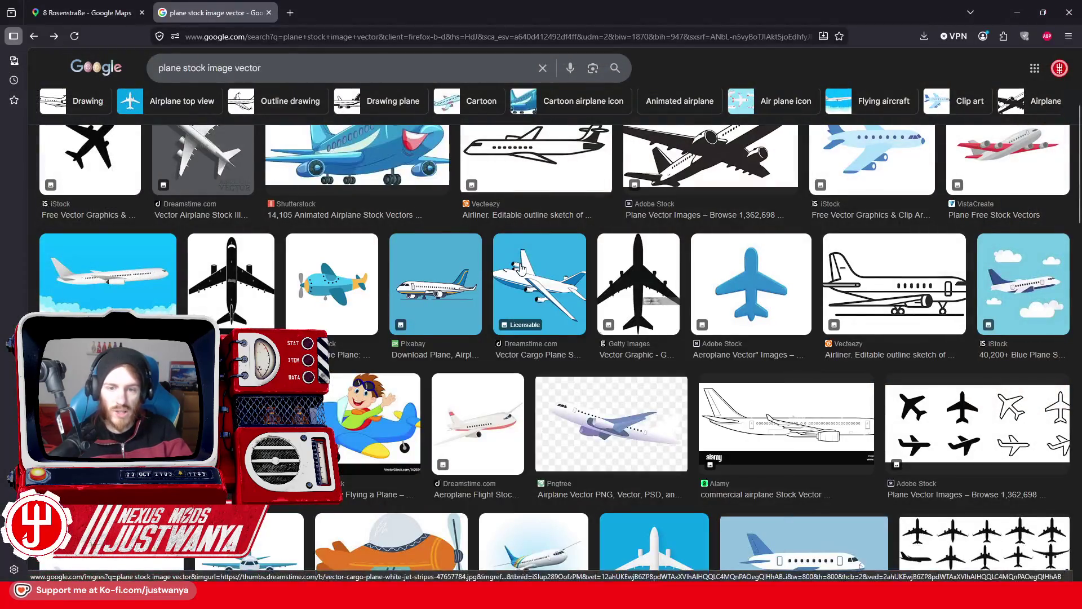
Alt+Tab from Firefox back to Fonts.xcf in GIMP.
mouse_move(560, 575)
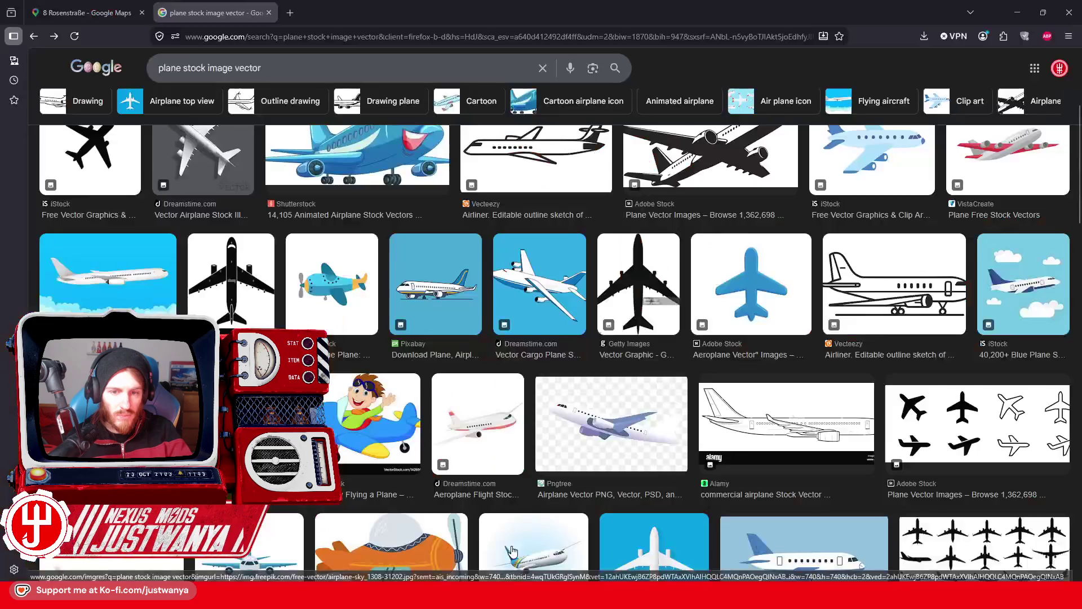
key(alt+Tab)
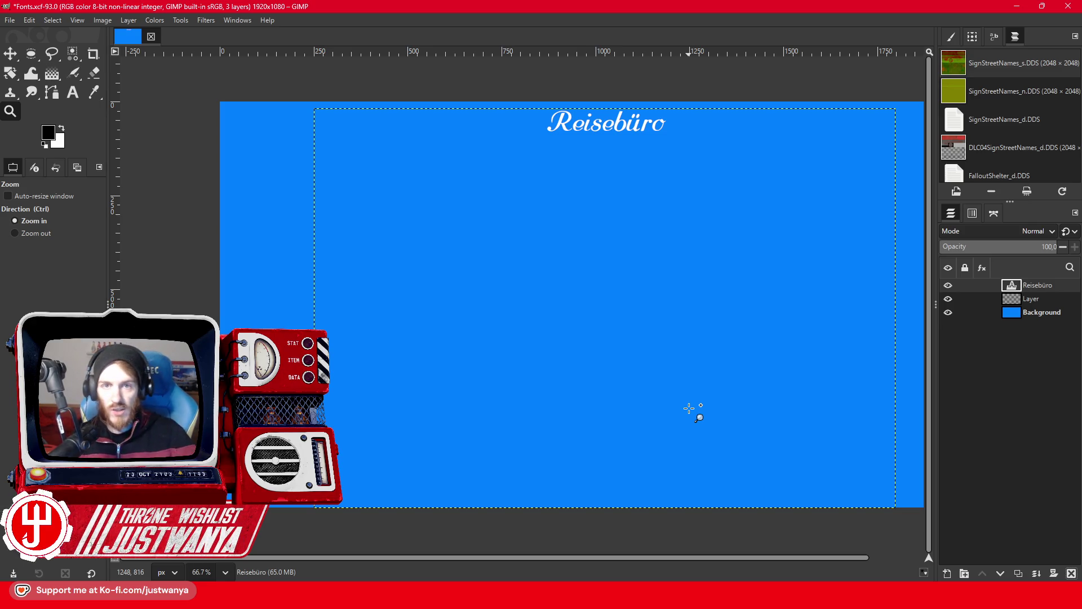
Bring Creation Kit back in front, select the subway platform, and zoom the render view.
mouse_move(671, 579)
click(647, 484)
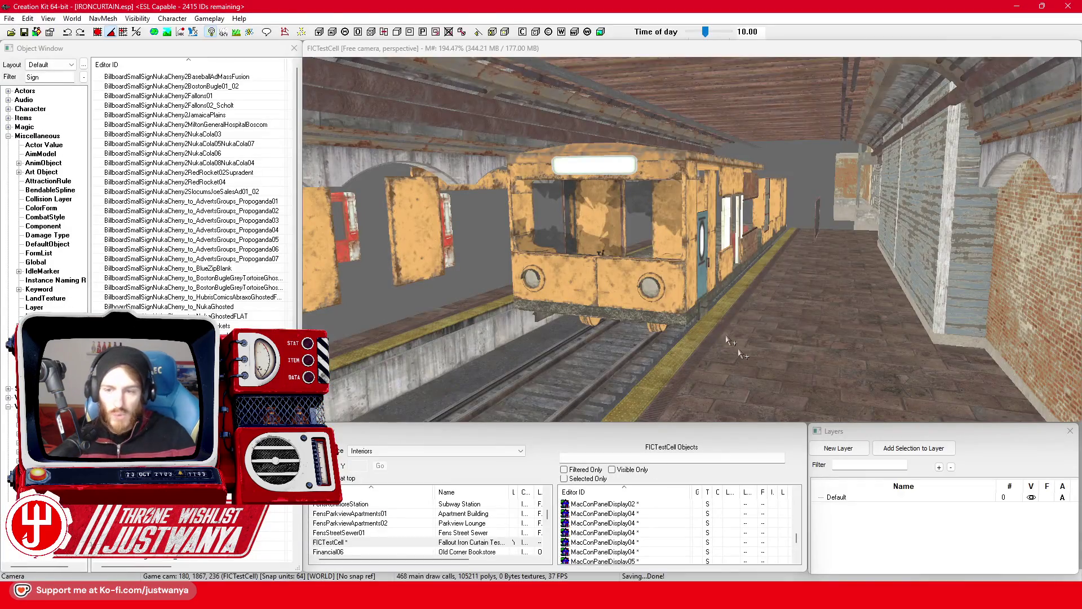
click(730, 344)
scroll(677, 344, down, 10)
scroll(631, 345, up, 3)
scroll(648, 335, up, 3)
scroll(671, 325, up, 3)
scroll(685, 315, up, 3)
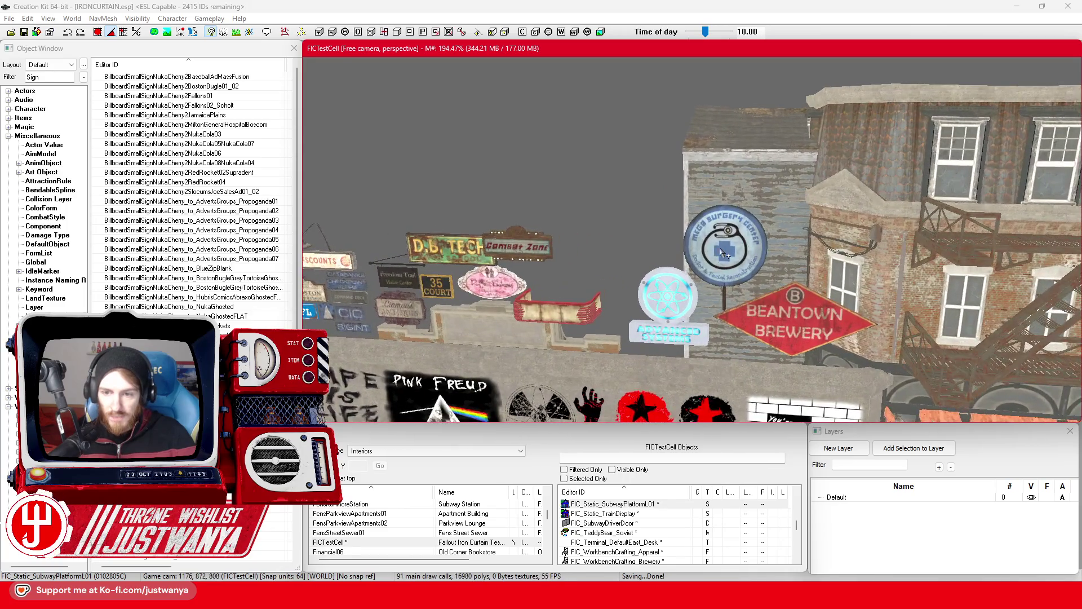
Select the Mega Surgery sign and zoom in on it.
click(722, 253)
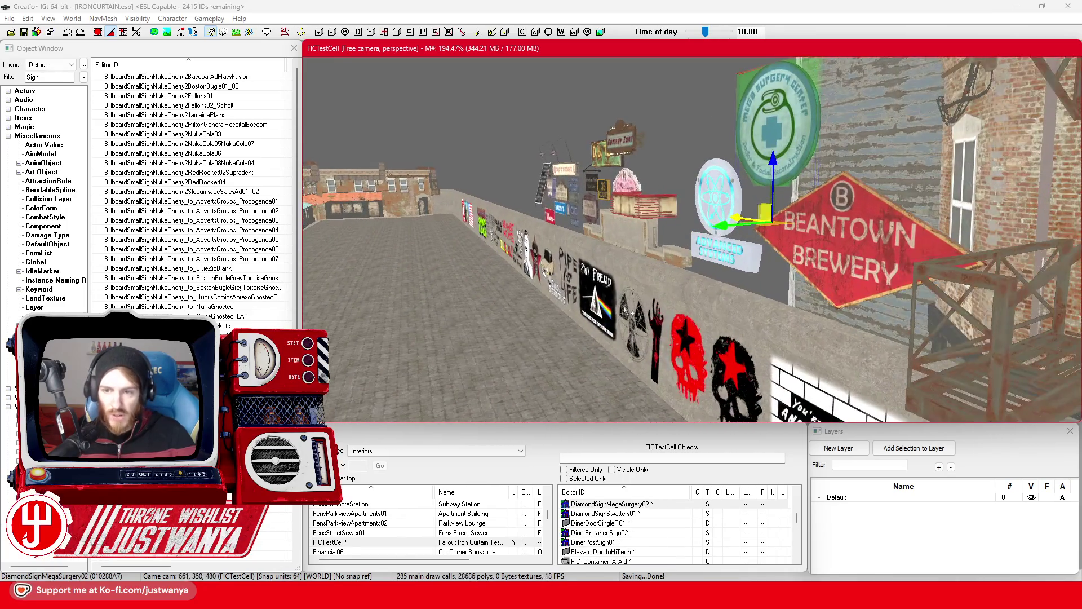
scroll(704, 302, up, 3)
scroll(778, 293, up, 3)
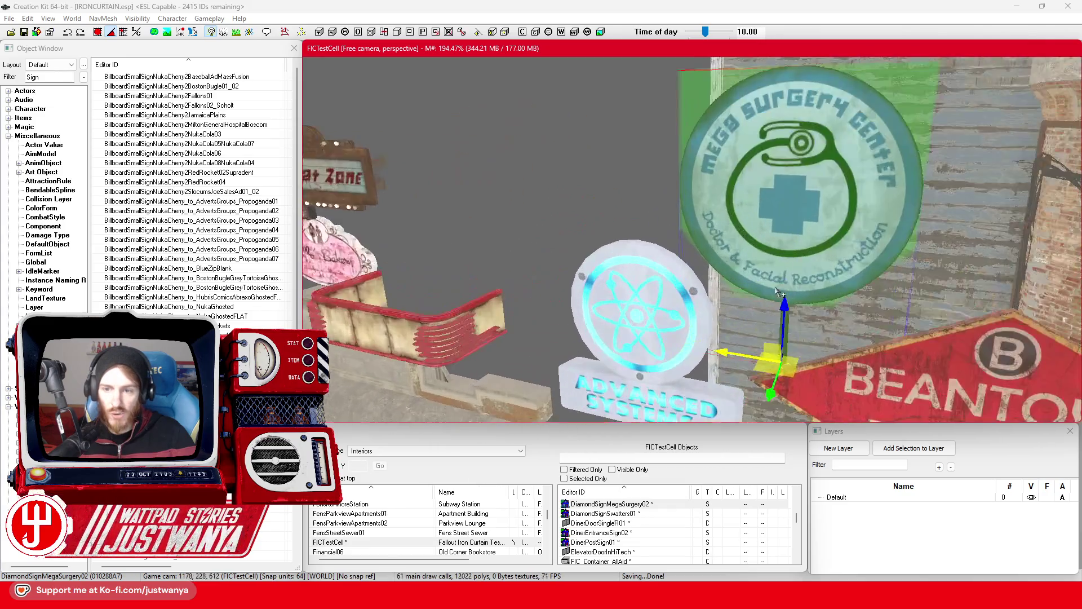
scroll(778, 292, up, 2)
scroll(750, 254, up, 2)
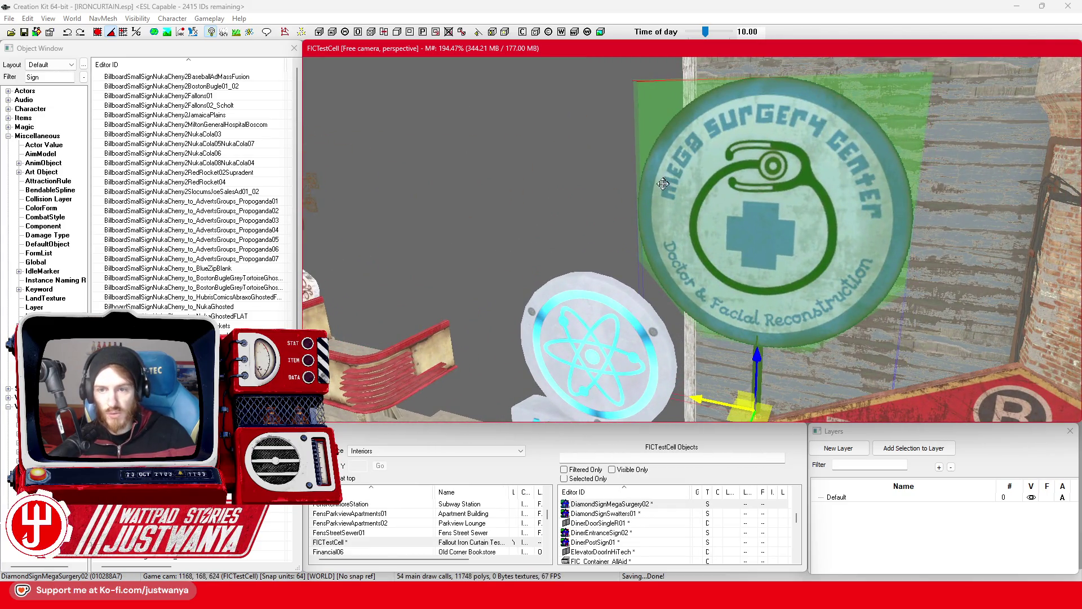
scroll(823, 197, down, 3)
scroll(541, 190, up, 3)
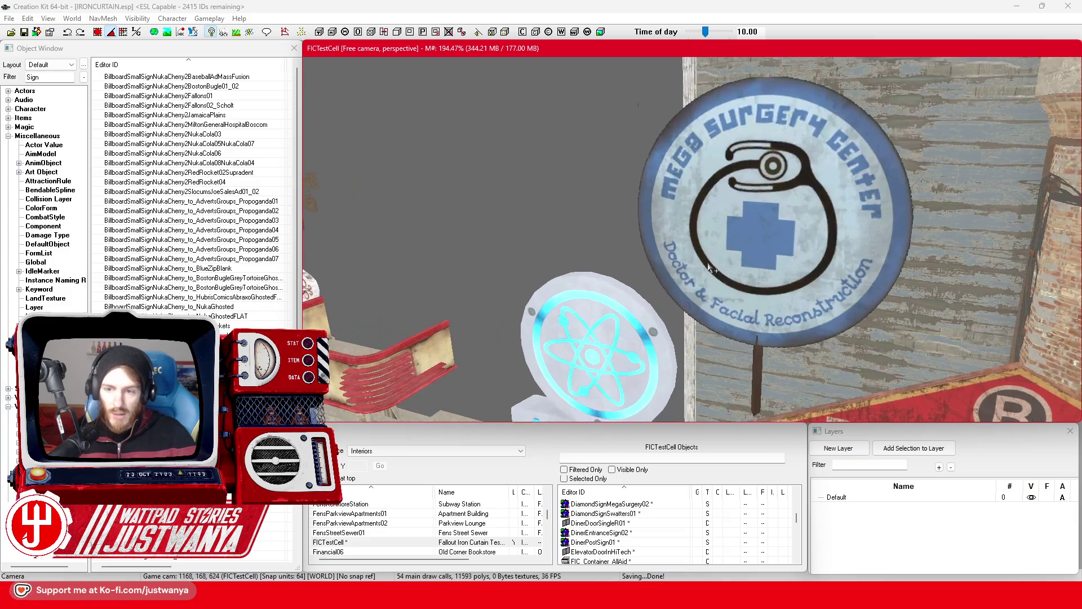
Deselect the sign, pan along the wall of shop signs, and select a street floor piece.
click(525, 228)
scroll(524, 228, down, 3)
scroll(500, 306, down, 3)
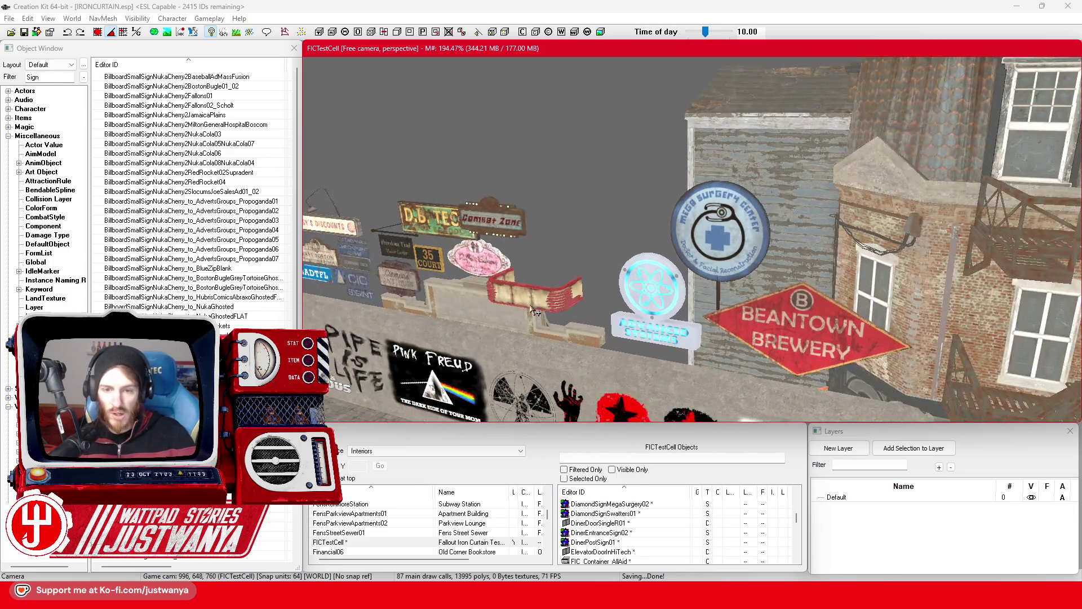
drag(534, 311, 624, 206)
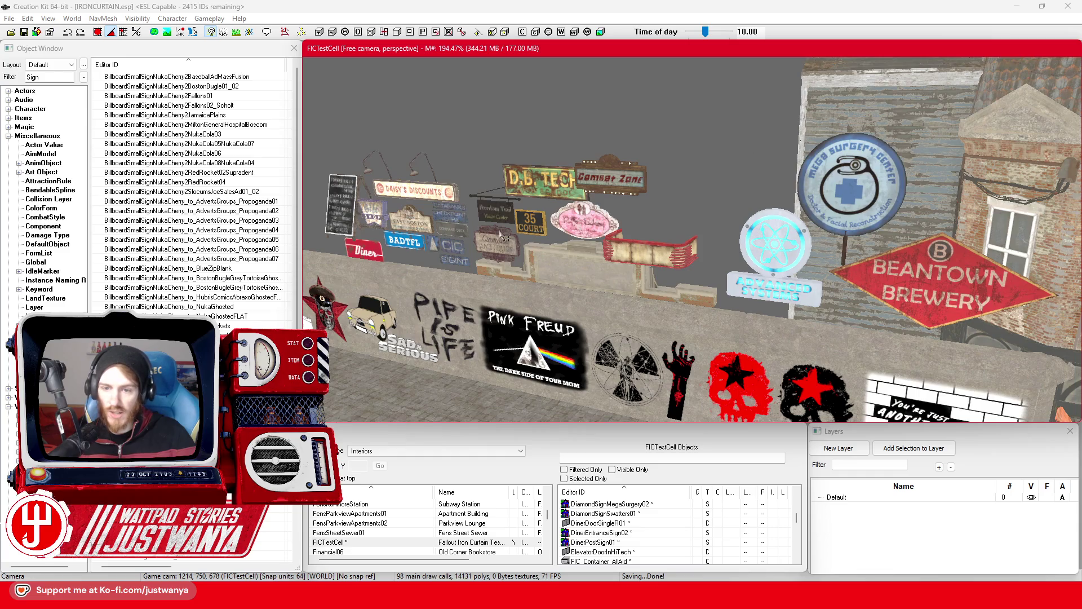
scroll(503, 237, up, 3)
drag(503, 237, 810, 195)
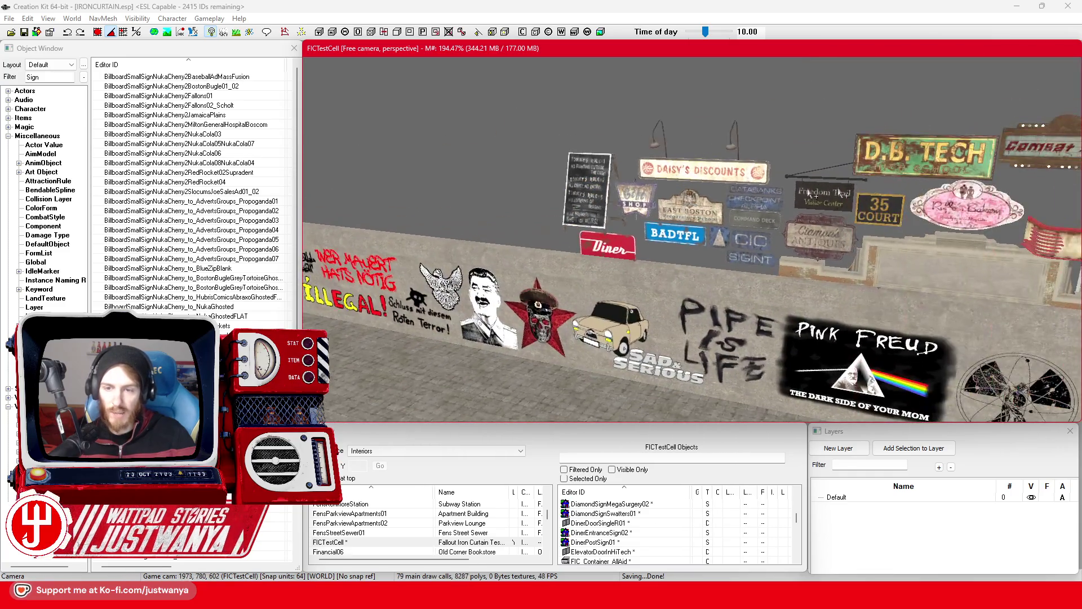
scroll(737, 289, up, 2)
scroll(737, 290, up, 3)
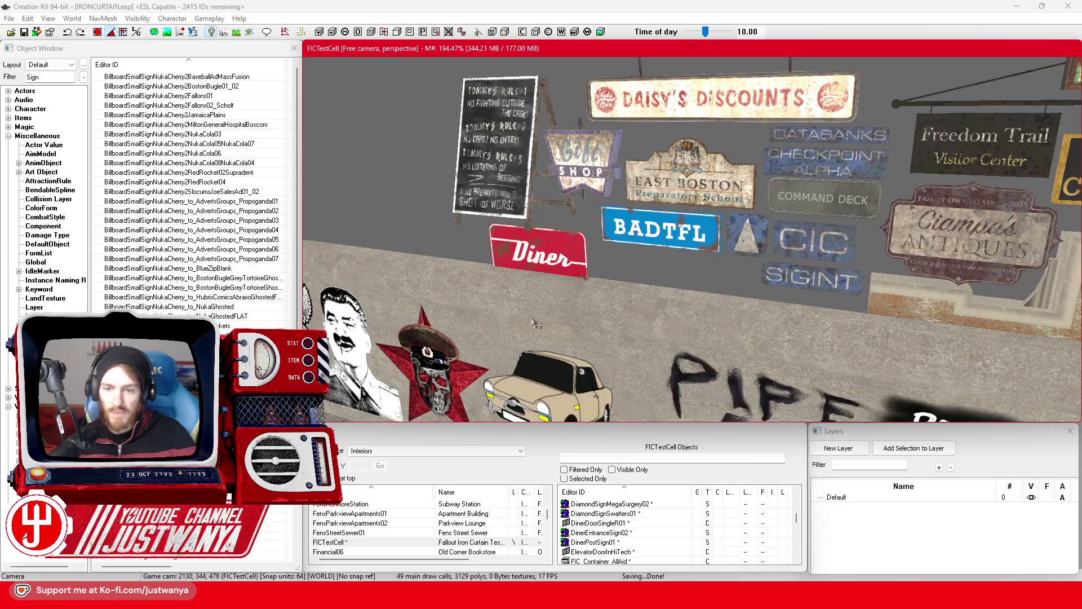
scroll(534, 322, down, 3)
scroll(563, 355, down, 2)
scroll(590, 385, down, 2)
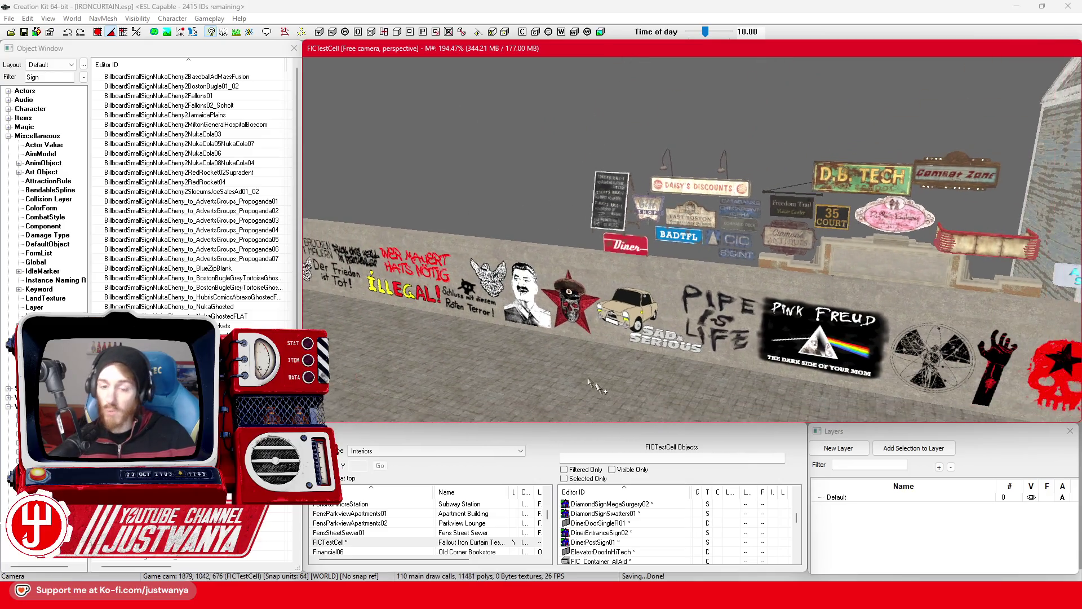
click(700, 401)
Focus on the floor piece, then try moving the green Berlin wall slab and undo it.
key(f)
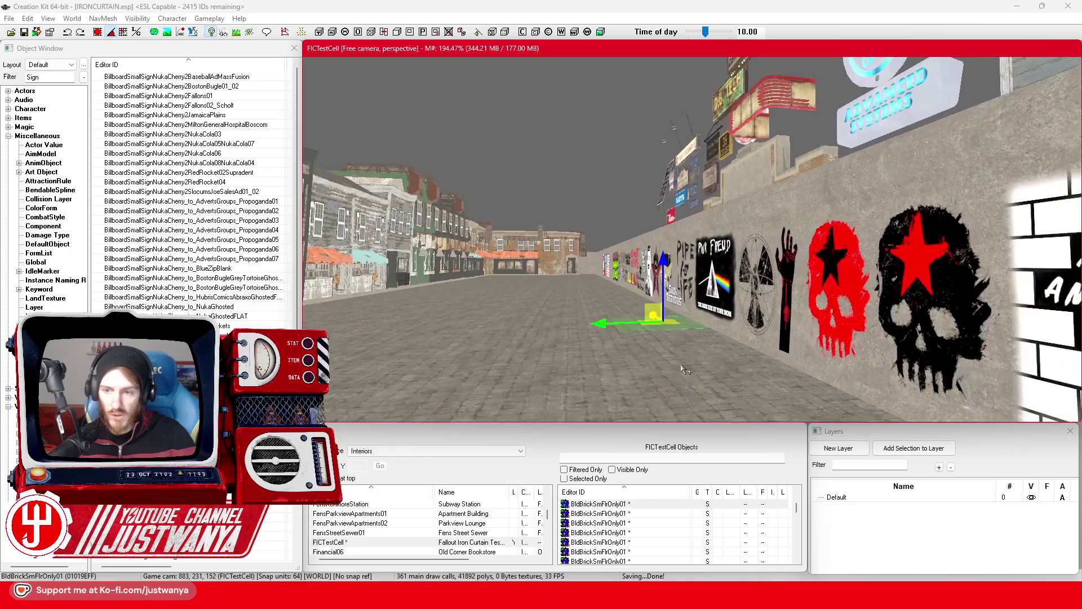
scroll(684, 369, up, 3)
scroll(620, 327, up, 3)
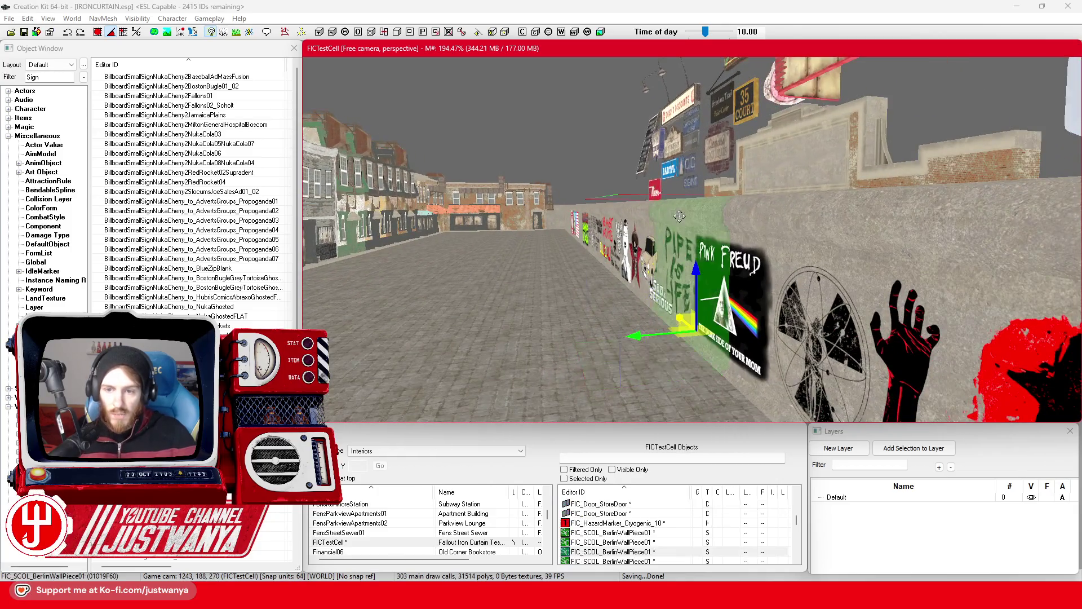
scroll(600, 306, down, 2)
drag(620, 338, 587, 369)
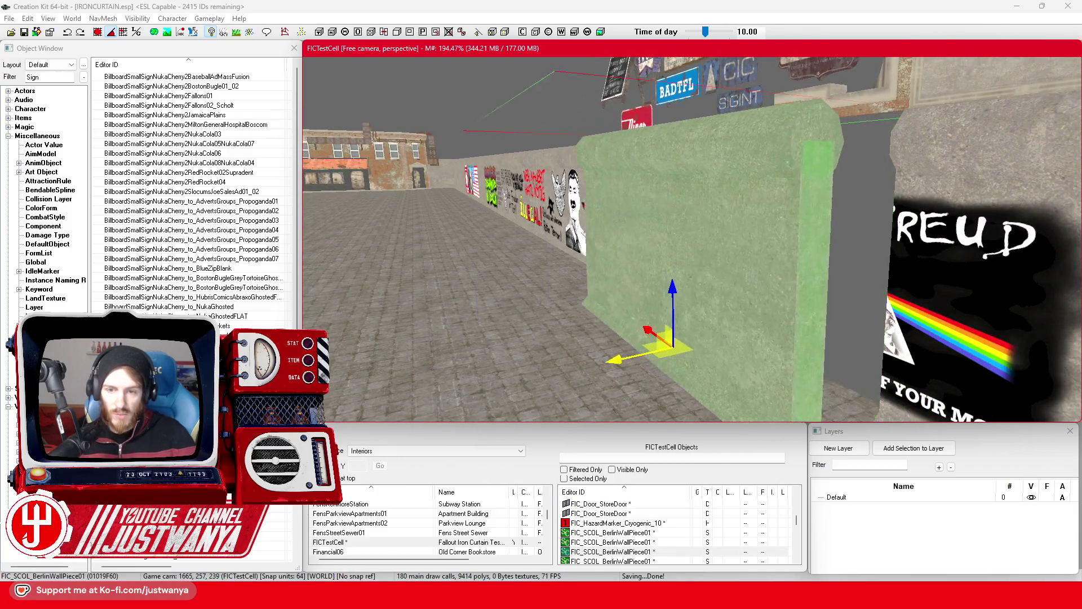
key(ctrl+z)
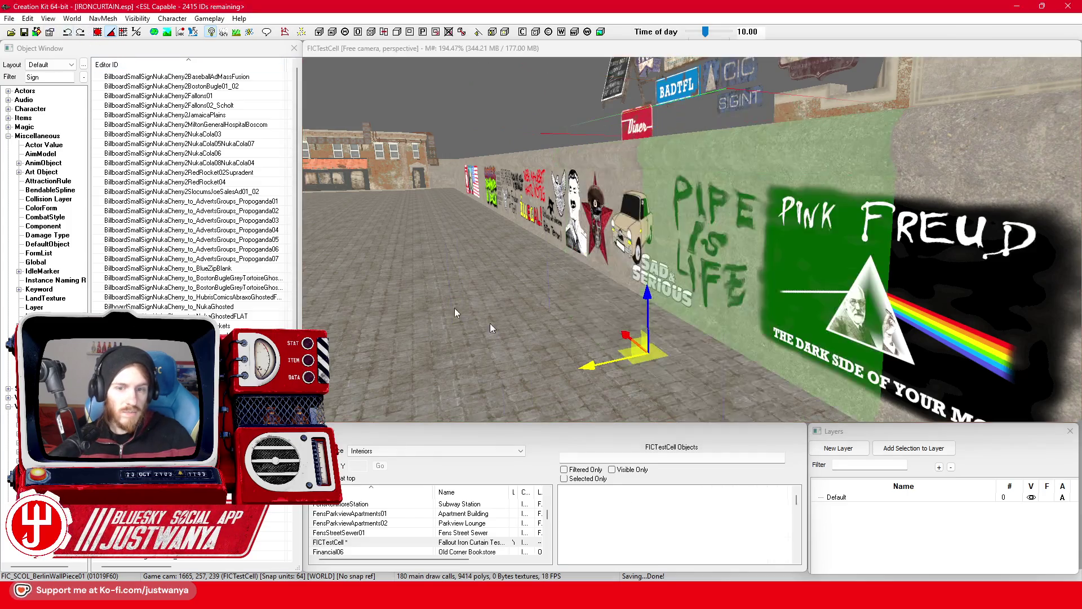
Orbit around the floor piece to look along the street and face the storefronts.
key(shift)
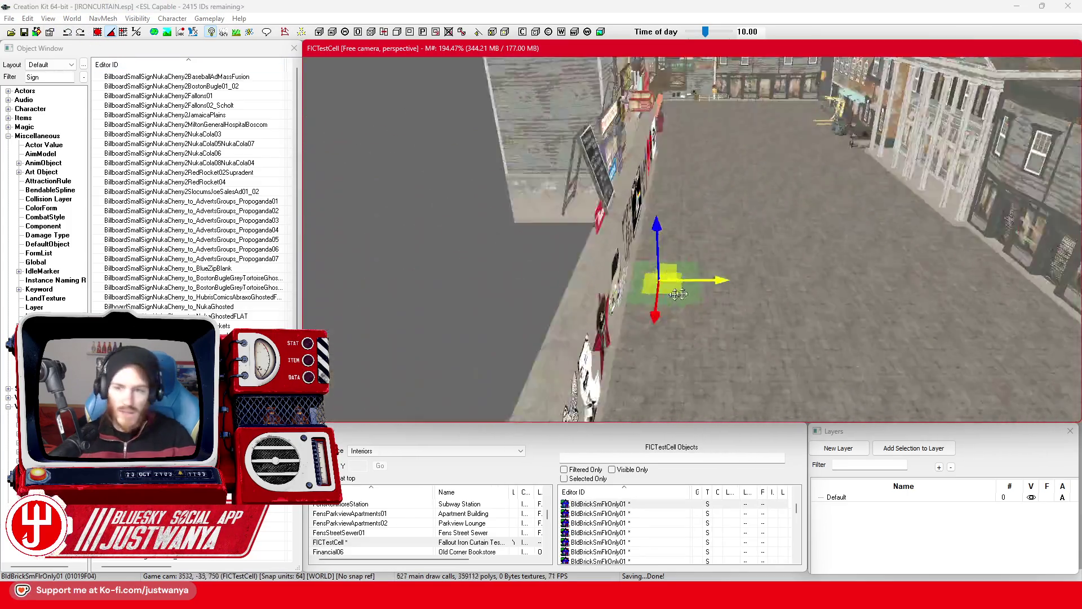
key(shift)
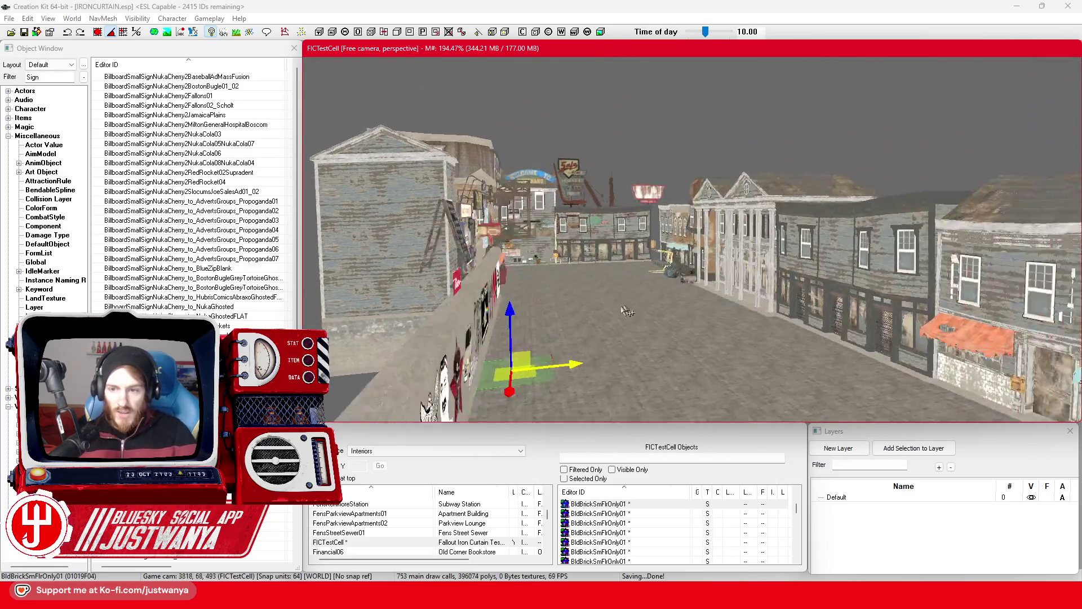
key(shift)
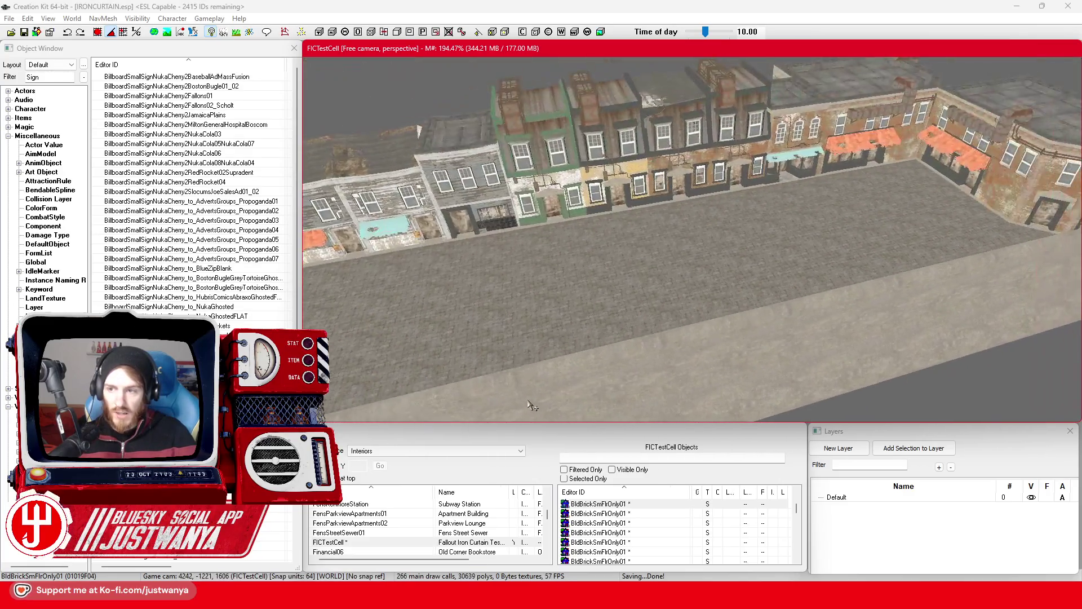
key(shift)
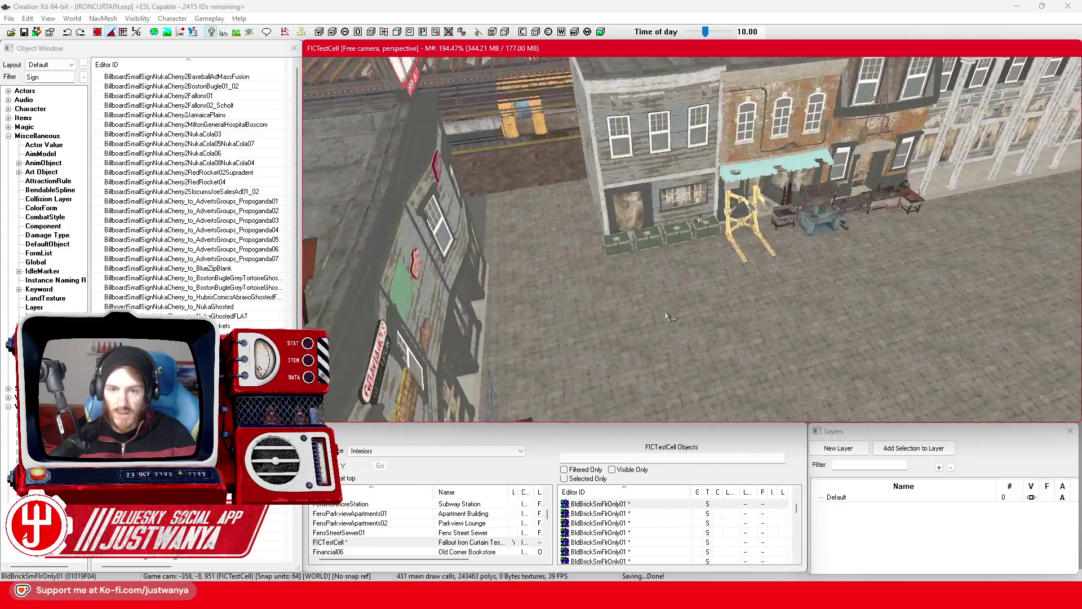
key(shift)
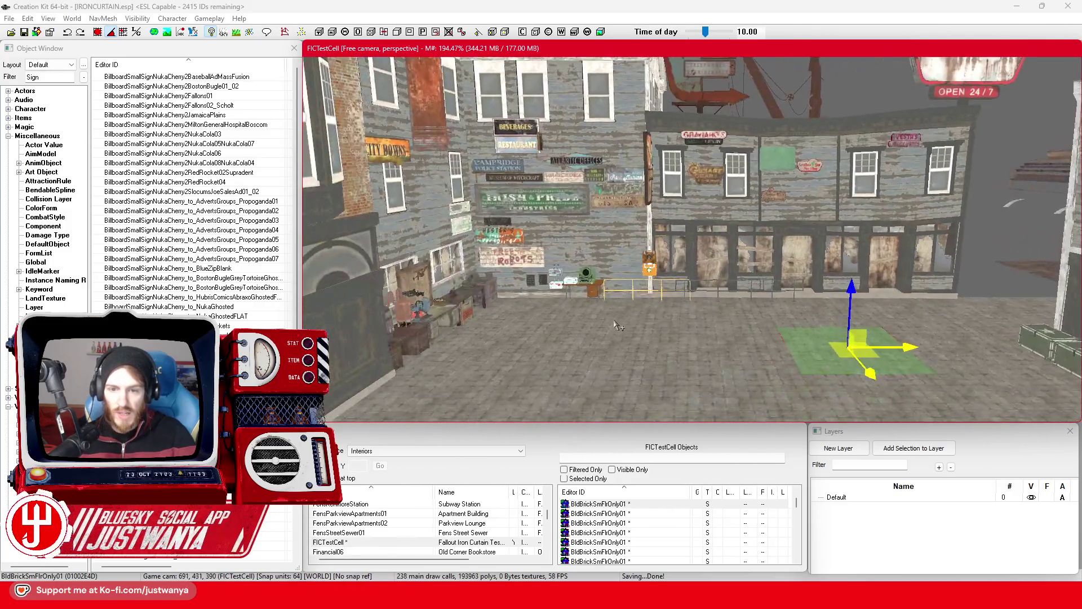
scroll(622, 322, up, 3)
scroll(628, 321, up, 3)
scroll(634, 321, up, 3)
scroll(644, 319, up, 2)
Select the first-aid kit on the table and orbit toward the hanging first-aid kits.
key(shift)
scroll(726, 286, up, 5)
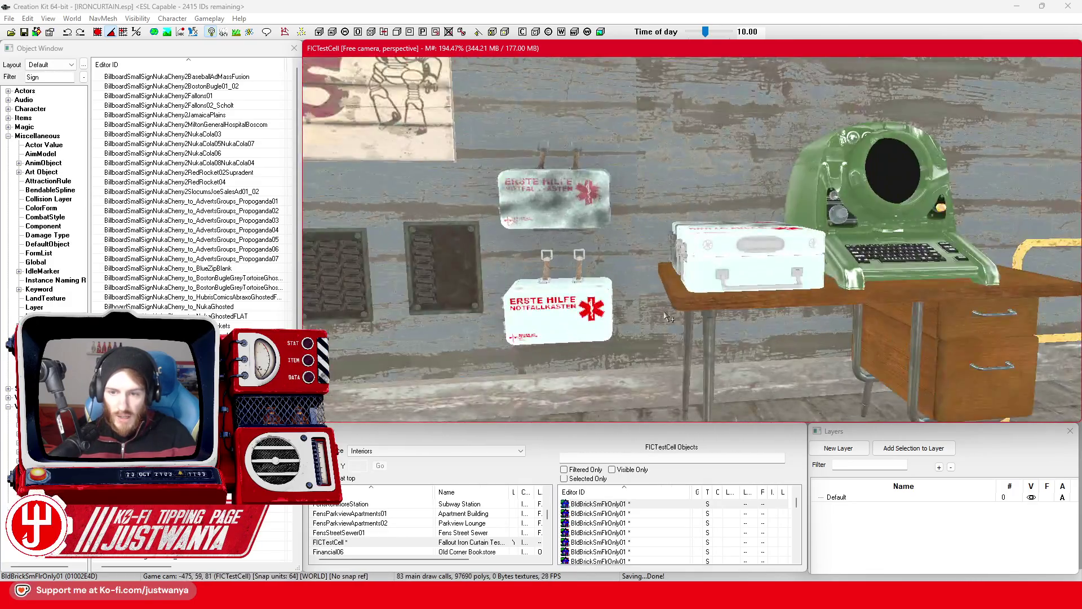
click(727, 285)
key(shift)
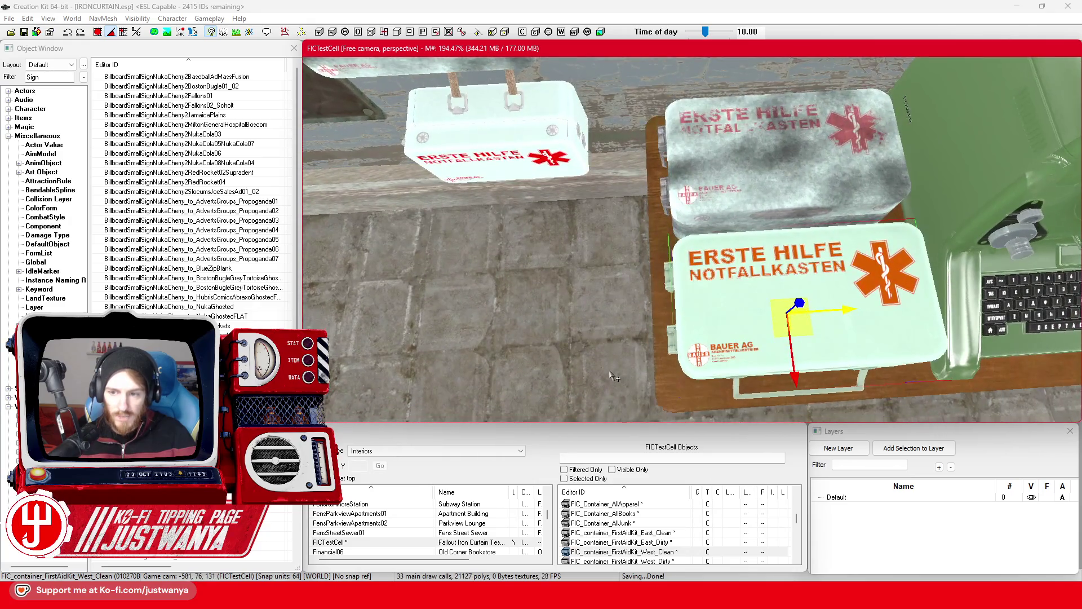
key(shift)
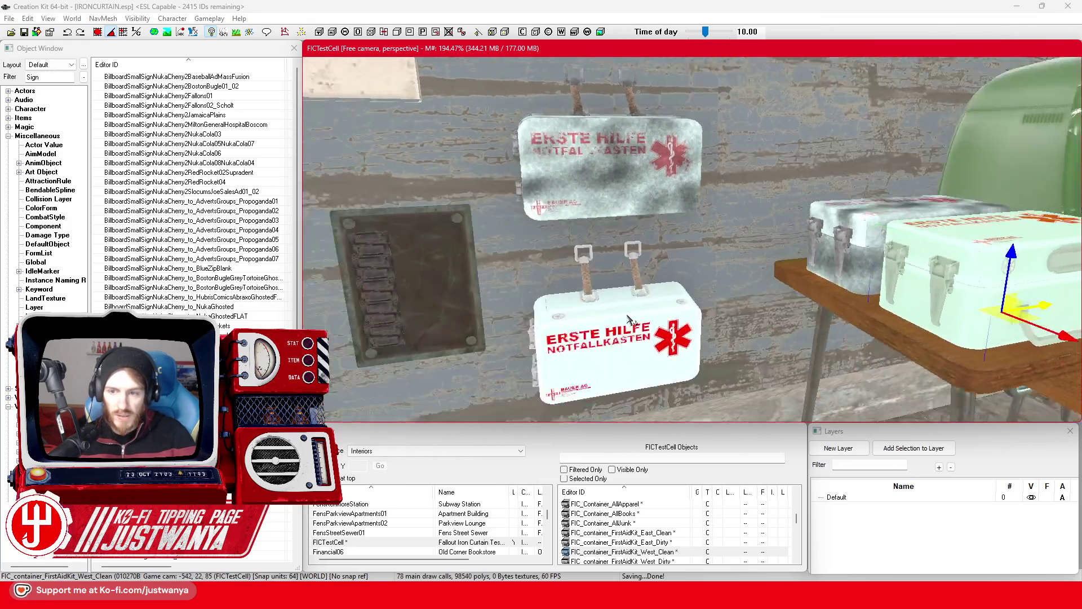
scroll(627, 331, down, 5)
key(shift)
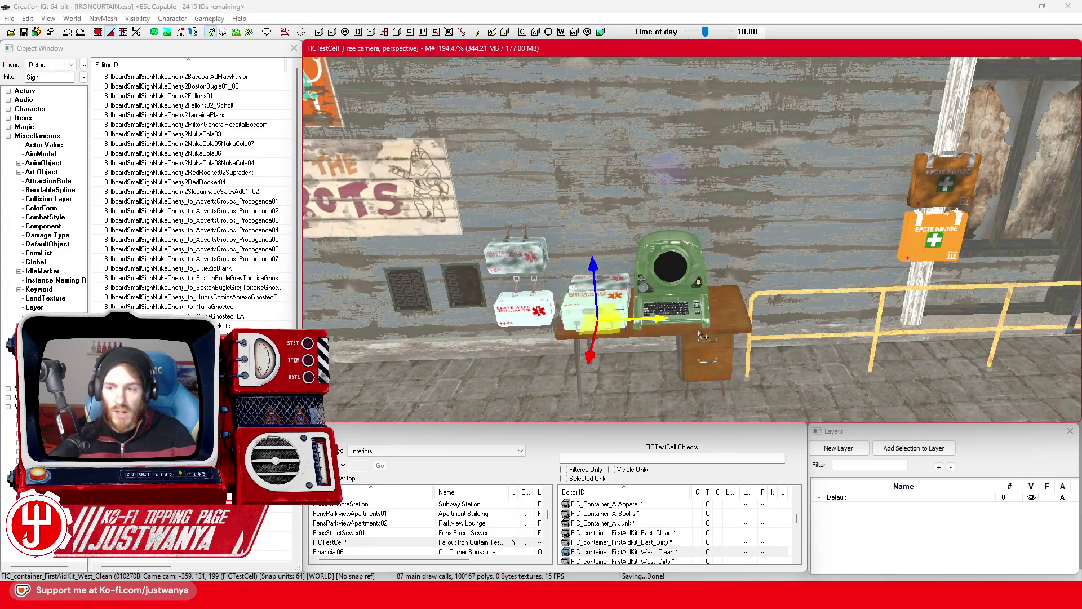
key(shift)
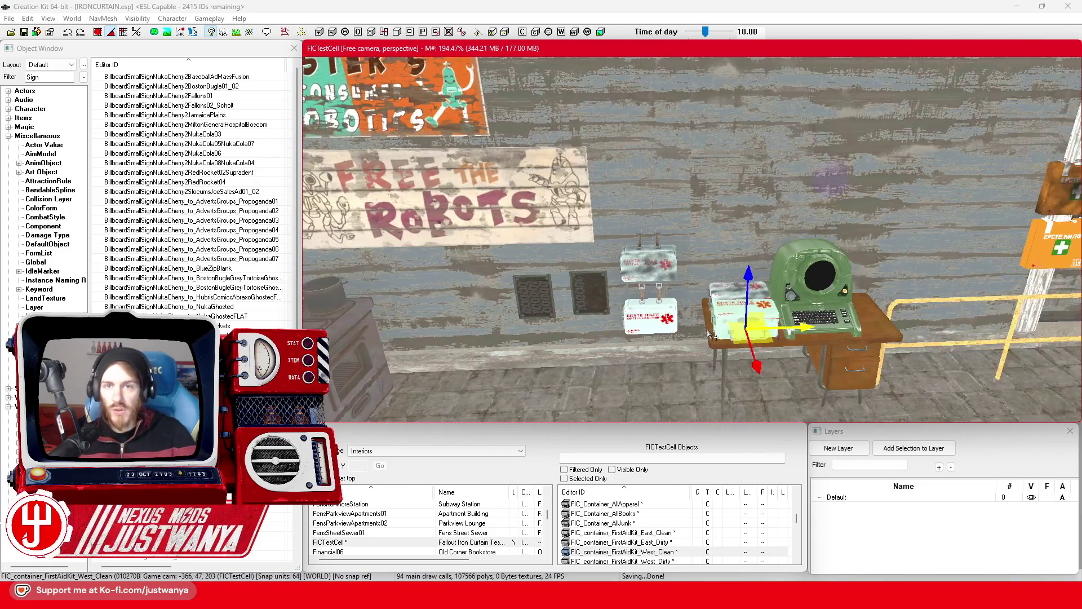
scroll(708, 333, up, 2)
scroll(708, 329, up, 2)
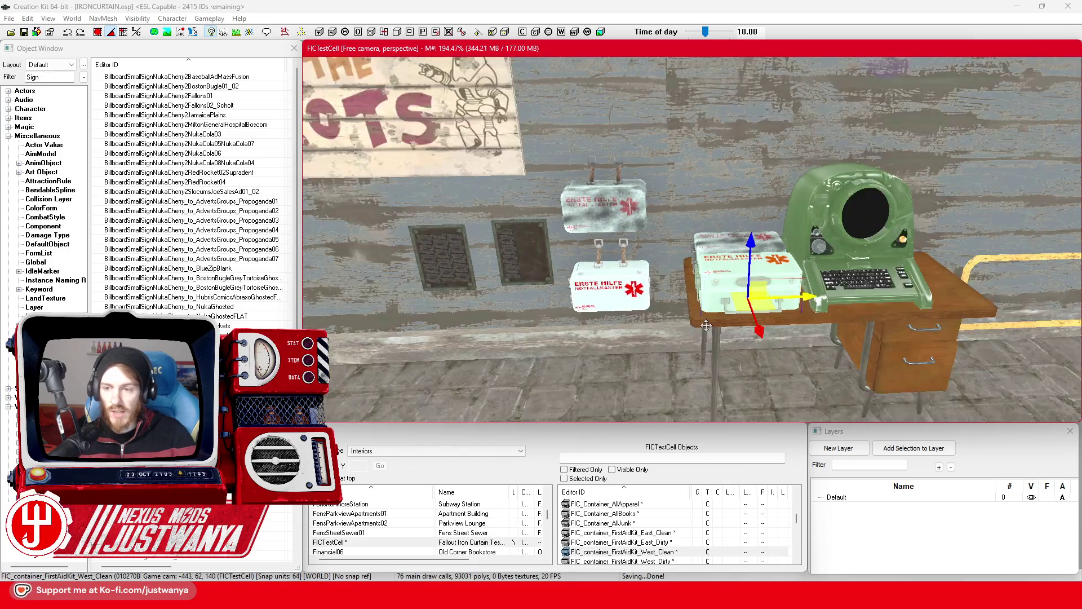
scroll(706, 325, up, 3)
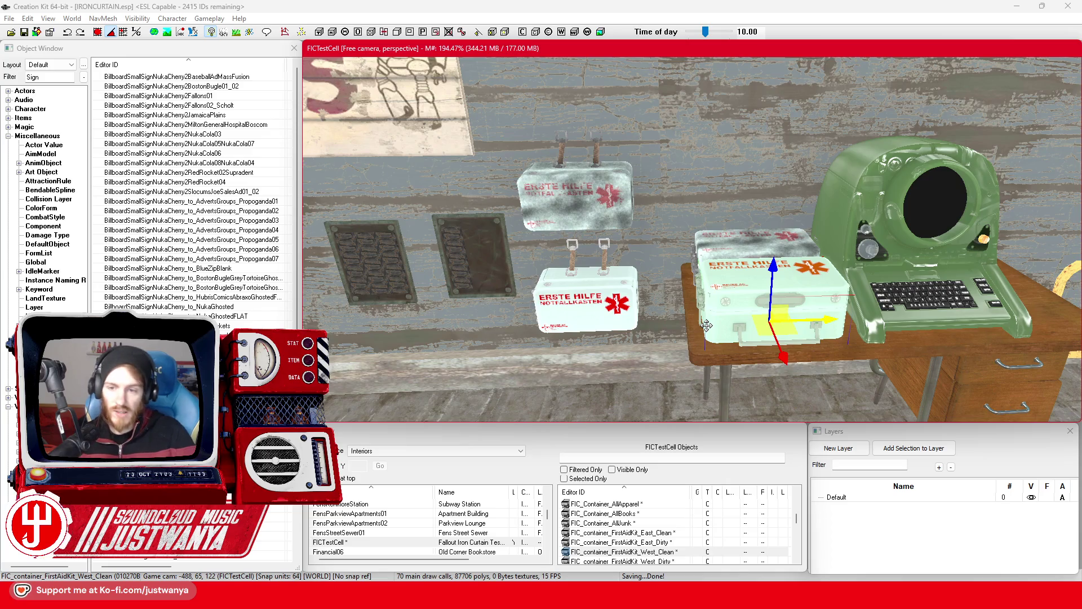
Rotate around the first-aid kits and select the two orange kits.
scroll(722, 327, up, 5)
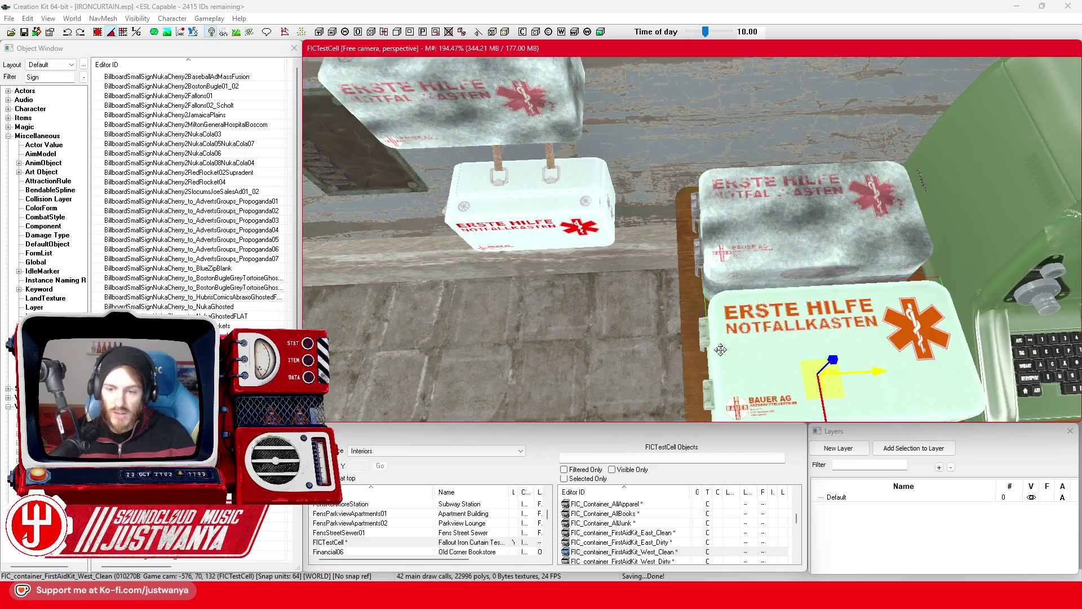
drag(721, 350, 712, 331)
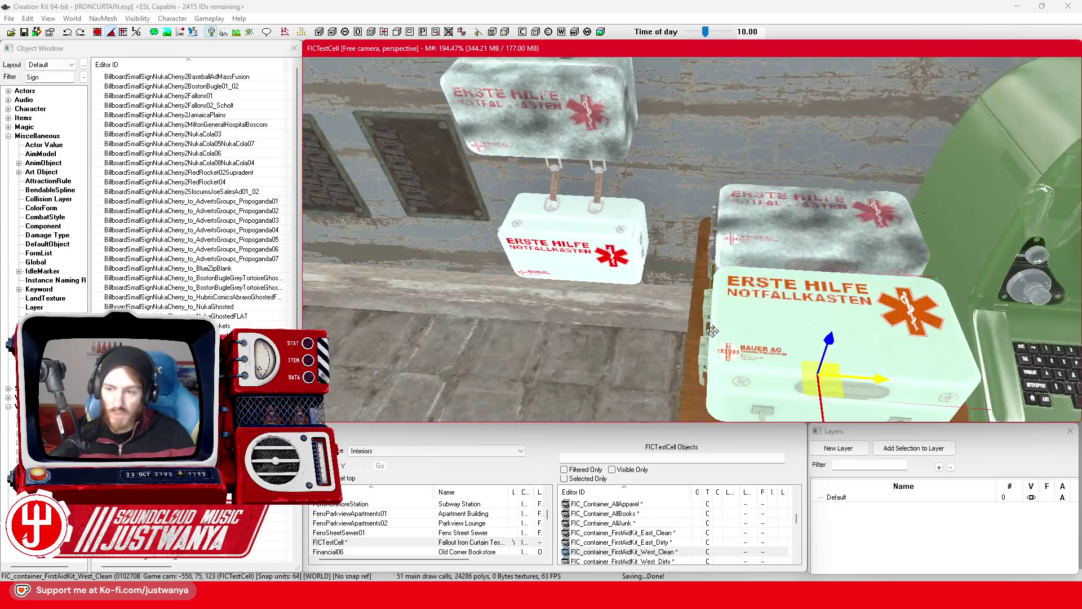
scroll(712, 330, down, 5)
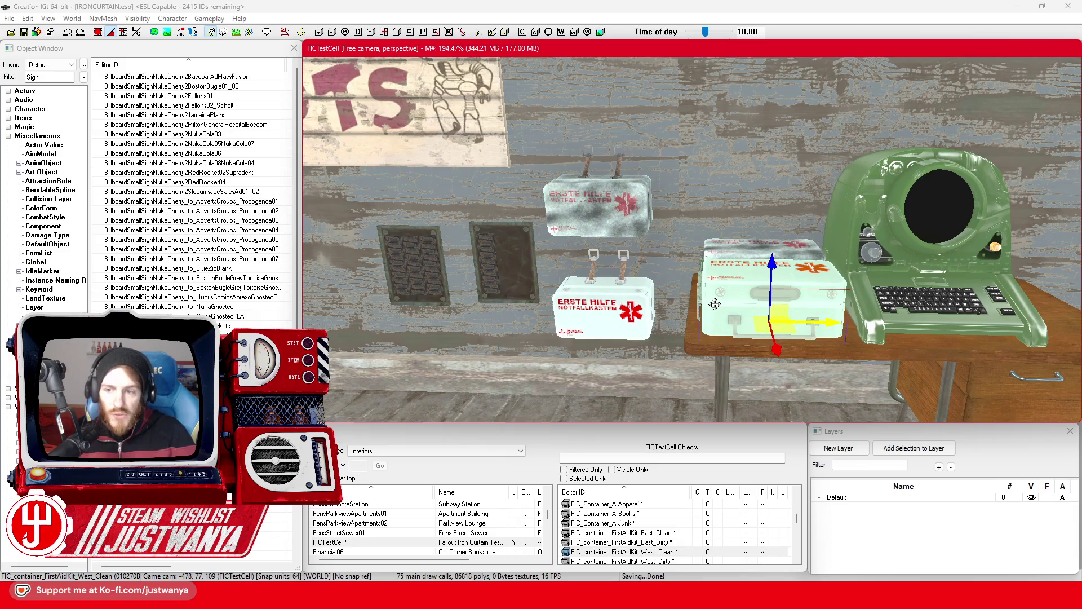
key(shift)
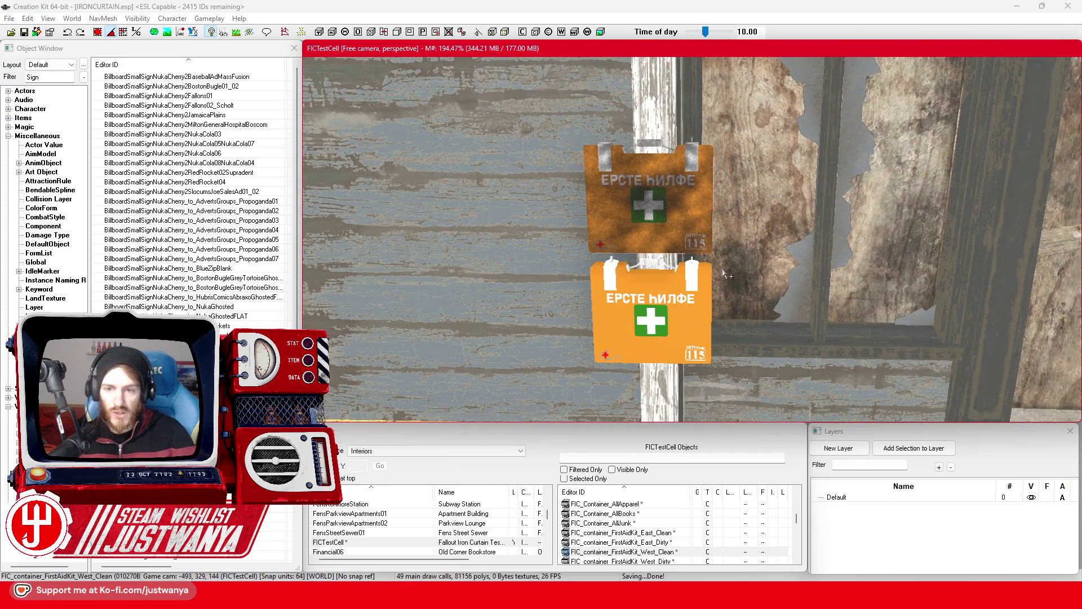
scroll(727, 276, up, 2)
click(715, 301)
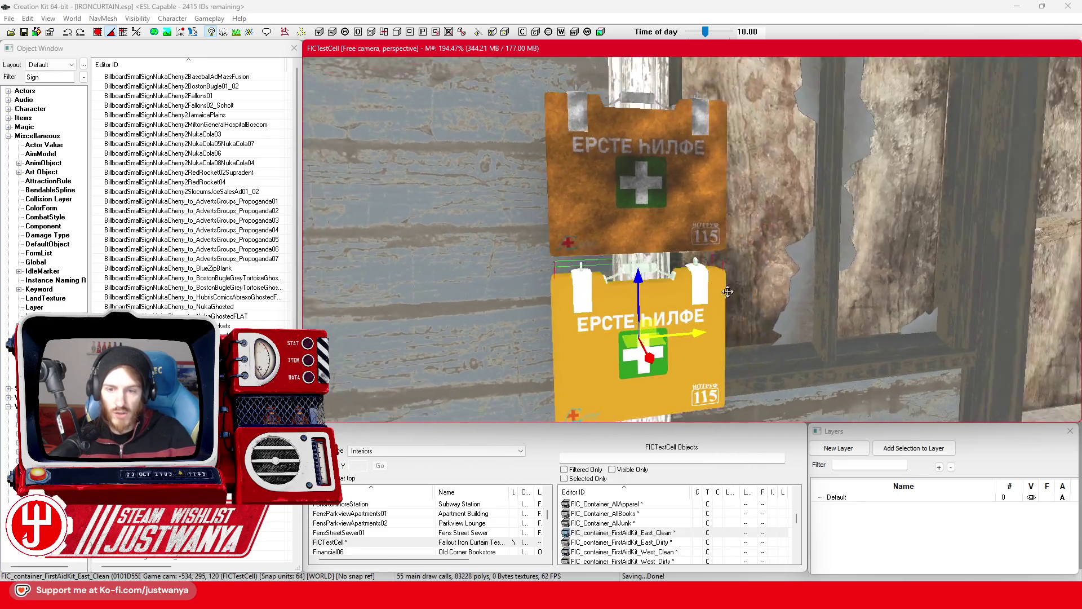
click(676, 217)
key(shift)
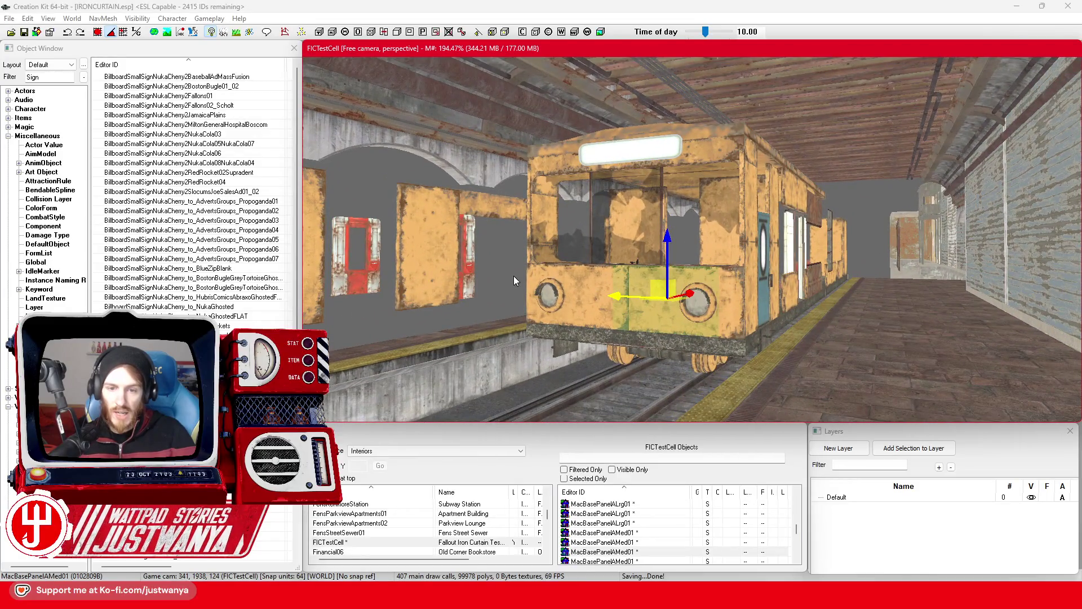
Orbit to view the yellow subway car's side, roof and front, then minimize Creation Kit.
scroll(673, 322, up, 3)
scroll(673, 328, down, 2)
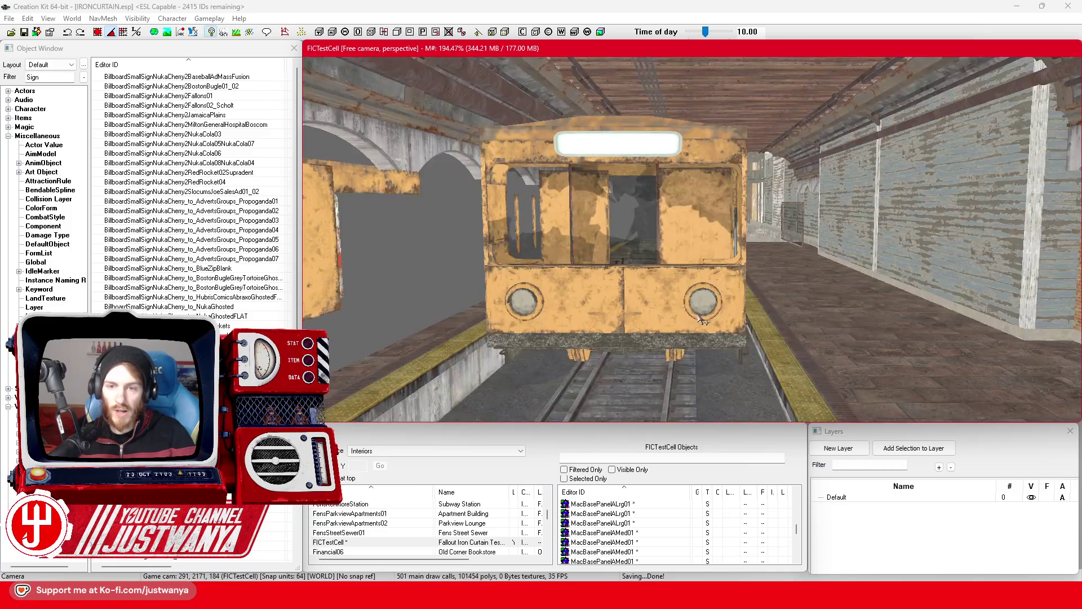
mouse_move(701, 320)
mouse_down()
mouse_move(682, 333)
mouse_move(697, 326)
mouse_move(566, 326)
mouse_move(616, 328)
mouse_up()
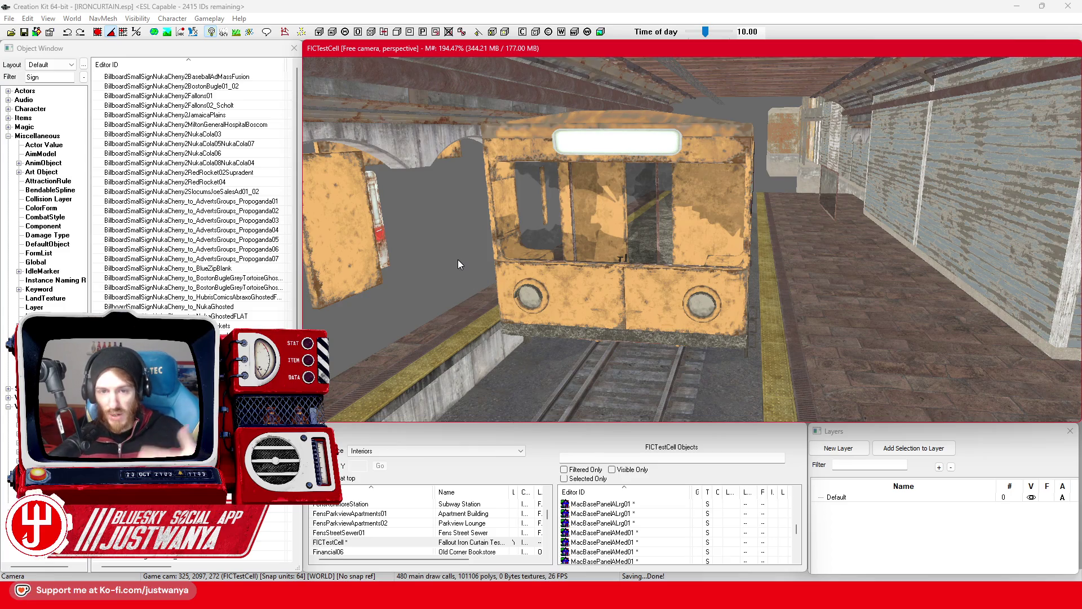
mouse_move(458, 263)
mouse_down()
mouse_move(513, 285)
mouse_move(475, 290)
mouse_move(505, 278)
mouse_up()
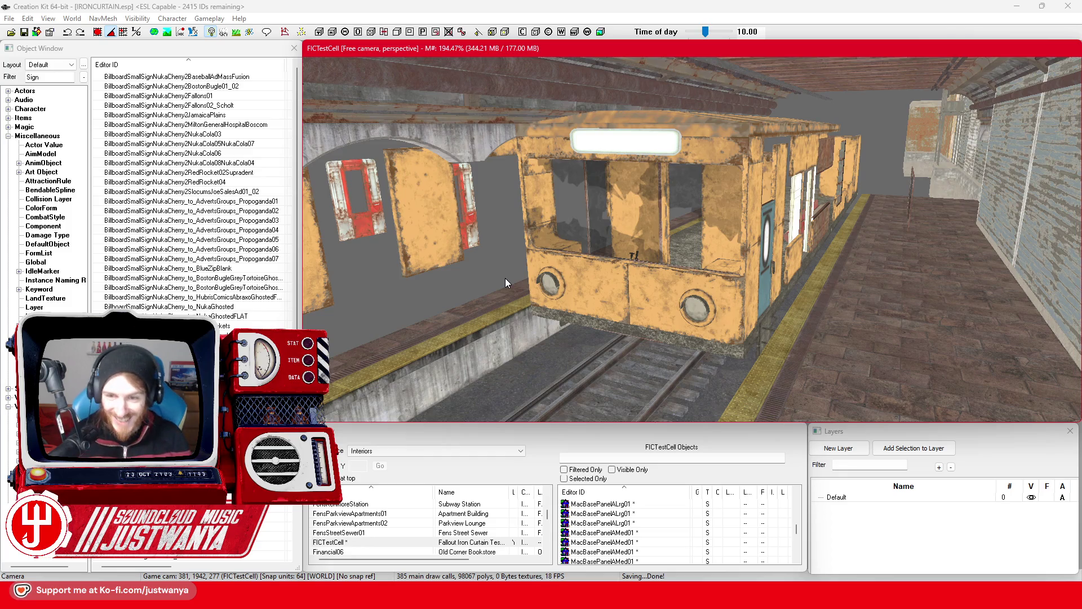
scroll(506, 278, up, 2)
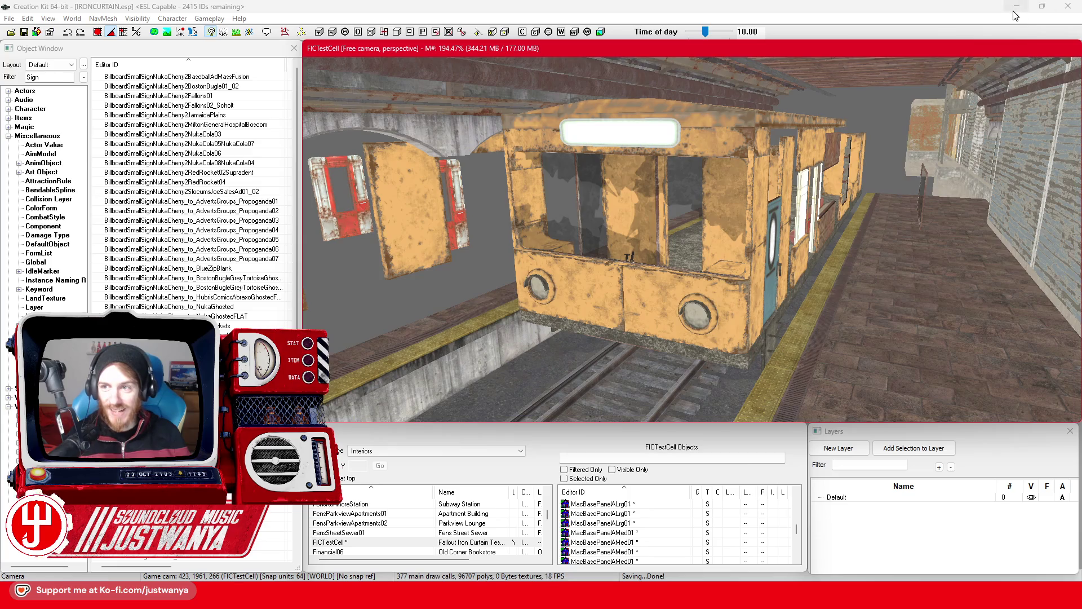
click(1016, 6)
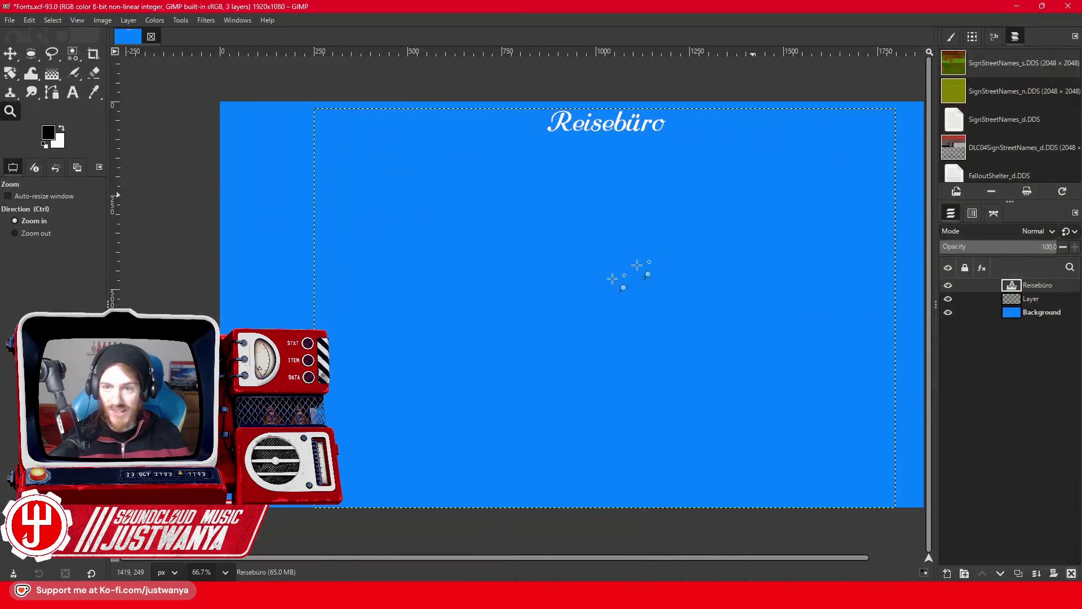
Select all of the Reisebüro text and enlarge its font size.
click(73, 92)
click(715, 145)
key(ctrl+a)
scroll(506, 70, up, 5)
scroll(506, 70, up, 6)
scroll(506, 70, up, 5)
scroll(506, 70, up, 6)
scroll(506, 70, up, 13)
scroll(507, 70, up, 14)
scroll(506, 70, up, 13)
scroll(506, 70, up, 14)
scroll(506, 70, up, 20)
scroll(507, 70, up, 20)
scroll(506, 70, up, 20)
scroll(506, 70, up, 20)
scroll(506, 70, up, 20)
scroll(506, 69, up, 20)
scroll(506, 70, up, 20)
scroll(506, 70, up, 20)
scroll(506, 70, up, 3)
Widen the text box on both sides and enlarge the Reisebüro lettering to size 447.
drag(314, 273, 224, 276)
drag(895, 270, 921, 270)
click(410, 71)
click(410, 71)
scroll(410, 71, up, 5)
scroll(409, 71, up, 5)
scroll(409, 71, up, 5)
scroll(410, 70, up, 6)
scroll(410, 74, up, 12)
scroll(410, 74, up, 12)
scroll(410, 74, up, 12)
scroll(410, 74, up, 13)
scroll(410, 74, up, 12)
scroll(410, 74, up, 8)
click(768, 224)
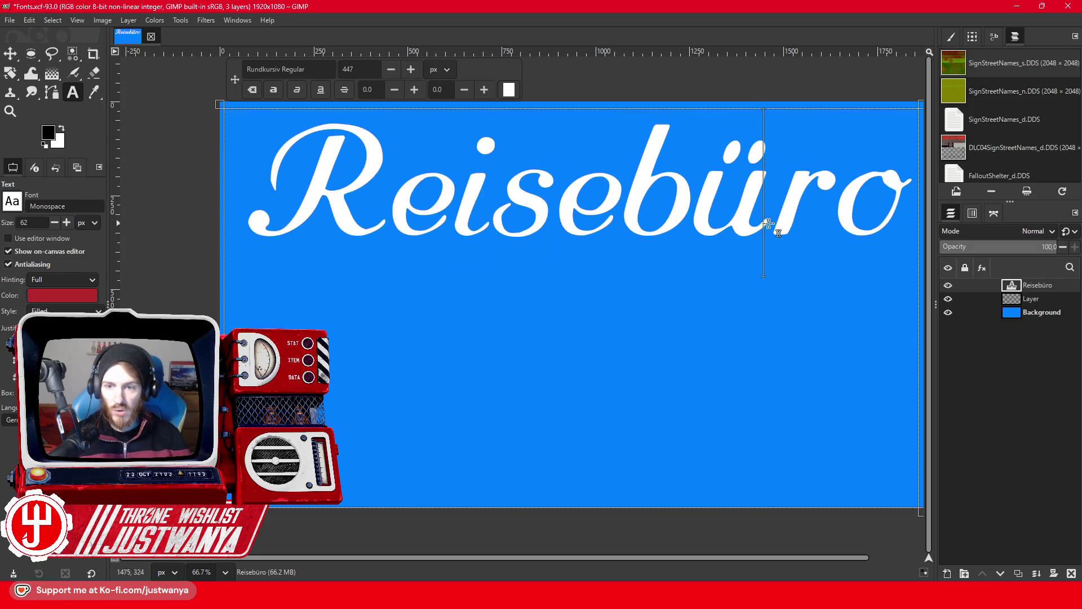
Hide the blue Background layer and crop the canvas to the Reisebüro text.
click(1058, 313)
click(948, 312)
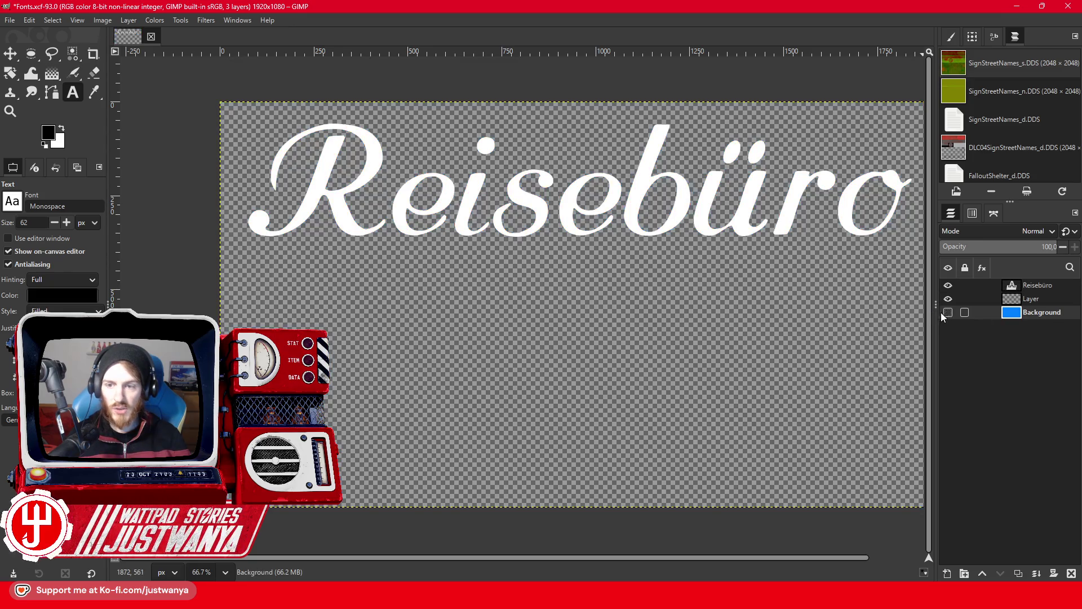
click(100, 22)
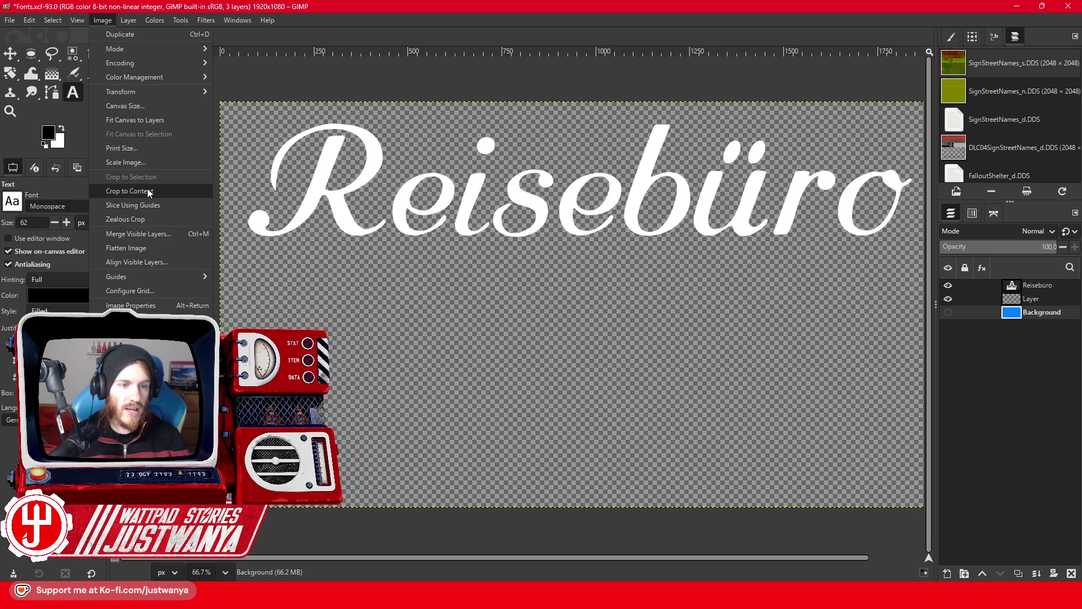
click(149, 193)
Export the logo as Reisebüro.png into LogoPrefabs.
click(10, 23)
click(25, 199)
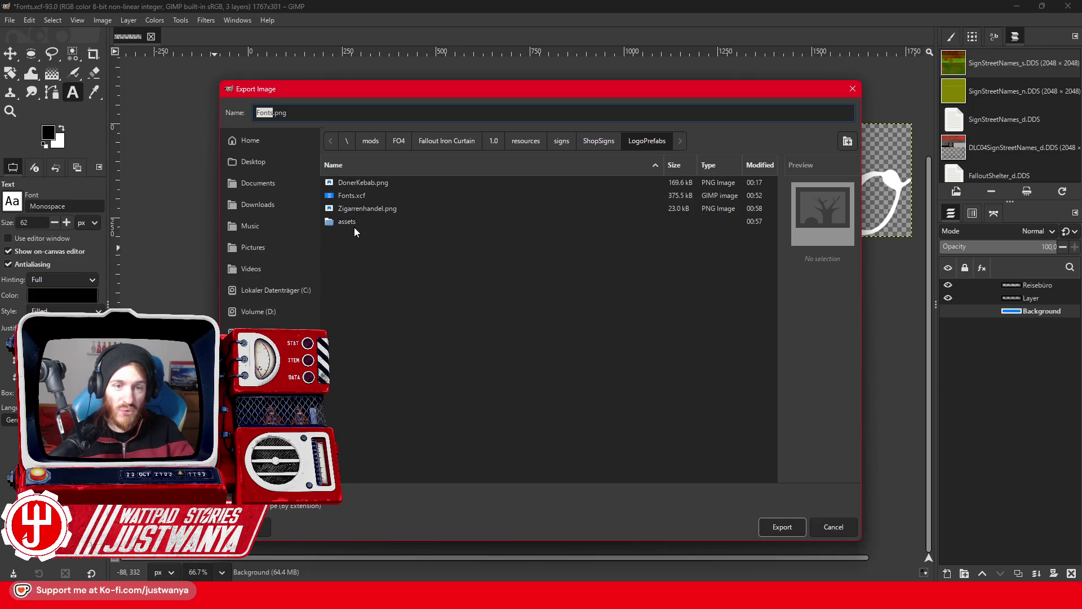
text(Reisebüro)
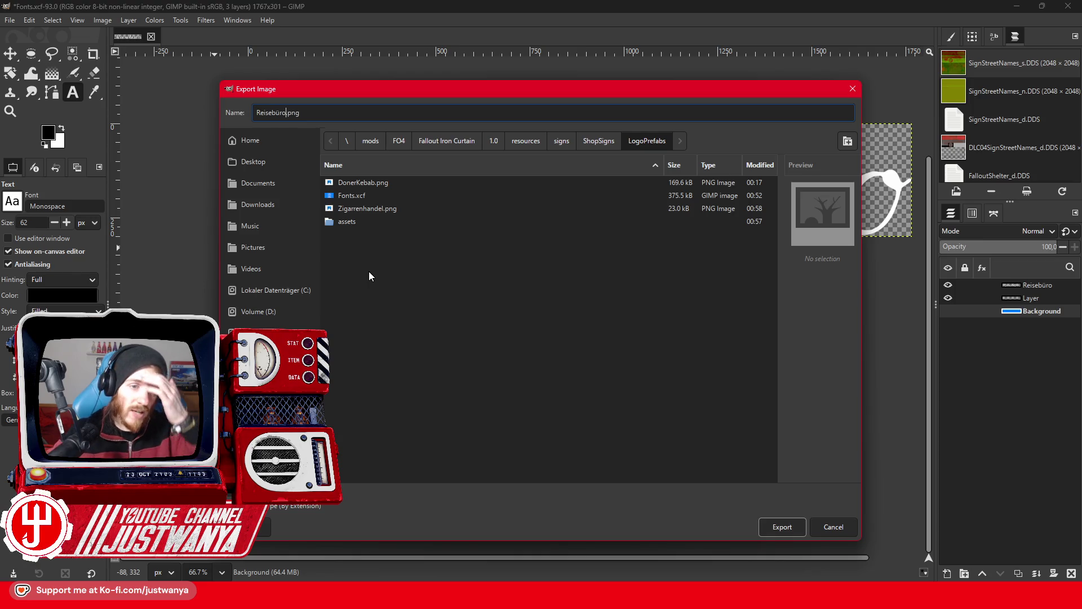
key(Return)
click(160, 303)
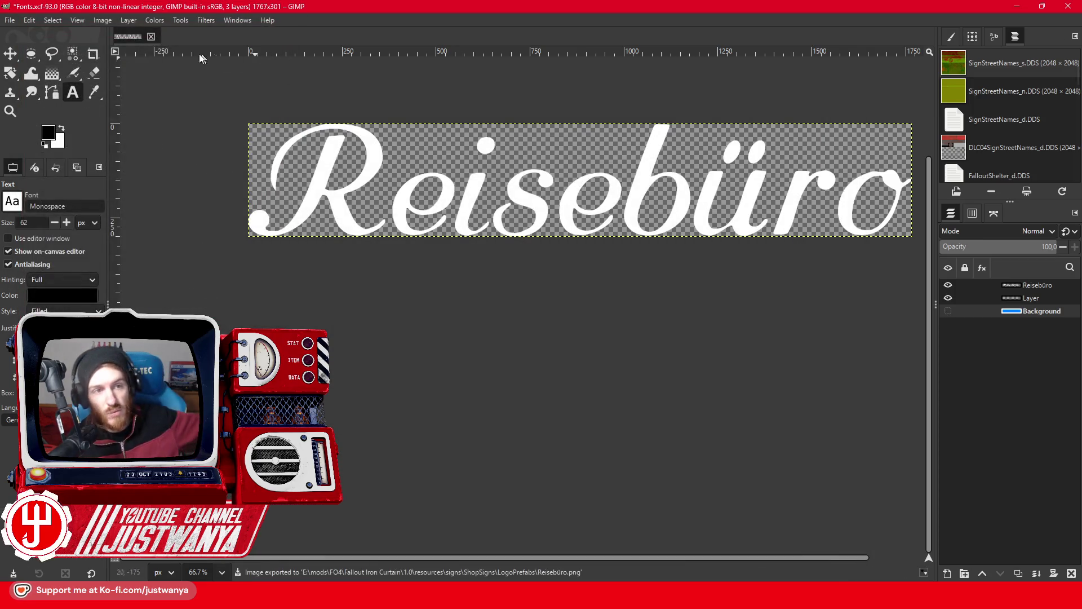
Close the Fonts image, discarding unsaved changes.
click(150, 35)
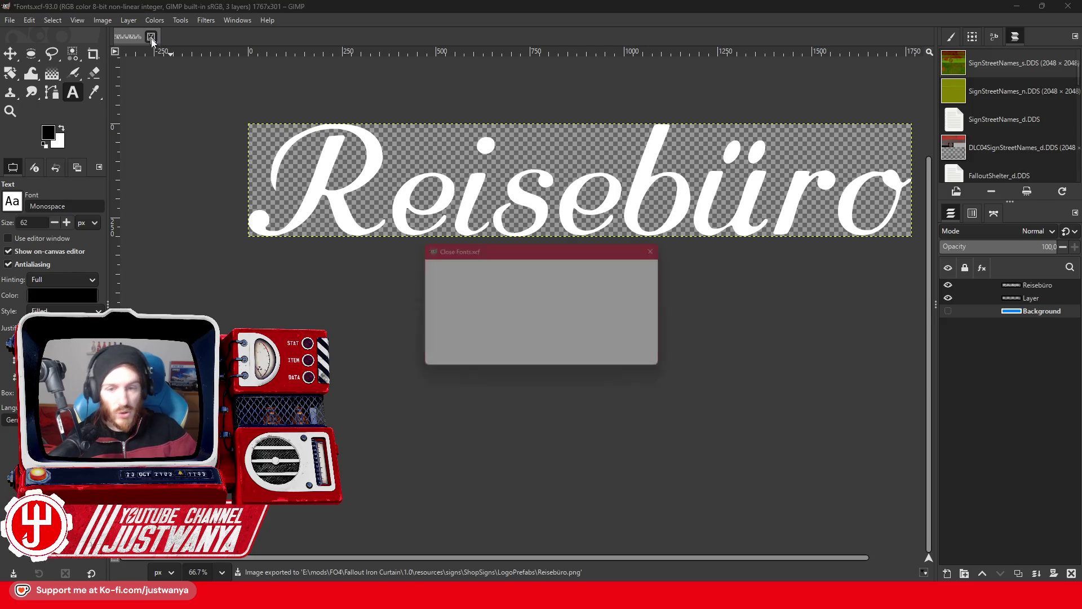
key(ctrl+d)
click(10, 21)
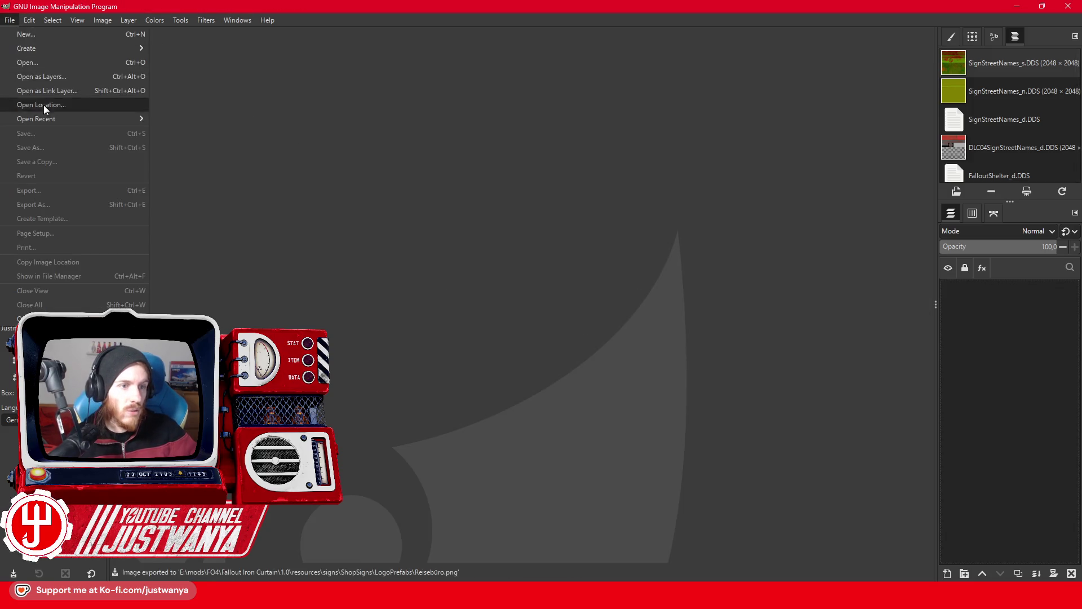
Reopen Fonts.xcf and delete every line except 'Schneiderei Bekleidungsgeschäft'.
mouse_move(50, 123)
click(255, 143)
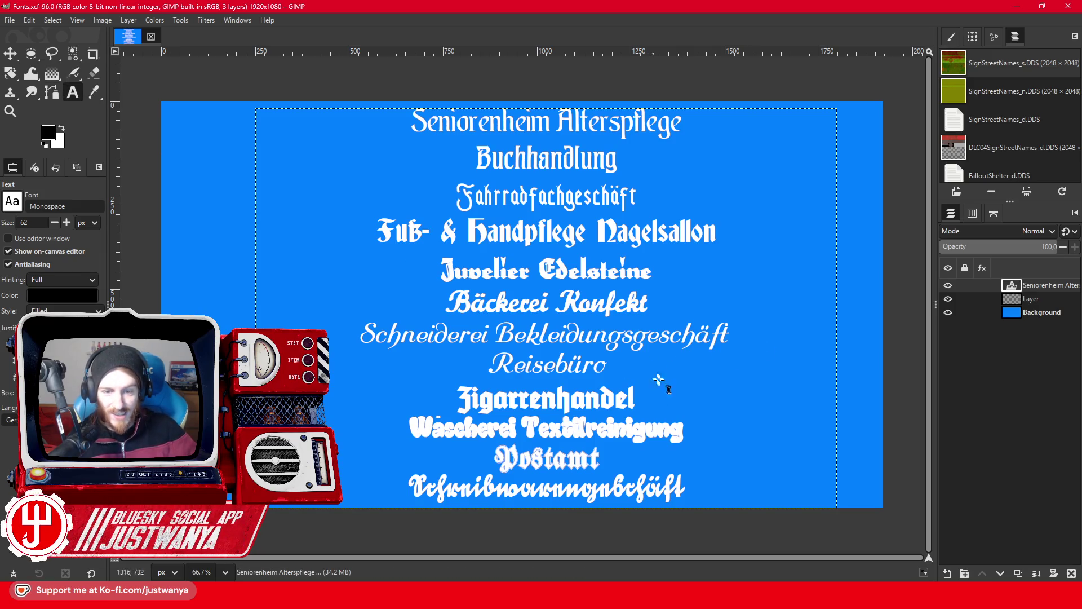
click(717, 490)
shift+click(732, 338)
key(BackSpace)
drag(667, 308, 394, 122)
key(BackSpace)
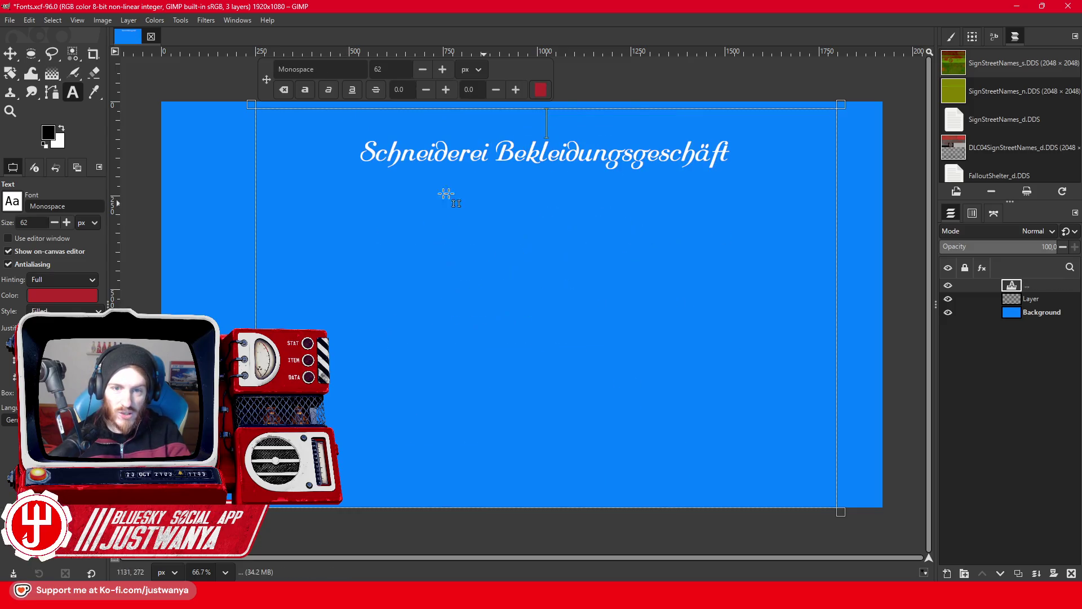
key(BackSpace)
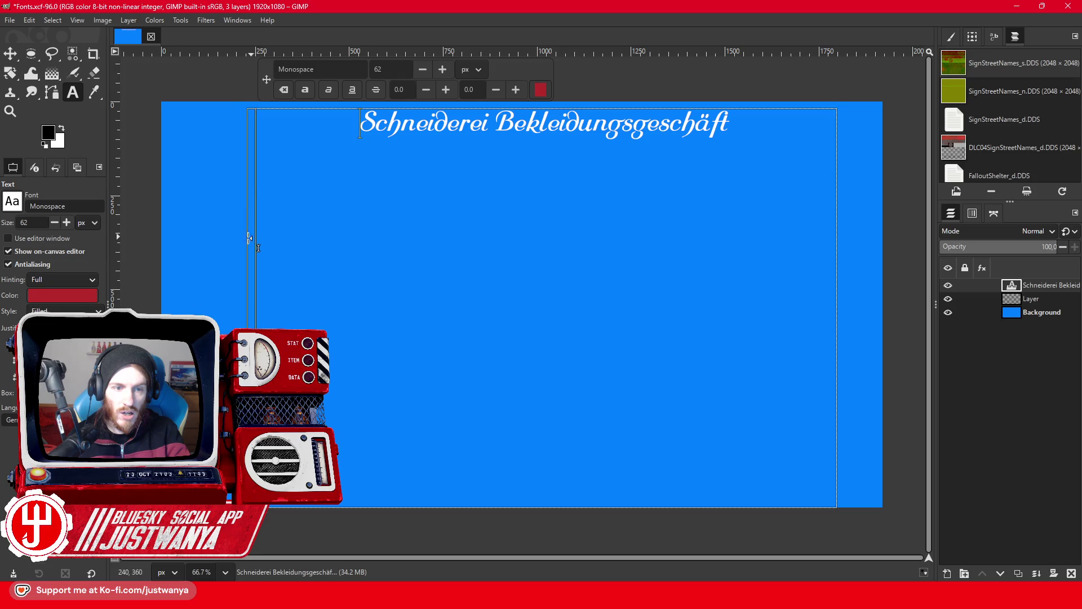
Widen the text box on both sides and enlarge the Schneiderei text's font size.
drag(256, 243, 163, 244)
drag(838, 234, 883, 233)
drag(707, 124, 337, 124)
click(351, 69)
click(352, 69)
click(352, 70)
click(352, 70)
drag(352, 70, 352, 70)
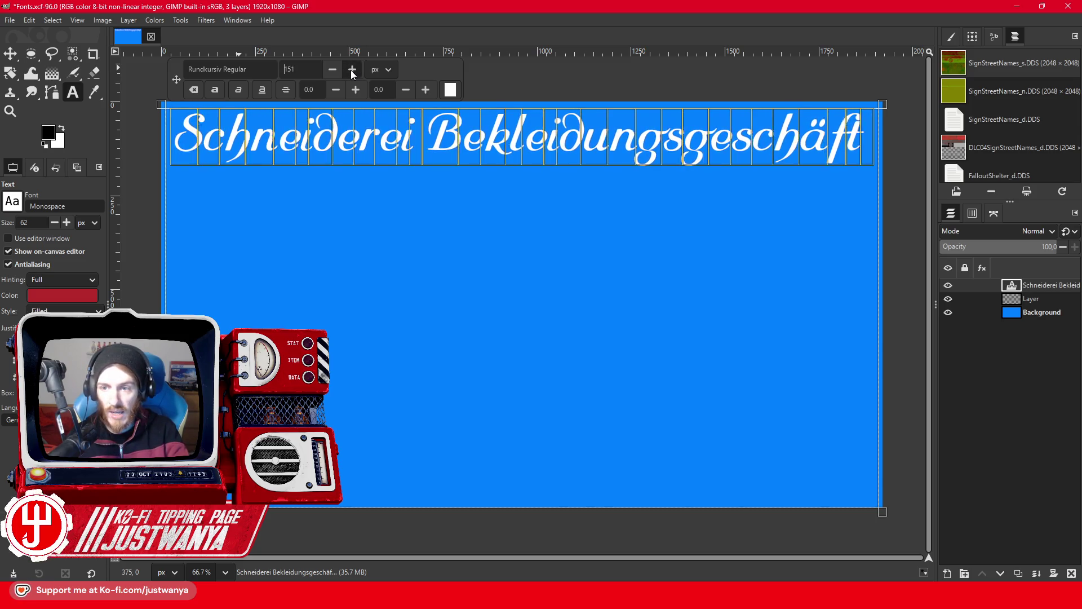
click(31, 54)
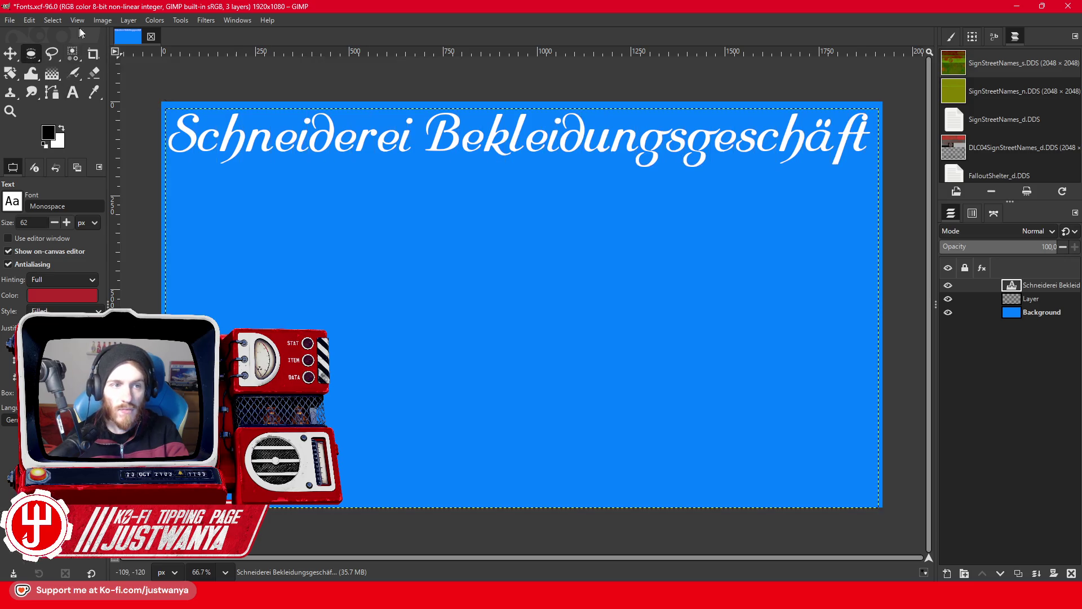
Hide the blue Background layer and crop the canvas to the Schneiderei text.
click(948, 312)
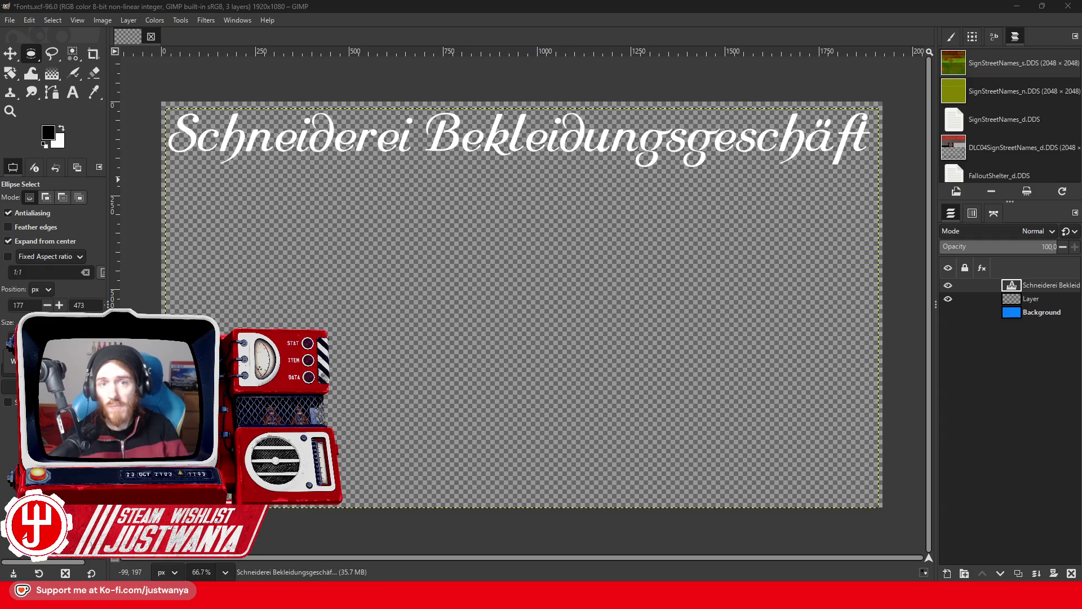
click(103, 21)
click(136, 191)
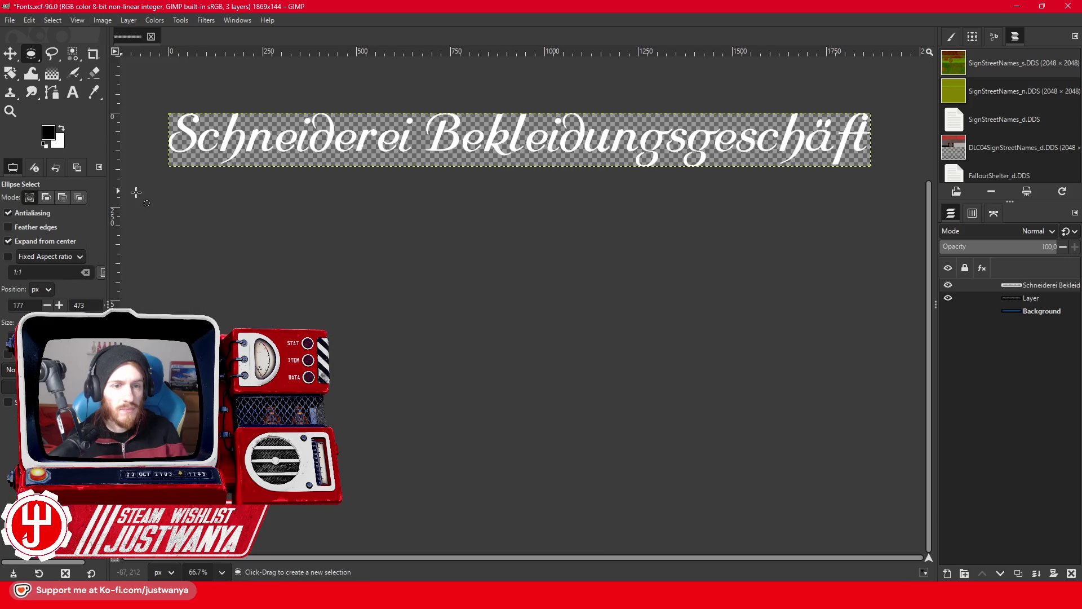
Export the logo as Schneiderei.png into LogoPrefabs.
click(10, 21)
click(22, 212)
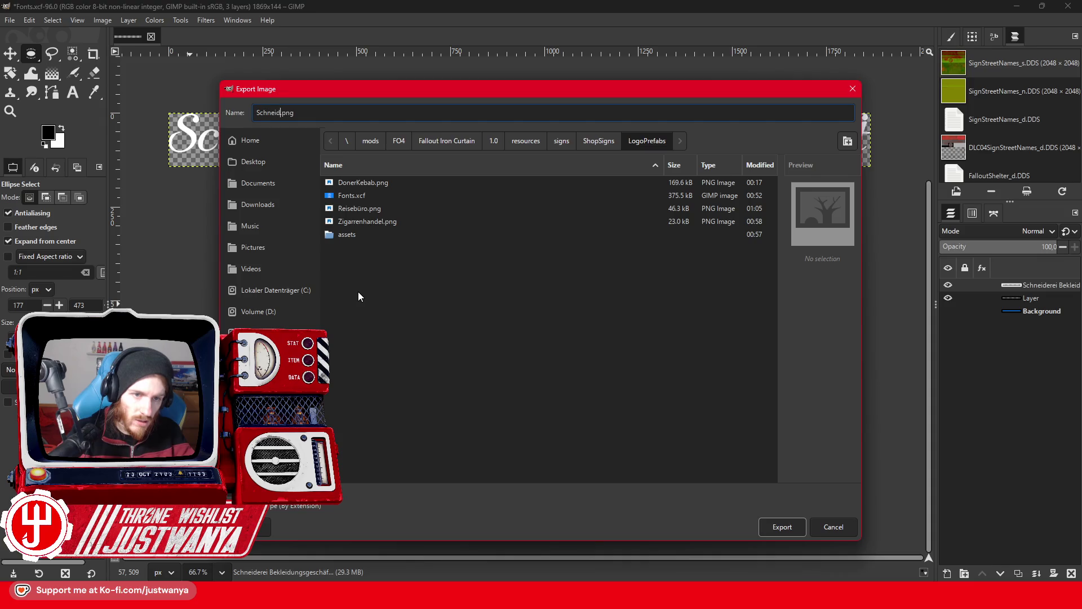
key(Return)
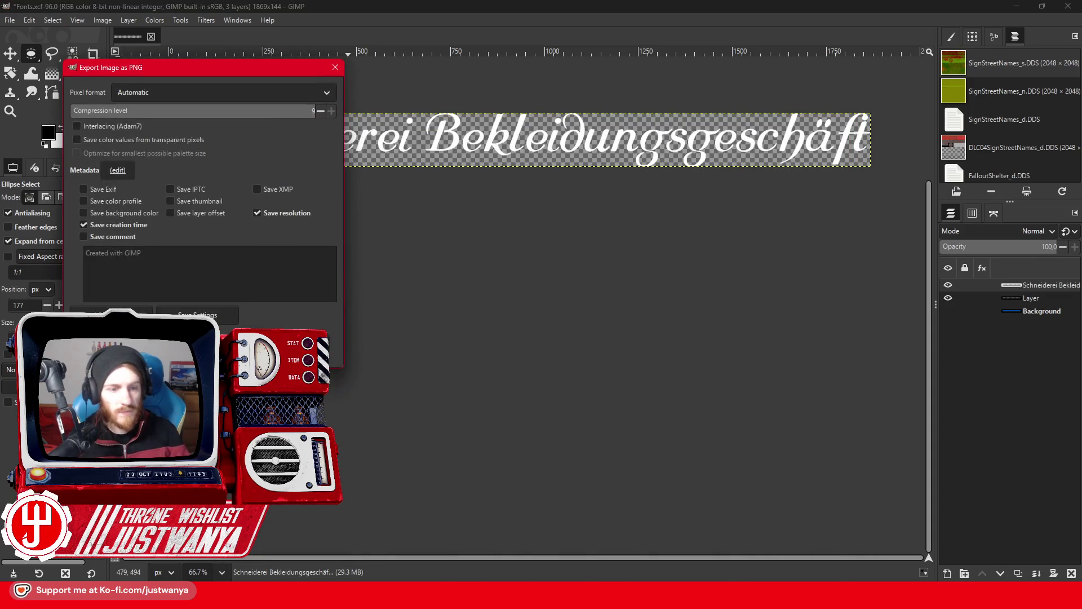
Close the Fonts image, discarding unsaved changes.
click(153, 37)
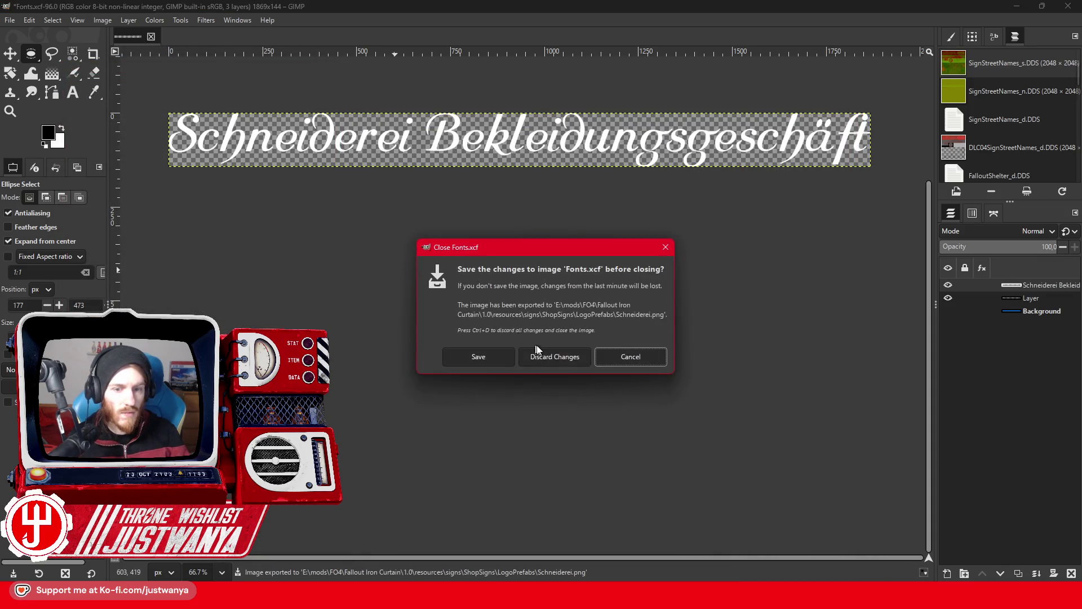
key(ctrl+d)
click(15, 22)
Reopen Fonts.xcf from recent files and delete every line of text except 'Bäckerei'.
mouse_move(135, 117)
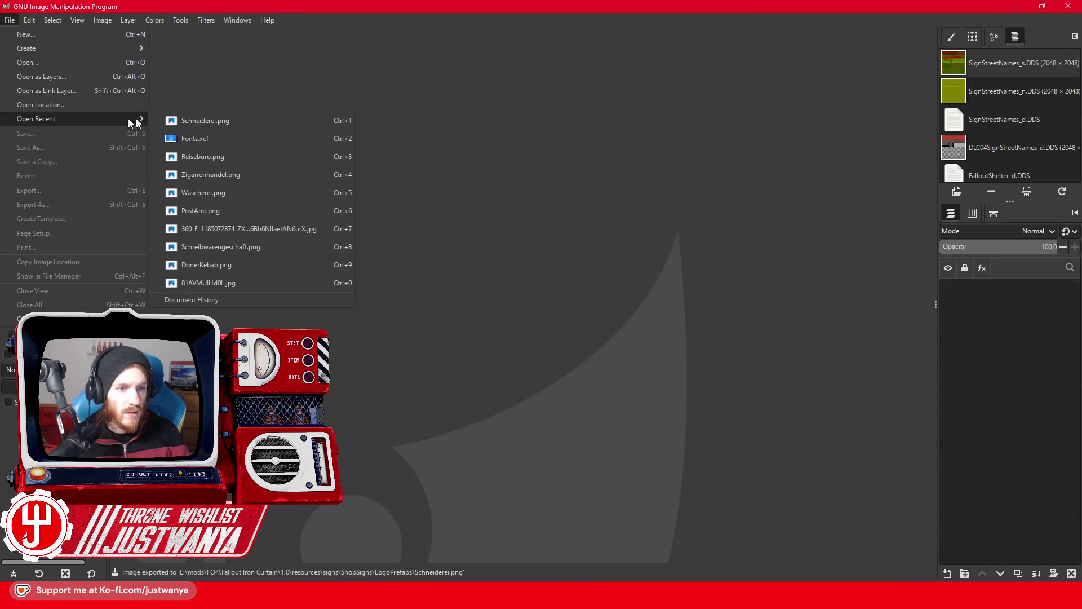
click(222, 136)
click(72, 92)
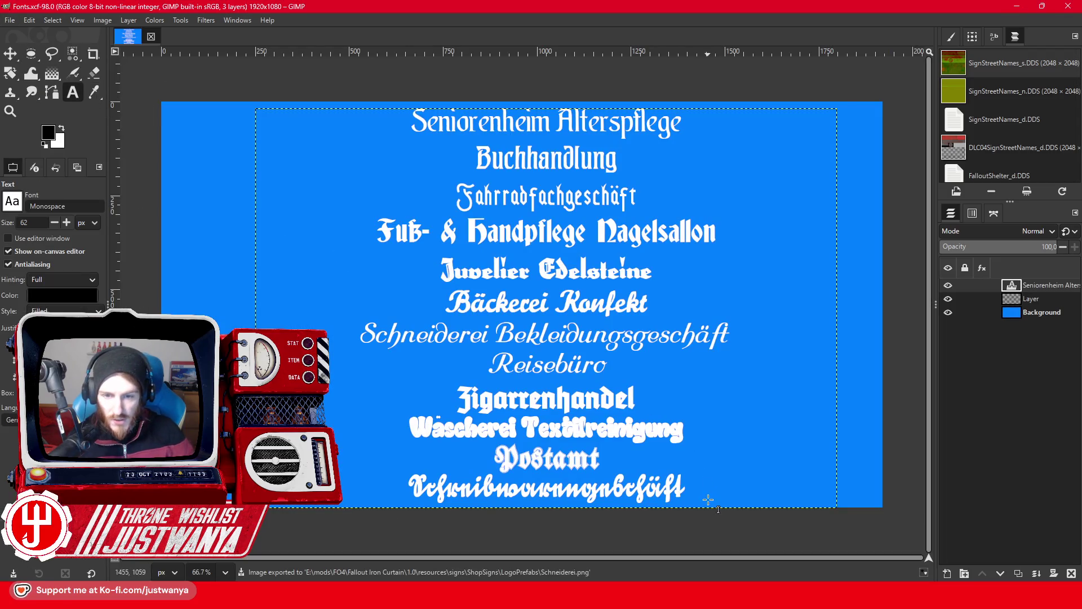
drag(705, 493, 329, 322)
key(Delete)
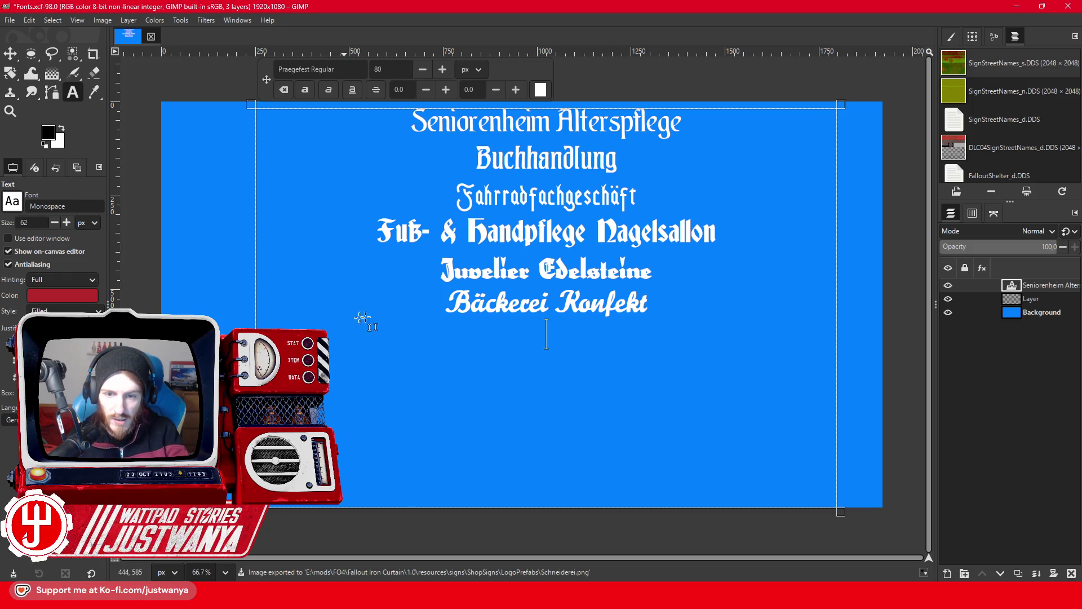
drag(449, 305, 412, 113)
key(Delete)
drag(674, 134, 561, 131)
key(Delete)
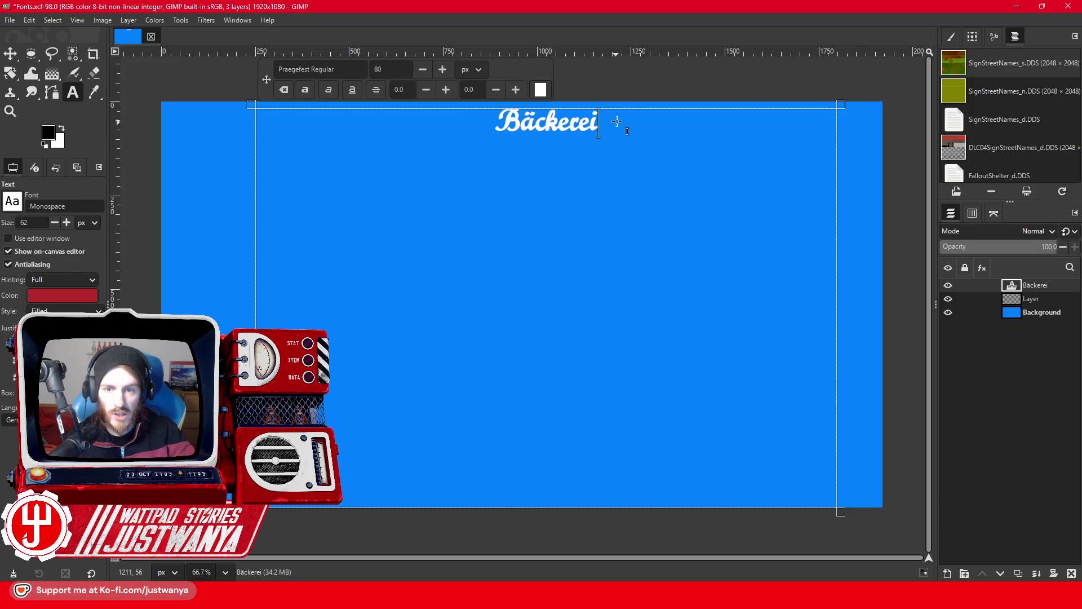
Widen the text box and raise the Bäckerei font size to 540 to fill the canvas.
drag(255, 242, 164, 257)
mouse_move(837, 507)
mouse_down()
mouse_move(274, 140)
mouse_move(882, 501)
mouse_up()
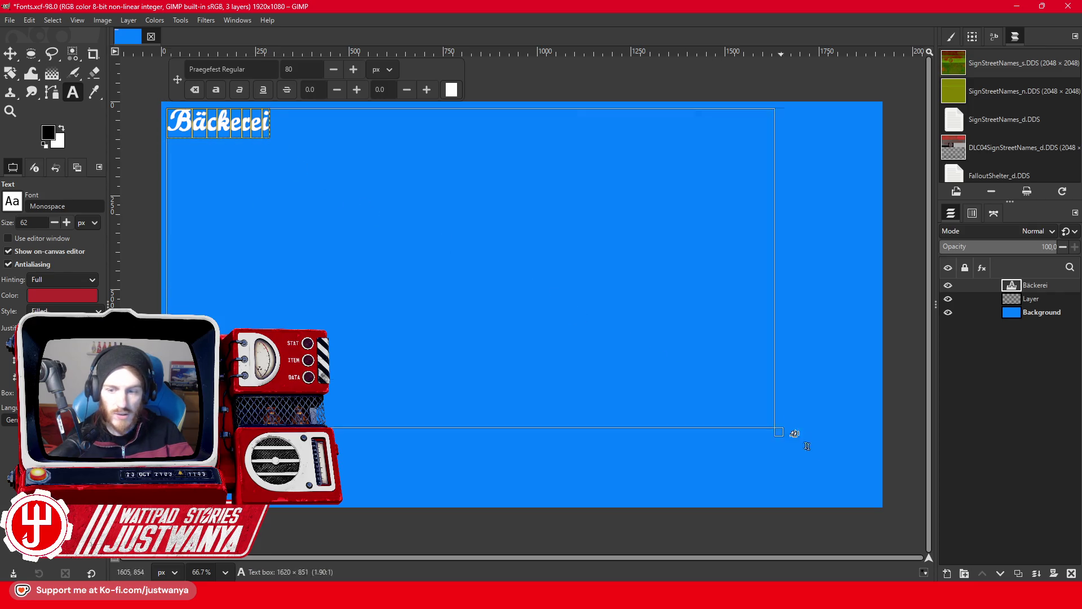
click(357, 69)
click(357, 69)
click(358, 69)
click(357, 69)
click(357, 69)
drag(357, 69, 357, 69)
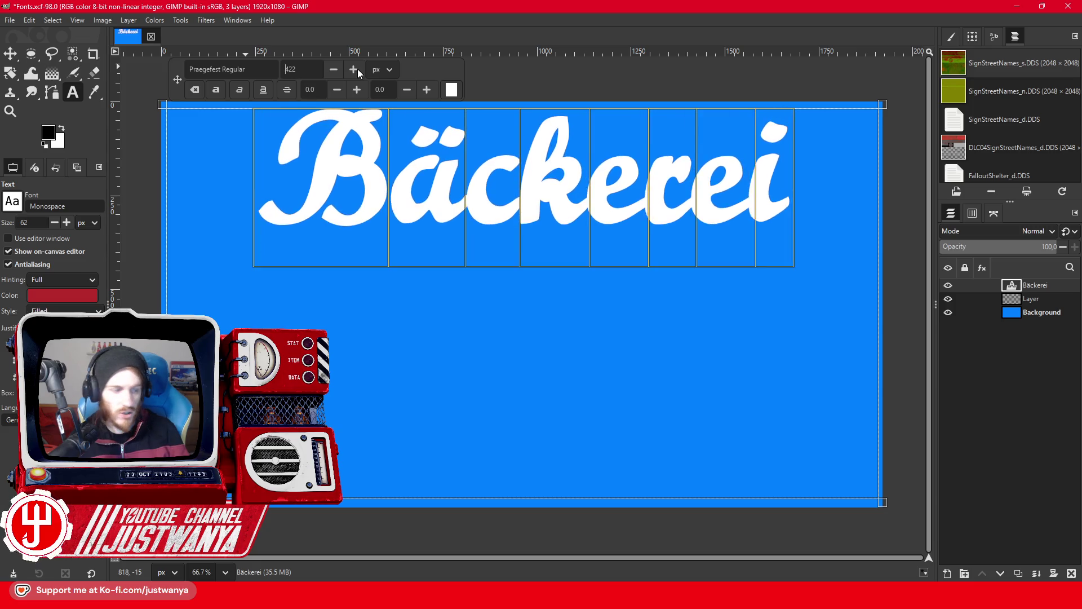
drag(358, 68, 357, 69)
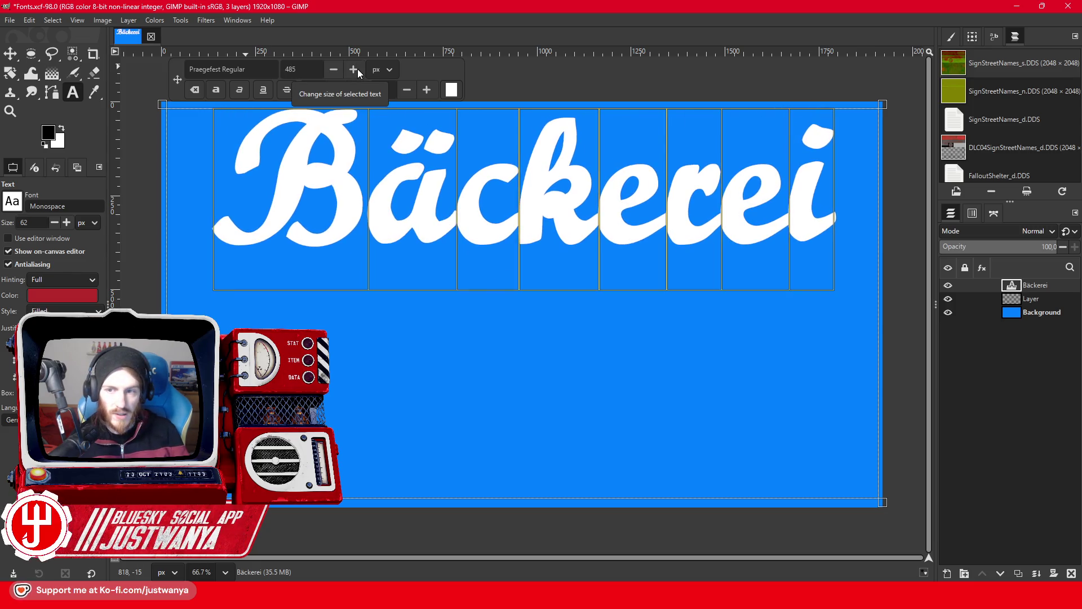
drag(358, 69, 357, 68)
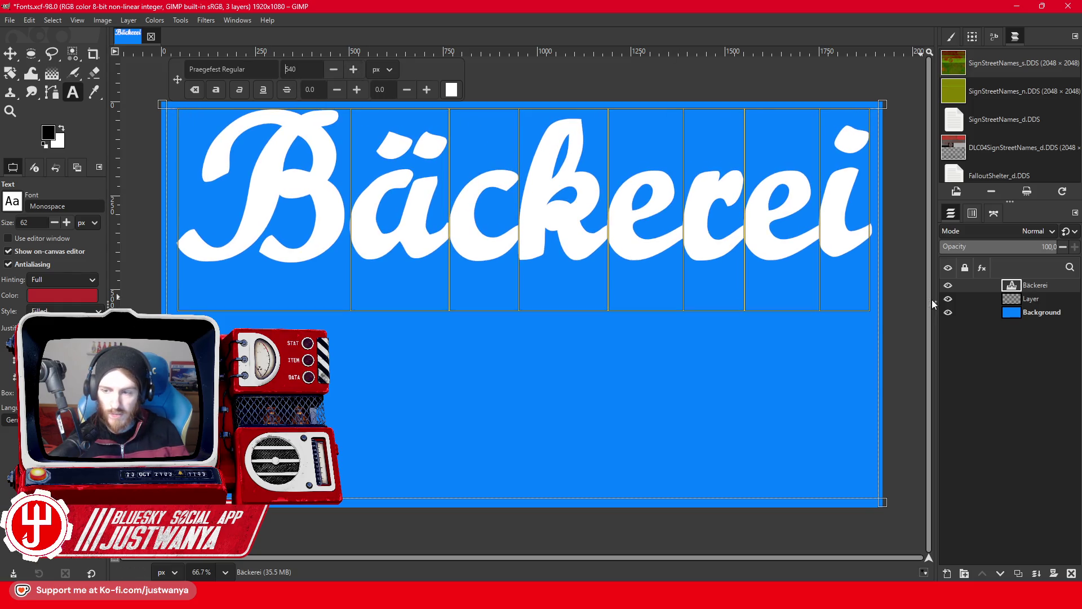
Hide the blue Background layer and crop the image to the Bäckerei lettering.
click(1048, 314)
click(948, 312)
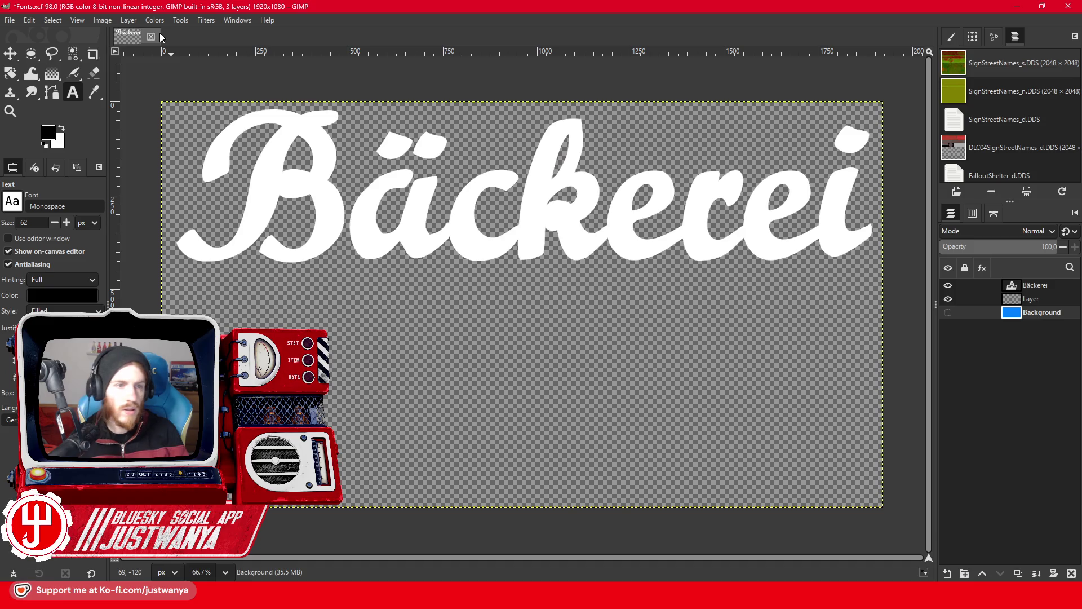
click(105, 21)
click(142, 192)
Export the transparent logo as Bäckerei.png into LogoPrefabs.
click(10, 20)
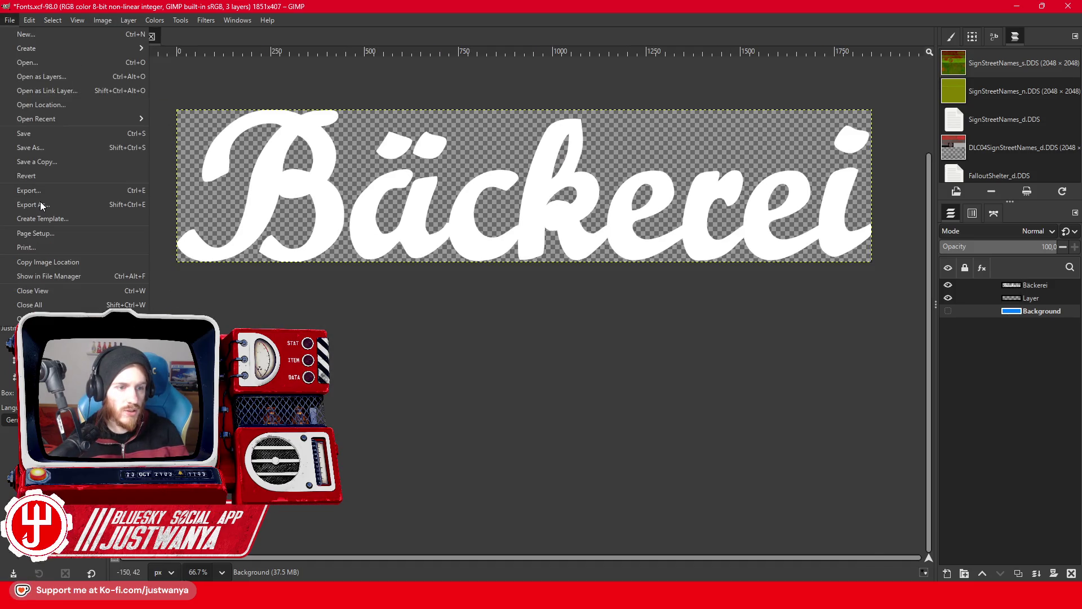
click(41, 204)
text(Bäckerei)
key(Return)
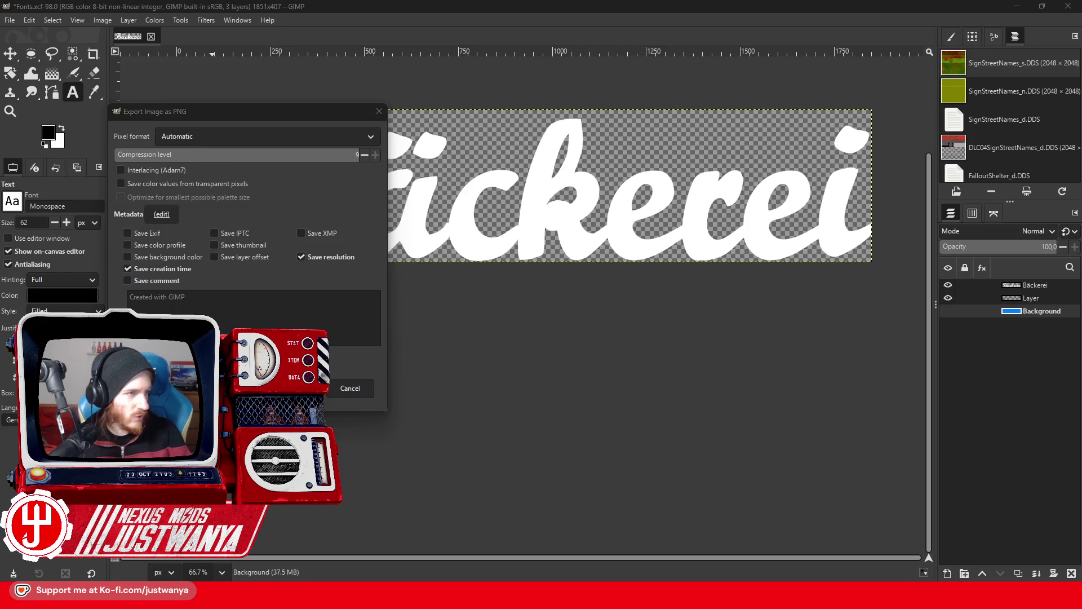
click(307, 387)
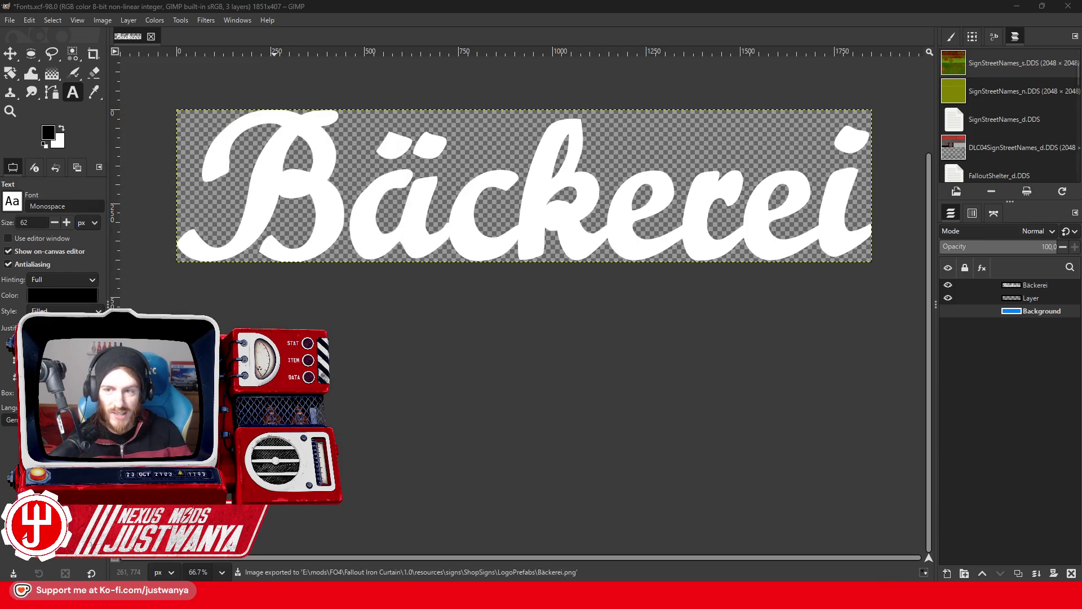
Close the Fonts image, discarding the unsaved changes.
click(151, 36)
click(521, 355)
mouse_move(493, 598)
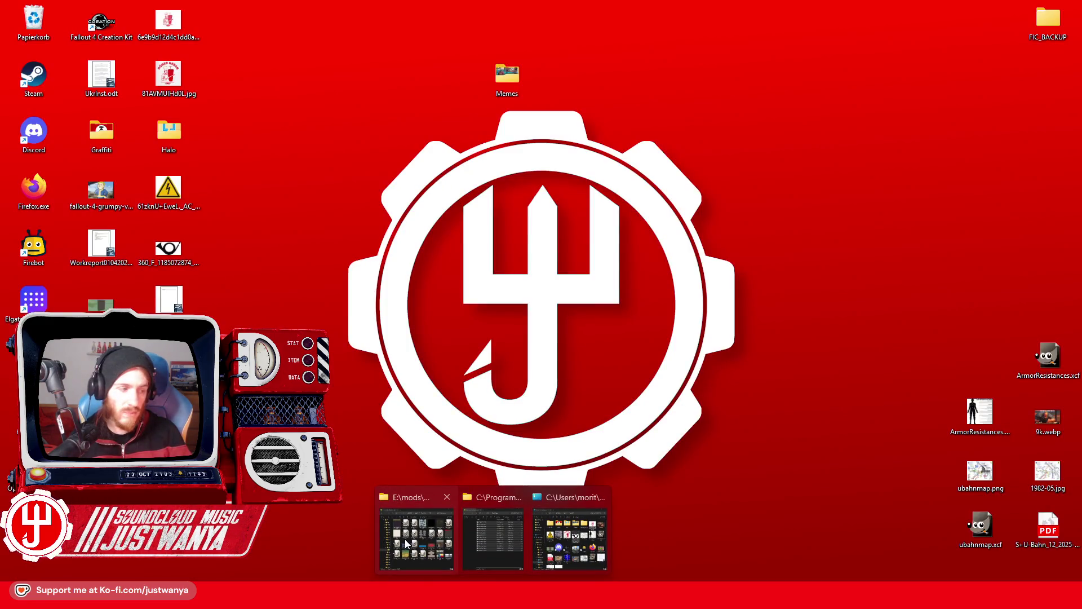
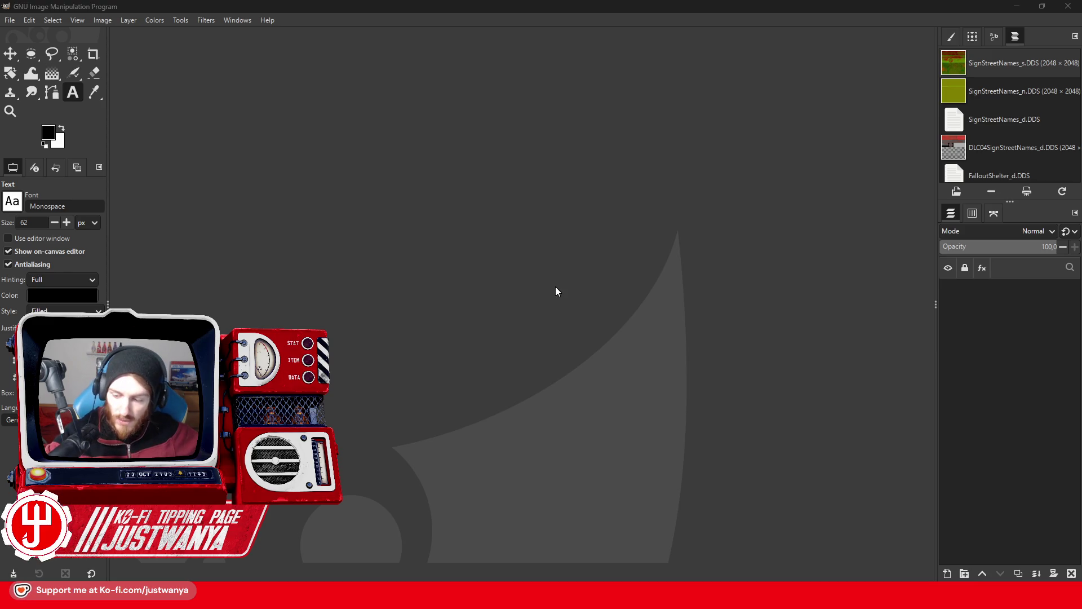
Reopen Fonts.xcf and delete every text line except Juvelier Edelsteine.
click(9, 20)
mouse_move(53, 116)
click(166, 138)
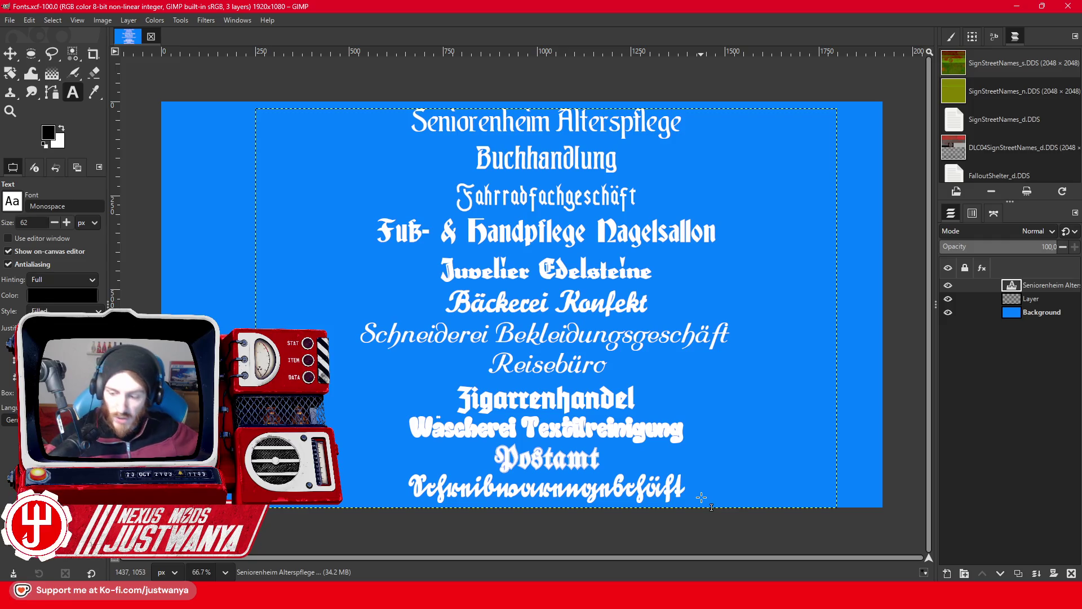
drag(702, 496, 415, 318)
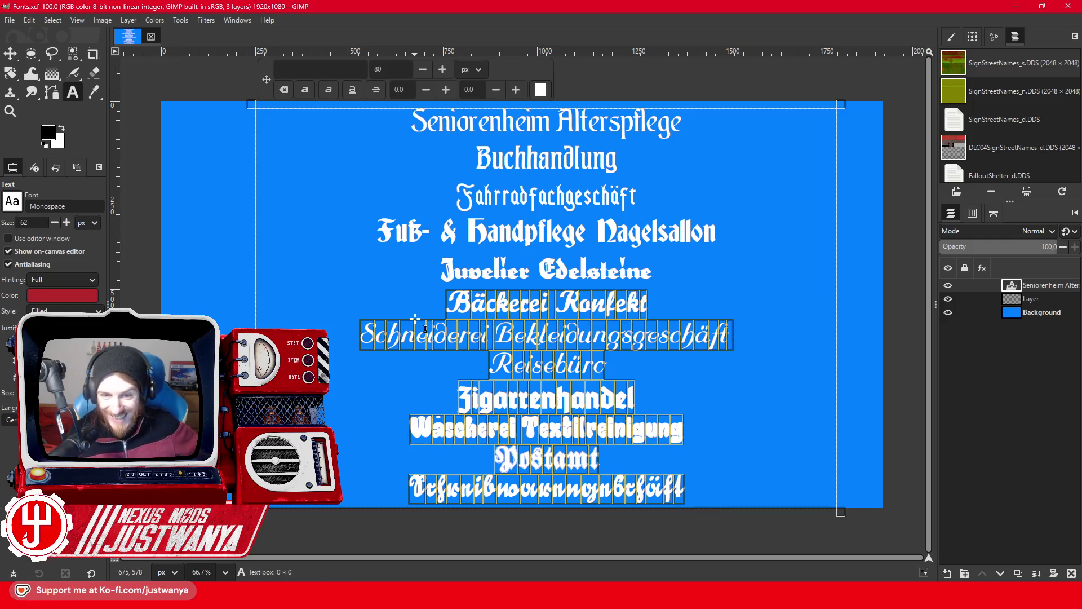
key(BackSpace)
drag(434, 265, 248, 148)
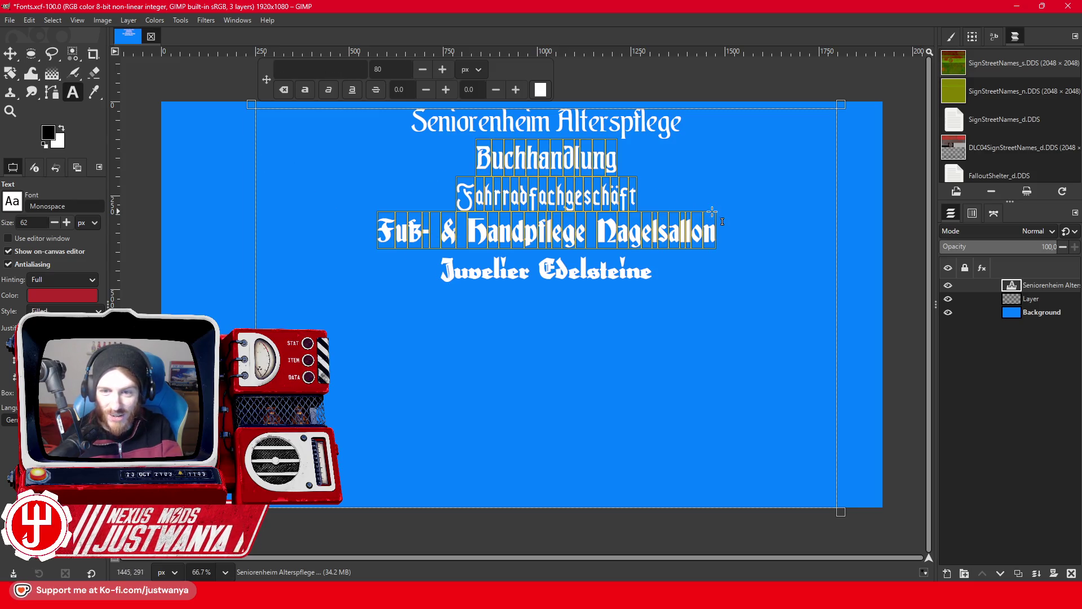
key(BackSpace)
key(BackSpace)
key(BackSpace)
key(BackSpace)
key(BackSpace)
key(BackSpace)
key(BackSpace)
key(BackSpace)
key(BackSpace)
key(BackSpace)
key(BackSpace)
key(BackSpace)
key(BackSpace)
key(BackSpace)
key(BackSpace)
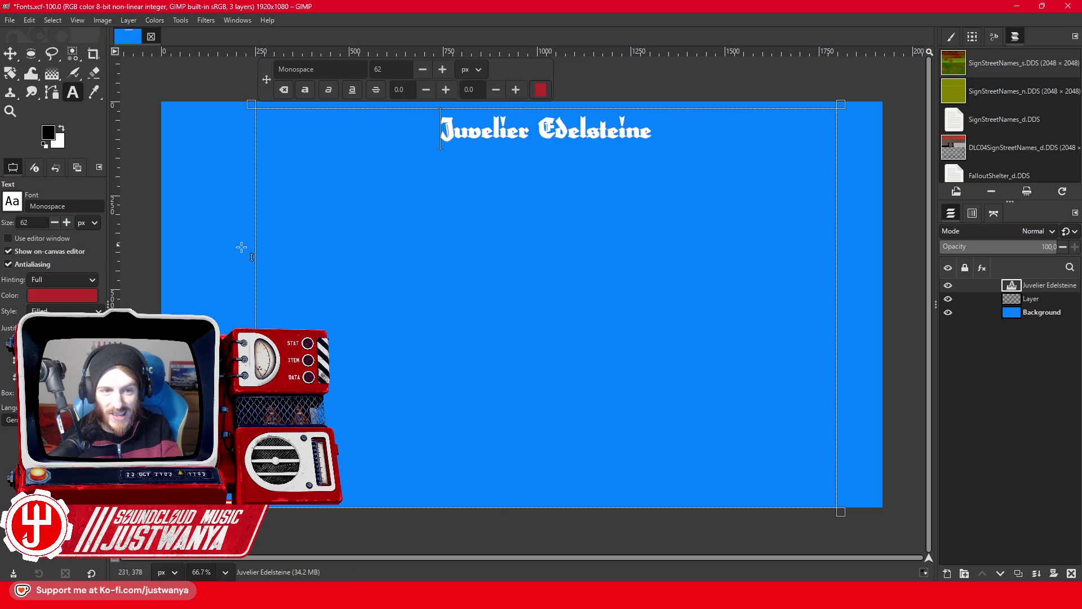
Widen the text box, set Juvelier Edelsteine to size 271, and hide the Background layer.
drag(255, 248, 159, 258)
drag(837, 297, 888, 299)
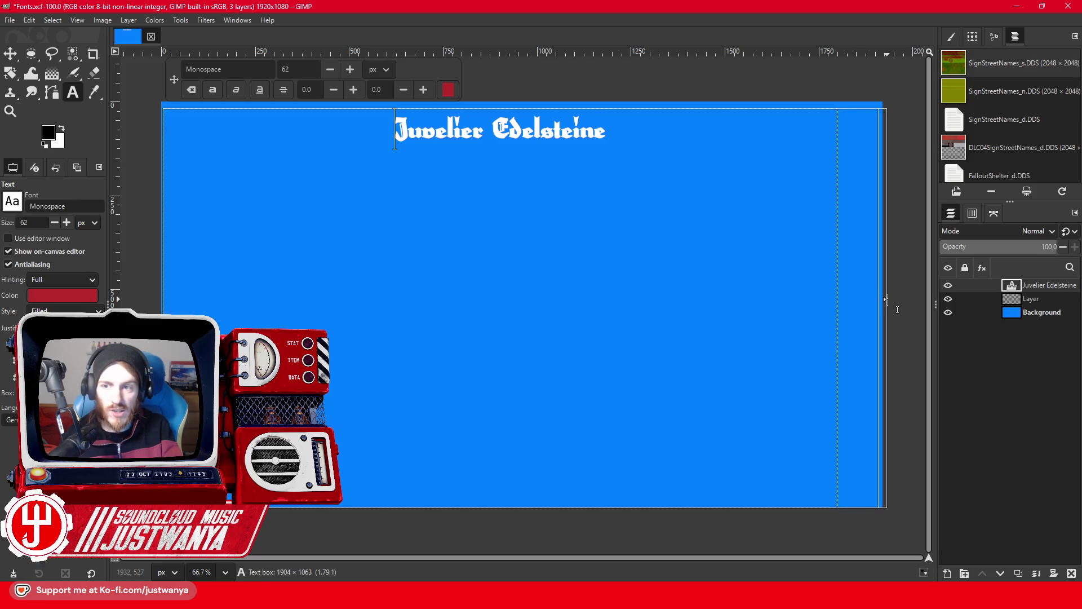
drag(642, 141, 333, 122)
click(350, 70)
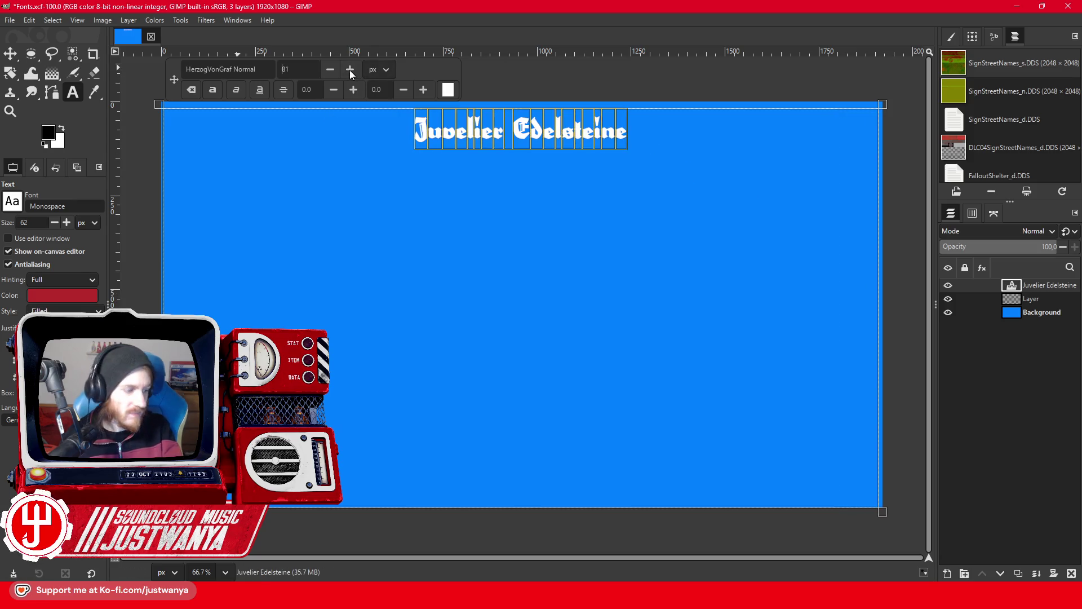
drag(349, 70, 349, 70)
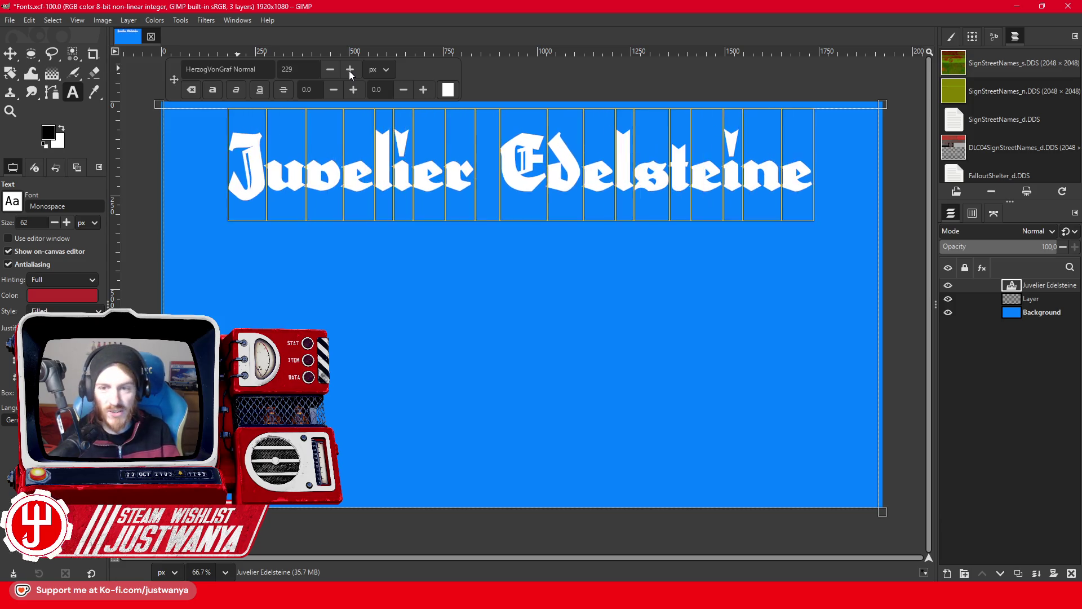
click(334, 69)
click(334, 69)
click(333, 70)
click(334, 70)
click(334, 69)
click(334, 69)
click(334, 69)
click(334, 69)
click(334, 70)
click(334, 70)
click(334, 69)
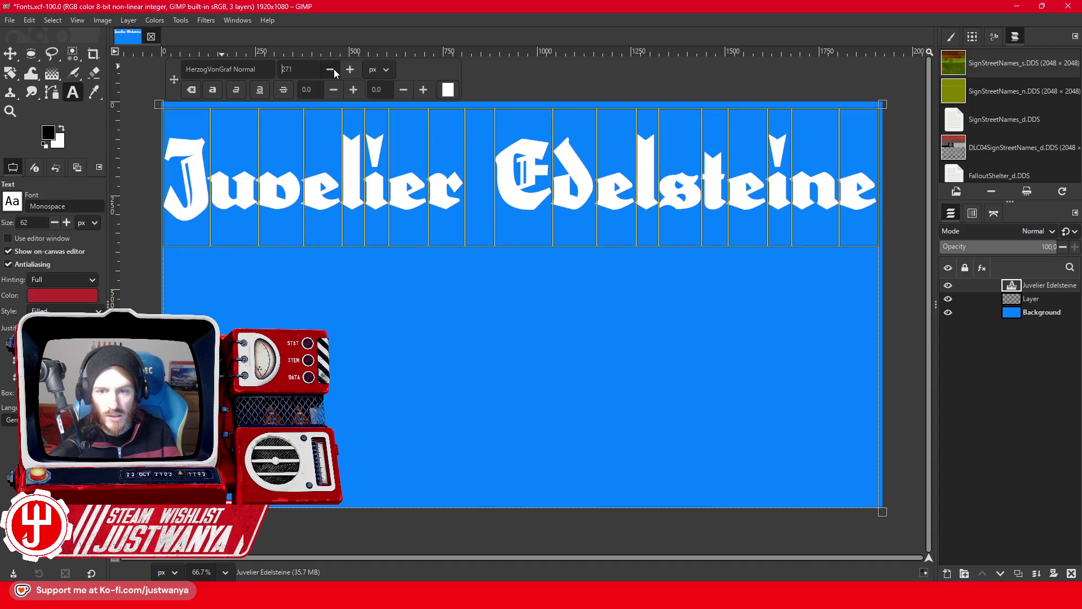
click(948, 312)
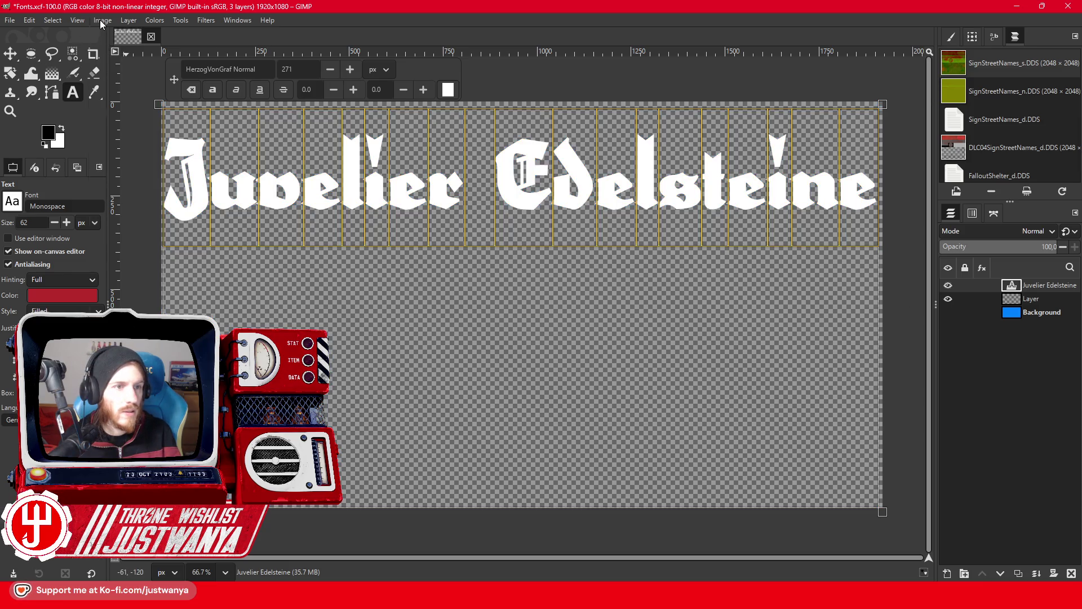
Crop the image to its text content and leave text editing.
click(102, 20)
click(141, 190)
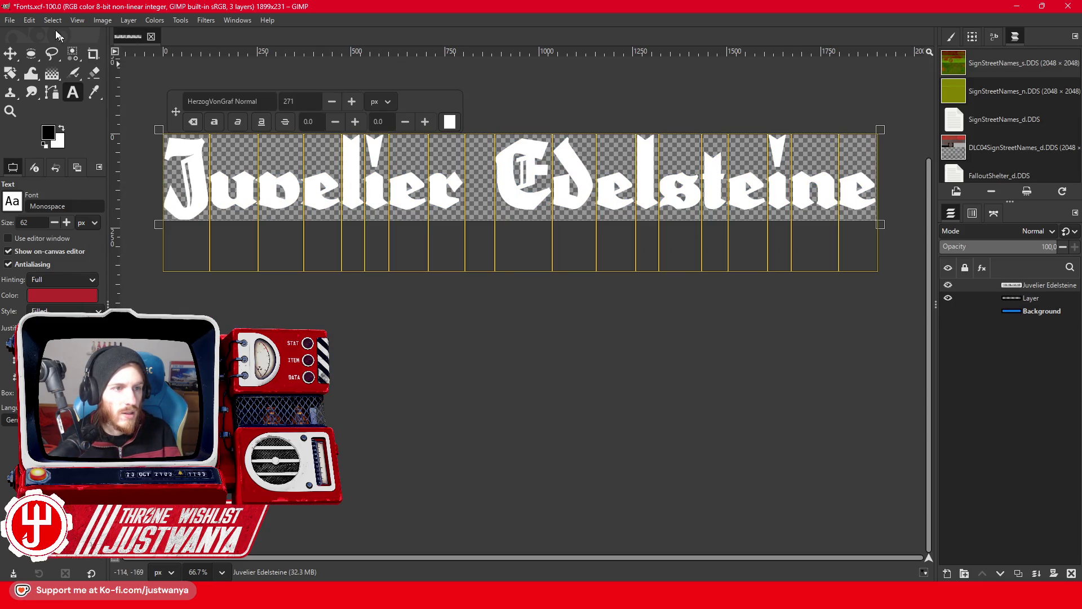
click(31, 53)
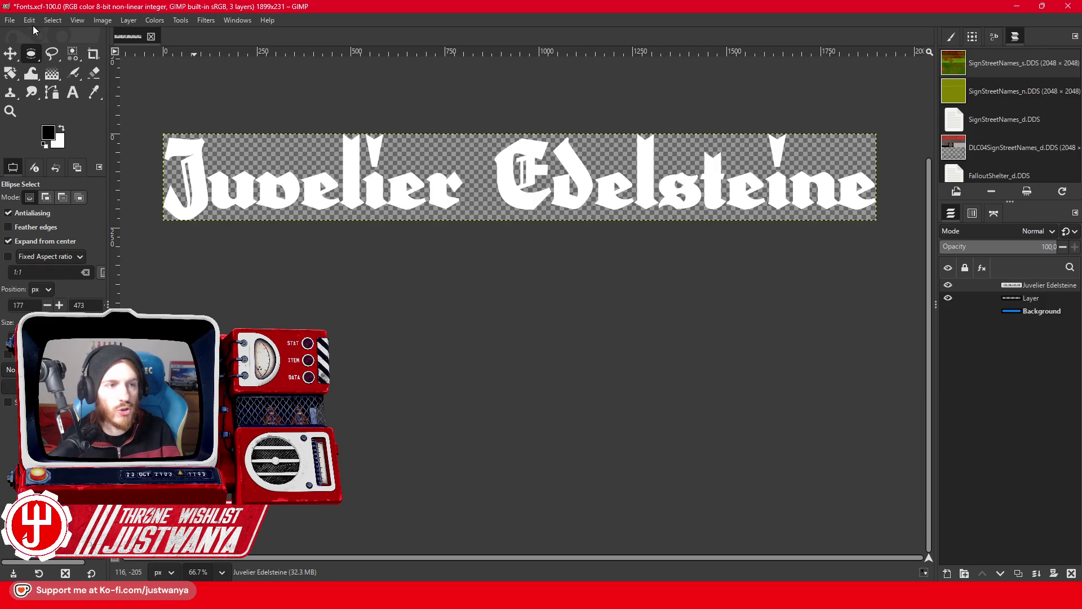
Export the image as Juvelier.png.
click(11, 20)
click(79, 207)
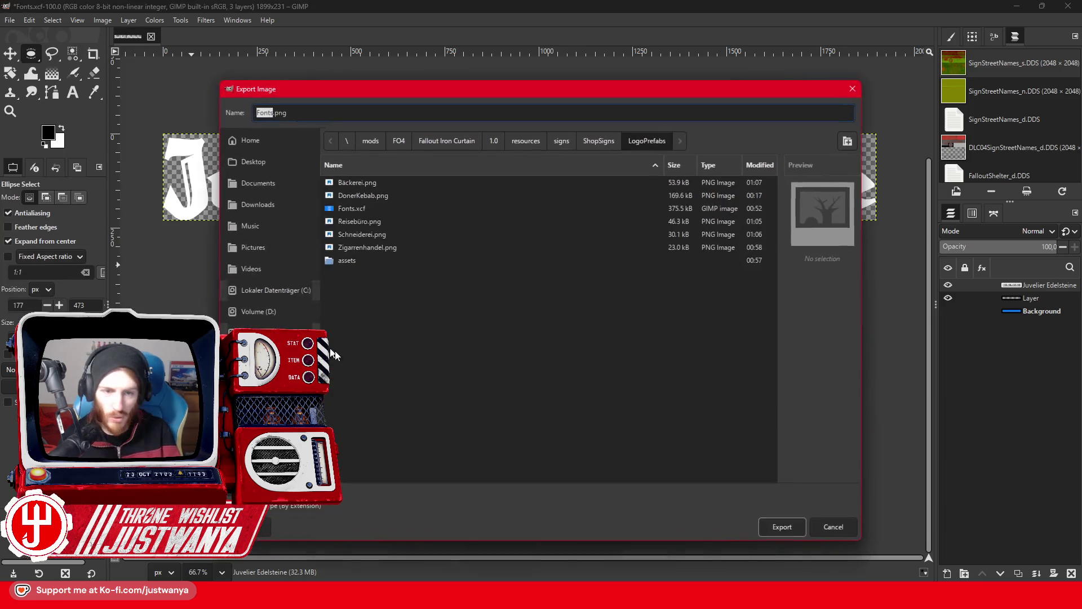
text(Juvelier)
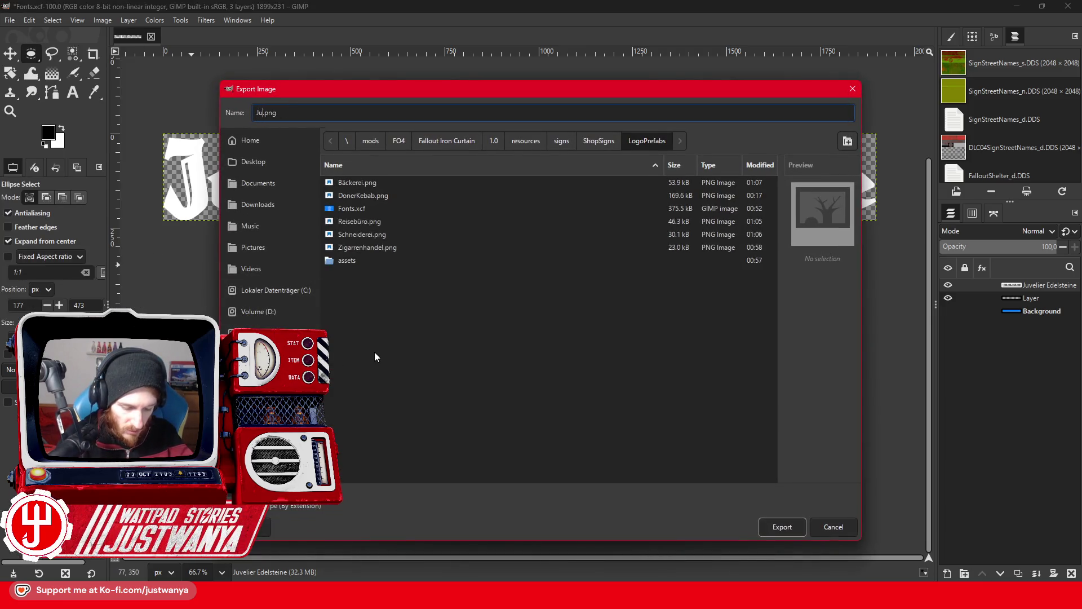
key(Return)
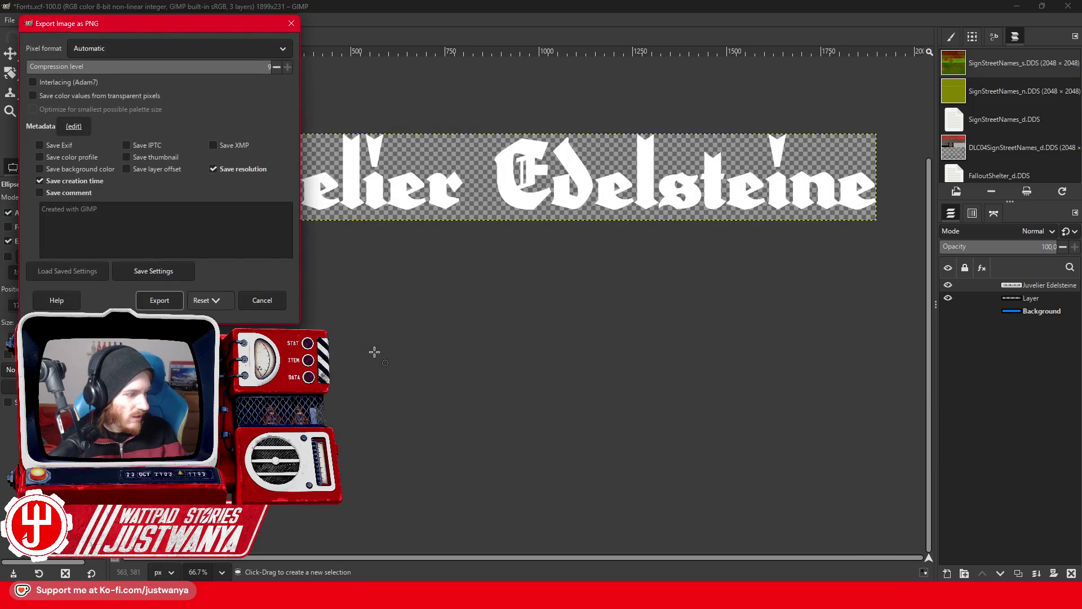
click(160, 300)
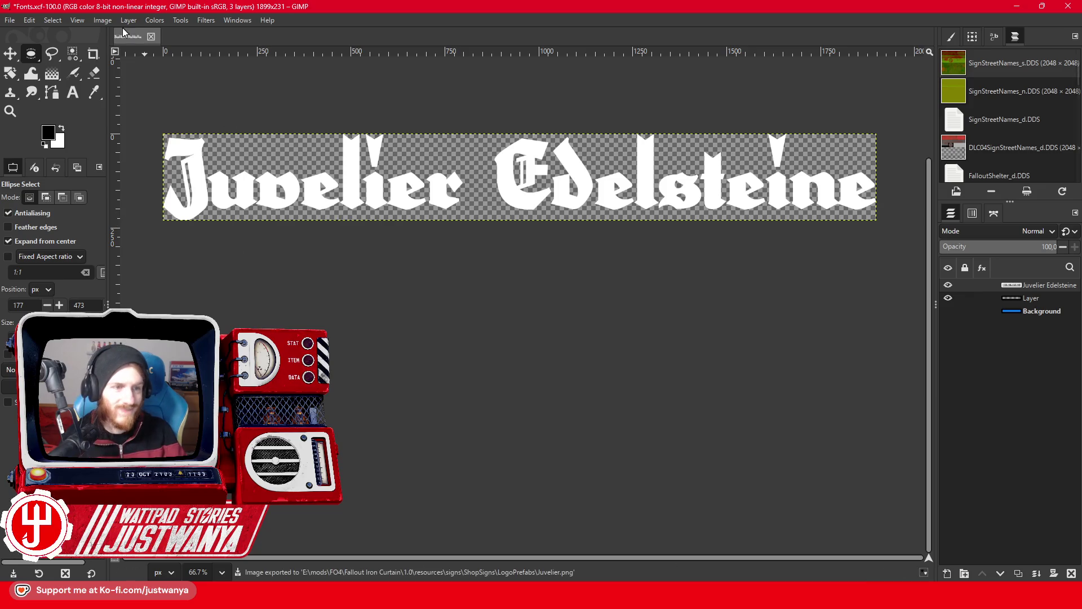
Close the image, discarding unsaved changes.
click(151, 36)
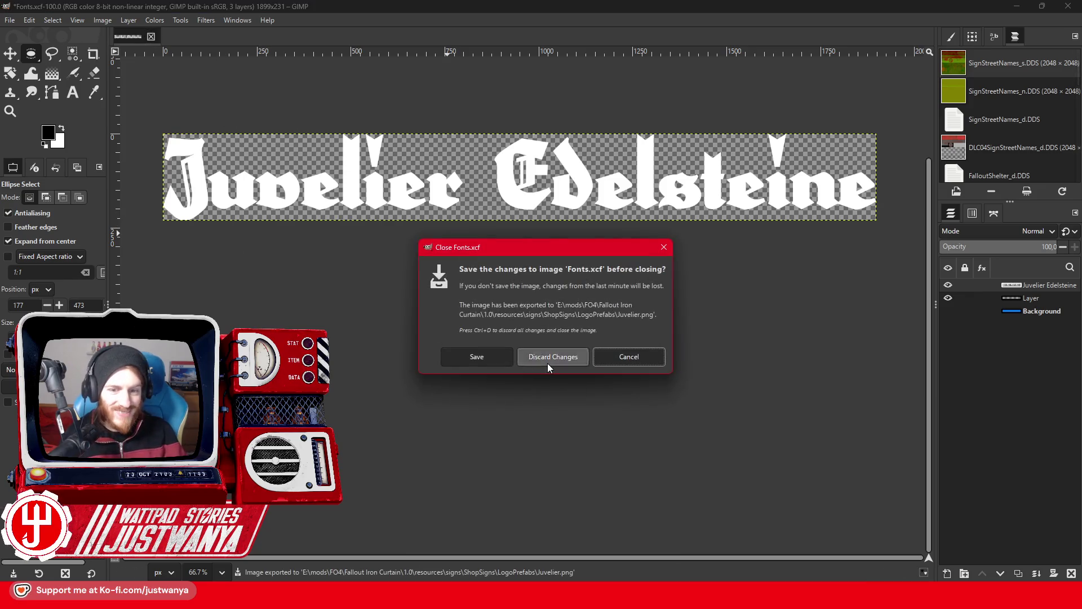
click(547, 362)
click(9, 20)
Reopen Fonts.xcf and delete all lines except Fuß- & Handpflege Nagelsallon.
mouse_move(59, 119)
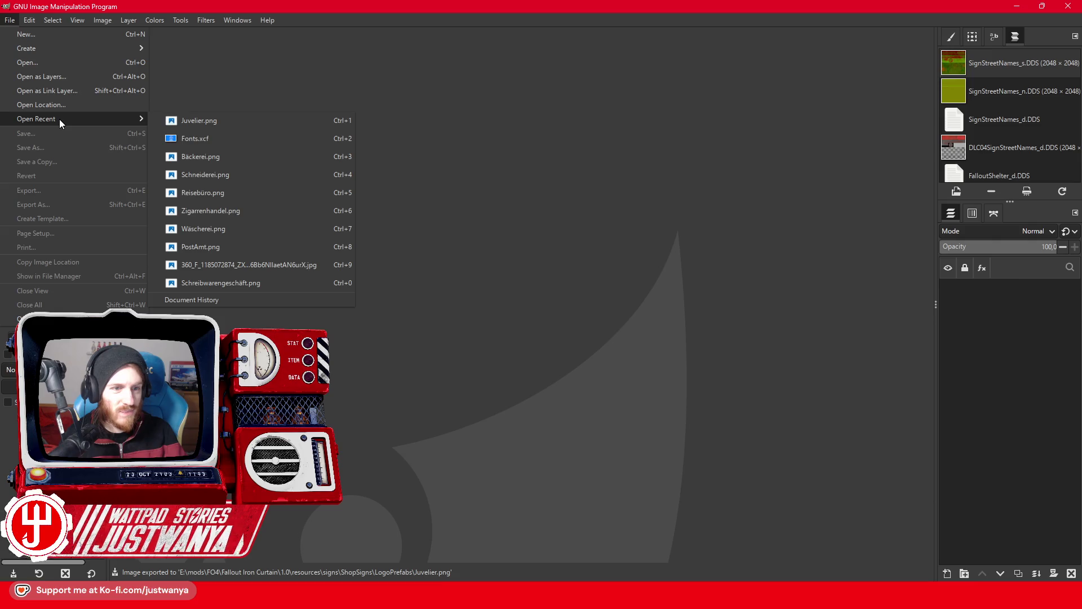
click(211, 143)
key(t)
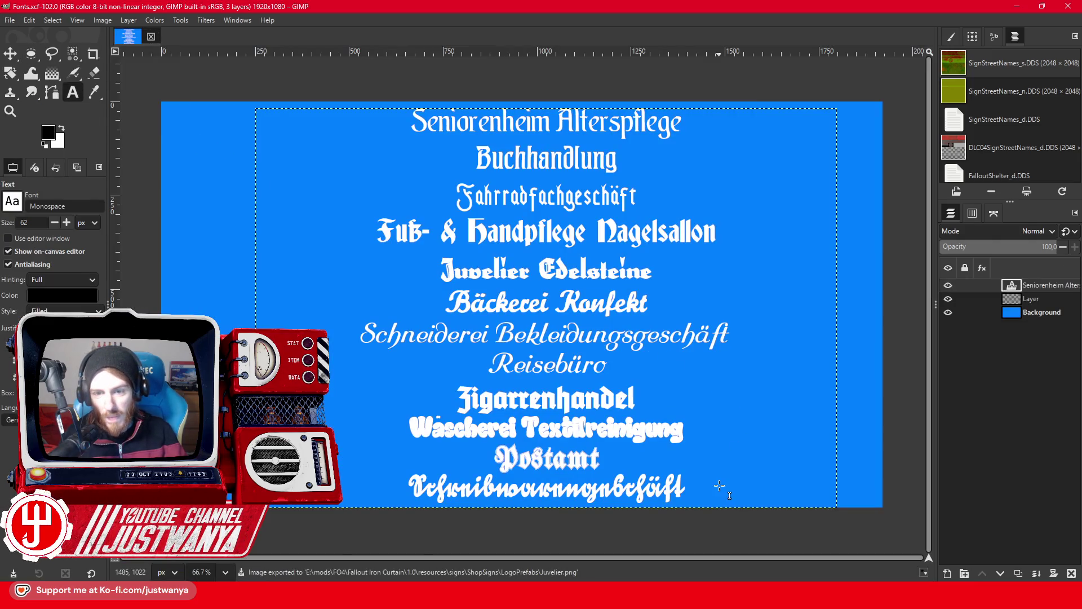
click(510, 326)
drag(509, 323, 400, 275)
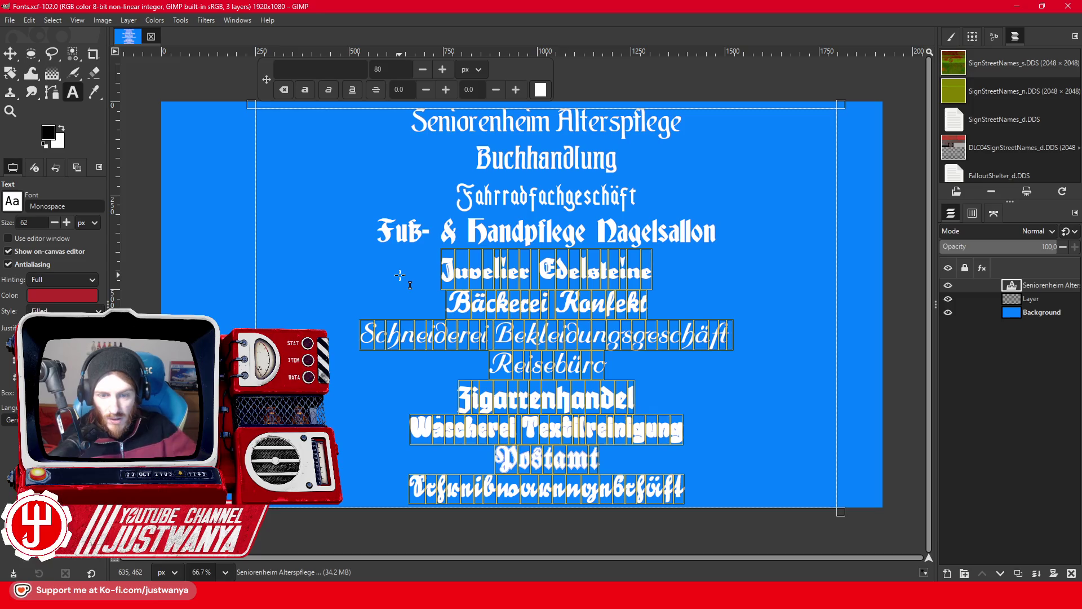
key(BackSpace)
drag(378, 226, 413, 112)
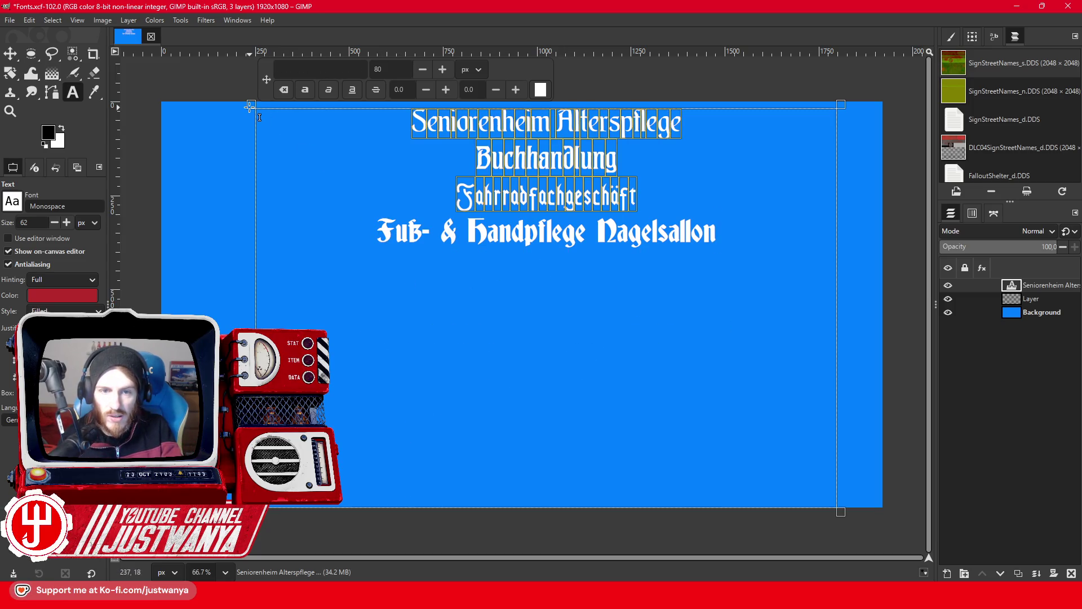
key(BackSpace)
drag(724, 141, 161, 242)
Widen the text box to the image edge and enlarge the title to size 167.
drag(843, 276, 884, 282)
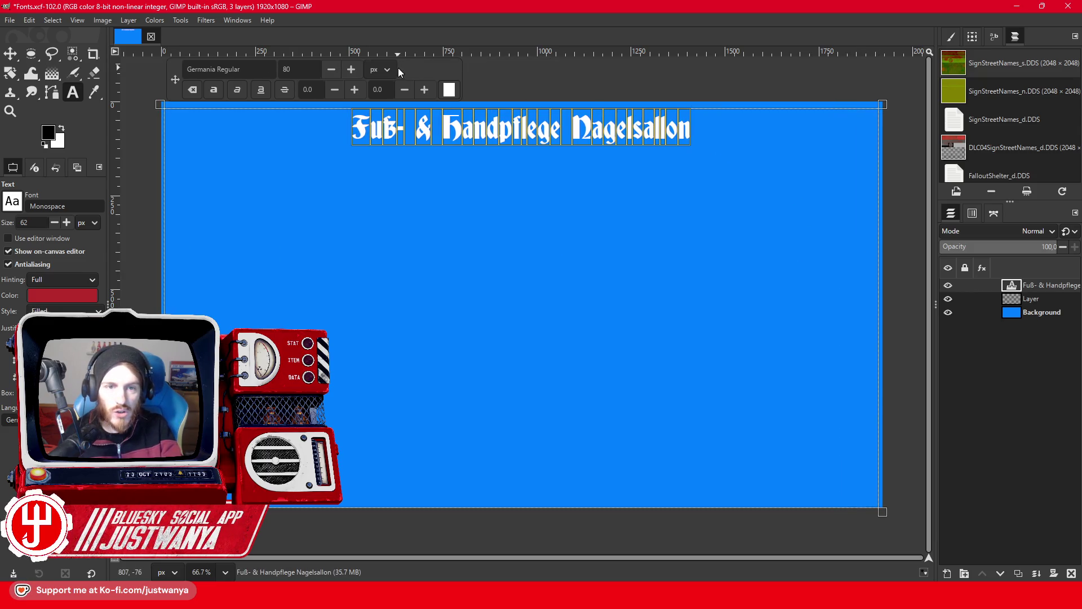
click(351, 69)
click(351, 69)
click(351, 69)
click(351, 69)
click(351, 69)
click(351, 69)
drag(354, 69, 354, 69)
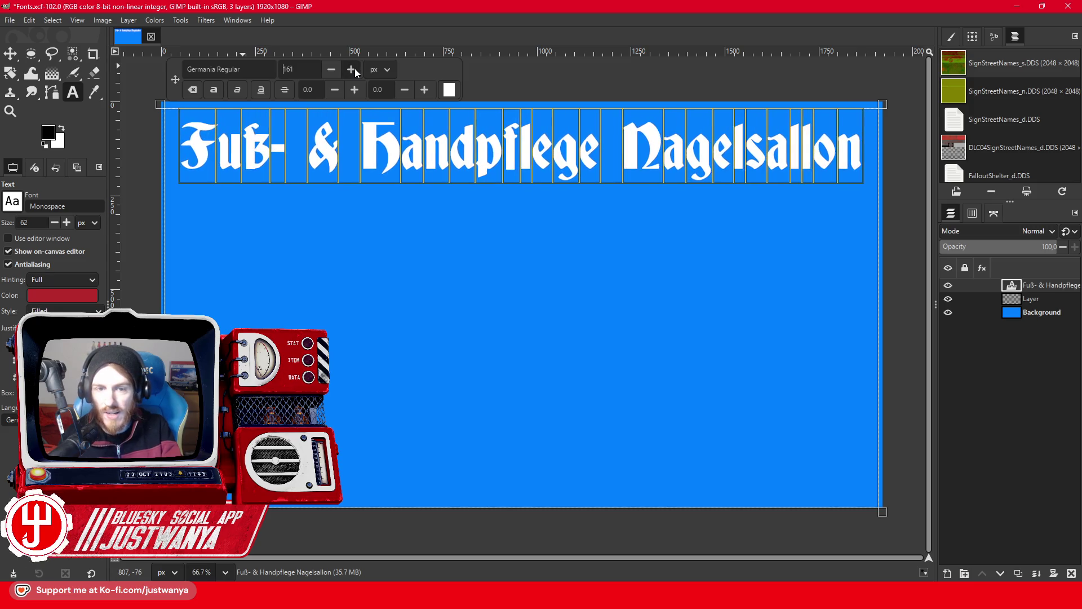
drag(354, 69, 354, 68)
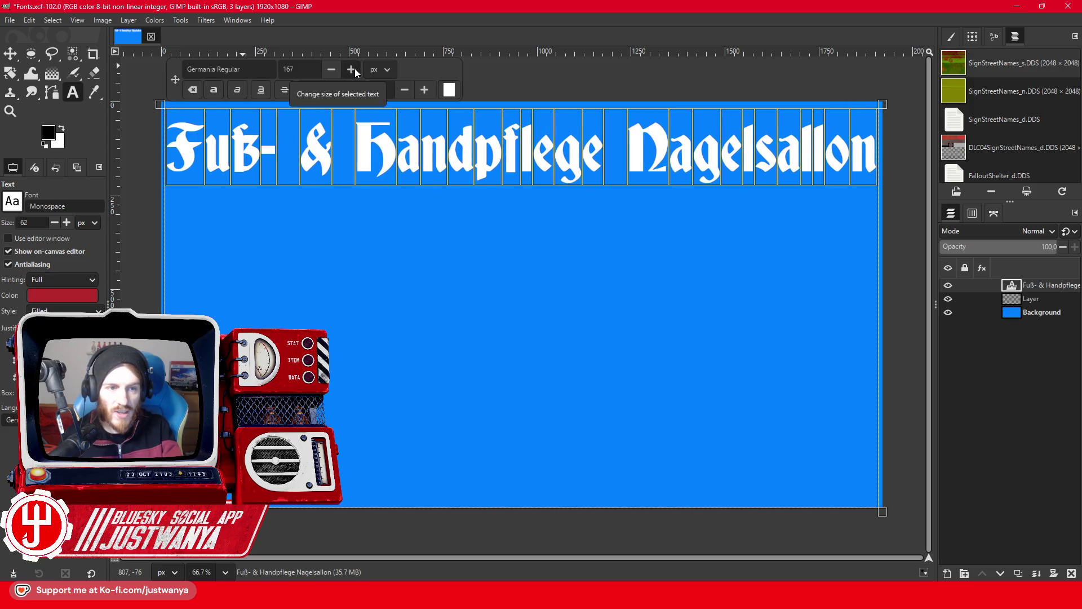
Leave text editing and hide the blue Background layer.
click(31, 54)
click(949, 313)
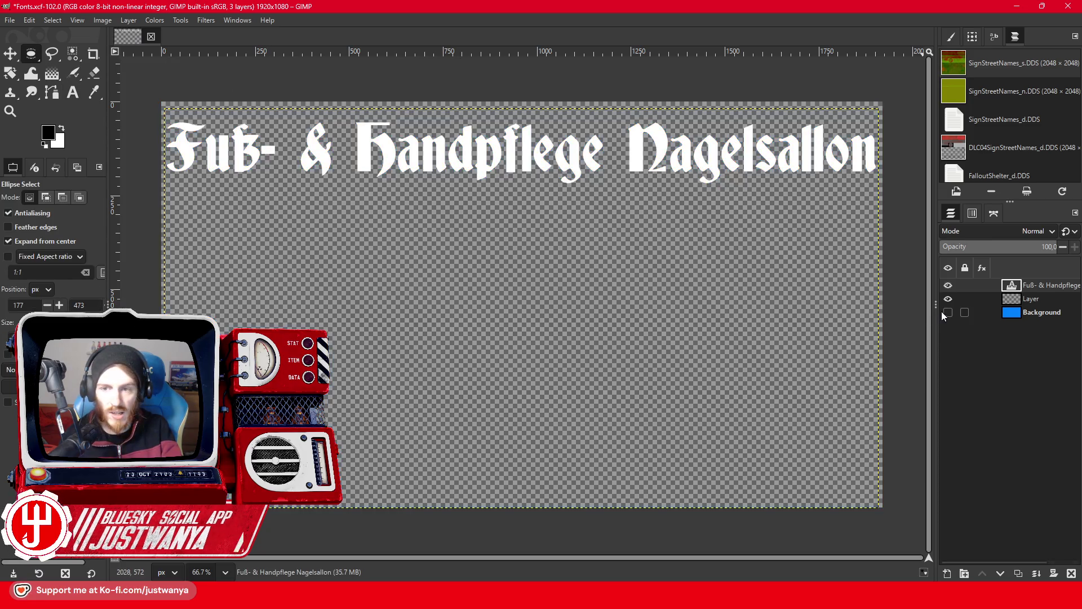
click(109, 22)
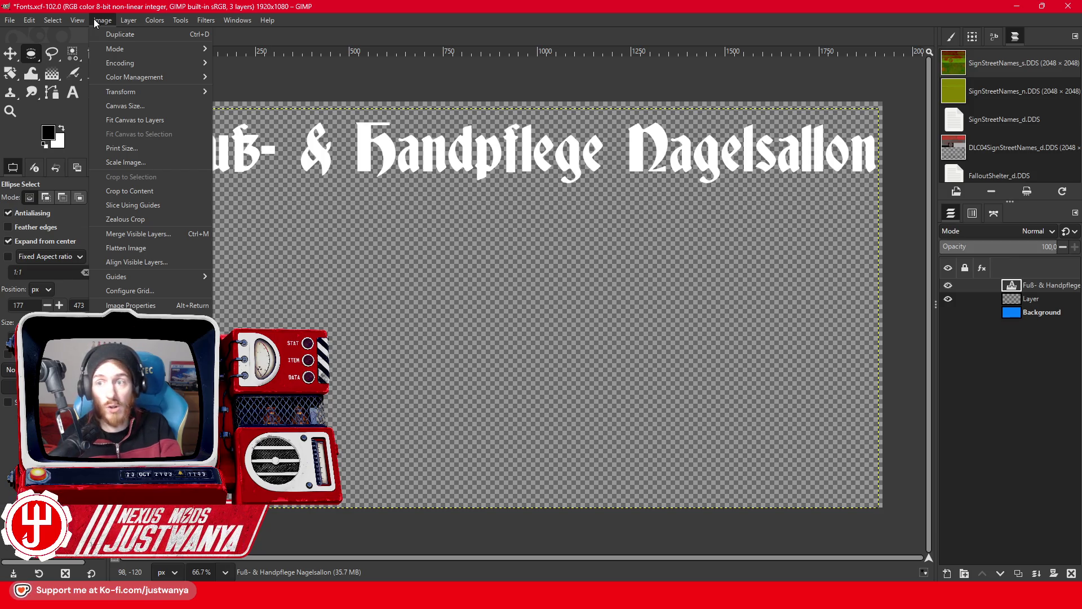
mouse_move(122, 23)
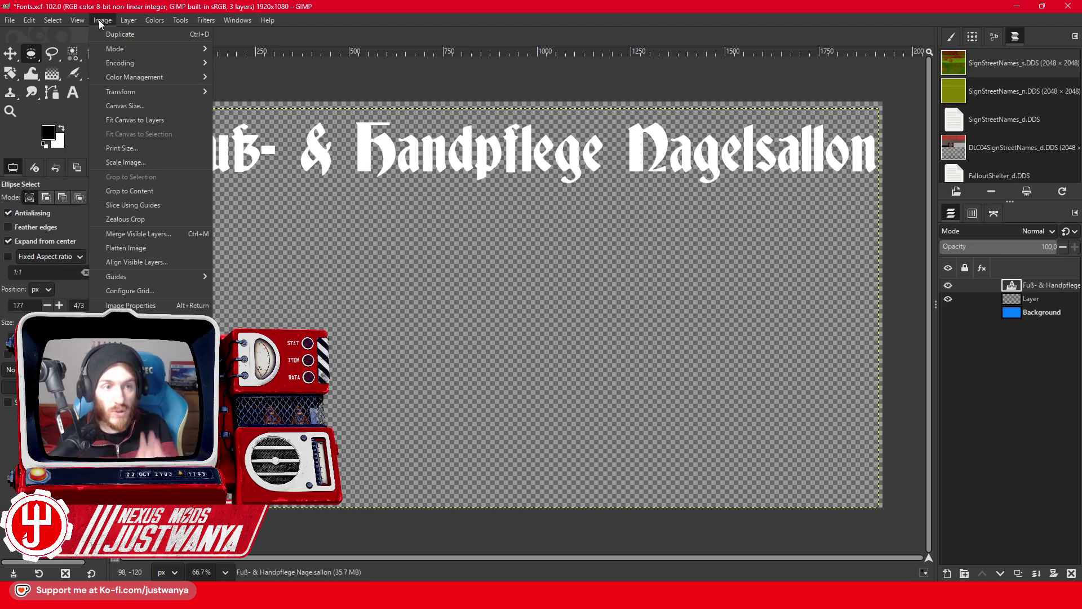
Crop the image to the text and export it as Nagelsallon.png into the assets folder.
click(167, 194)
click(10, 20)
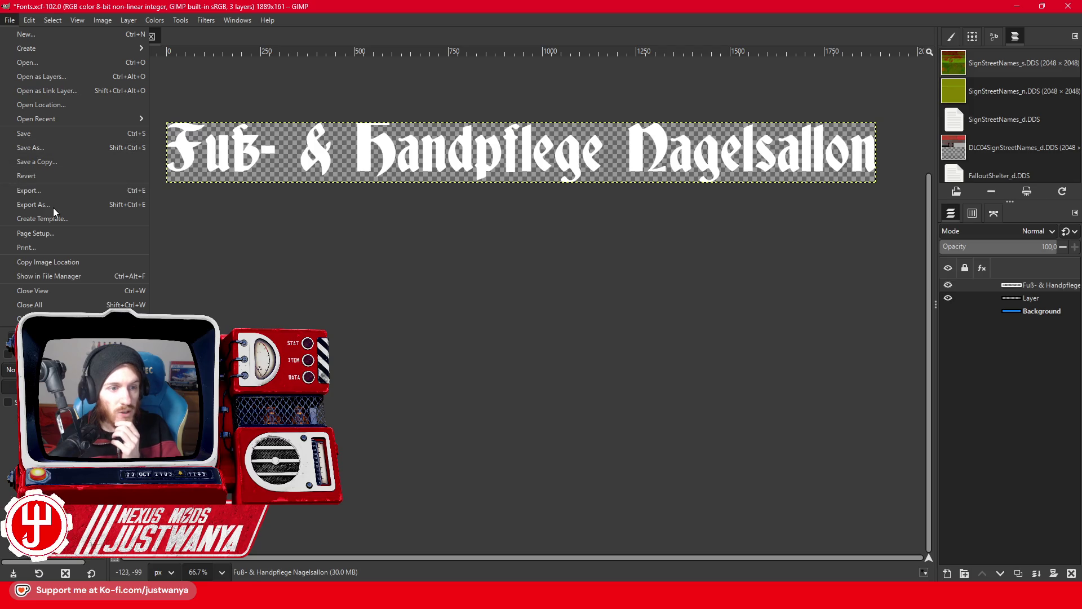
click(25, 203)
double_click(361, 273)
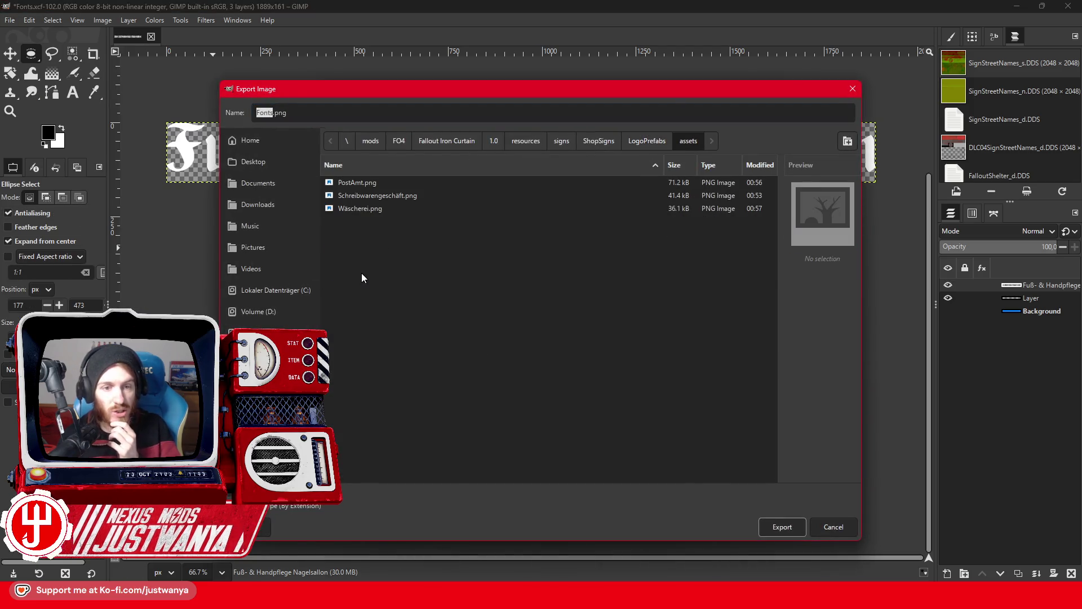
text(Fu)
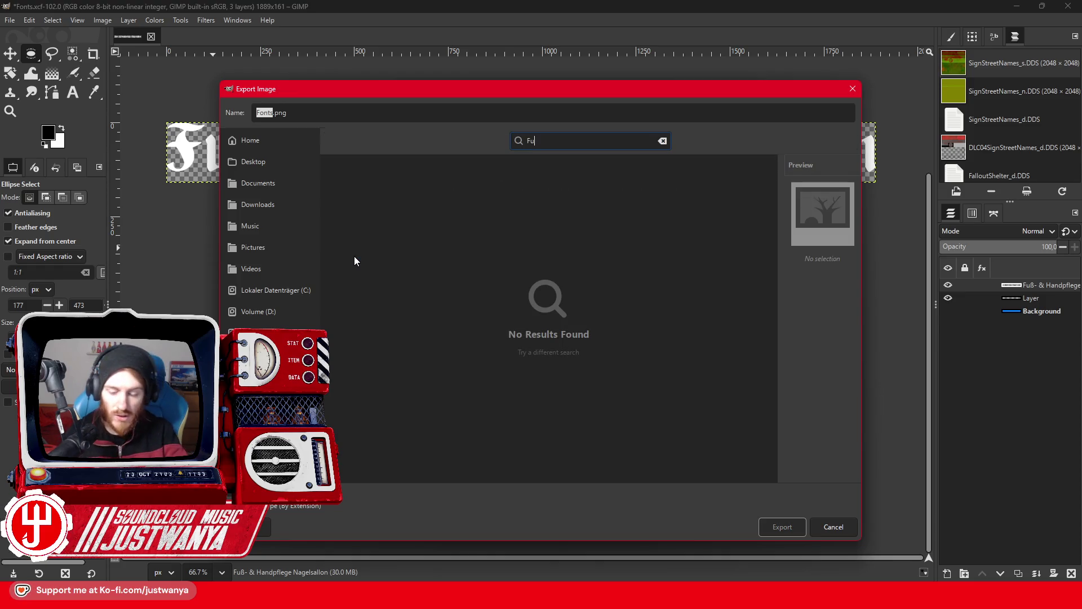
key(BackSpace)
key(BackSpace)
click(276, 113)
text(Nagelsallon)
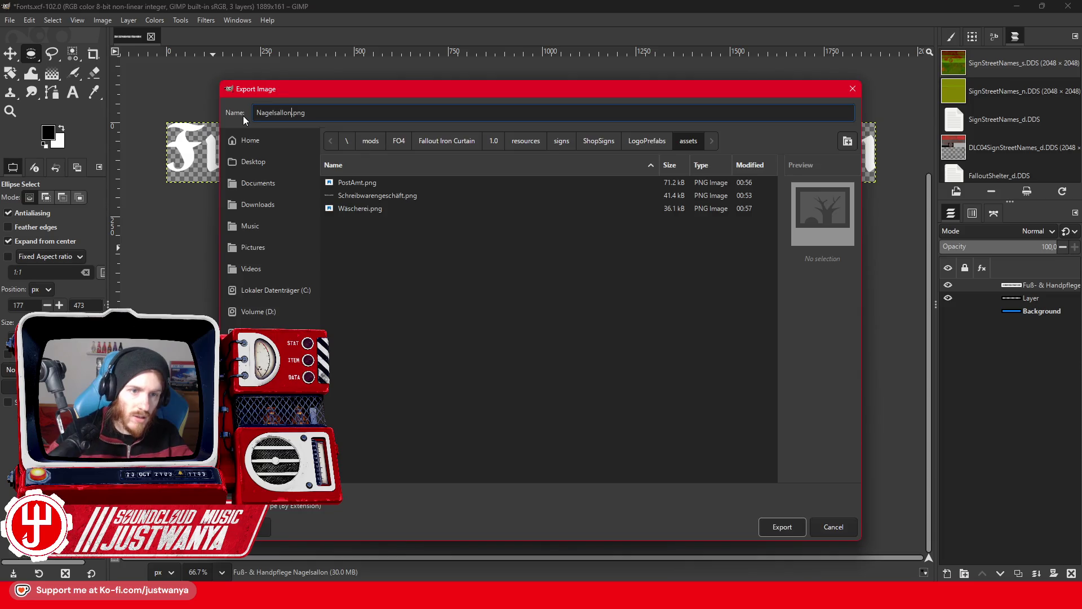
key(Return)
key(Return)
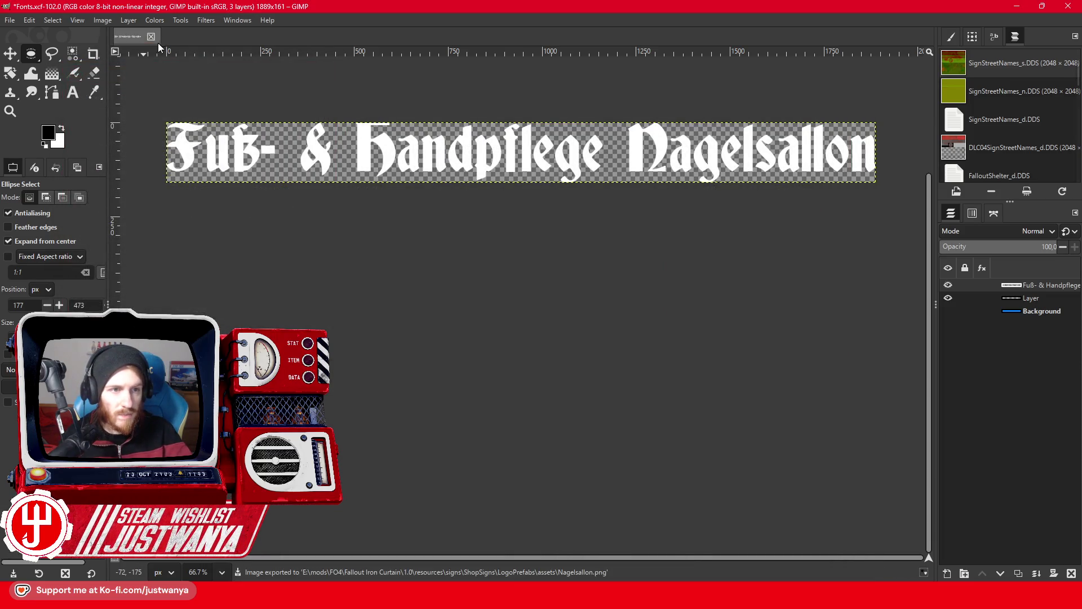
Finish the export and close the image, discarding changes.
click(151, 36)
click(576, 359)
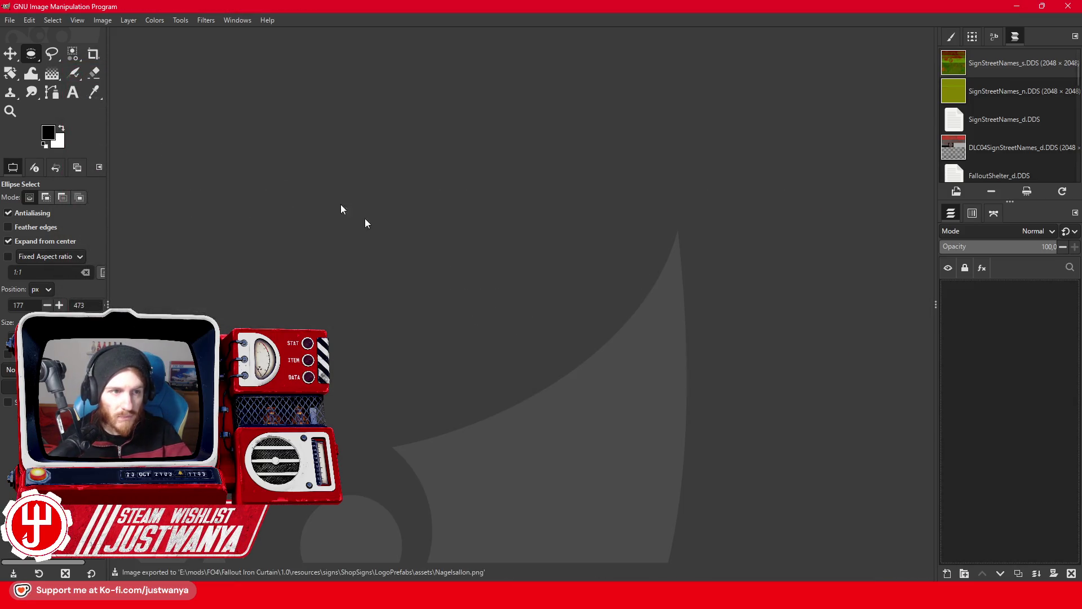
click(9, 24)
Reopen Fonts.xcf and delete every line except Fahrradfachgeschäft.
mouse_move(117, 123)
click(293, 87)
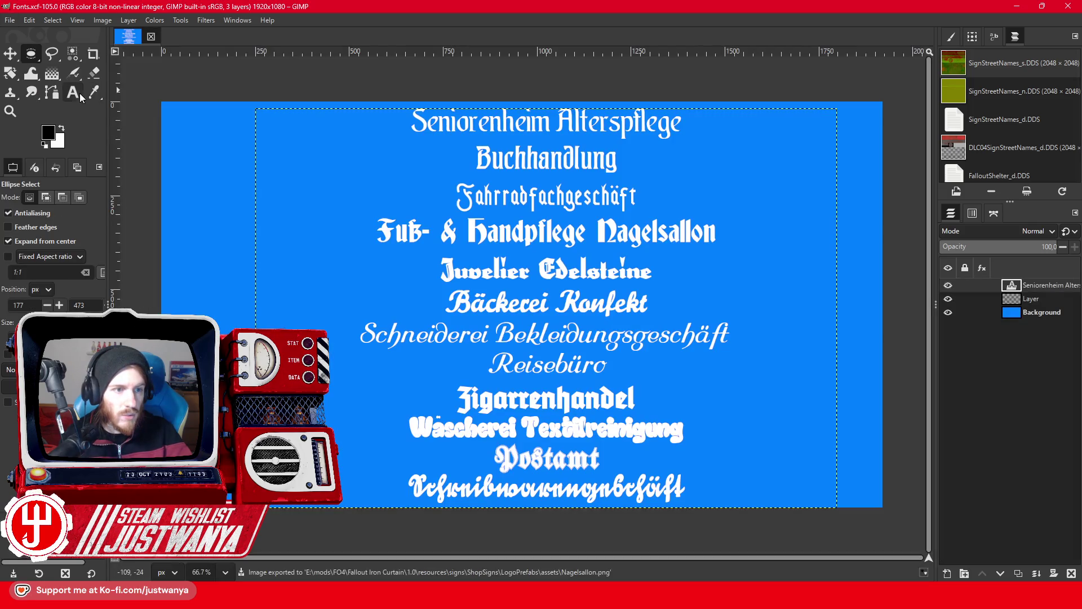
click(79, 96)
click(721, 485)
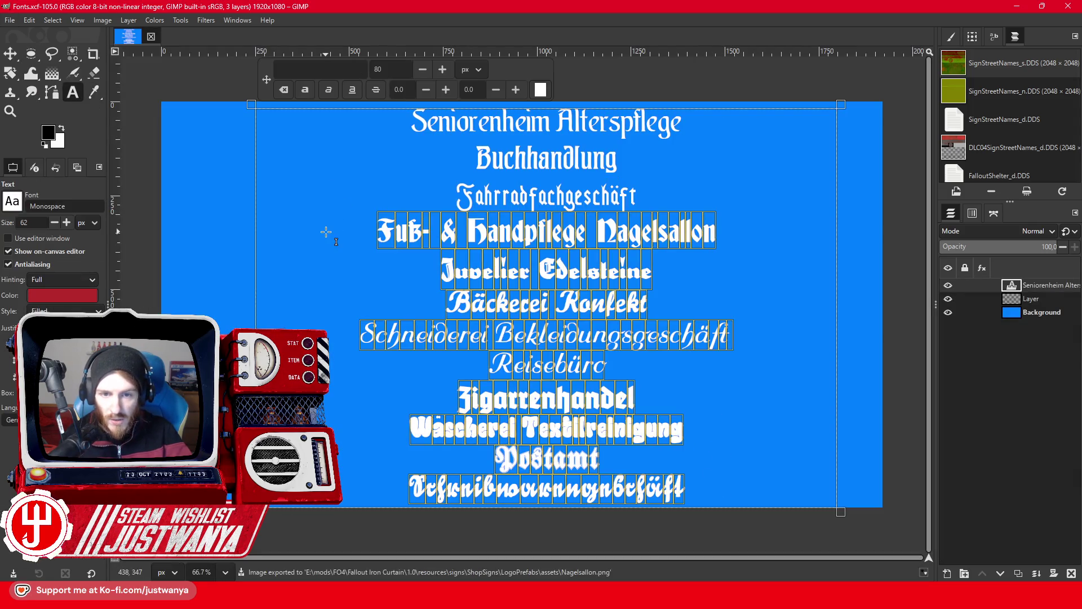
key(Delete)
drag(457, 200, 412, 110)
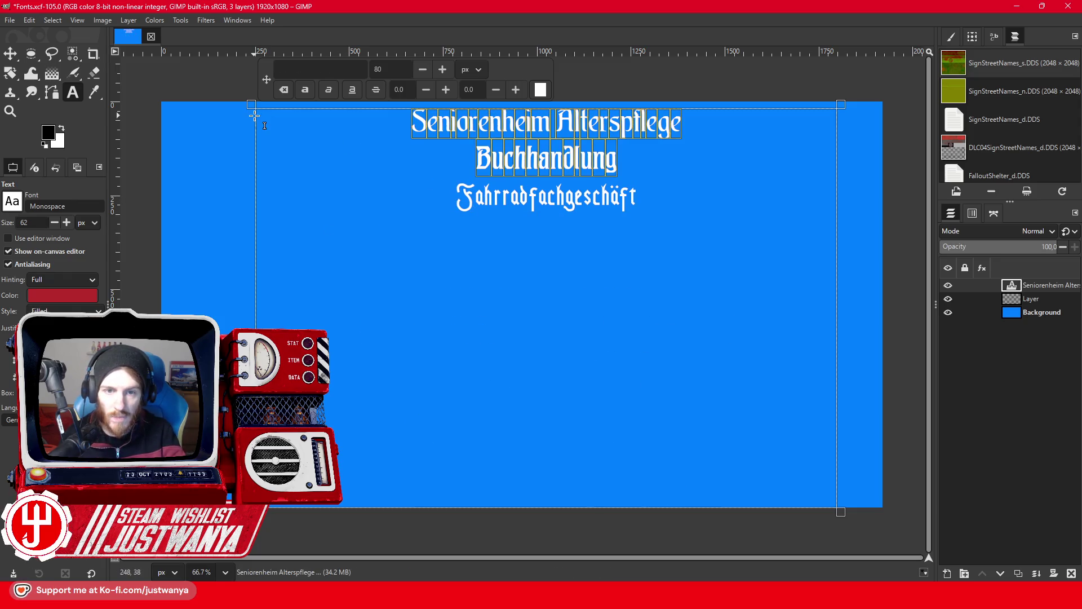
key(Delete)
Widen the text box to the canvas width and raise Fahrradfachgeschäft to size 315.
drag(248, 233, 165, 240)
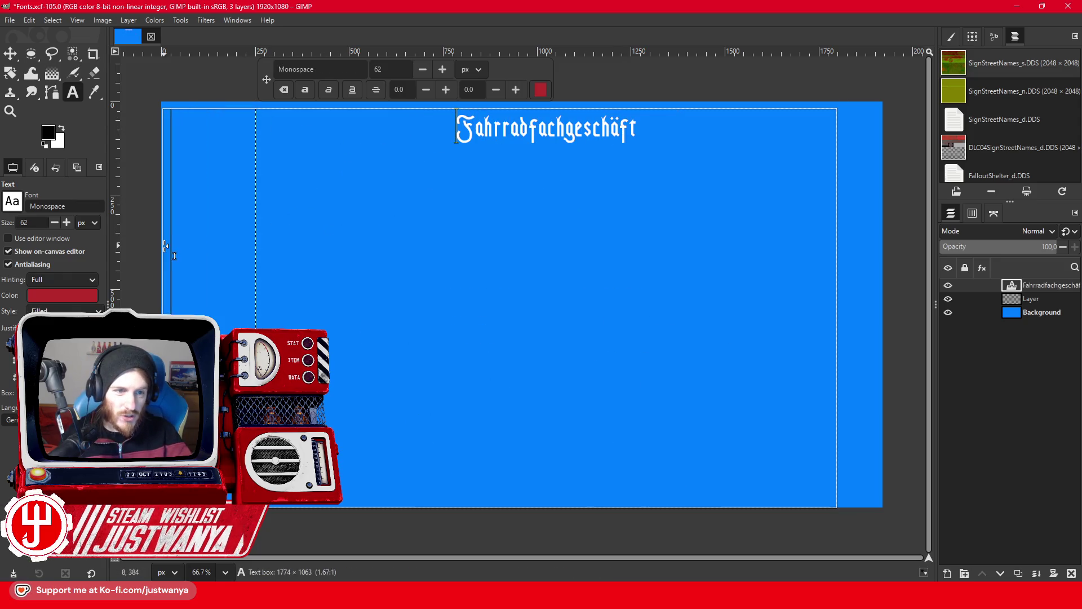
drag(835, 279, 882, 289)
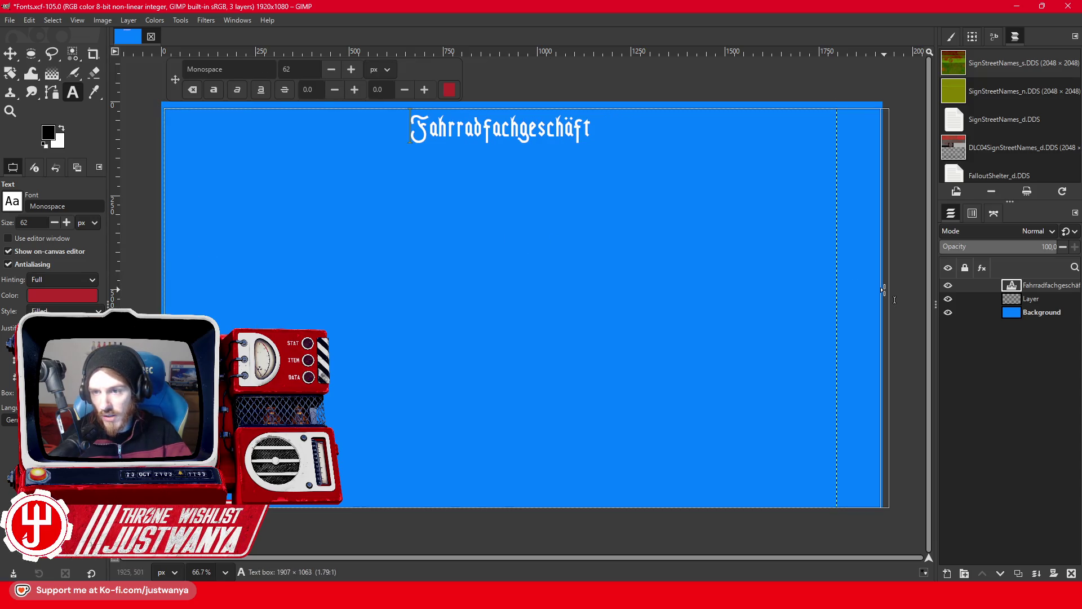
scroll(359, 68, up, 3)
scroll(358, 68, up, 5)
scroll(358, 68, up, 4)
scroll(358, 66, up, 5)
scroll(358, 66, up, 10)
scroll(358, 66, up, 10)
scroll(358, 66, up, 13)
scroll(357, 69, up, 10)
scroll(358, 68, up, 20)
scroll(358, 68, up, 16)
scroll(358, 68, up, 20)
scroll(357, 66, up, 15)
scroll(358, 67, up, 20)
scroll(357, 66, up, 20)
scroll(358, 67, up, 20)
scroll(357, 66, up, 16)
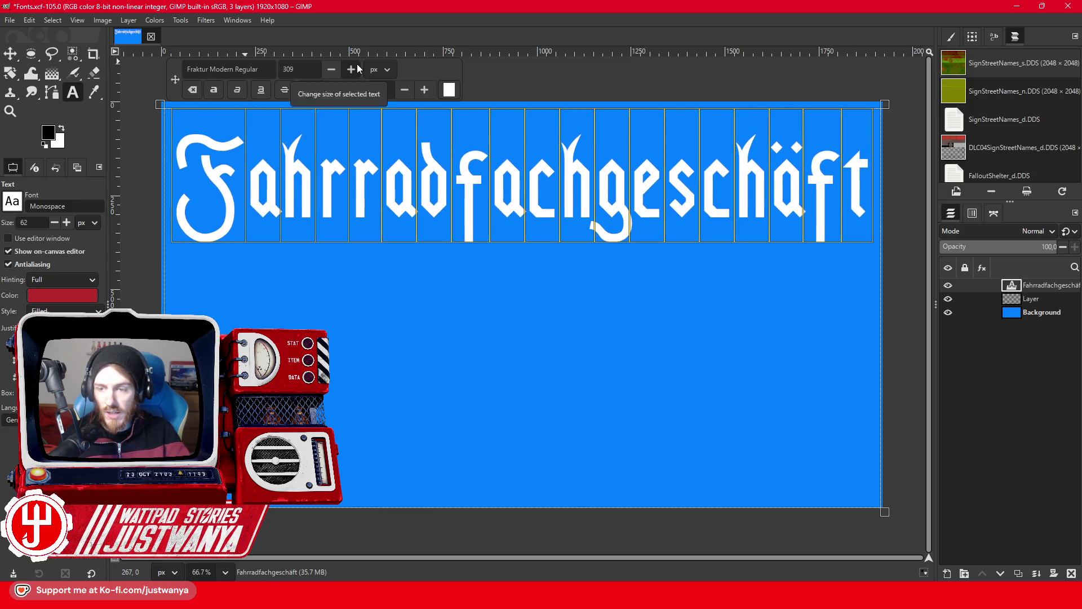
scroll(357, 63, up, 1)
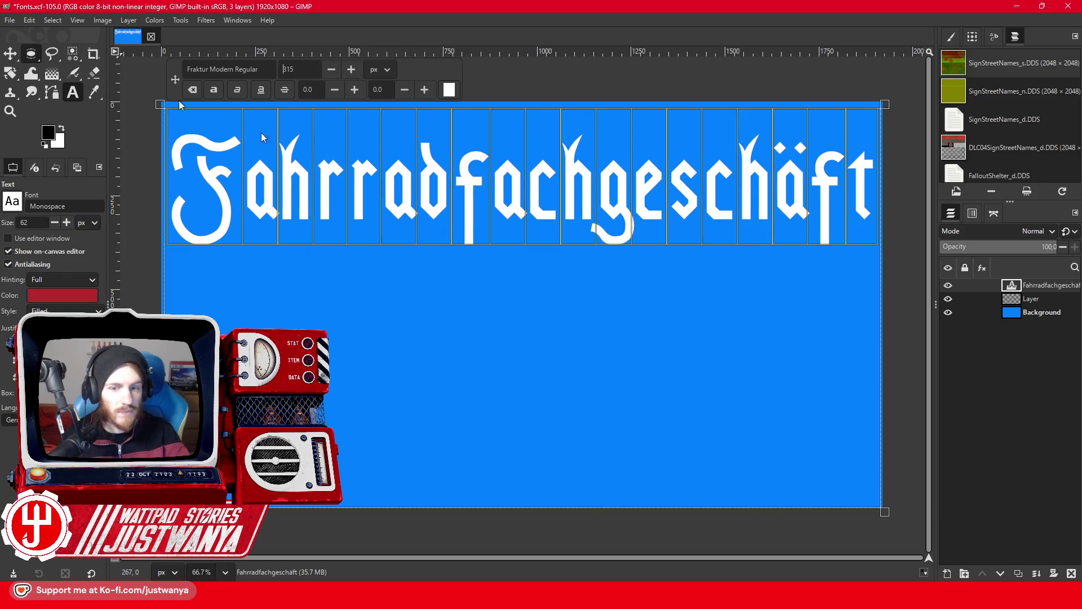
Hide the Background layer and crop both the text layer and canvas to the text.
click(31, 54)
click(948, 313)
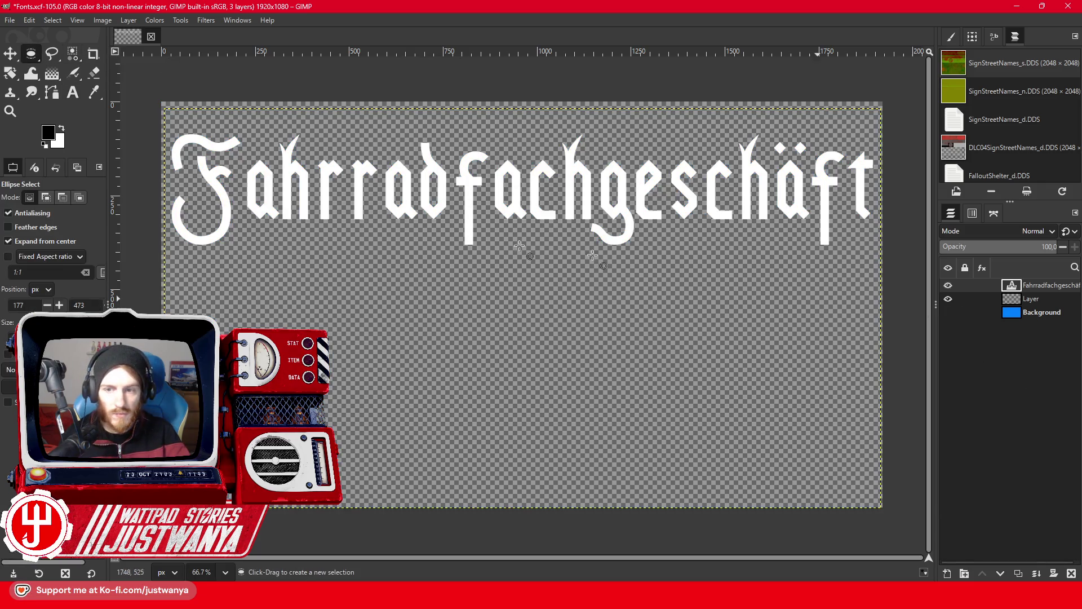
click(95, 21)
mouse_move(128, 22)
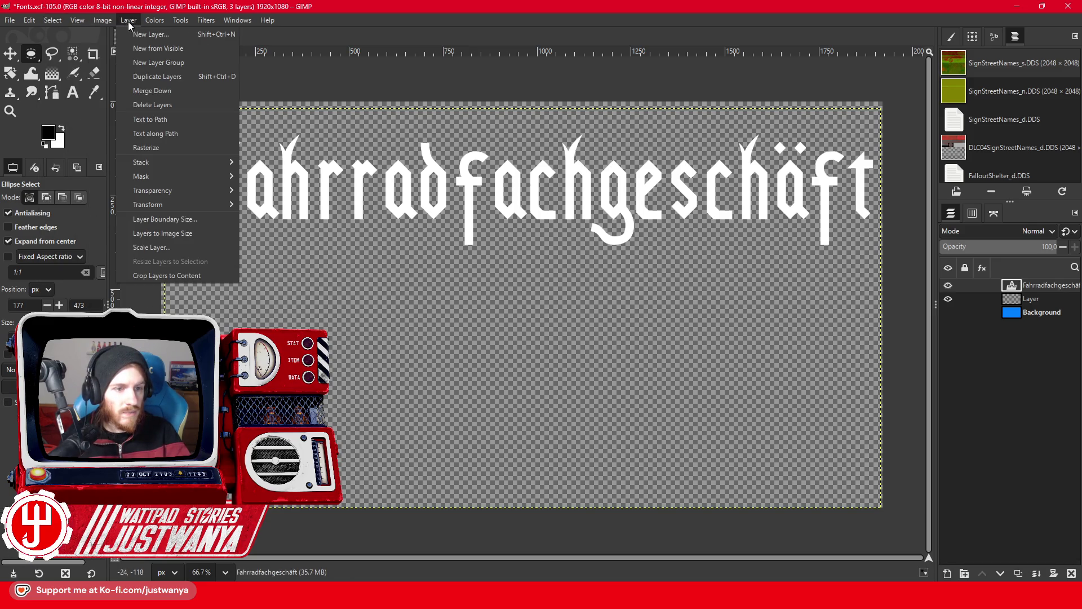
click(164, 277)
click(96, 21)
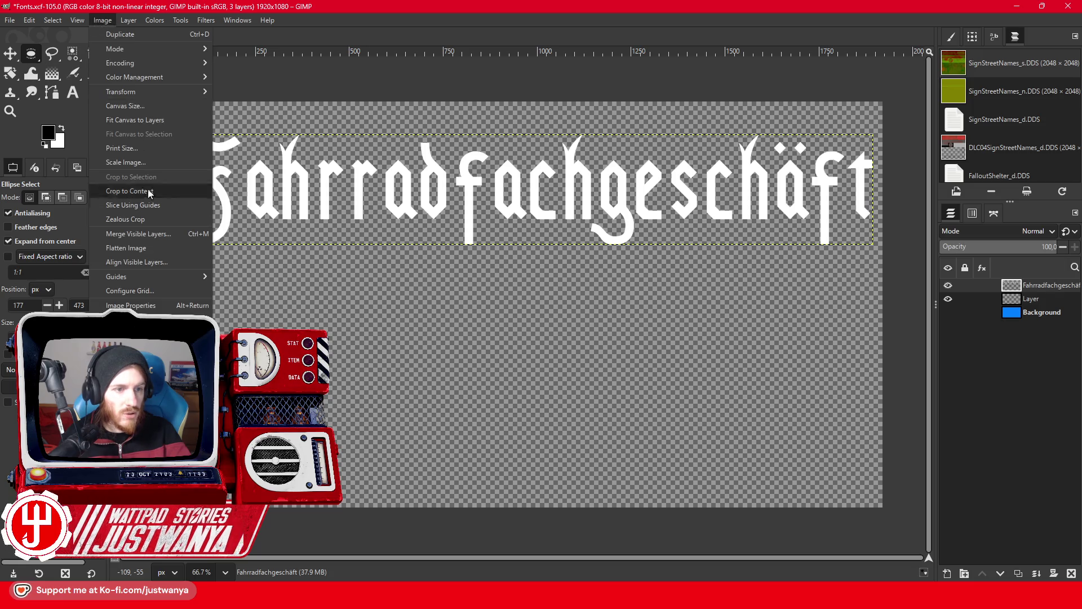
click(148, 192)
Export the title as Fahrrad.png and close the image, discarding changes.
click(13, 24)
click(53, 210)
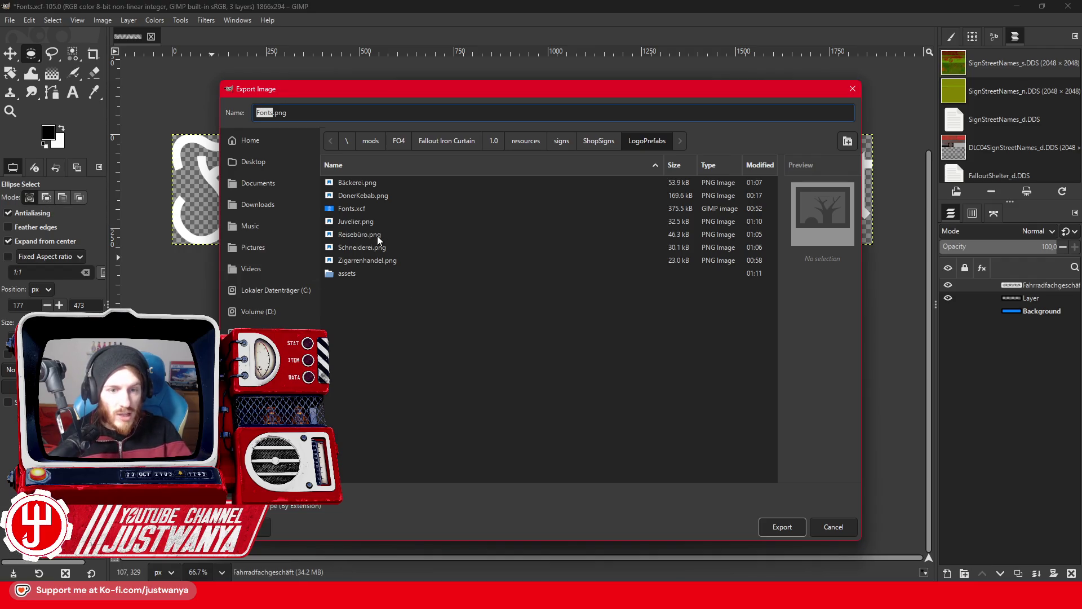
text(Fahrrad)
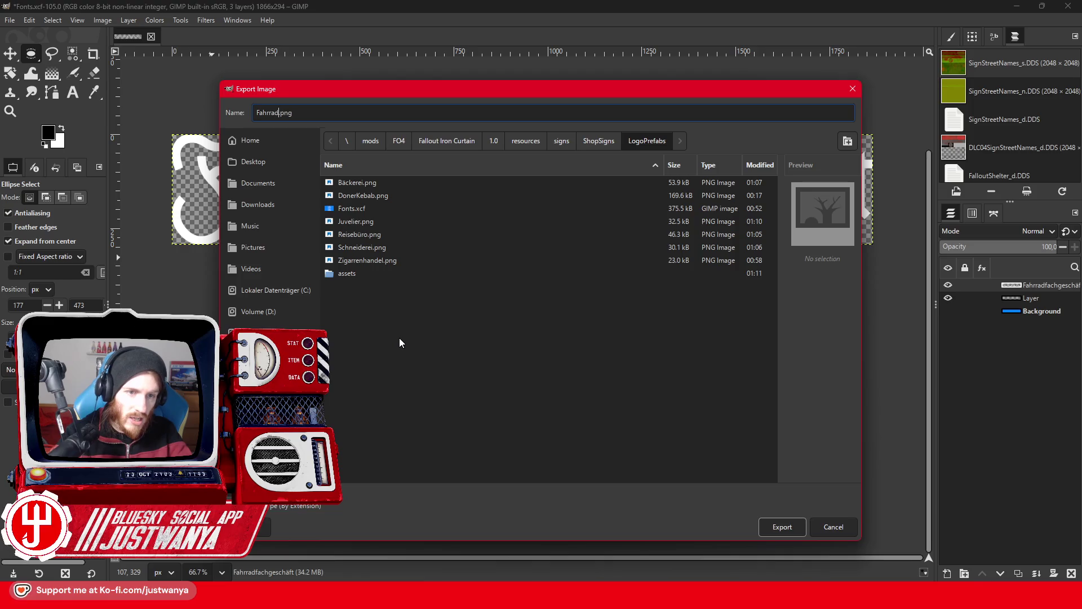
key(Return)
key(Return)
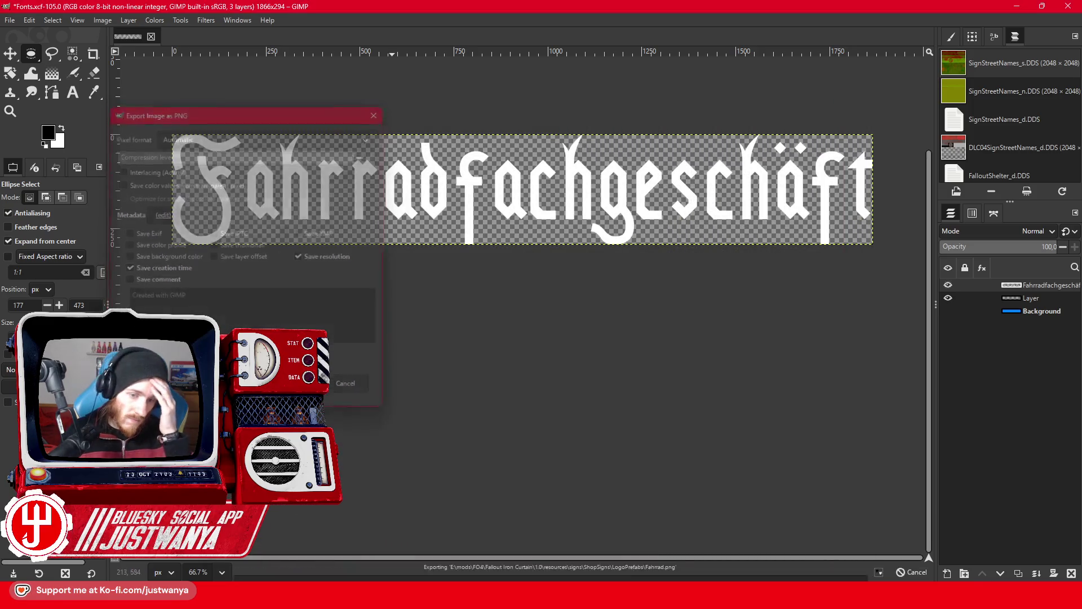
click(151, 37)
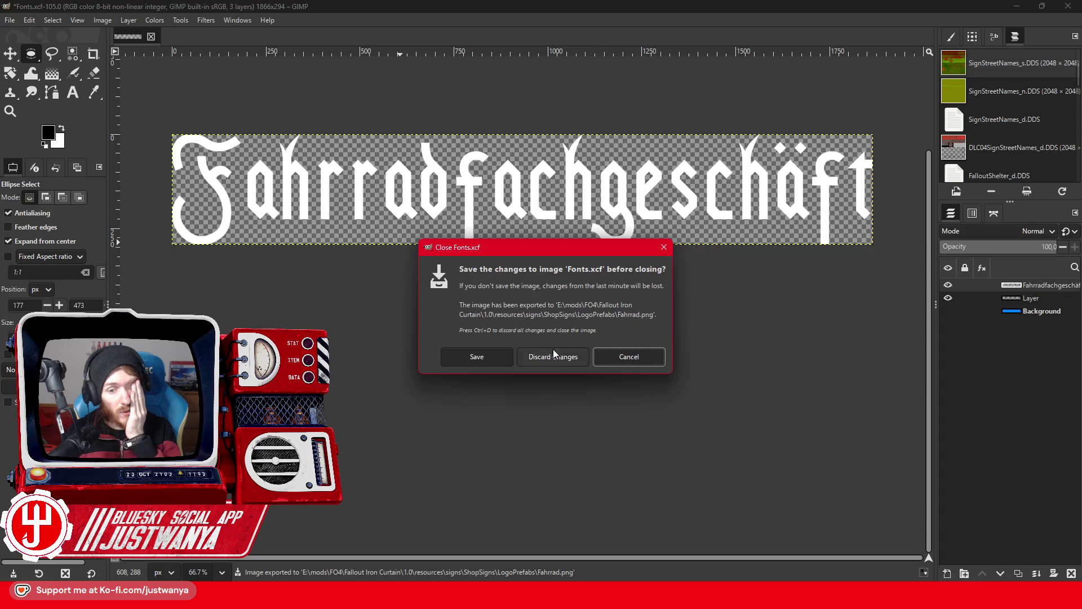
click(554, 357)
click(14, 23)
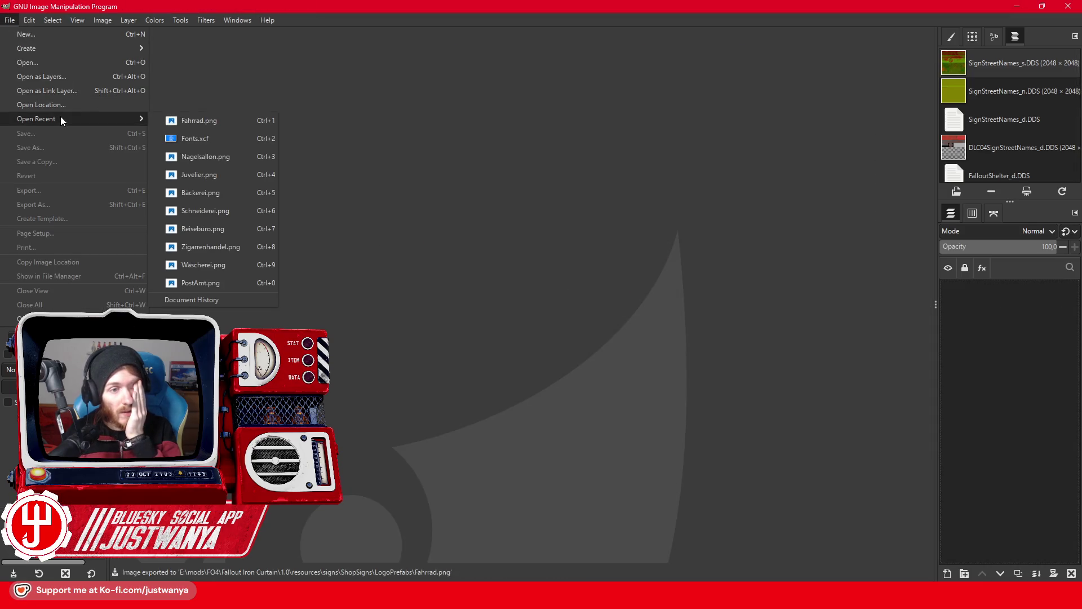
Reopen Fonts.xcf and delete every line except Buchhandlung.
click(207, 142)
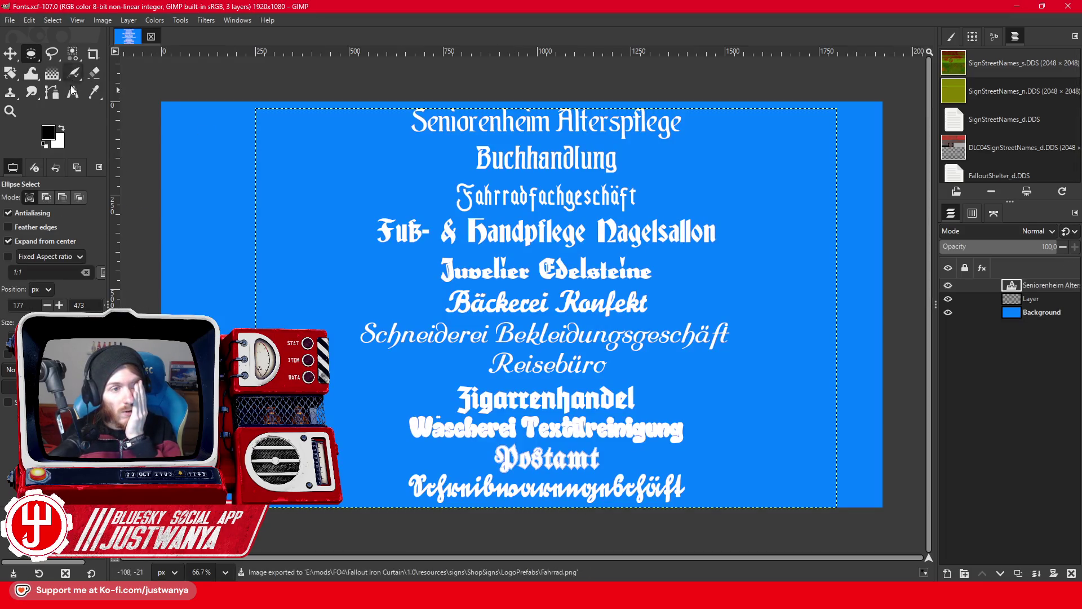
drag(457, 194, 707, 496)
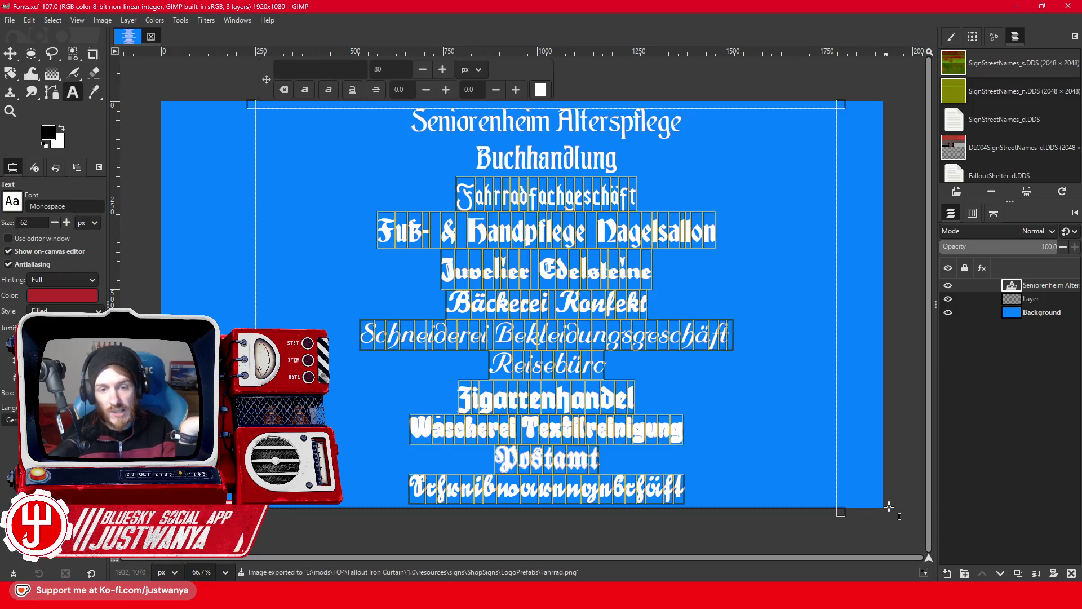
key(Delete)
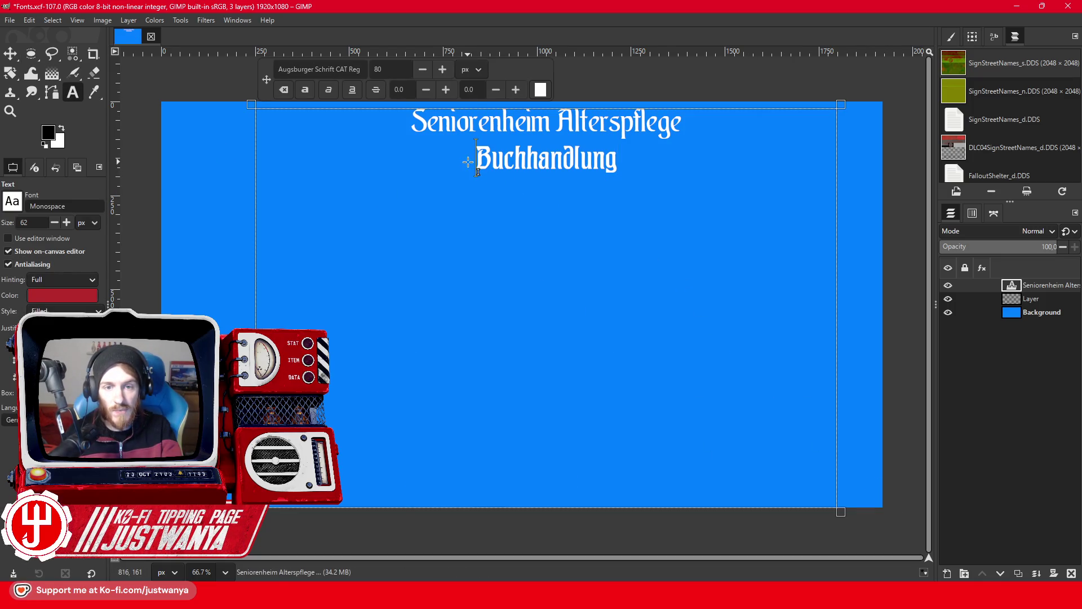
key(ctrl+shift+Home)
key(Delete)
key(ctrl+a)
Widen the text box and enlarge Buchhandlung to fill the canvas width.
drag(253, 243, 165, 255)
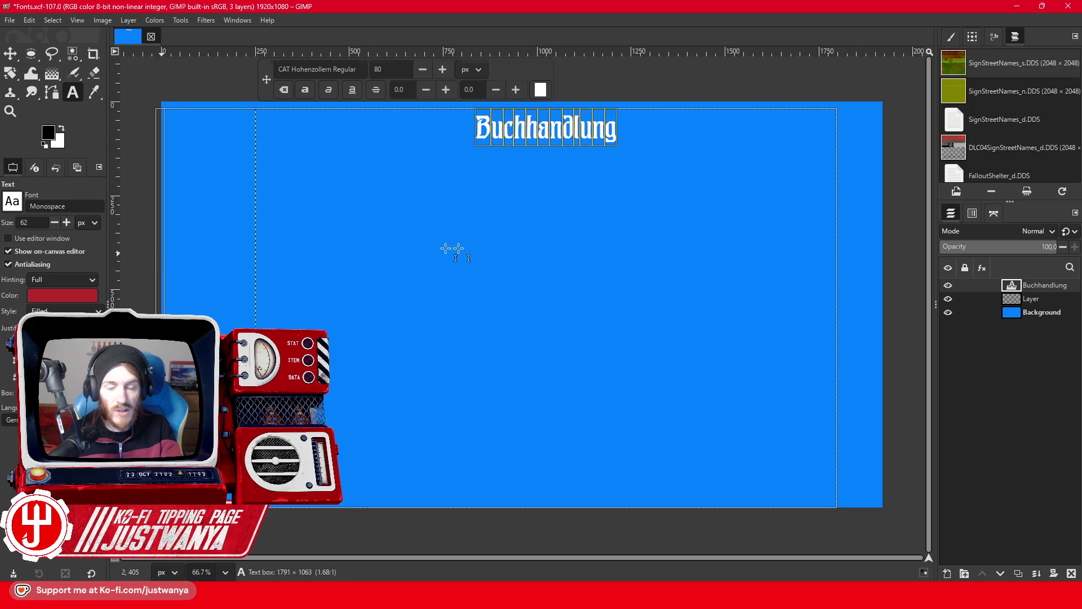
drag(845, 293, 886, 304)
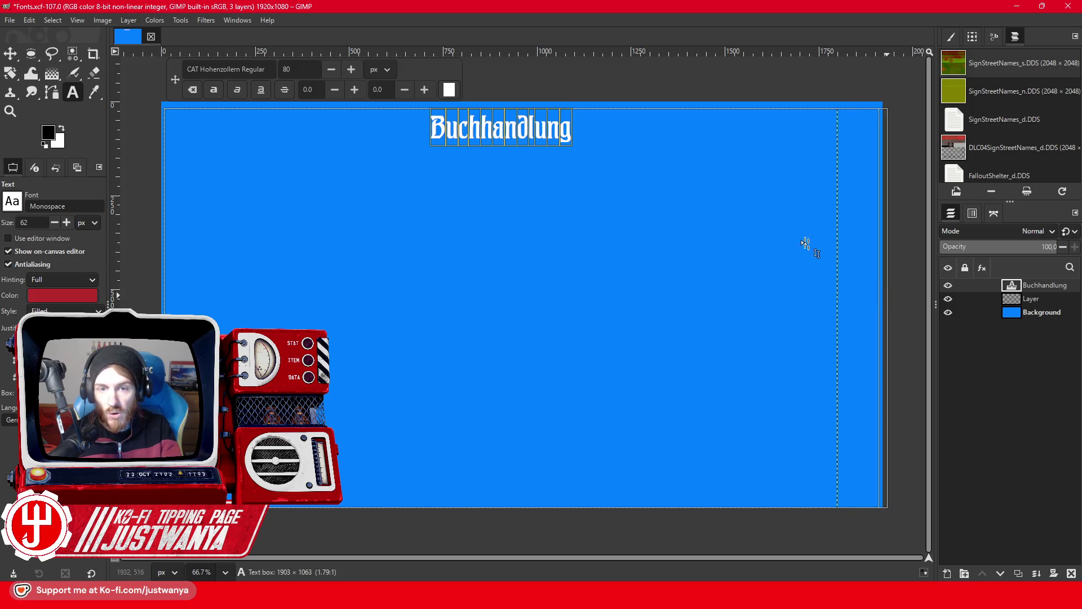
click(356, 70)
click(357, 71)
click(357, 72)
click(358, 71)
click(357, 72)
click(357, 72)
click(359, 72)
click(359, 72)
click(358, 72)
click(359, 72)
drag(359, 72, 359, 72)
Hide the Background layer and crop the canvas to the text.
key(e)
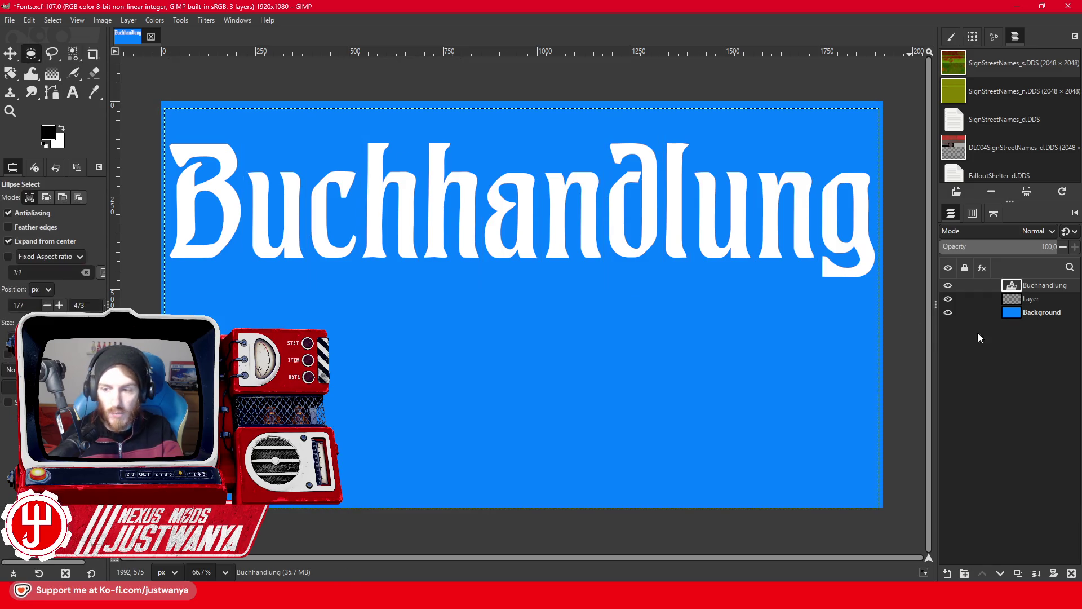
click(949, 313)
click(101, 20)
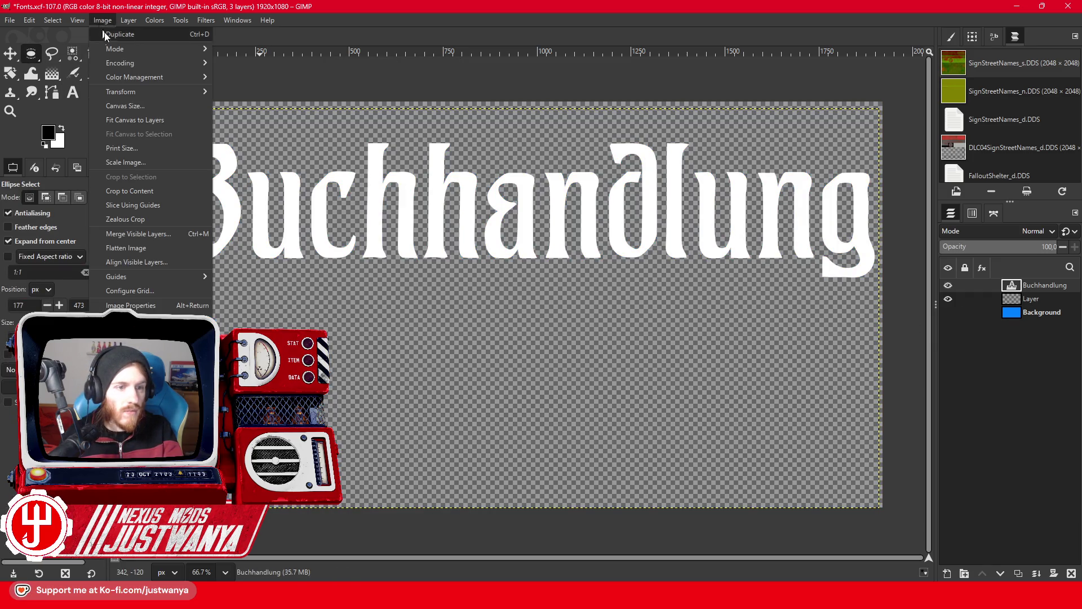
click(140, 194)
Export as Buchhandlung.png and close the image, discarding changes.
click(11, 21)
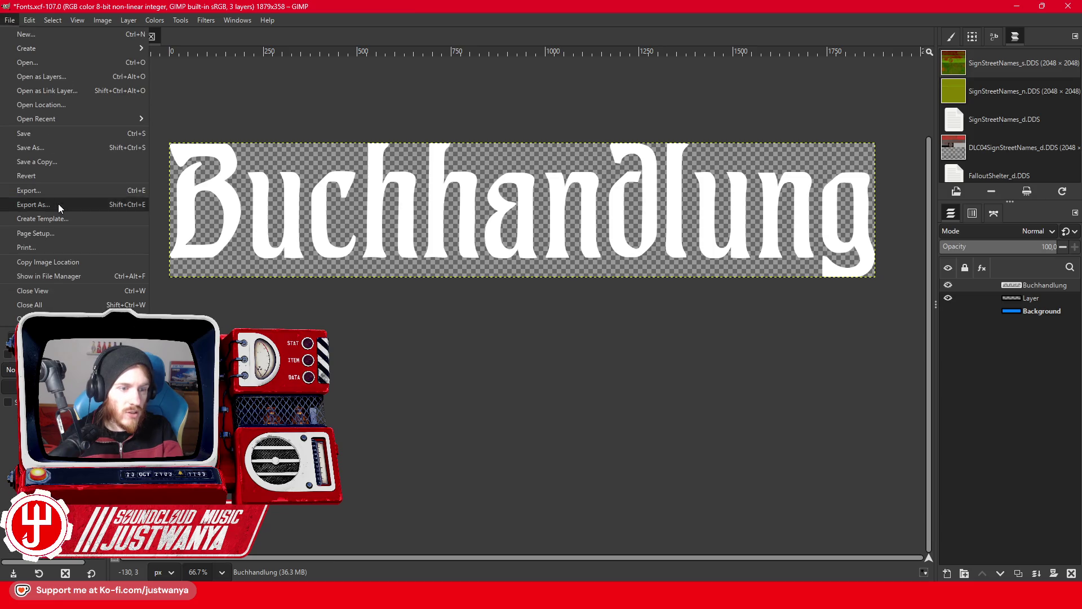
click(58, 204)
text(Buchhandlung)
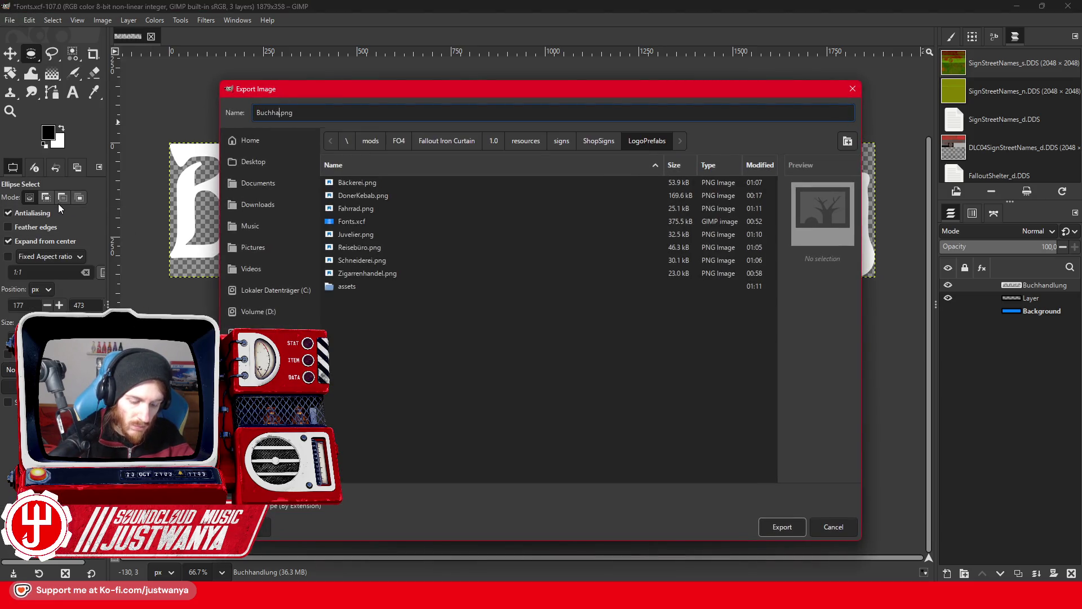
key(Return)
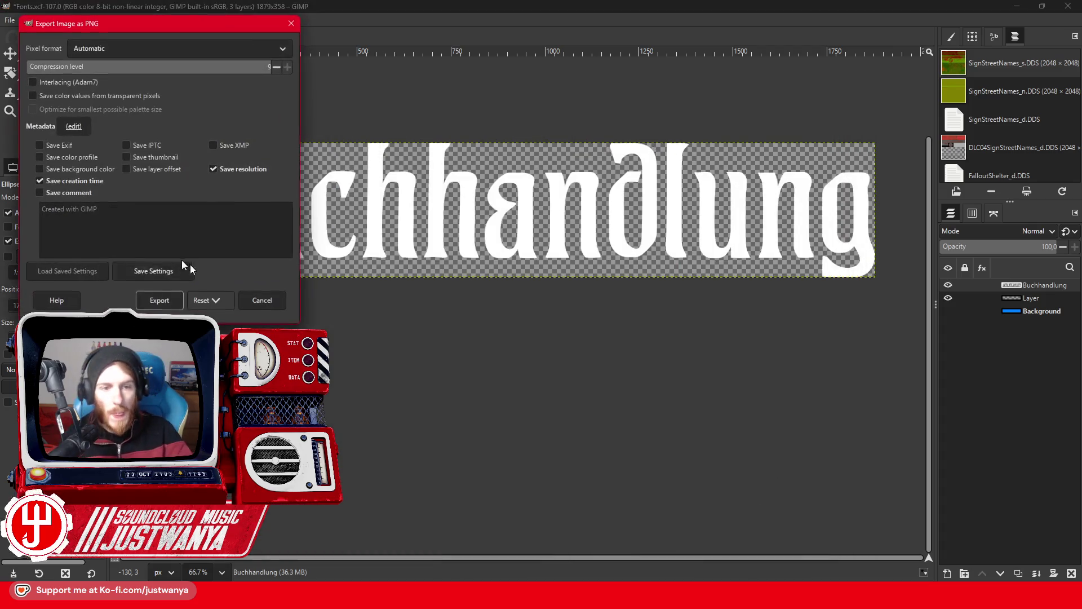
click(148, 302)
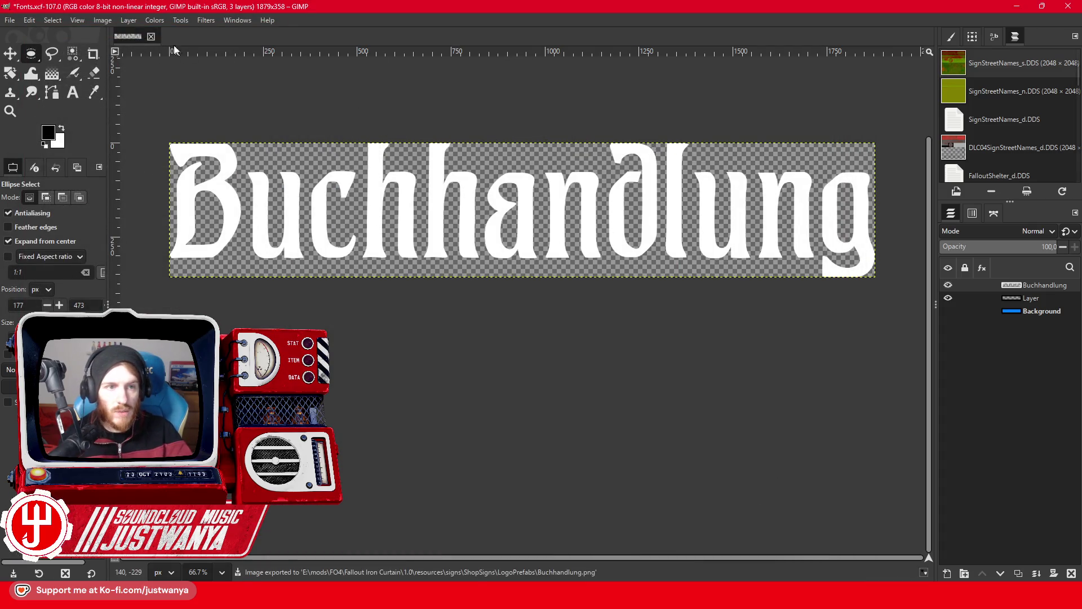
click(151, 36)
click(561, 354)
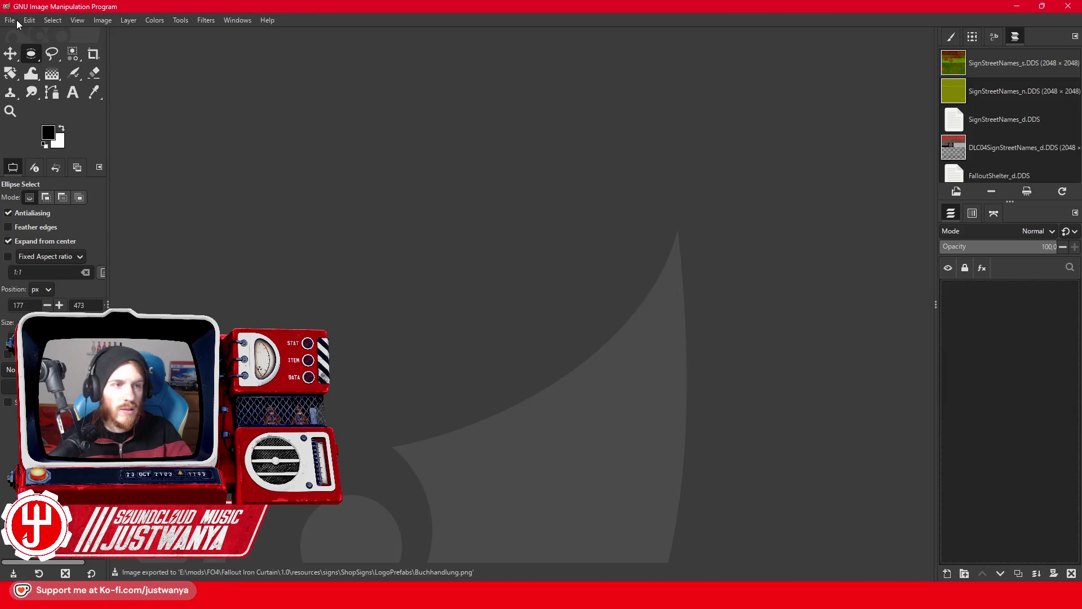
Reopen Fonts.xcf and replace the sign text with the single word Pensionheim.
click(11, 20)
mouse_move(57, 119)
click(191, 125)
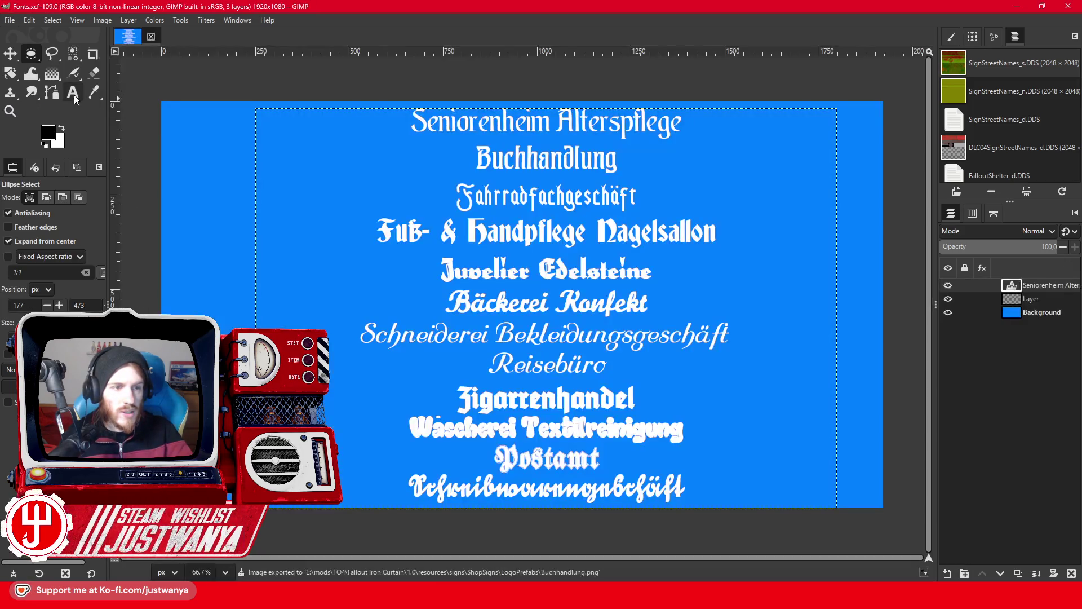
click(465, 156)
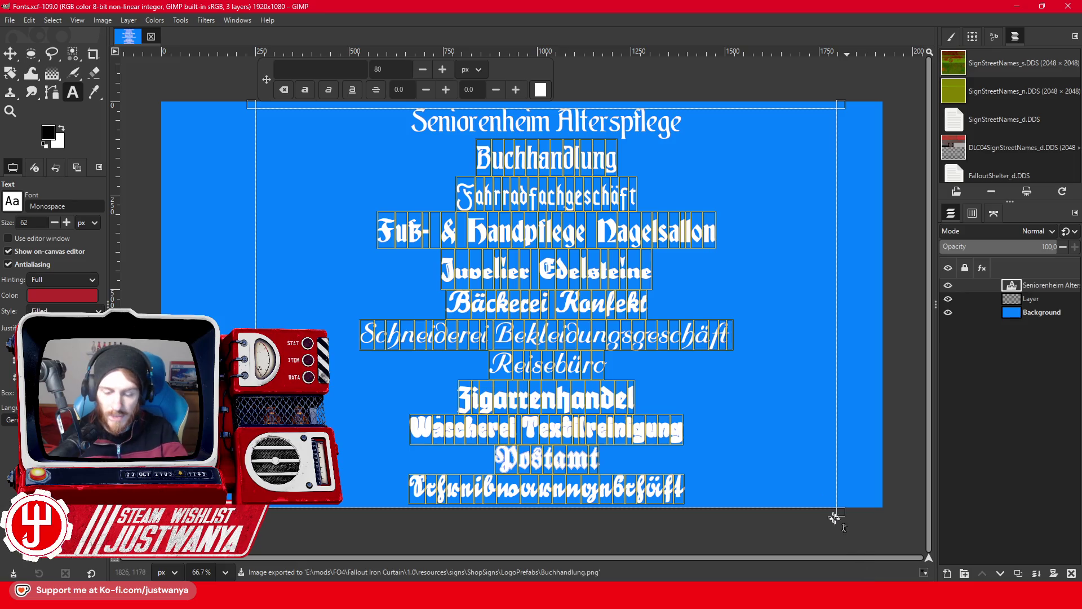
key(ctrl+shift+End)
key(Delete)
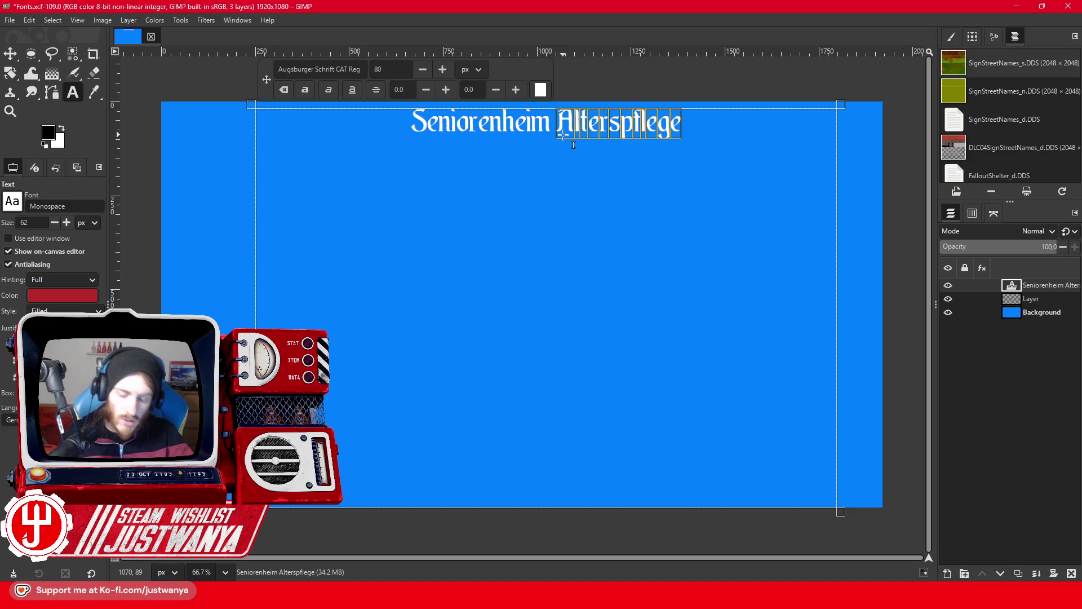
text(P)
key(Left)
key(BackSpace)
key(BackSpace)
key(BackSpace)
key(BackSpace)
key(BackSpace)
text(ension)
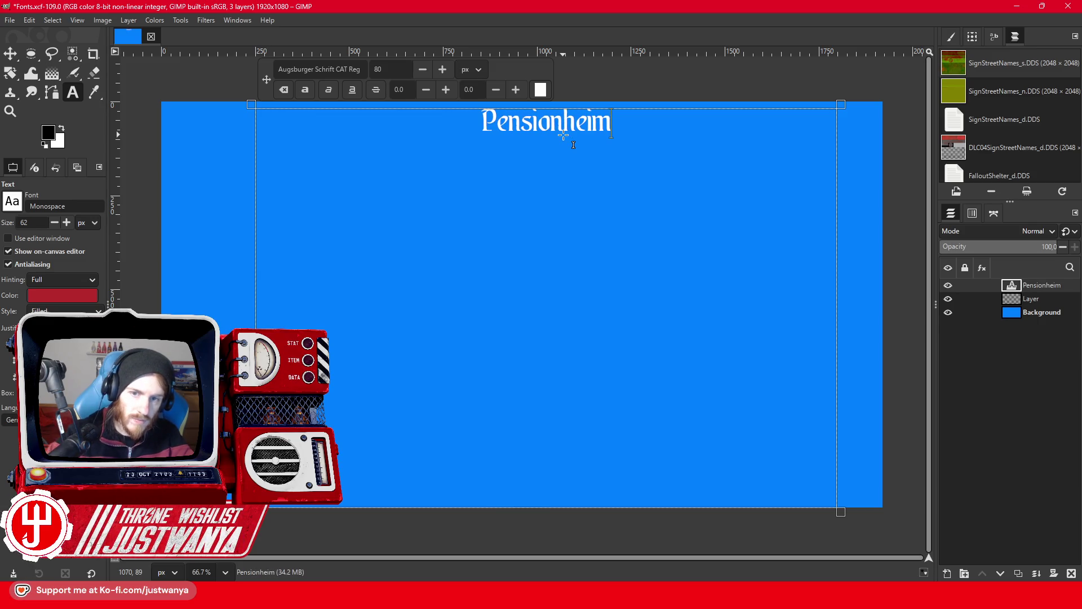
Widen the text box on both sides and enlarge Pensionheim to fill the width.
drag(252, 212, 165, 214)
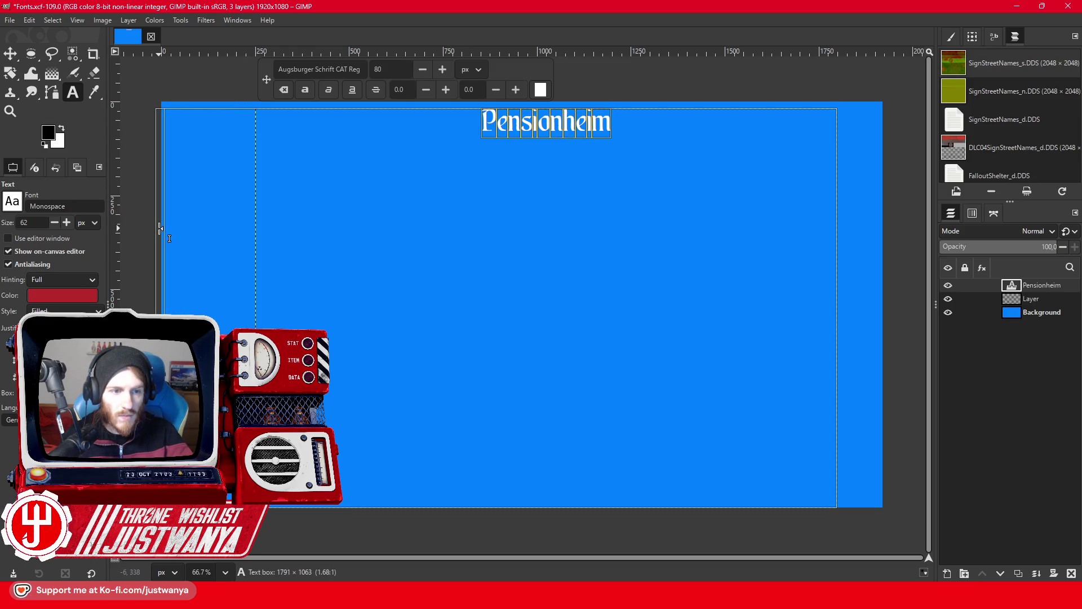
drag(838, 281, 882, 281)
click(357, 73)
click(357, 73)
click(357, 73)
click(357, 73)
drag(357, 73, 356, 74)
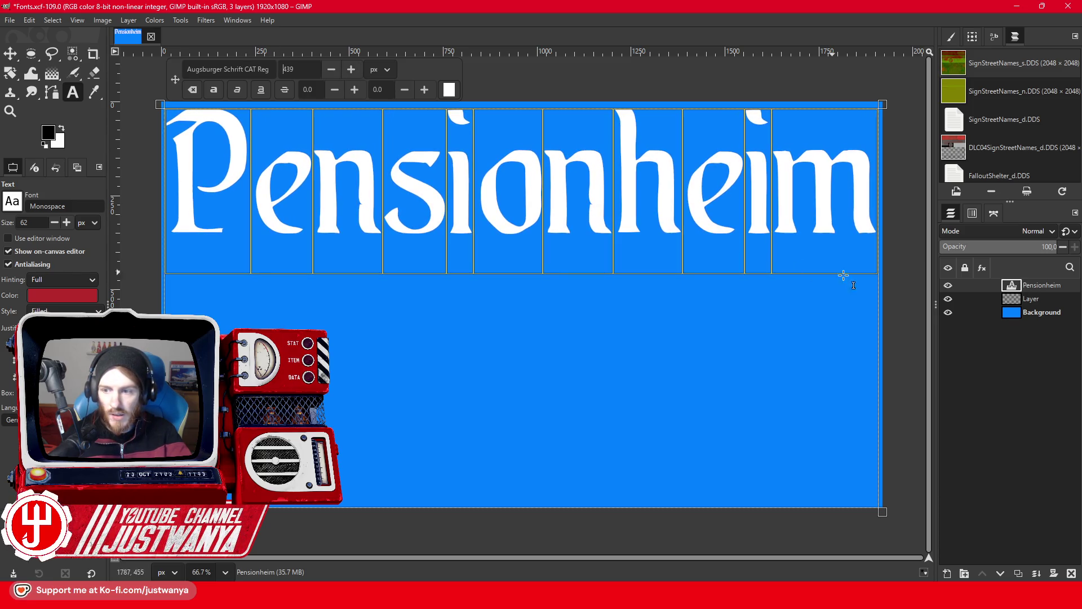
Hide the blue Background layer and crop the image to the text's content.
click(1044, 313)
click(949, 314)
click(99, 22)
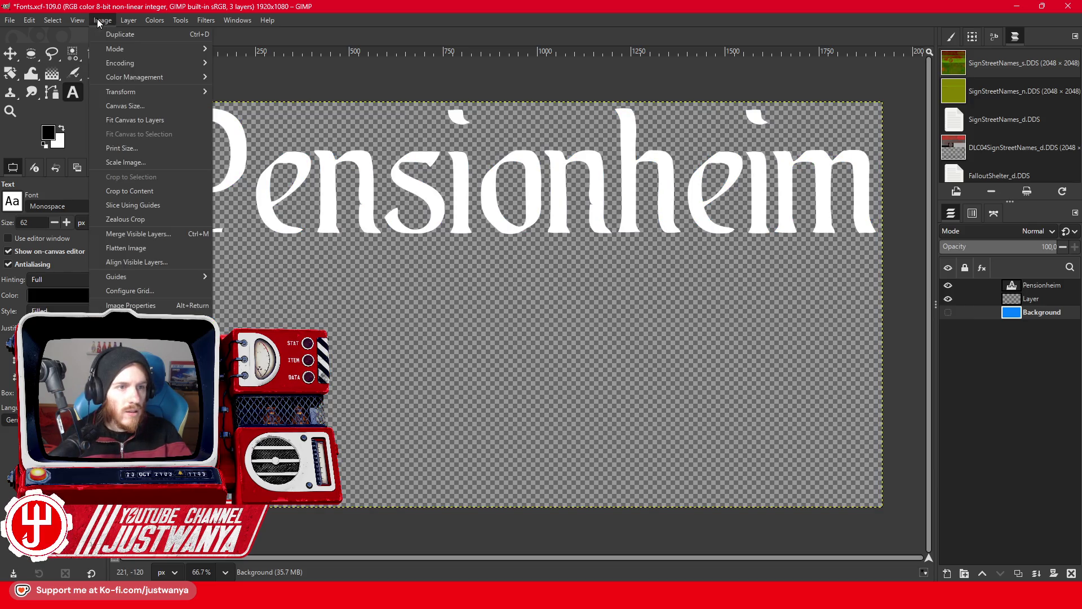
click(164, 193)
Export the image as Pension.png, then close Fonts without saving changes.
click(10, 21)
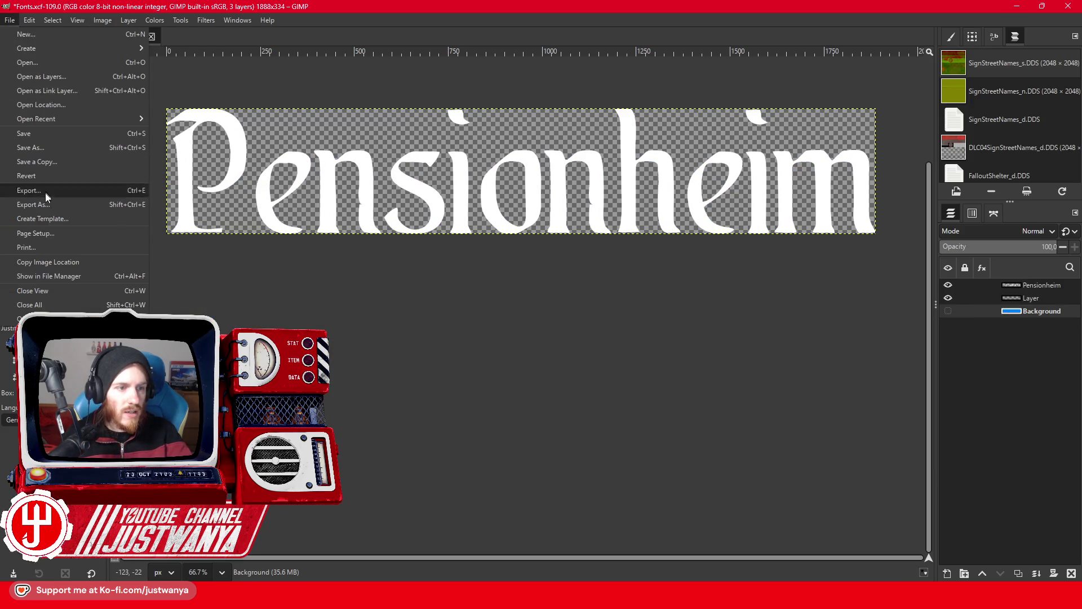
click(45, 198)
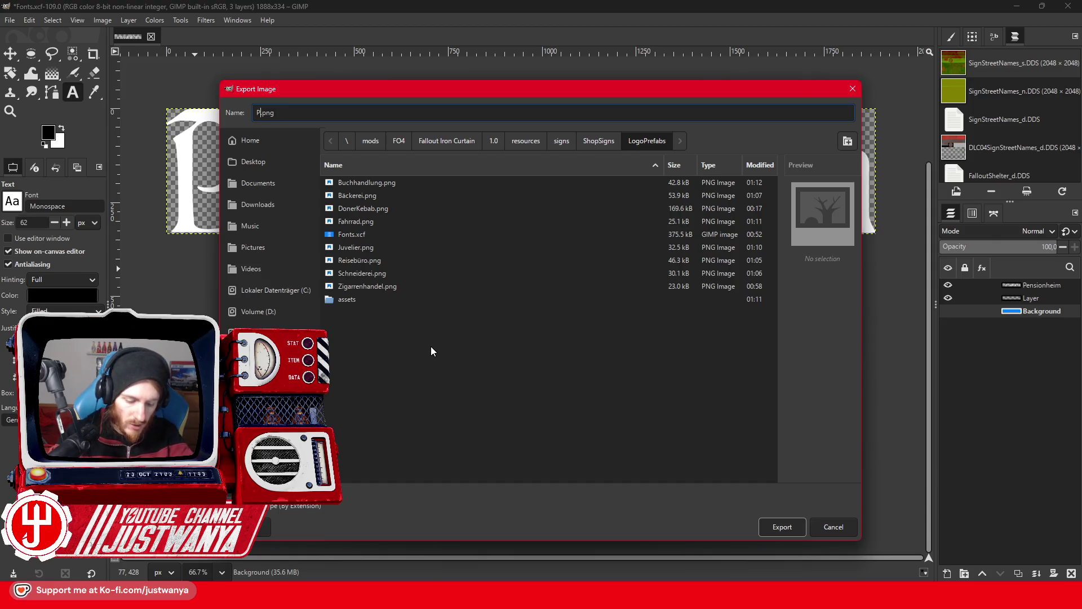
key(Return)
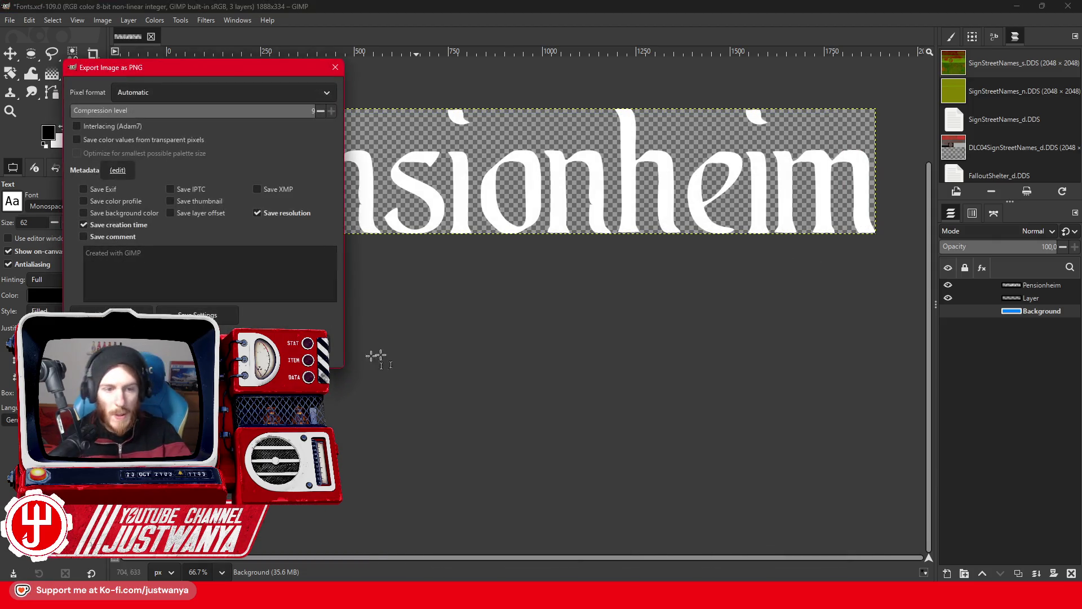
key(Return)
click(151, 36)
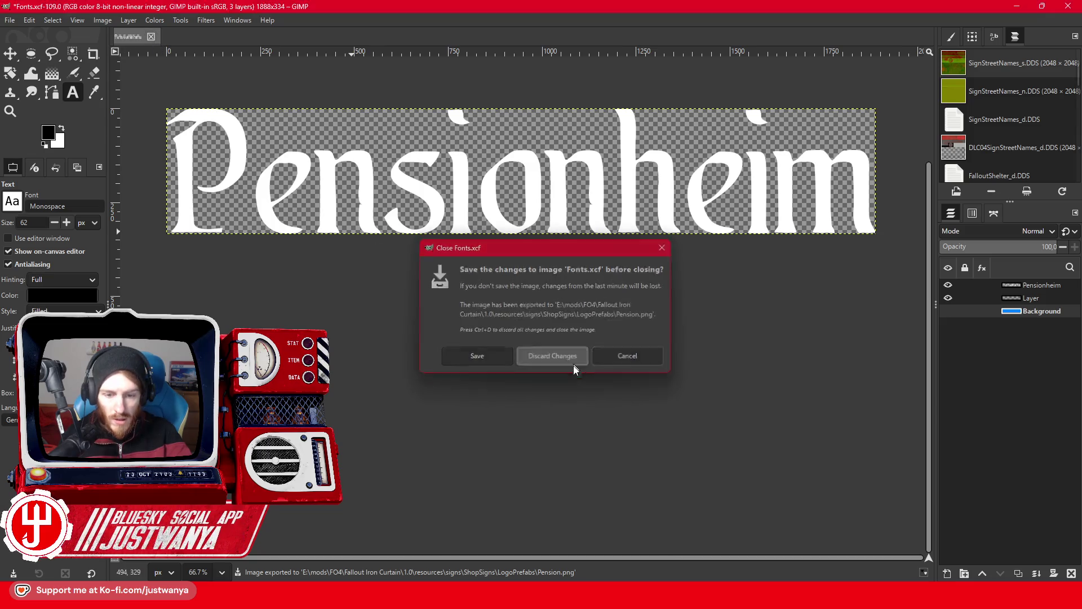
click(574, 364)
mouse_move(503, 571)
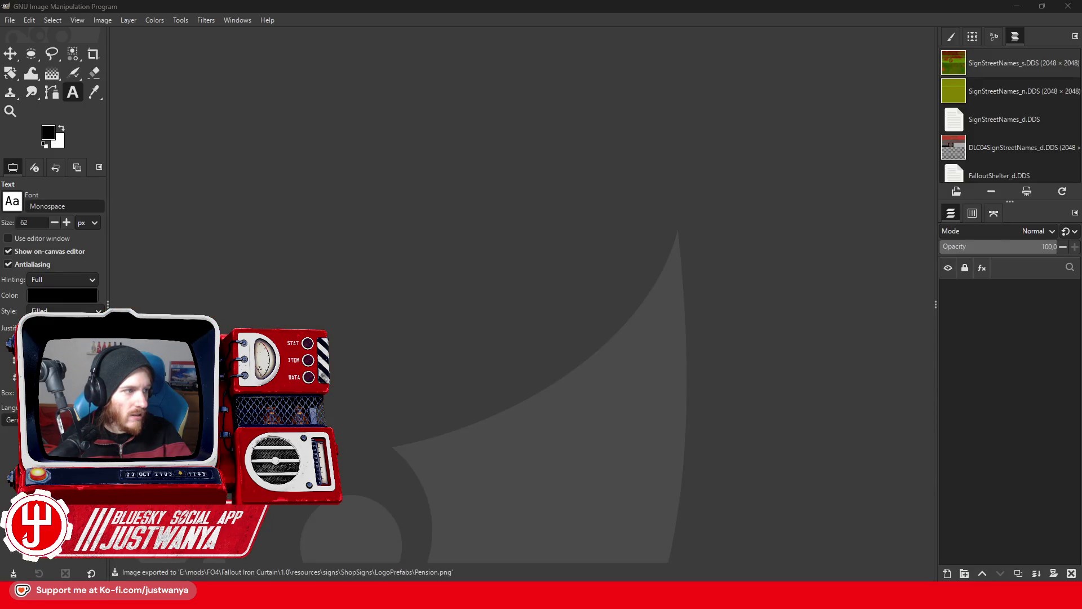
key(alt+Tab)
Navigate from the 1.0 folder to resources > signs > ShopSigns > LogoPrefabs.
click(686, 99)
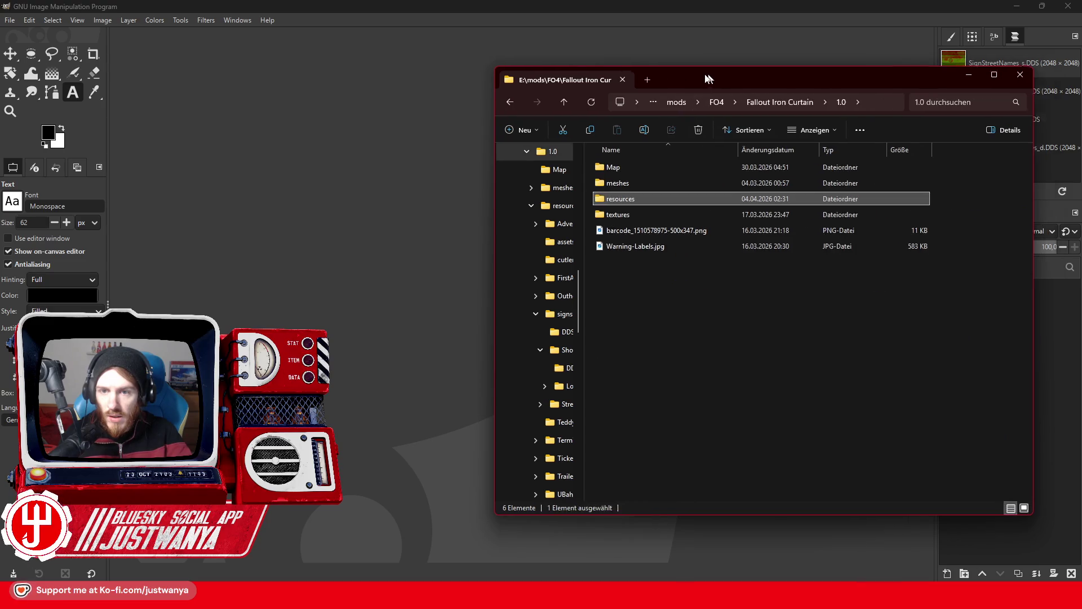
drag(789, 78, 636, 68)
double_click(498, 187)
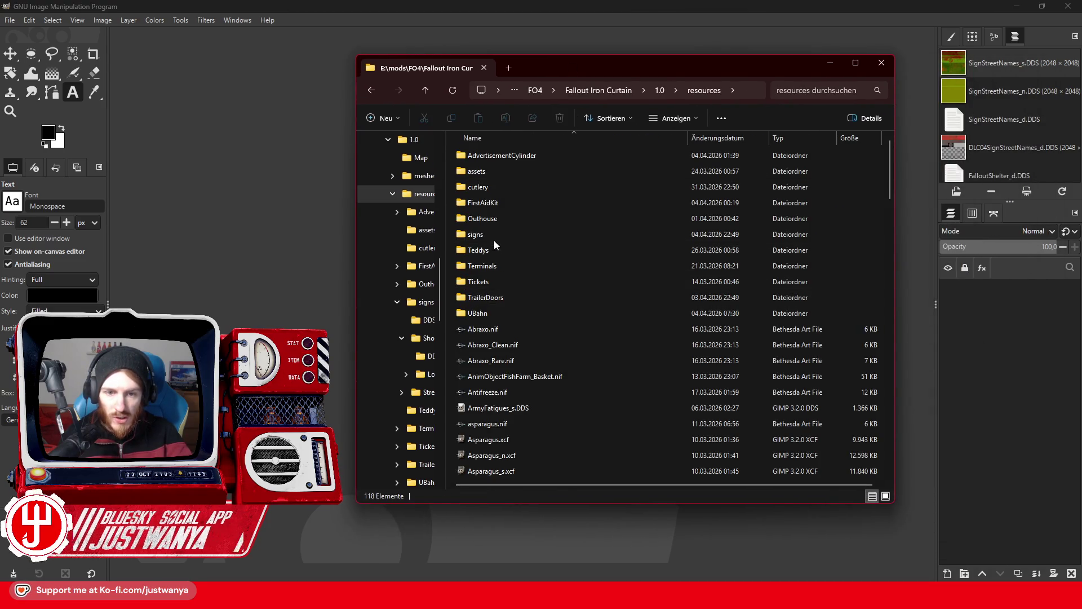
double_click(493, 234)
double_click(550, 166)
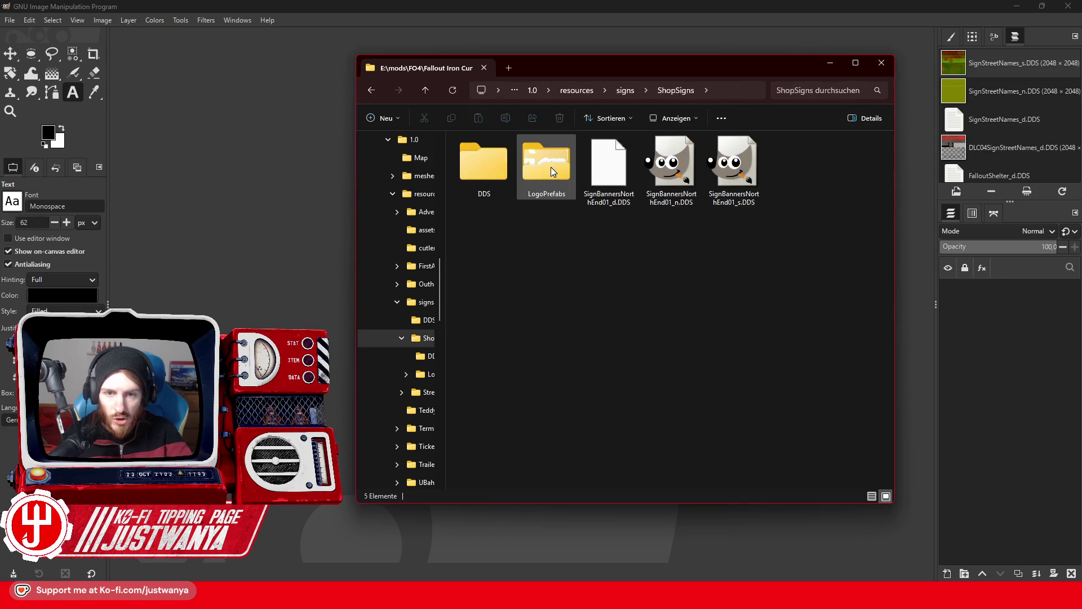
click(547, 167)
double_click(547, 167)
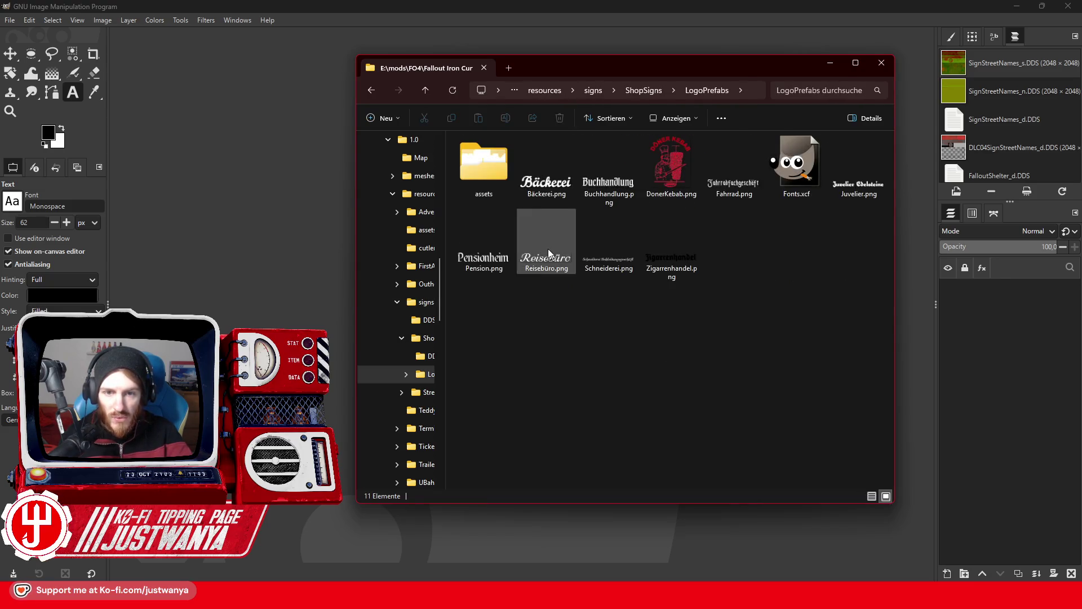
Move all logo PNGs, Bäckerei through Zigarrenhandel, into the assets subfolder and minimize Explorer.
click(539, 180)
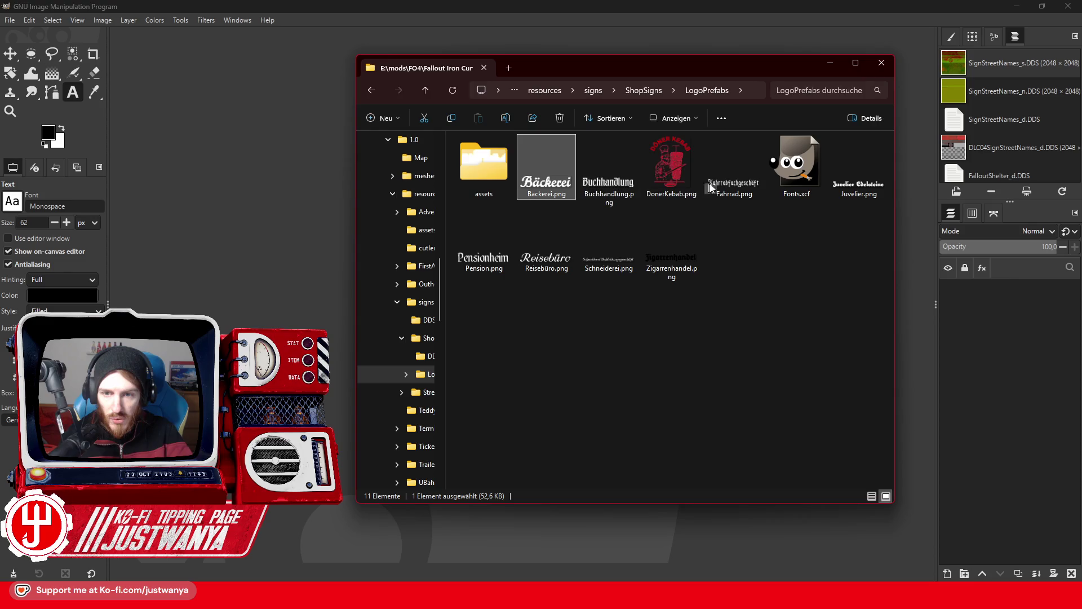
shift+click(728, 180)
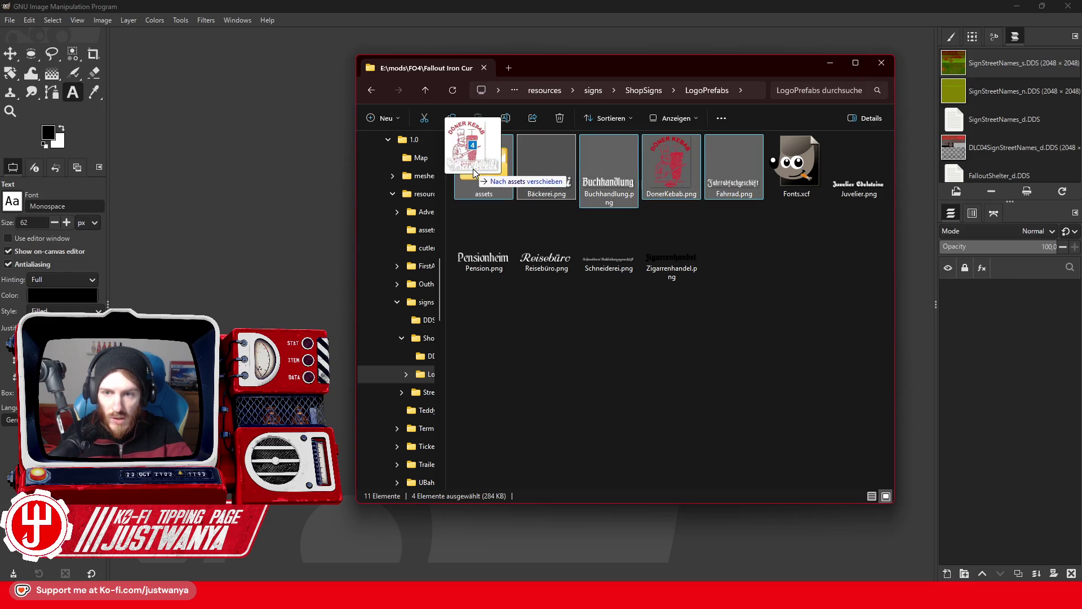
drag(548, 183, 472, 168)
shift+click(859, 169)
drag(733, 175, 488, 166)
double_click(488, 167)
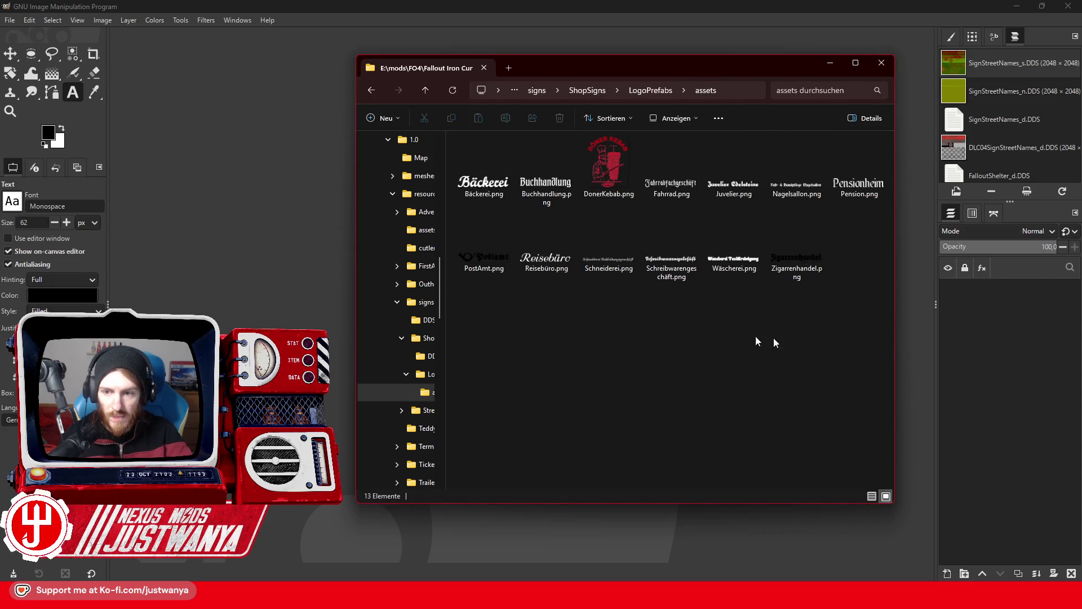
click(830, 63)
key(alt+Tab)
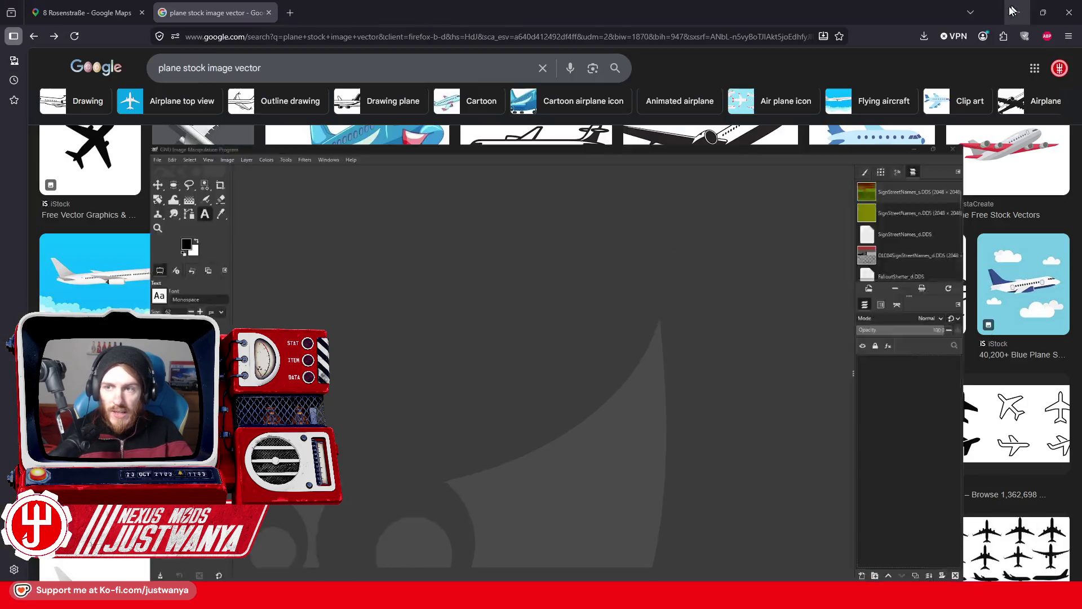
Bring Creation Kit to the front and pick a sign on the test cell's wall.
click(646, 541)
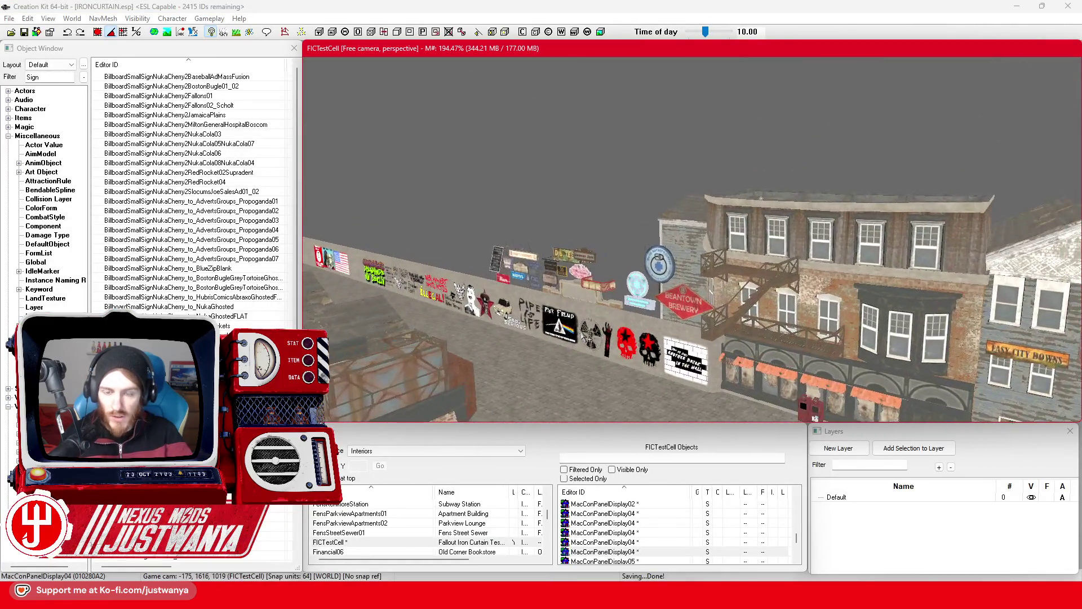
scroll(617, 314, up, 5)
scroll(617, 315, up, 8)
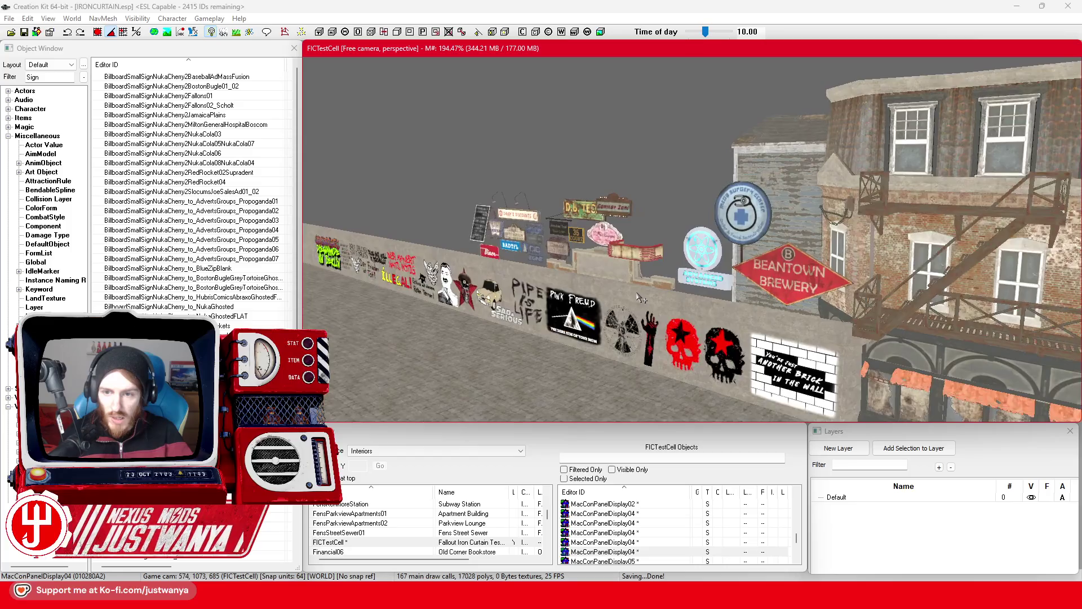
click(642, 291)
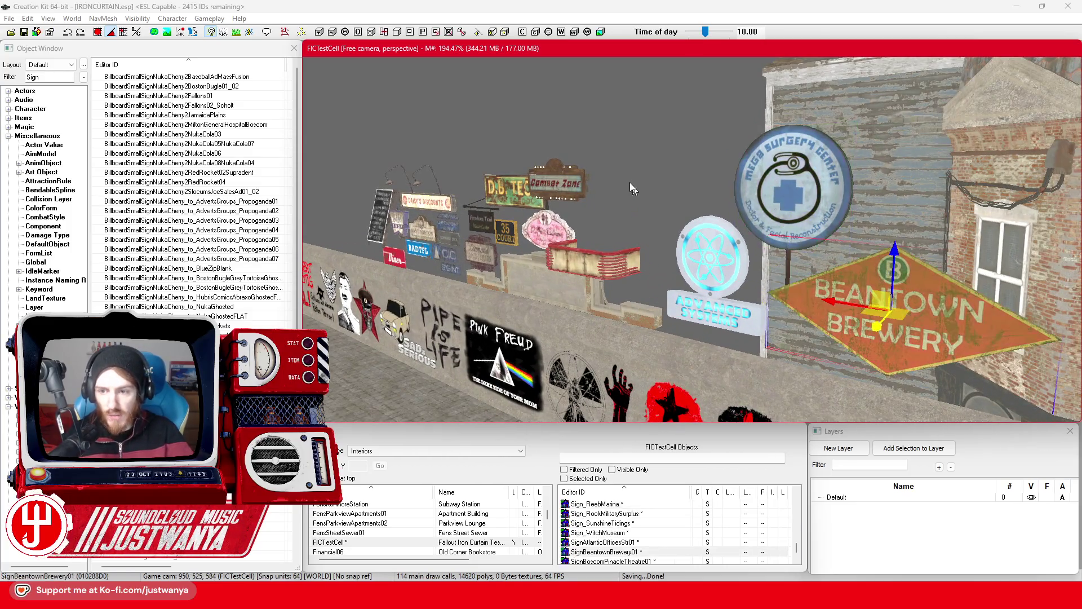
Zoom in and out over the sign wall and select the COMMAND DECK sign.
scroll(551, 263, up, 3)
scroll(551, 264, down, 6)
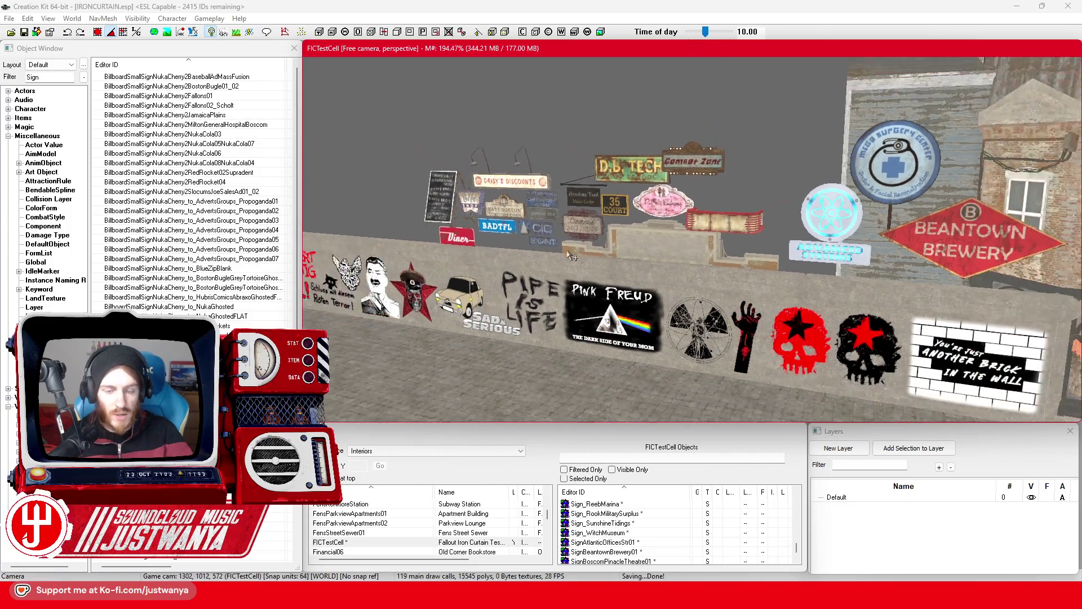
scroll(550, 286, up, 3)
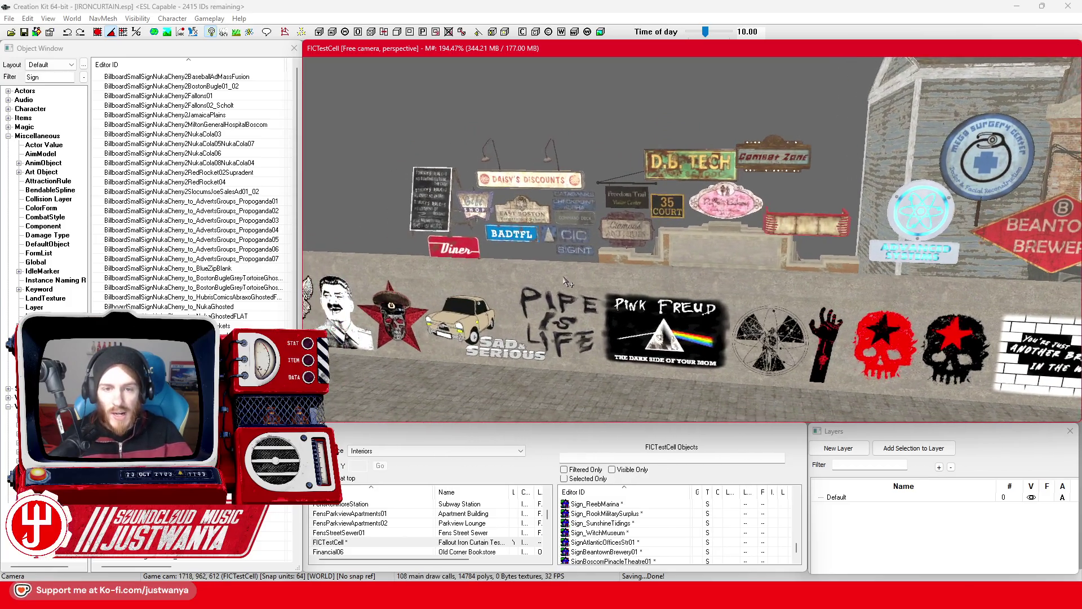
scroll(527, 316, up, 1)
scroll(527, 313, down, 2)
scroll(527, 313, up, 2)
scroll(527, 312, up, 3)
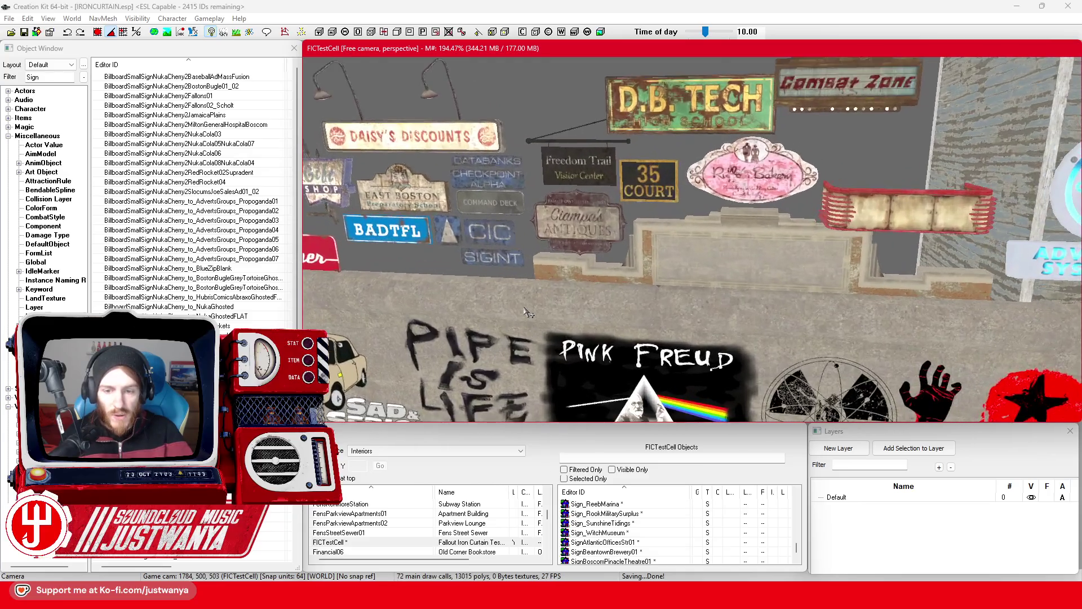
scroll(527, 313, up, 1)
scroll(558, 253, up, 2)
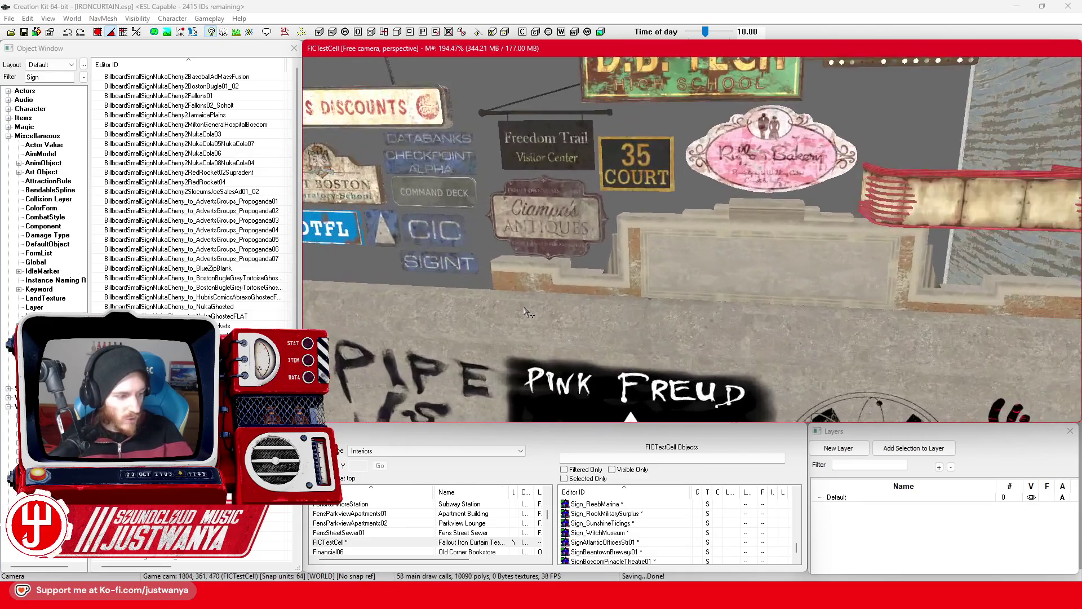
scroll(597, 180, up, 2)
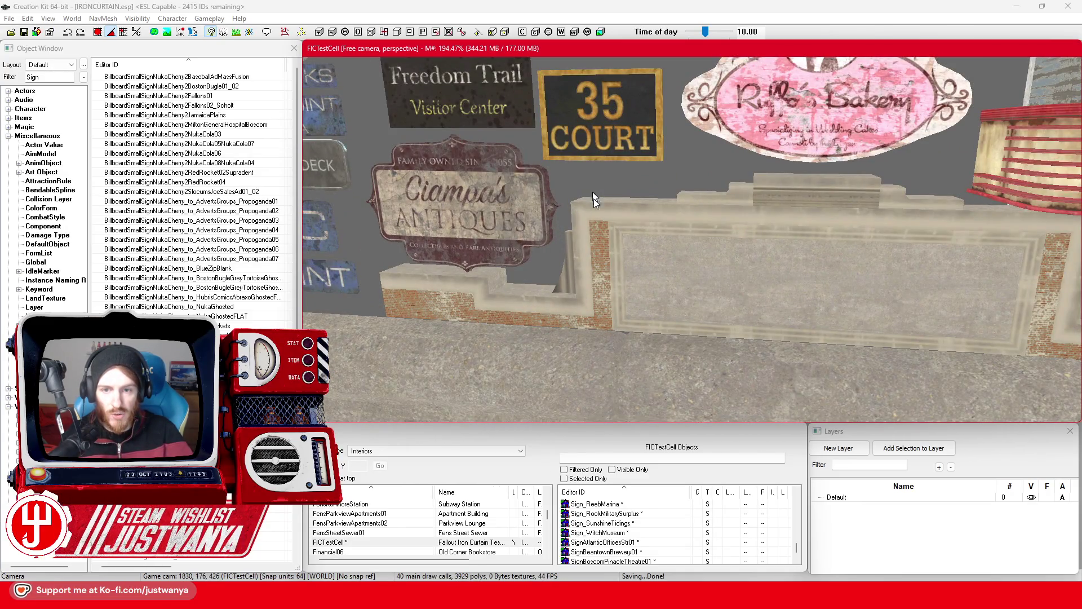
scroll(594, 198, down, 4)
scroll(648, 282, down, 2)
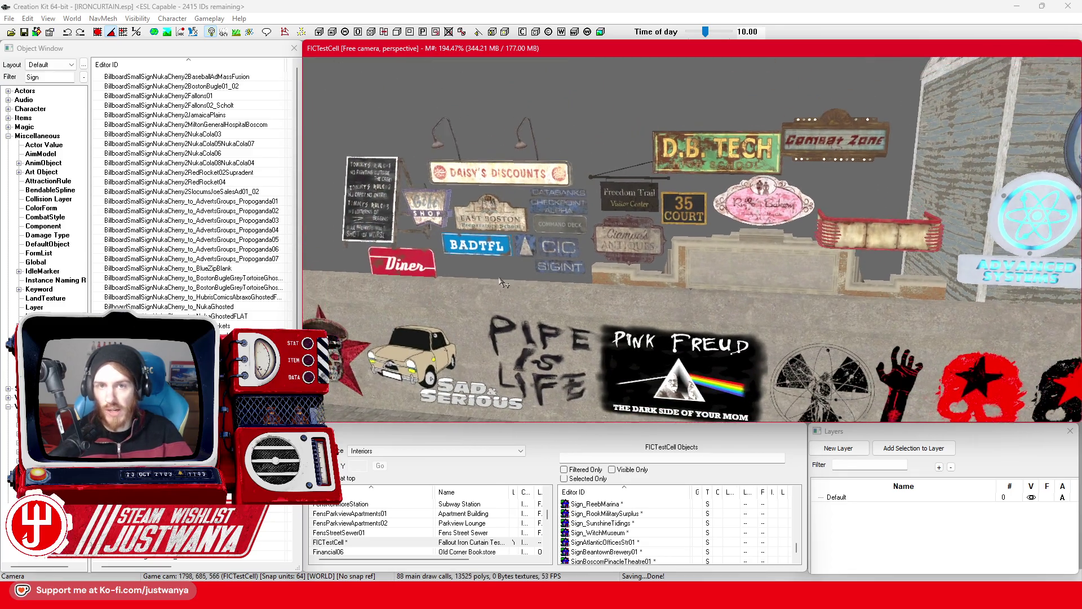
scroll(516, 278, up, 2)
scroll(569, 216, up, 2)
click(570, 215)
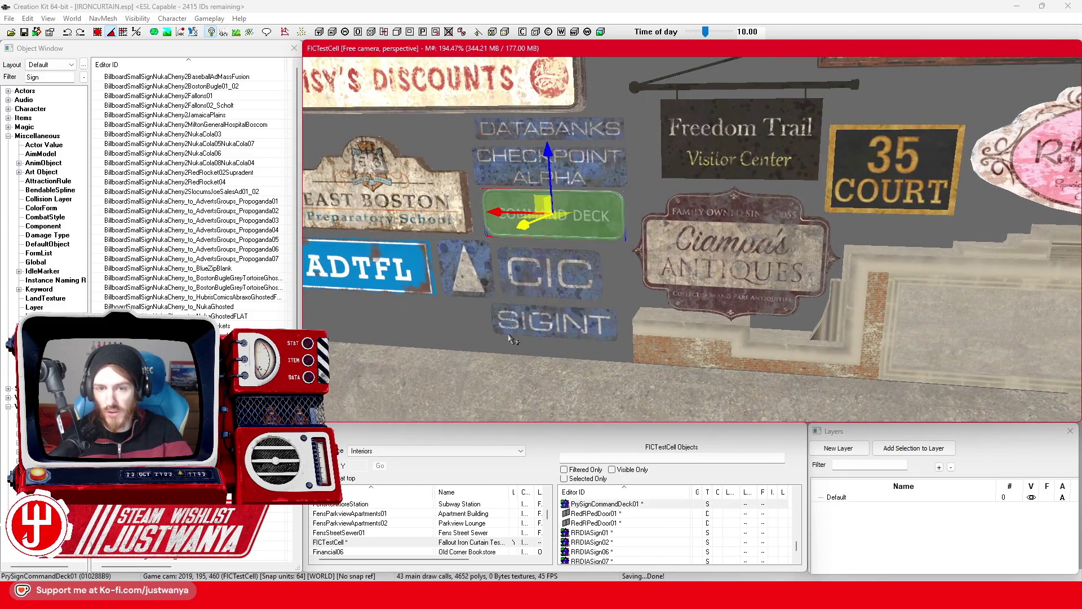
scroll(470, 341, down, 4)
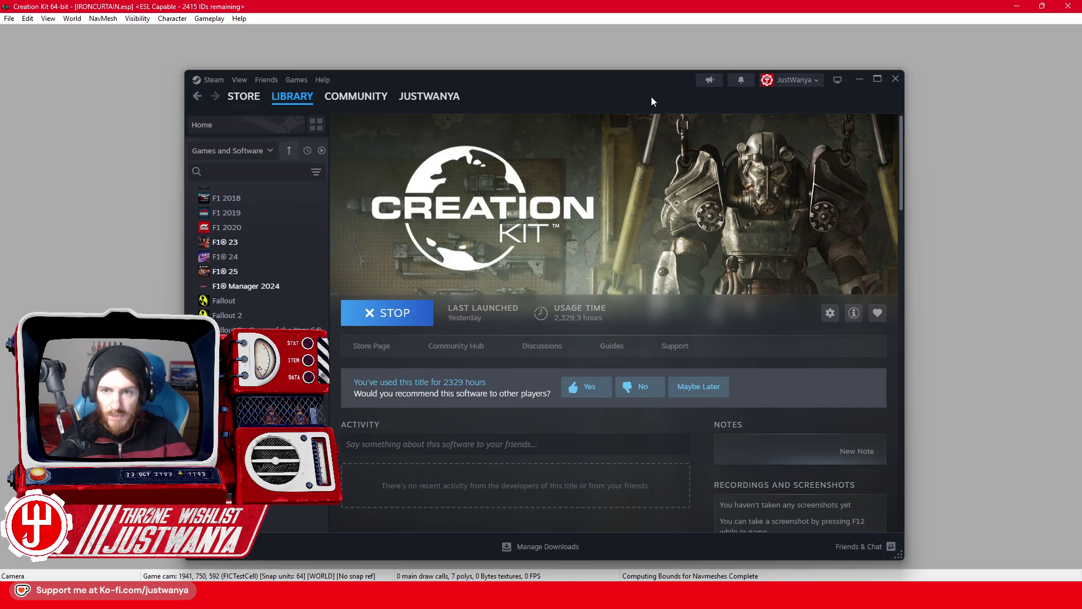
Maximize the Steam library window.
double_click(651, 96)
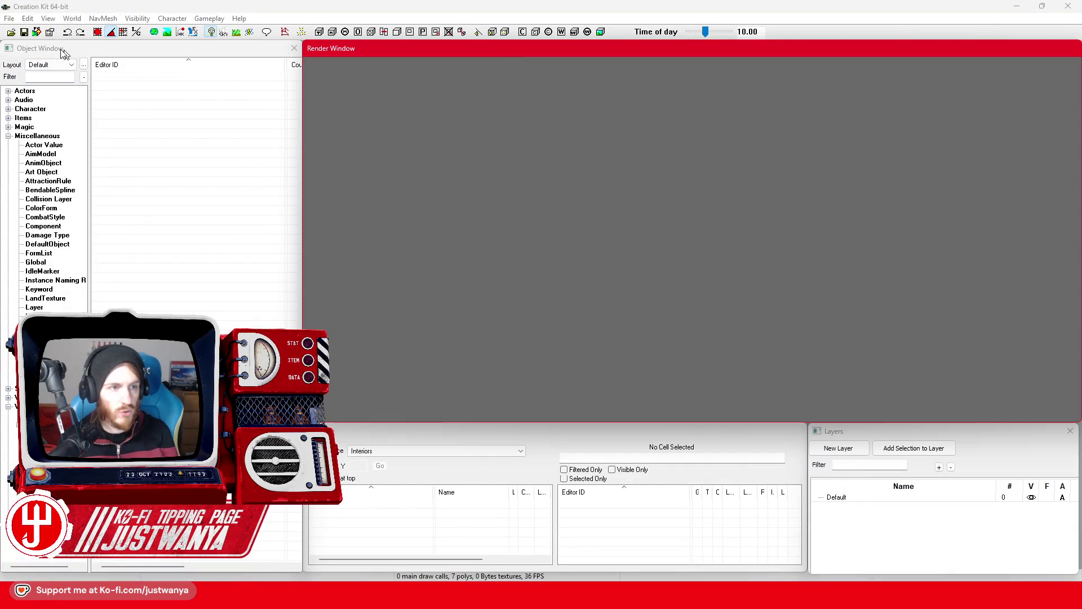
Load the IRONCURTAIN.esp plugin and dismiss its load warning.
click(12, 33)
drag(513, 191, 512, 411)
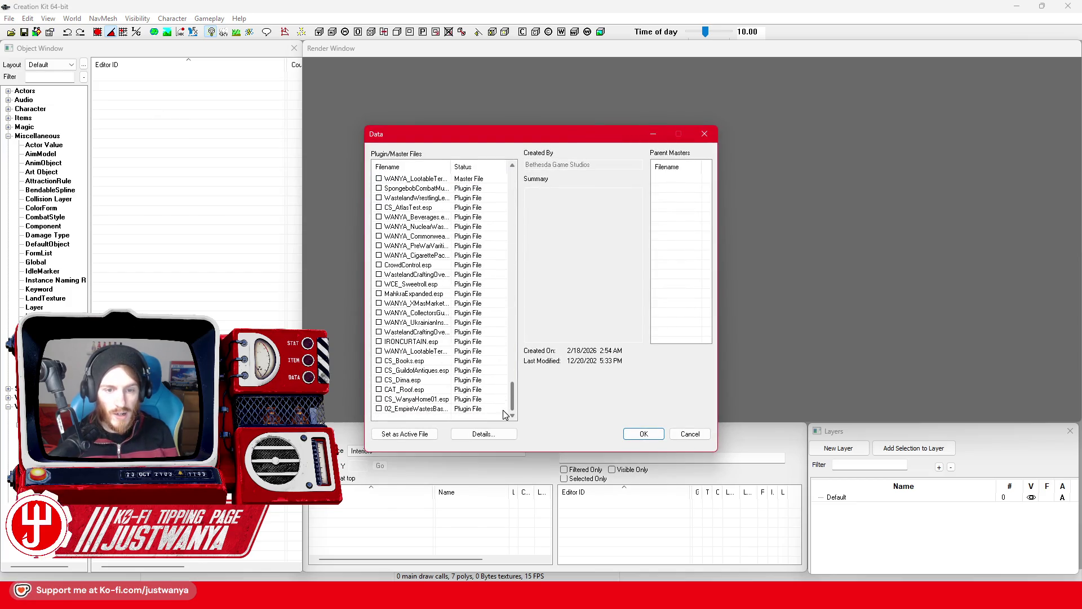
double_click(408, 341)
click(403, 434)
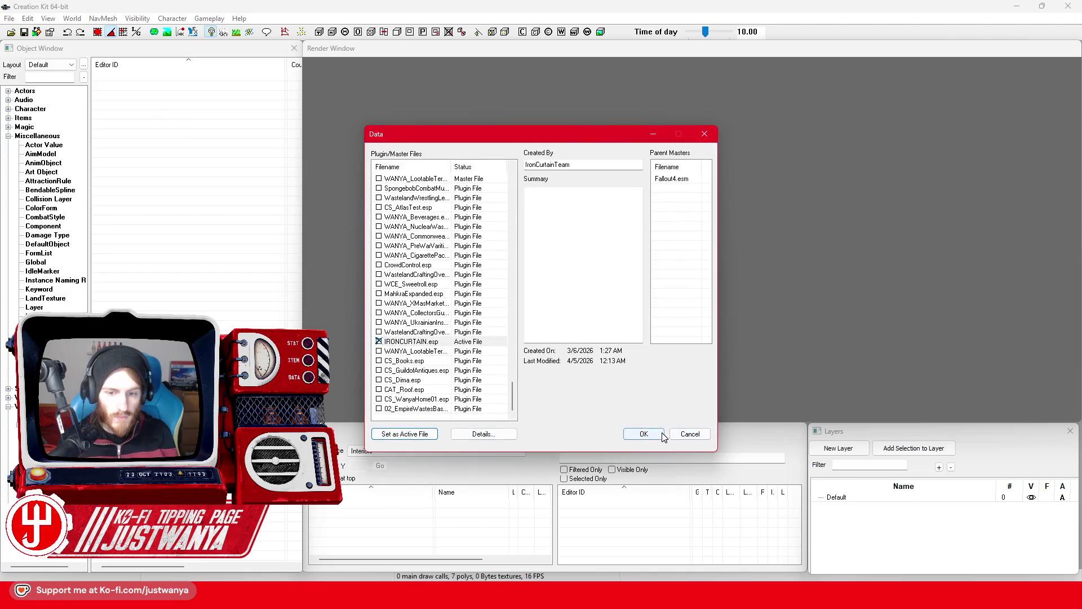
click(643, 434)
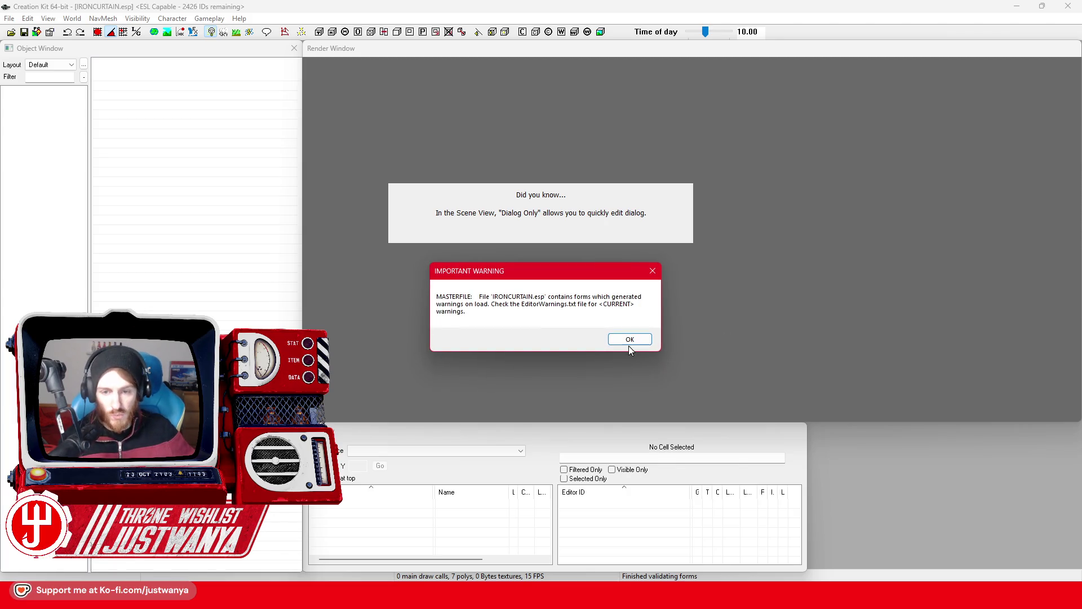
click(629, 341)
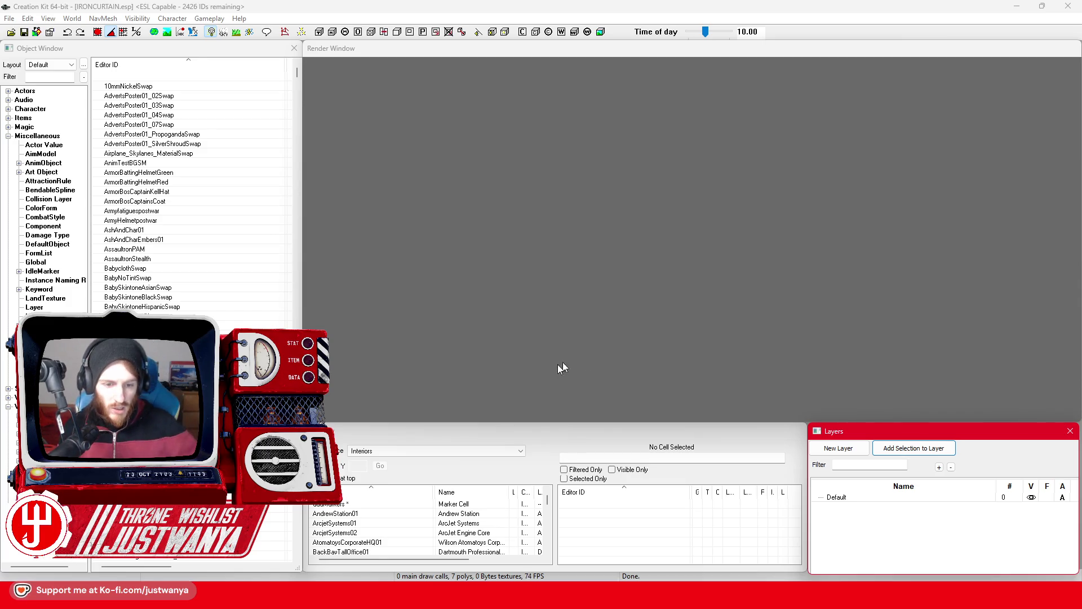
Open FICTestCell from Recent Cells, pull the camera back, and select the Mega Surgery sign.
click(510, 451)
click(387, 506)
click(387, 507)
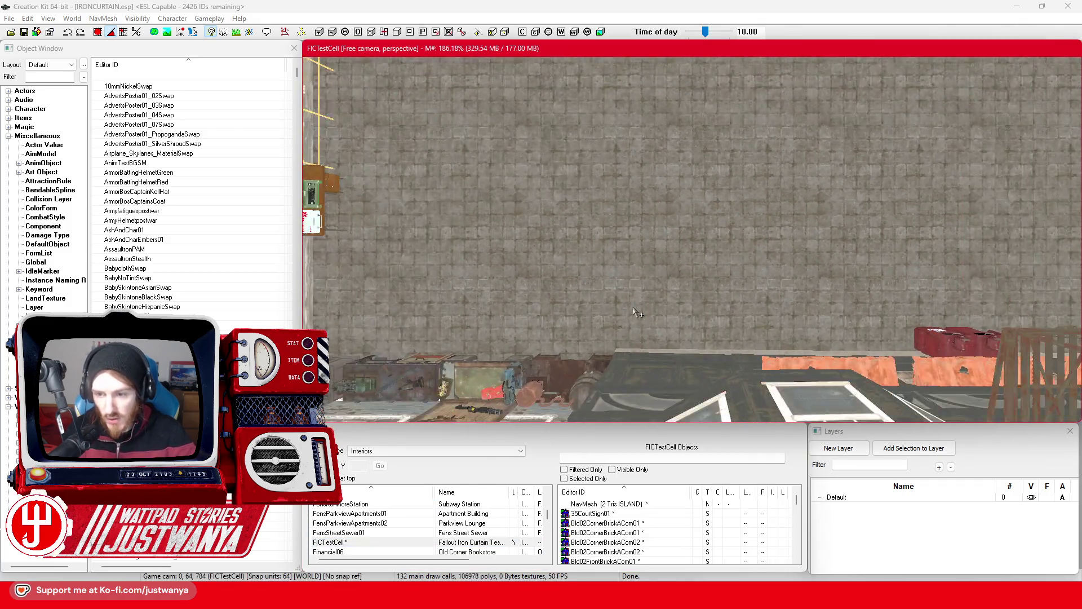
drag(637, 313, 697, 293)
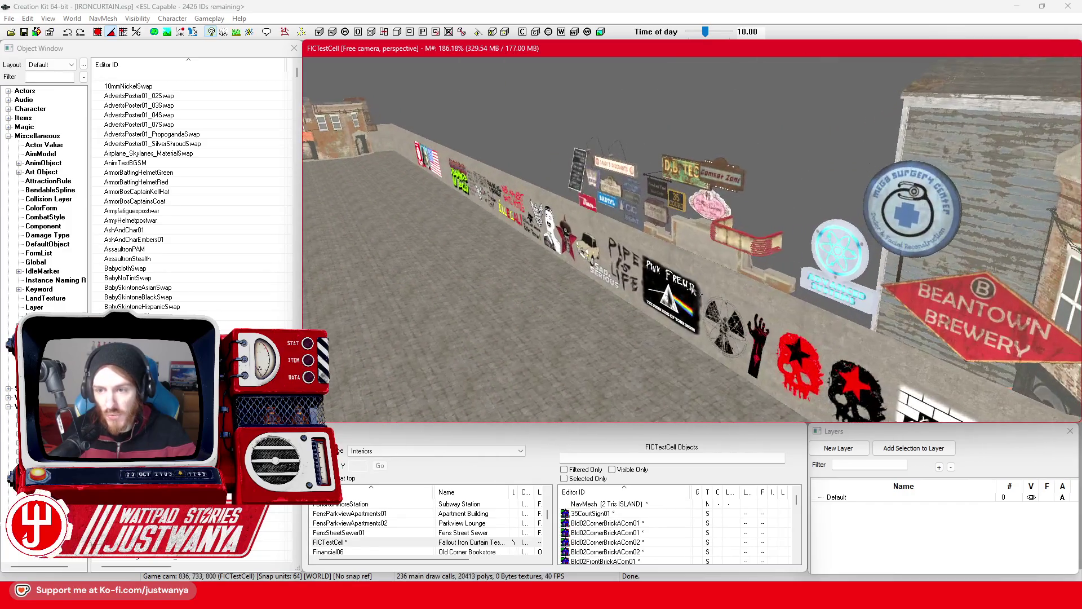
click(927, 232)
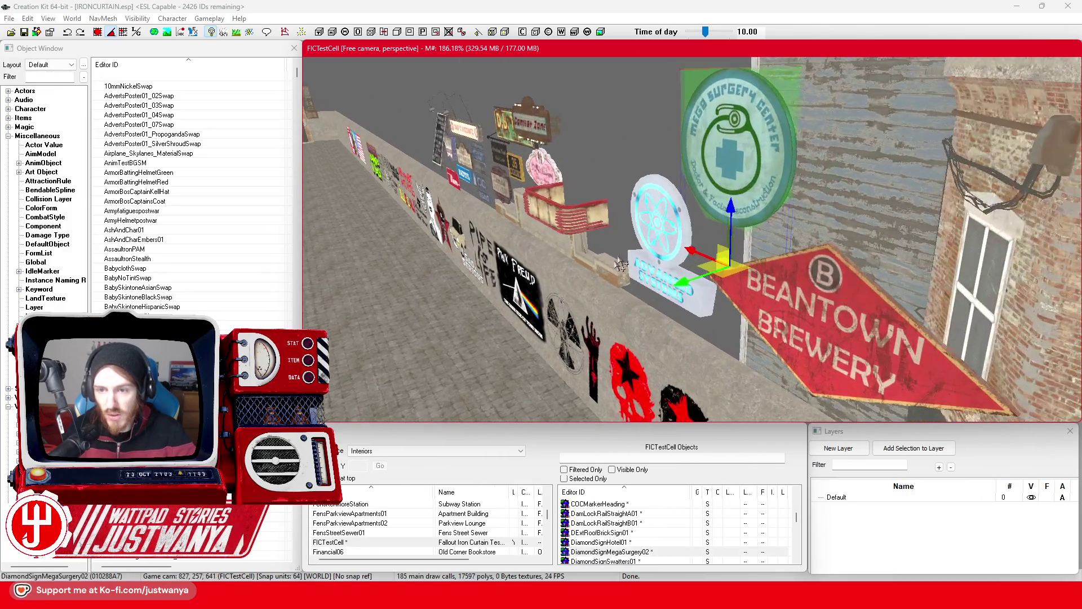
Give the Mega Surgery and Beantown Brewery signs the FIC_MatSwap_MarketSigns material swap.
double_click(712, 161)
click(544, 315)
click(524, 333)
click(498, 438)
click(720, 331)
double_click(720, 327)
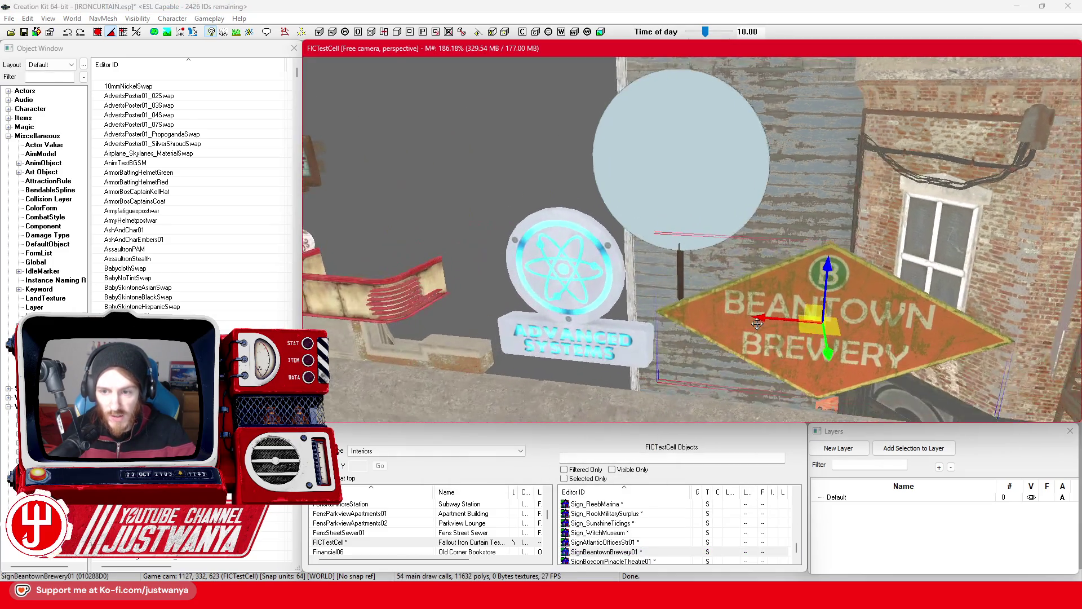
click(534, 315)
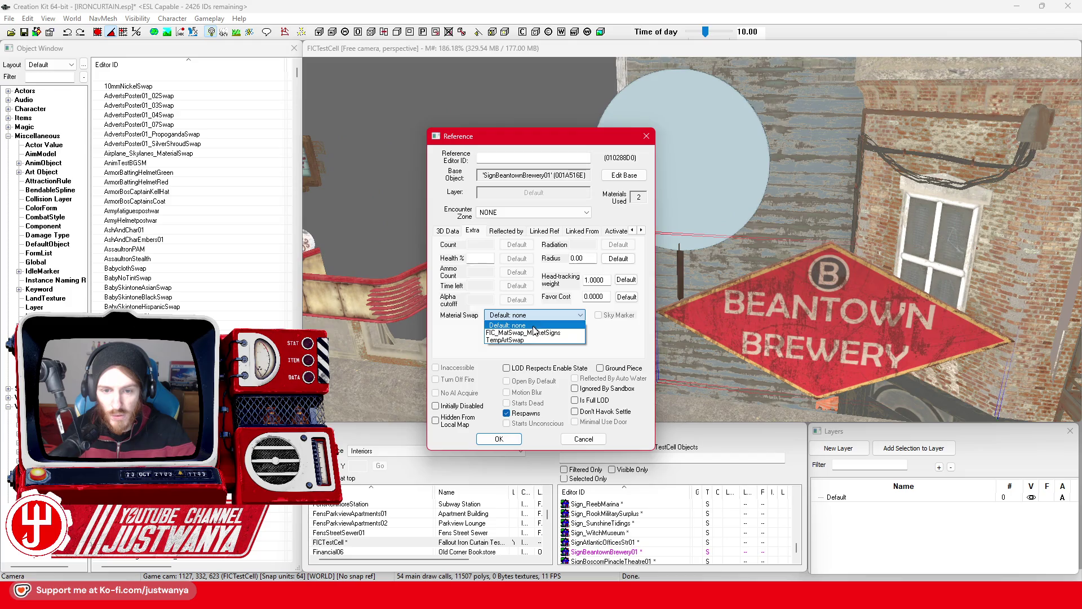
click(524, 332)
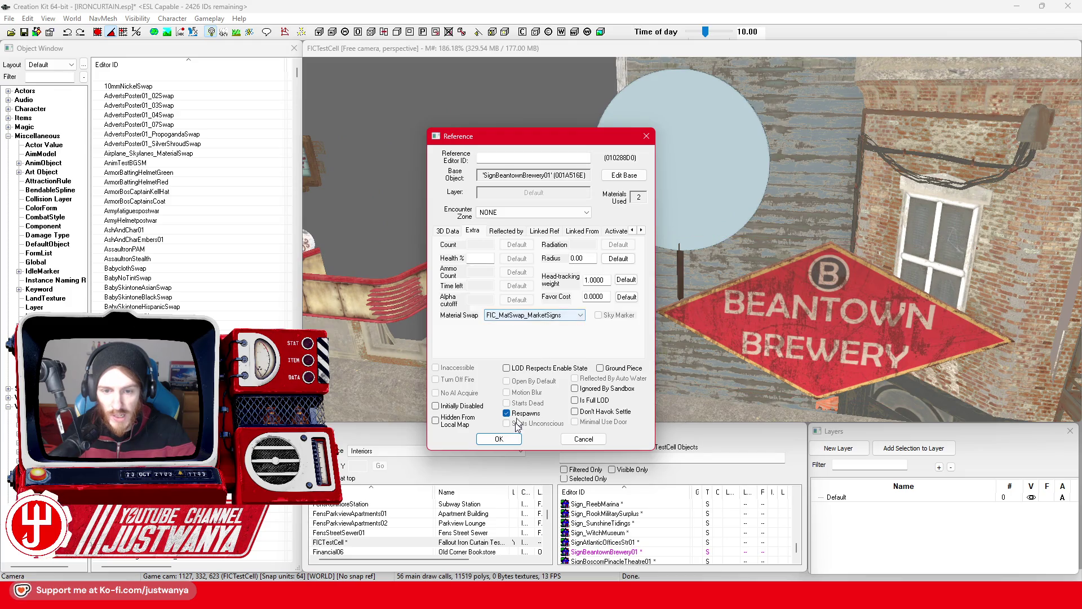
click(498, 439)
Apply FIC_MatSwap_MarketSigns to the bakery sign on the wall.
click(530, 290)
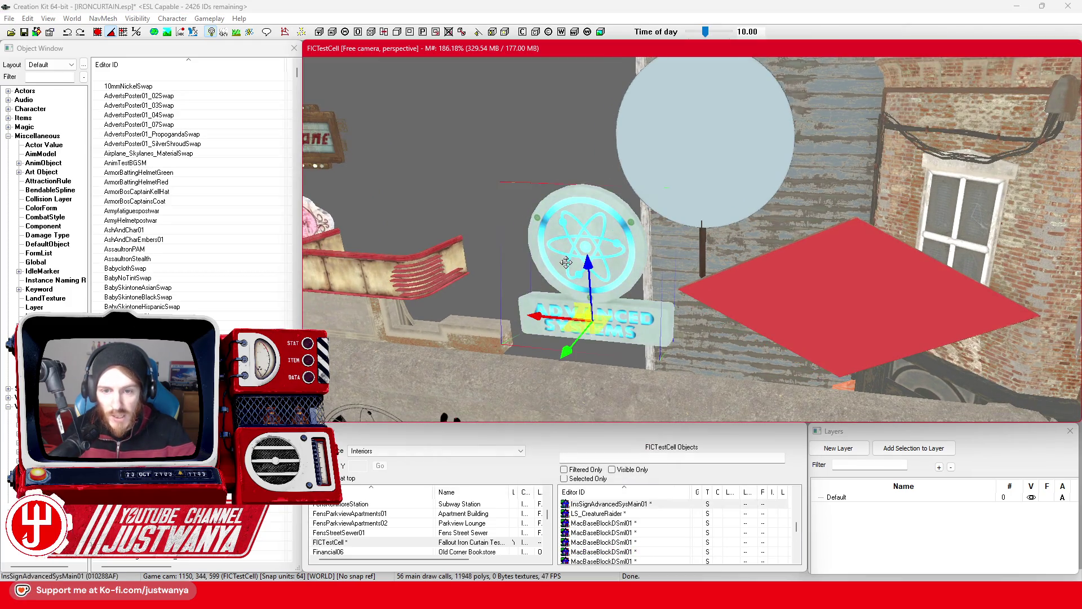
scroll(604, 258, down, 3)
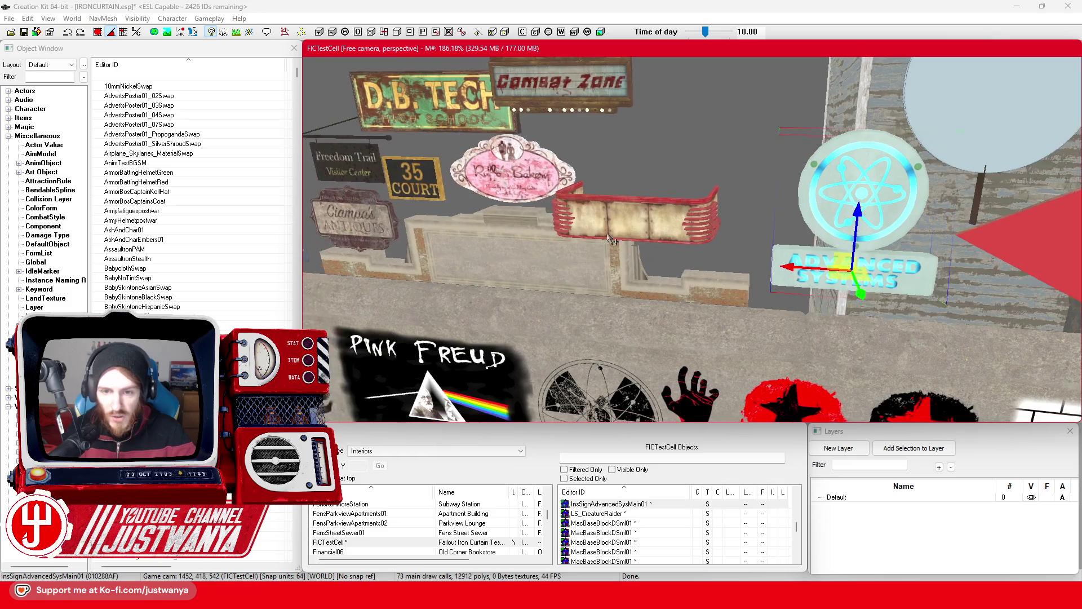
scroll(610, 252, down, 3)
click(617, 252)
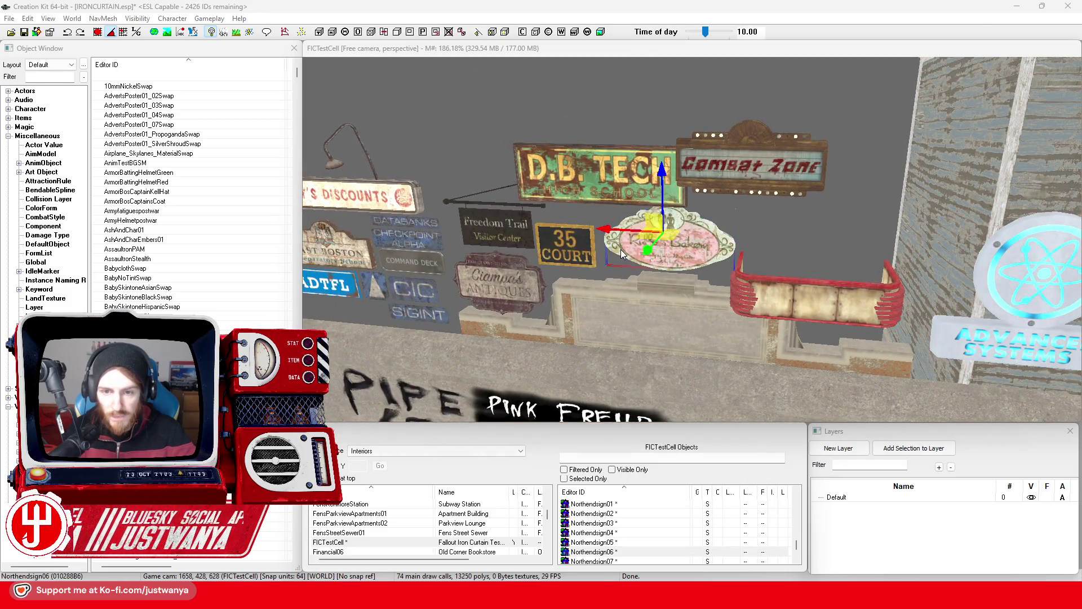
double_click(621, 254)
click(536, 314)
click(524, 333)
click(499, 439)
Apply FIC_MatSwap_MarketSigns to the Combat Zone and DB Tech signs.
double_click(749, 195)
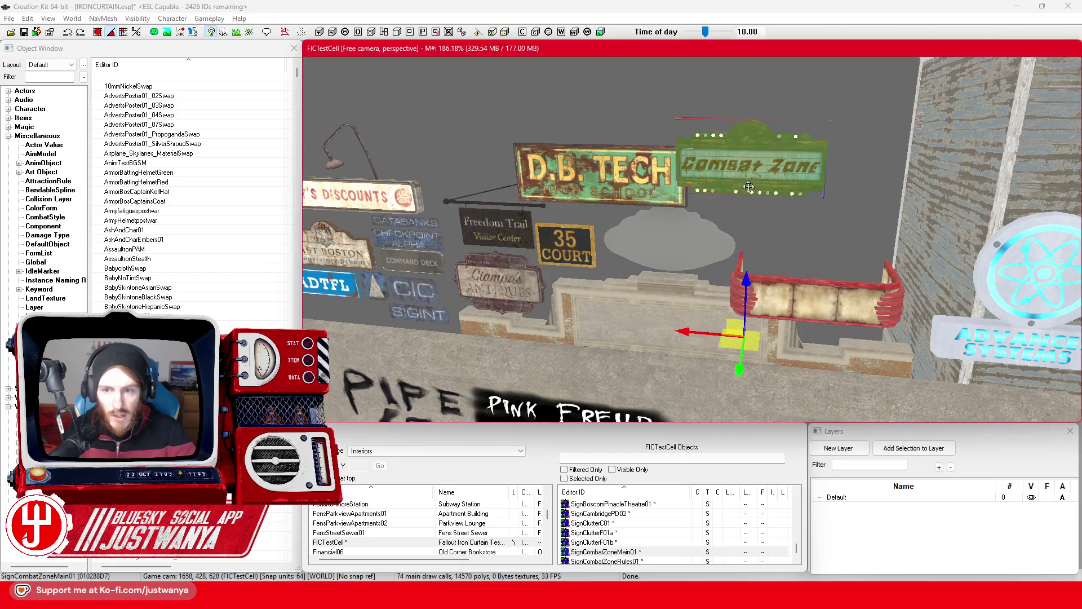
click(536, 314)
click(534, 333)
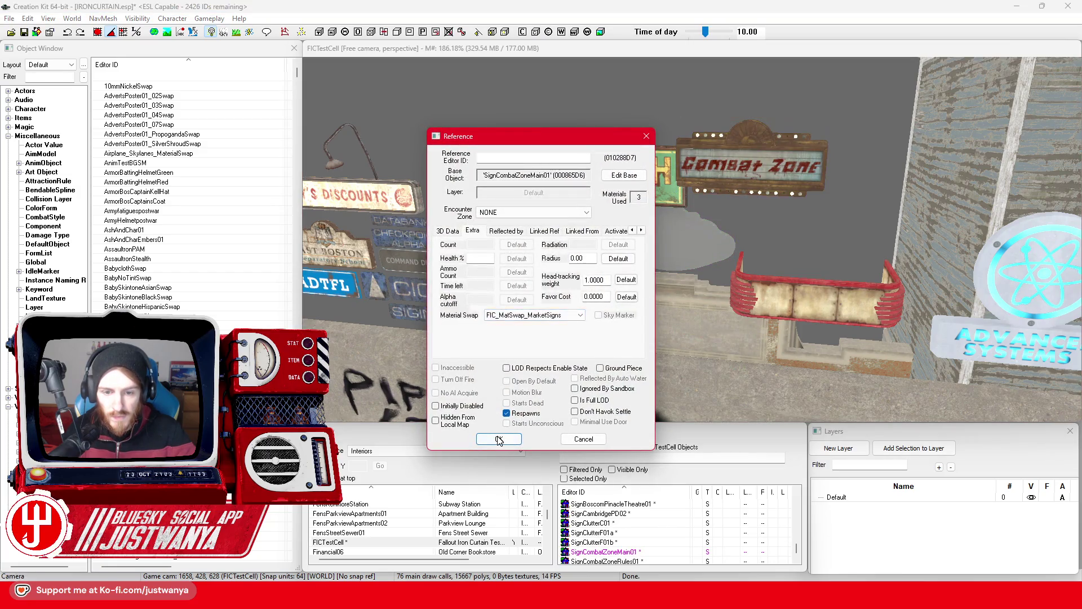
click(499, 438)
click(654, 177)
double_click(654, 178)
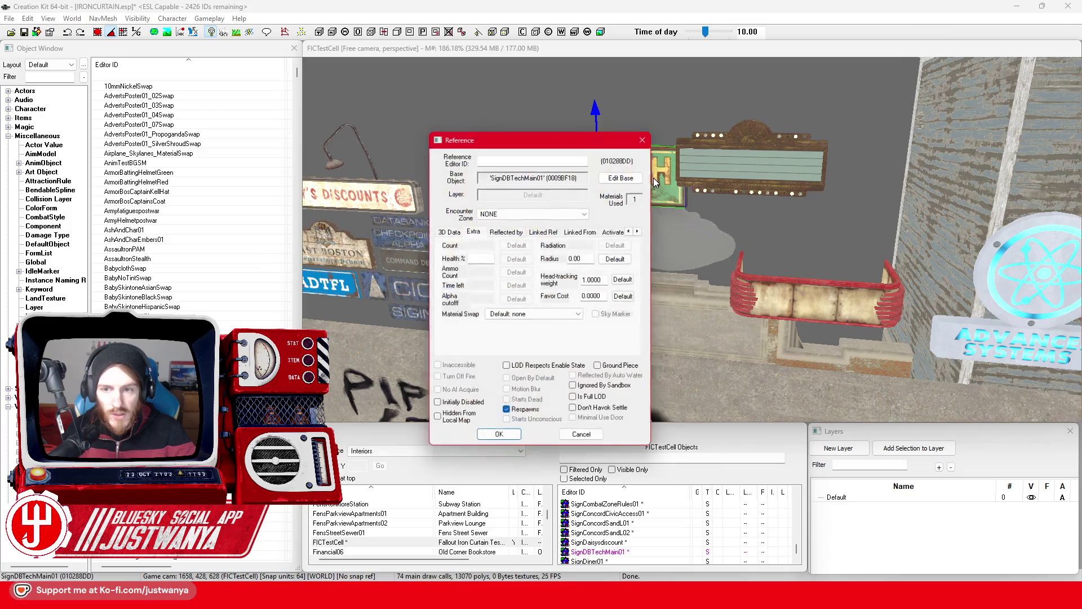
click(536, 314)
click(530, 333)
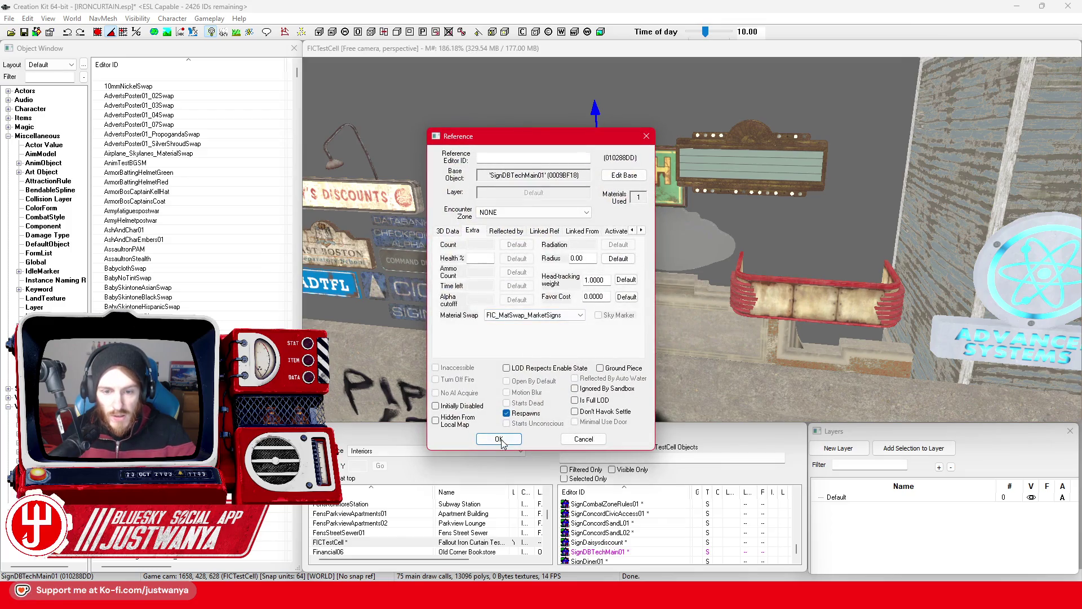
click(499, 438)
Apply FIC_MatSwap_MarketSigns to the Freedom Trail and 35 Court signs.
scroll(493, 205, up, 3)
scroll(521, 209, up, 3)
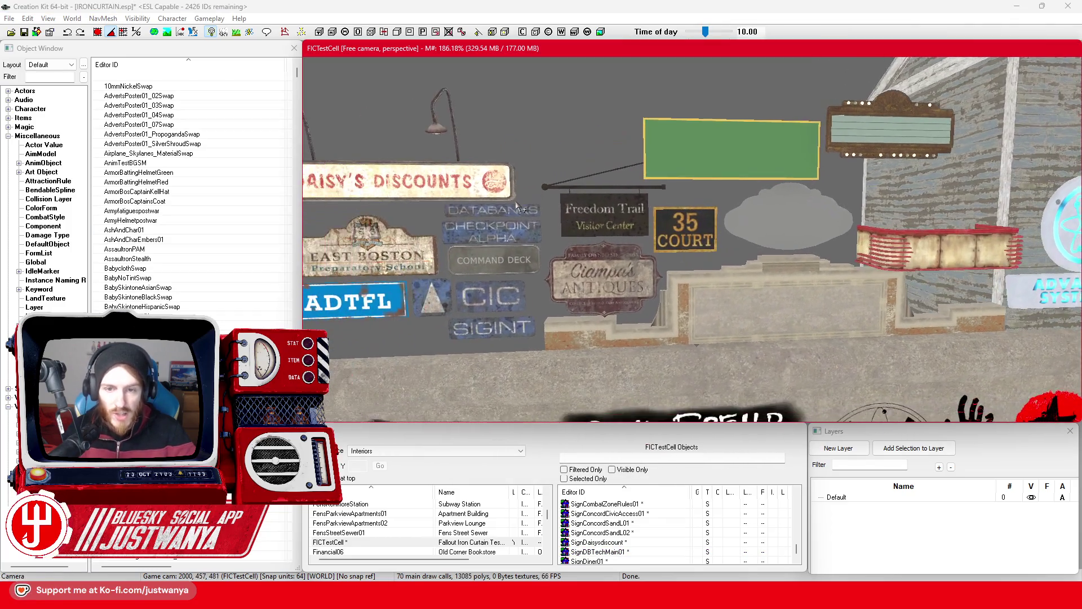
scroll(519, 204, up, 2)
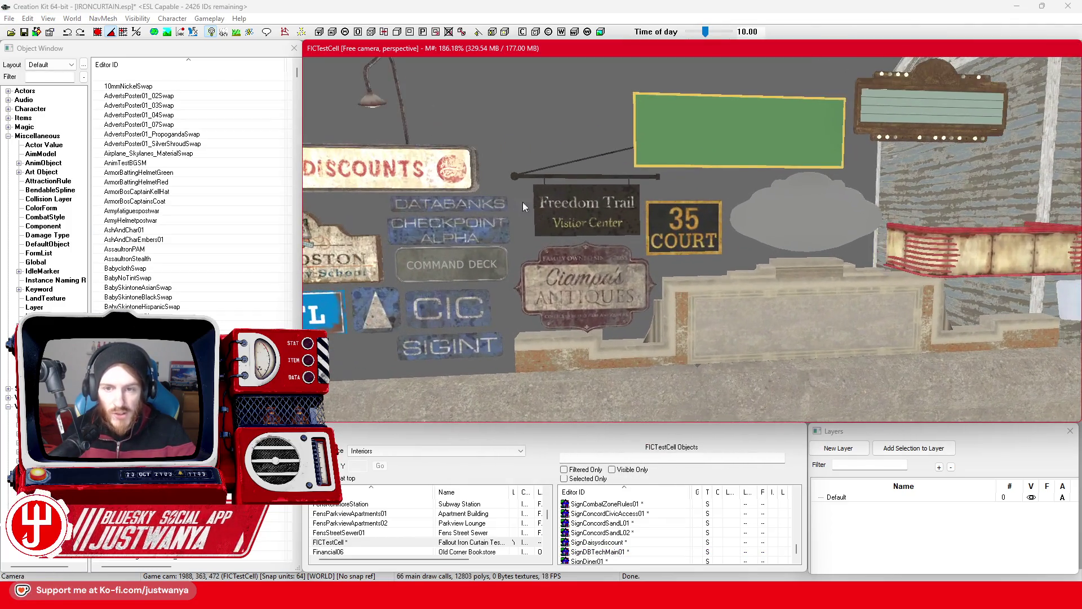
double_click(593, 213)
click(529, 313)
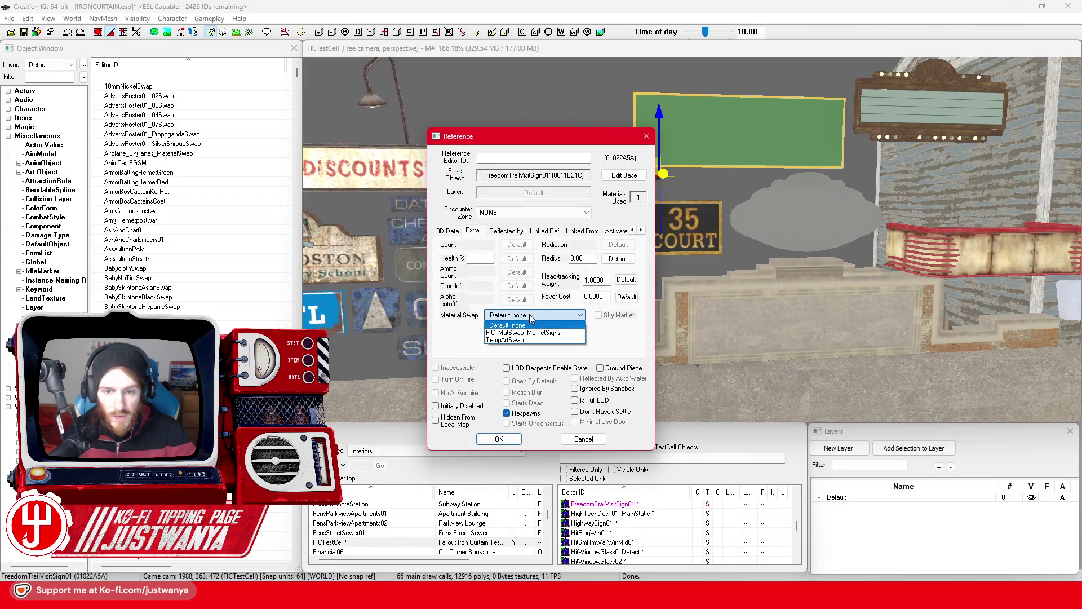
click(524, 332)
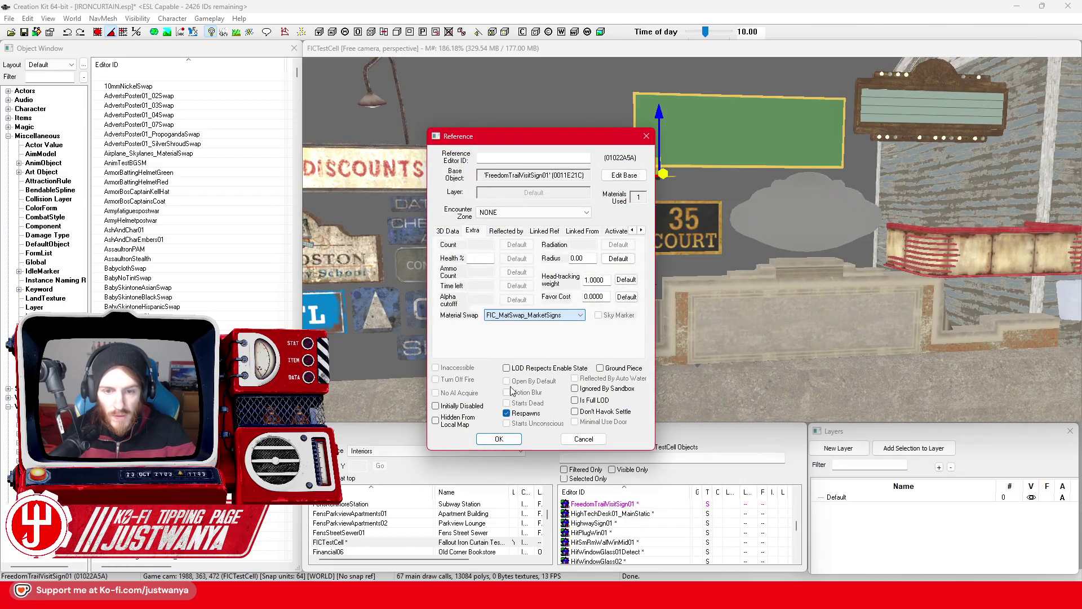
click(499, 439)
click(673, 248)
double_click(674, 254)
click(530, 314)
click(523, 333)
click(499, 437)
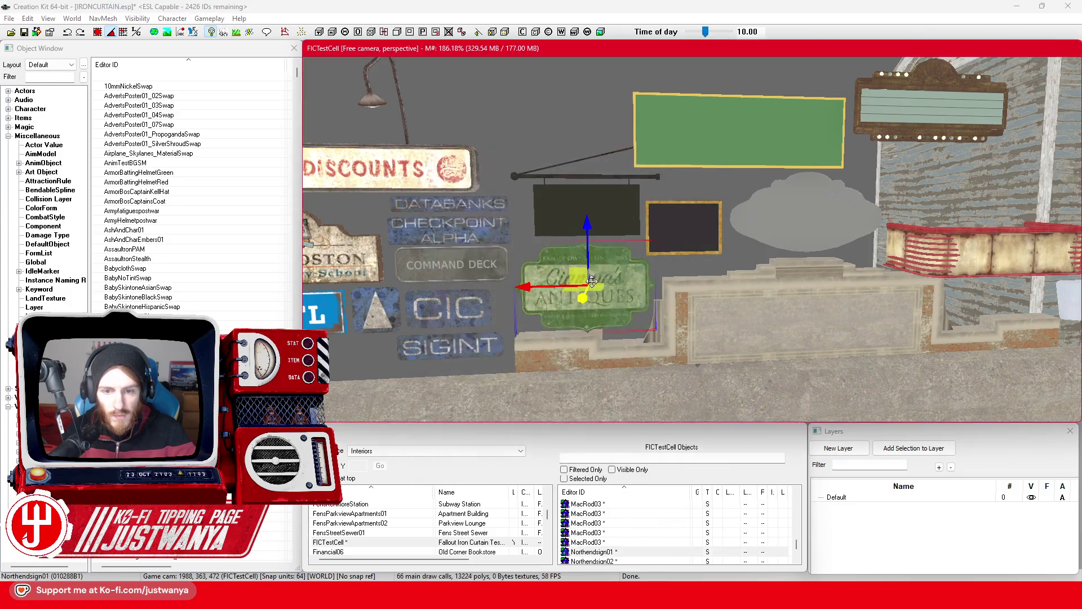
Apply FIC_MatSwap_MarketSigns to the Antiques and Daisy's Discounts signs.
double_click(570, 270)
click(552, 314)
click(547, 336)
click(530, 315)
click(523, 333)
click(499, 439)
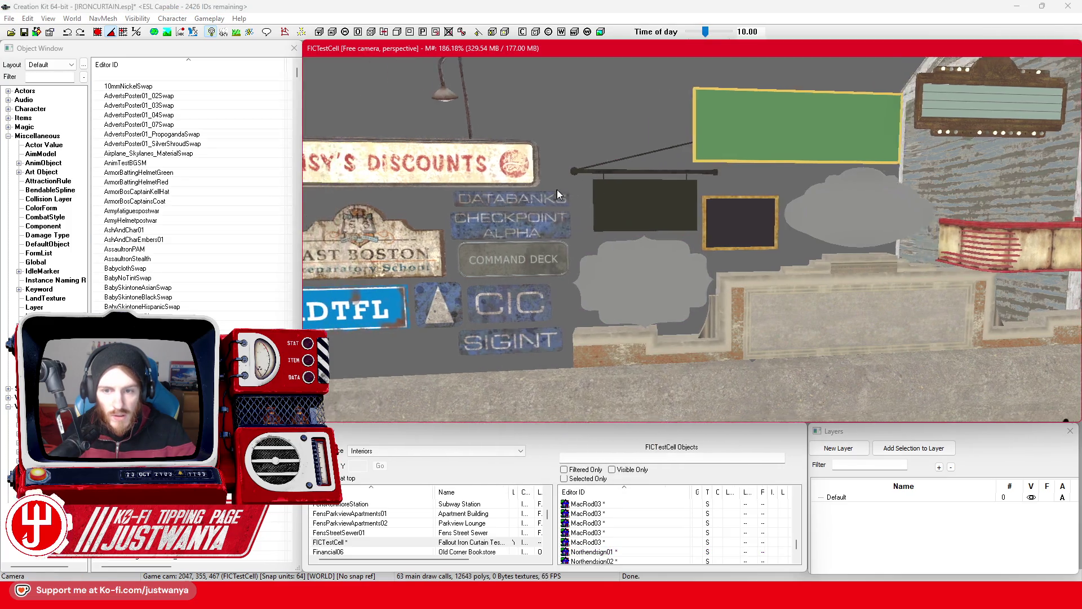
double_click(584, 174)
click(530, 315)
click(525, 332)
click(499, 439)
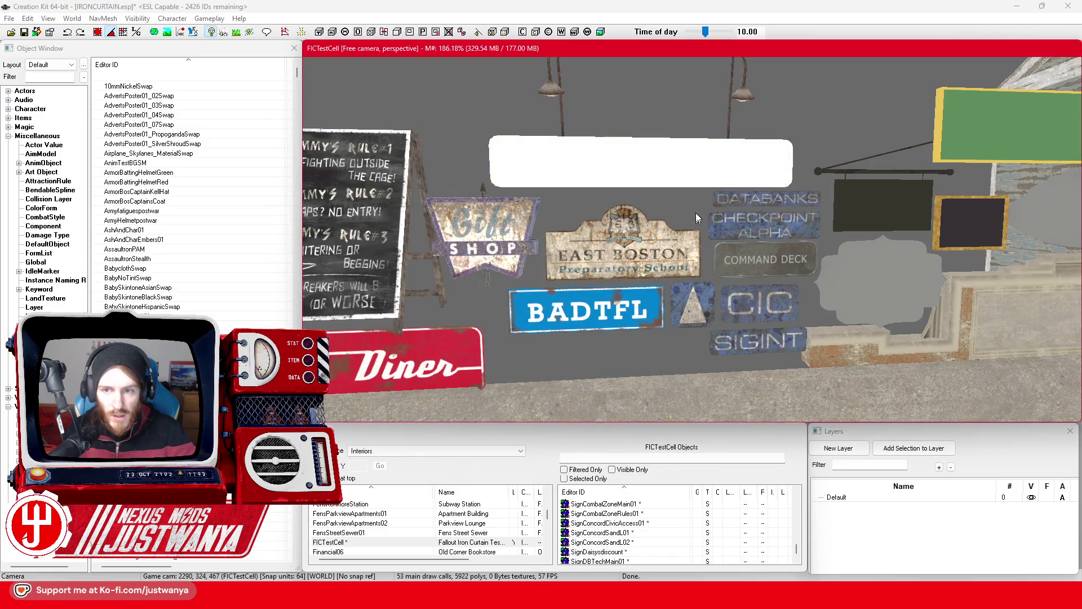
drag(703, 236, 654, 182)
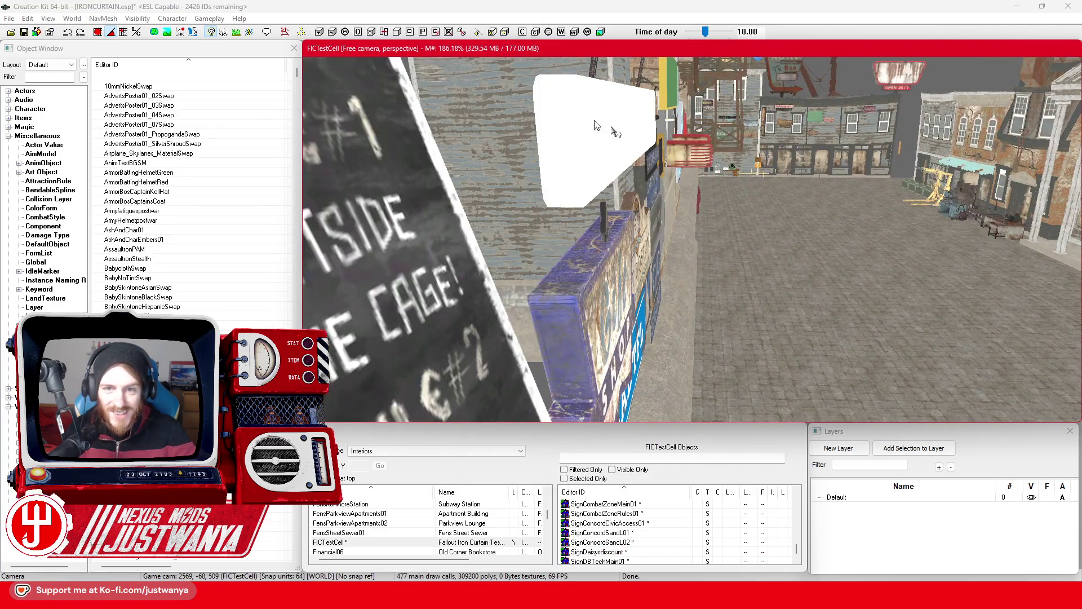
Give the East Boston sign the FIC_MatSwap_MarketSigns material swap.
key(f)
click(591, 136)
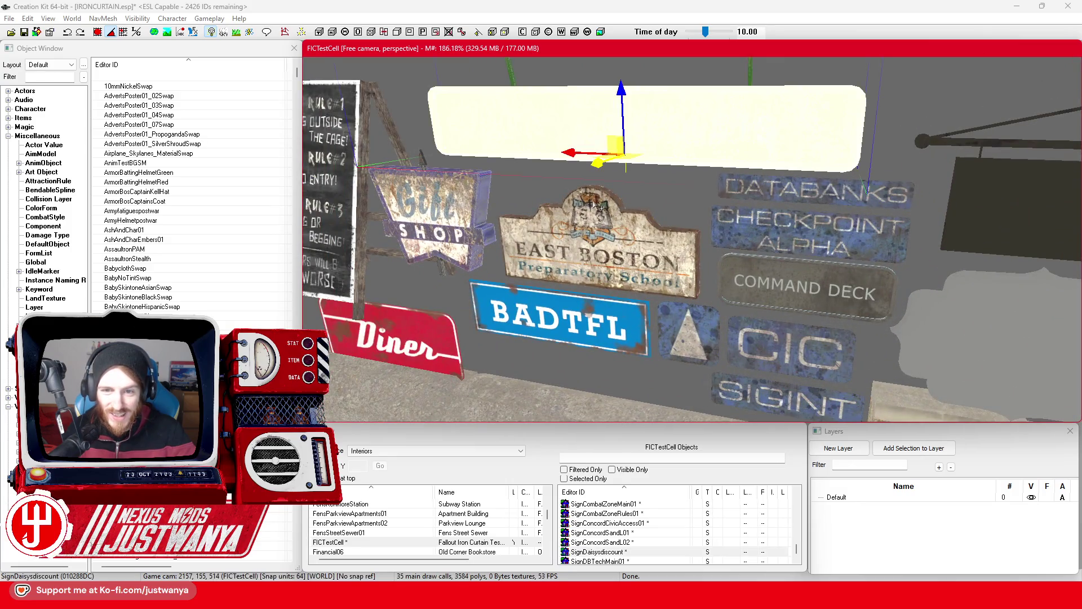
click(661, 194)
double_click(661, 194)
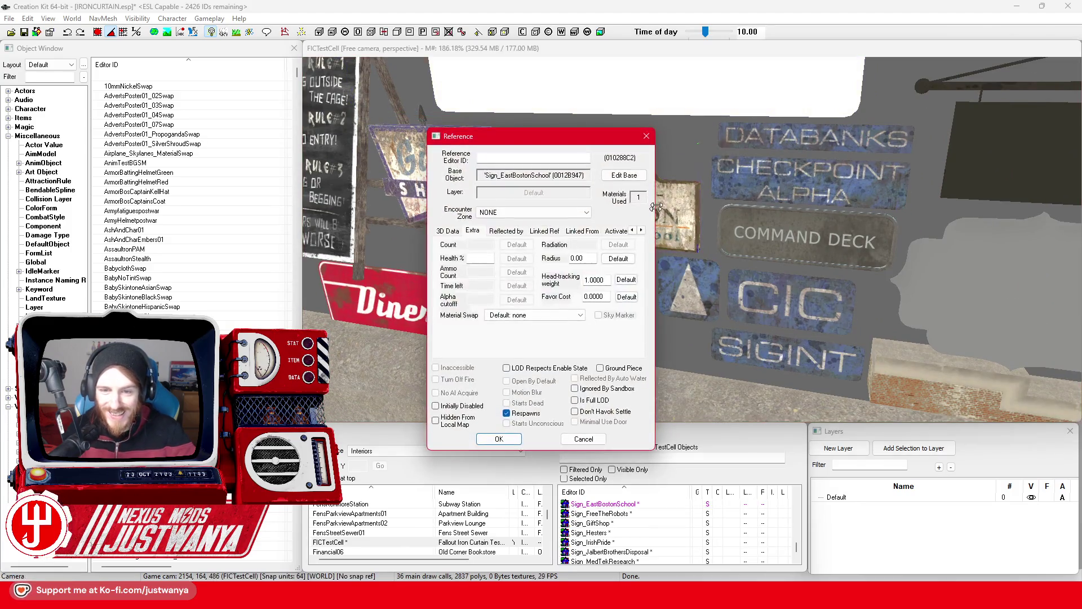
click(551, 314)
click(536, 330)
click(499, 438)
Apply FIC_MatSwap_MarketSigns to the Databanks, Checkpoint Alpha, CIC, SIGINT, arrow and Command Deck signs.
click(791, 150)
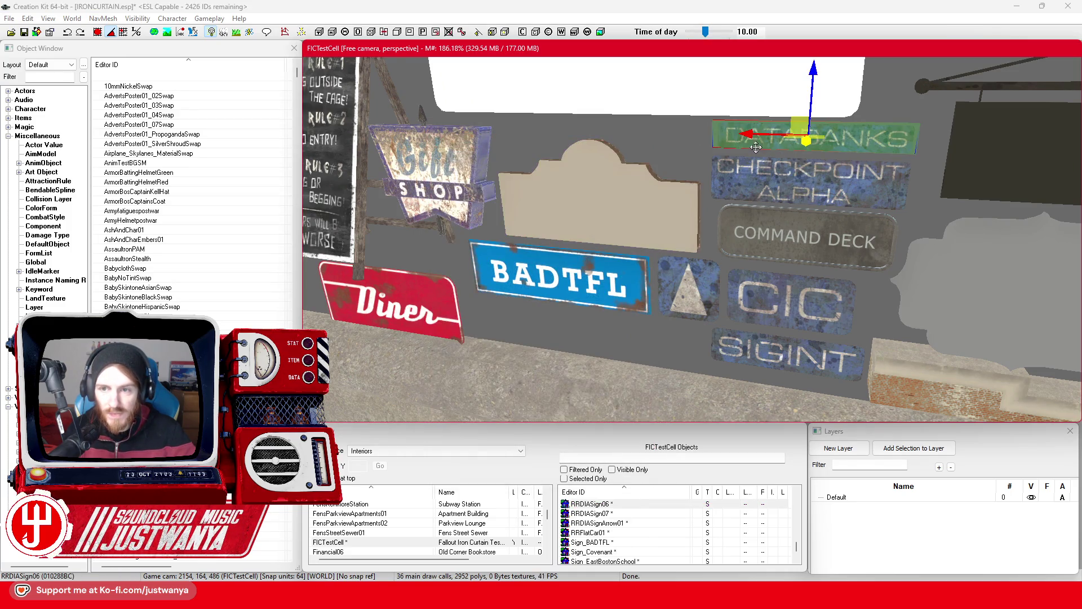
ctrl+click(747, 186)
ctrl+click(763, 316)
ctrl+click(767, 357)
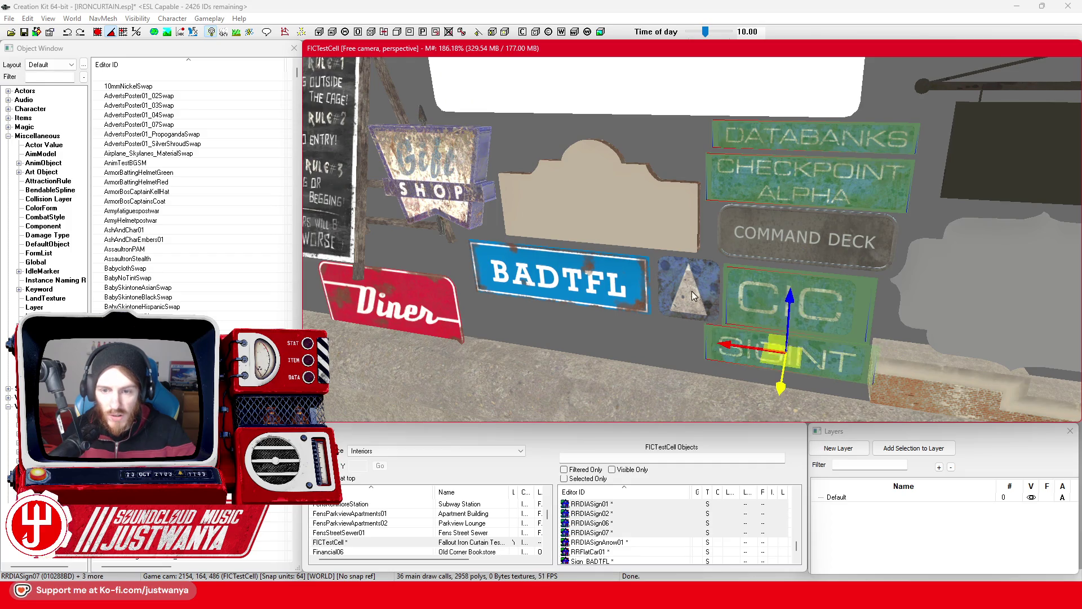
ctrl+click(692, 291)
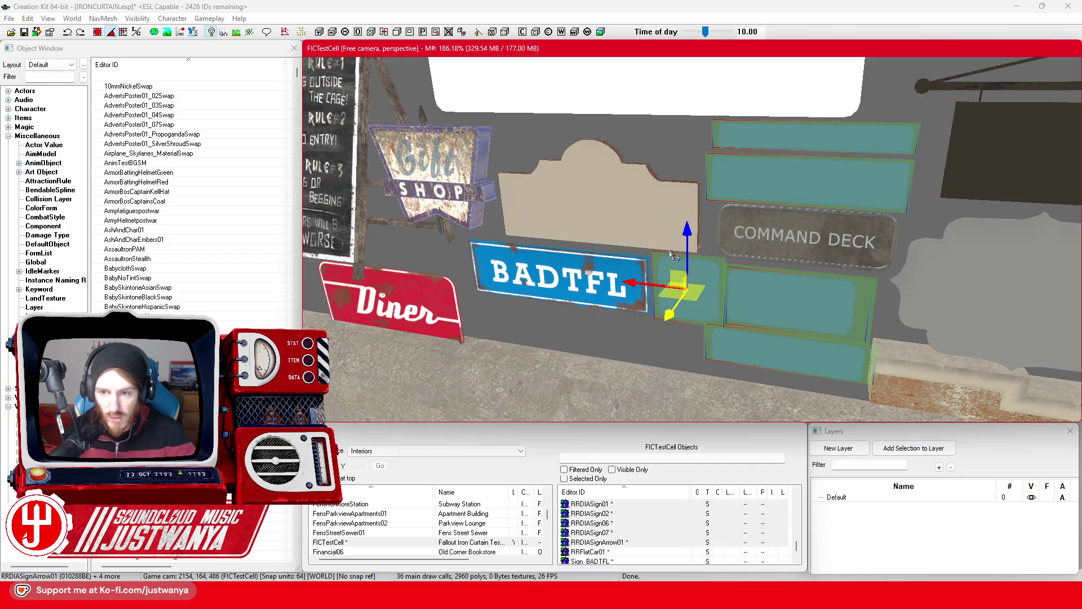
click(781, 236)
double_click(722, 248)
click(530, 315)
click(530, 331)
click(499, 439)
Apply the FIC_MatSwap_MarketSigns material swap to the BADTFL and Diner signs.
click(579, 285)
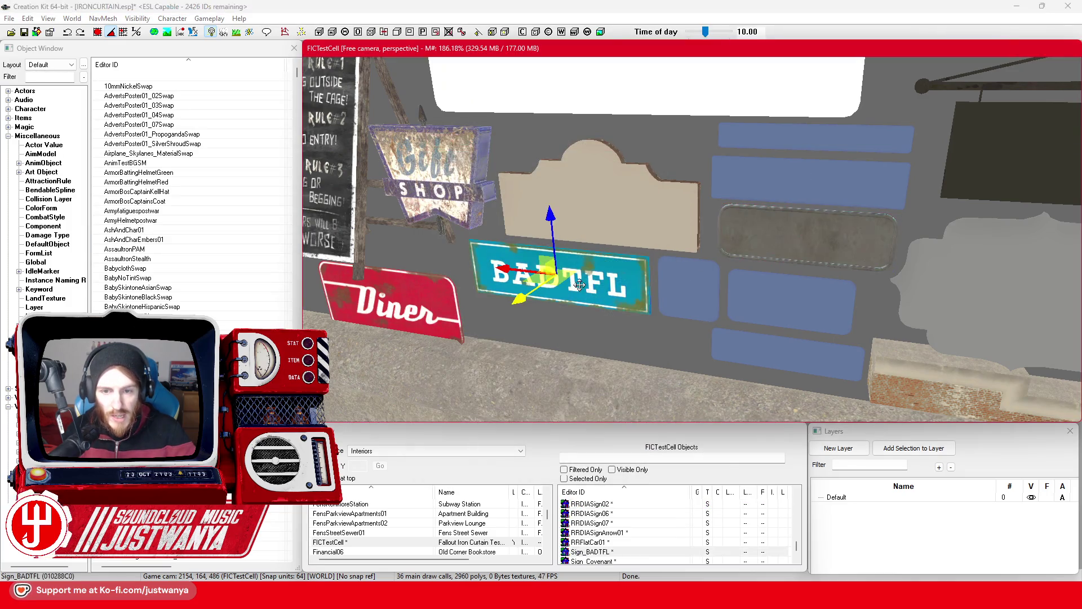
double_click(580, 285)
click(530, 315)
click(529, 336)
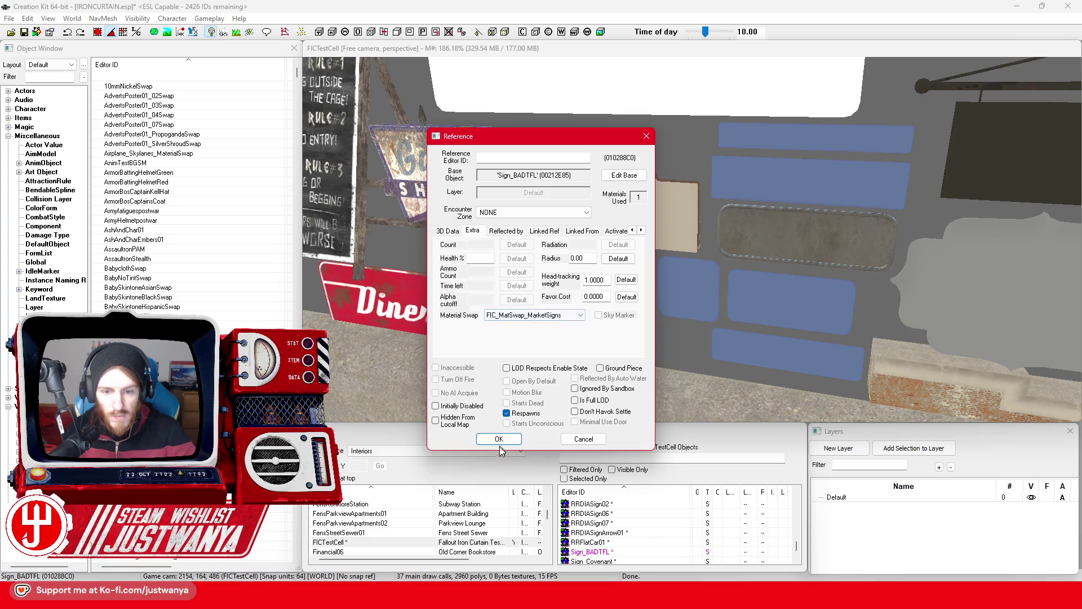
click(498, 438)
click(389, 298)
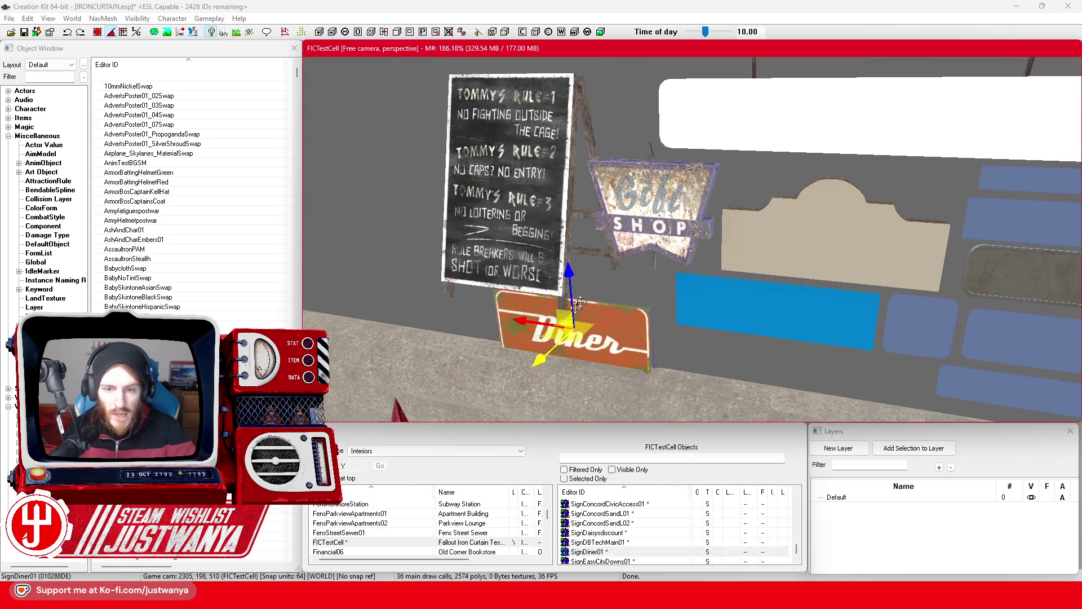
double_click(613, 333)
click(542, 316)
click(538, 337)
click(499, 438)
Apply the FIC_MatSwap_MarketSigns material swap to the Gift Shop sign.
click(663, 225)
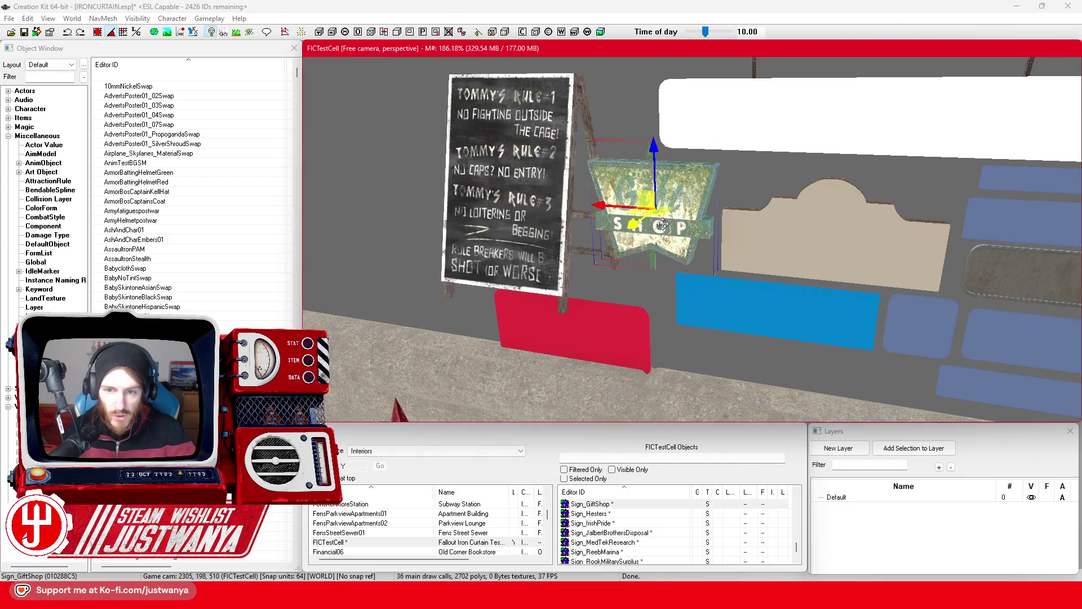
double_click(663, 224)
click(535, 314)
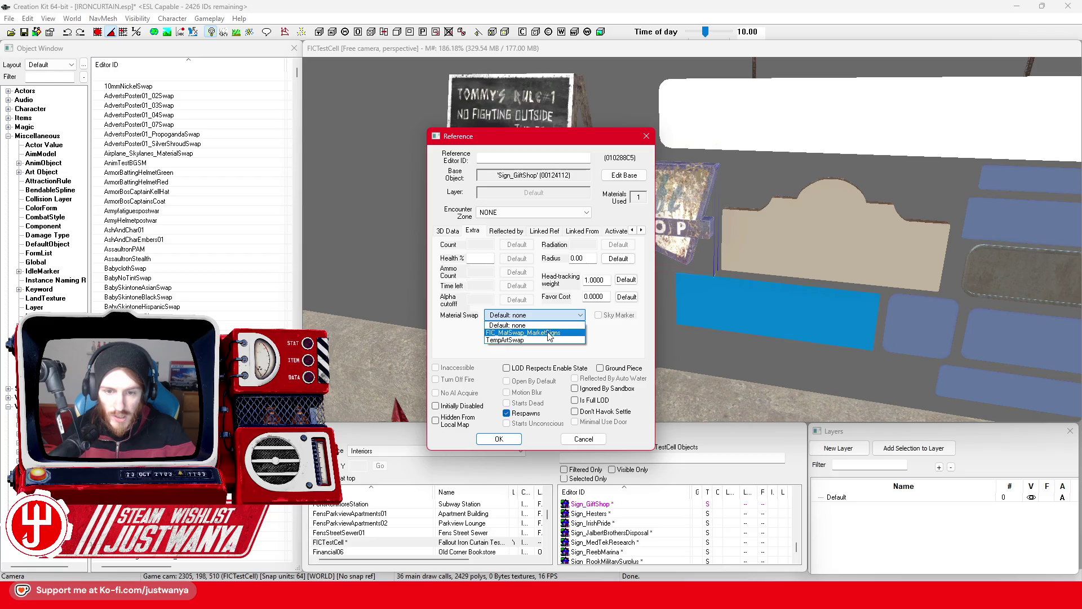
click(550, 333)
click(499, 439)
scroll(658, 303, down, 5)
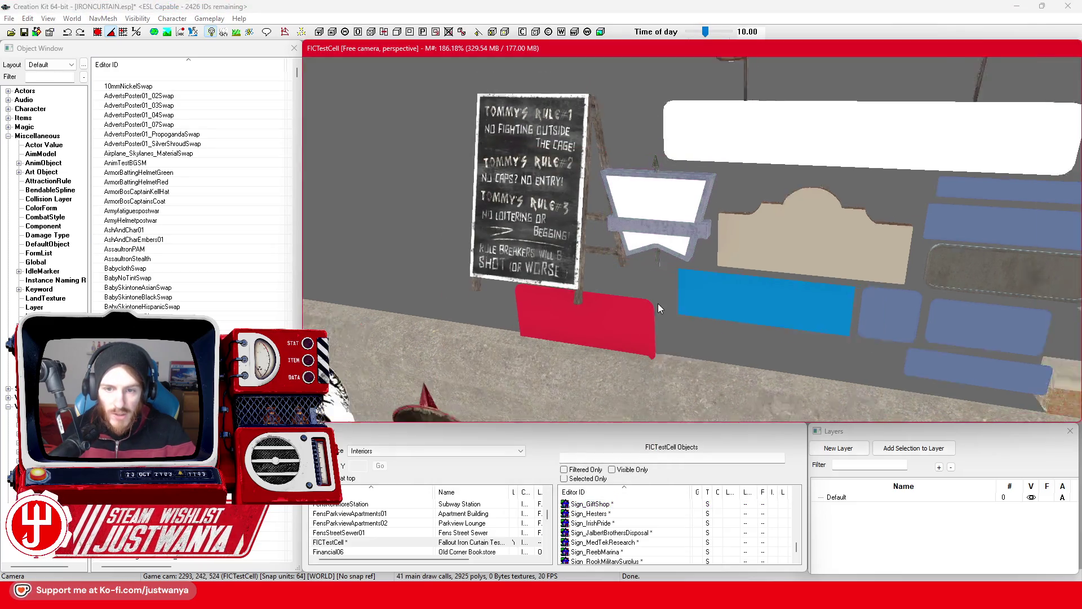
scroll(672, 296, down, 5)
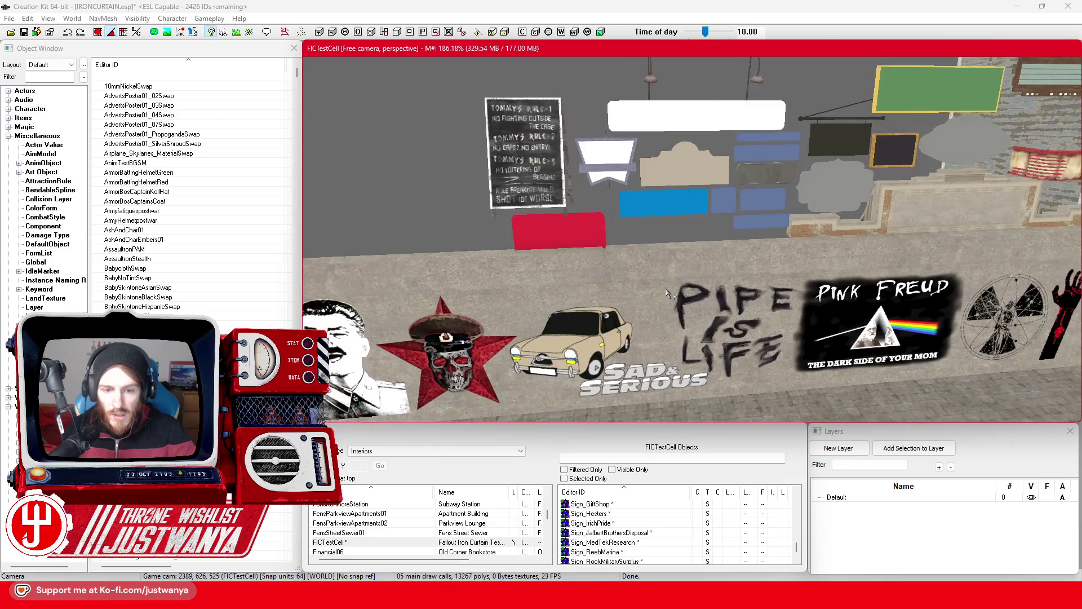
scroll(757, 263, down, 2)
Move the ILLEGAL graffiti mural from the wall onto the blank light-bulb sign's face.
drag(757, 262, 648, 285)
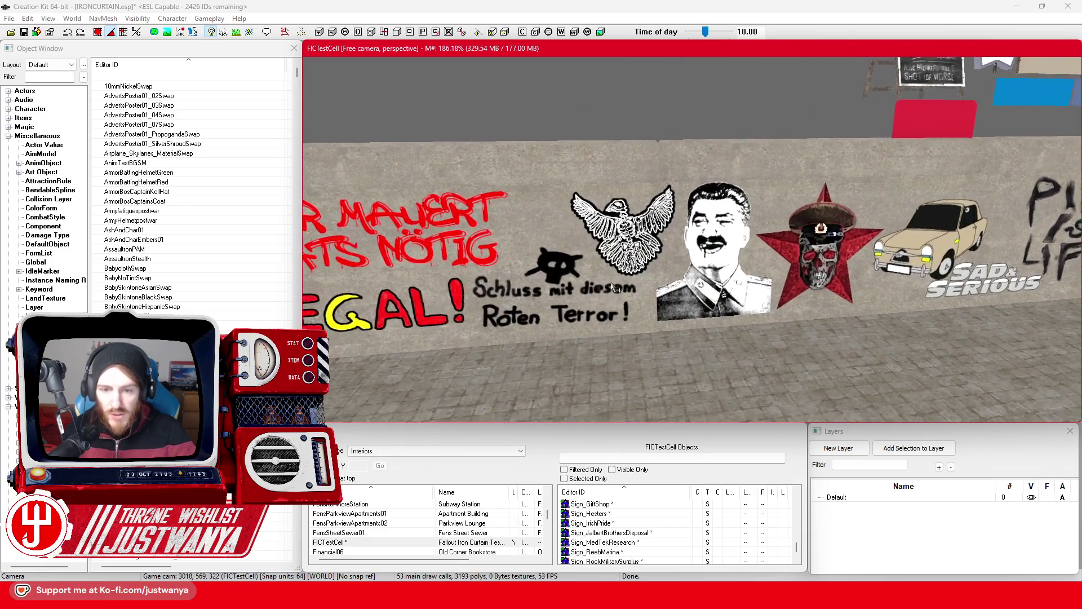
click(650, 286)
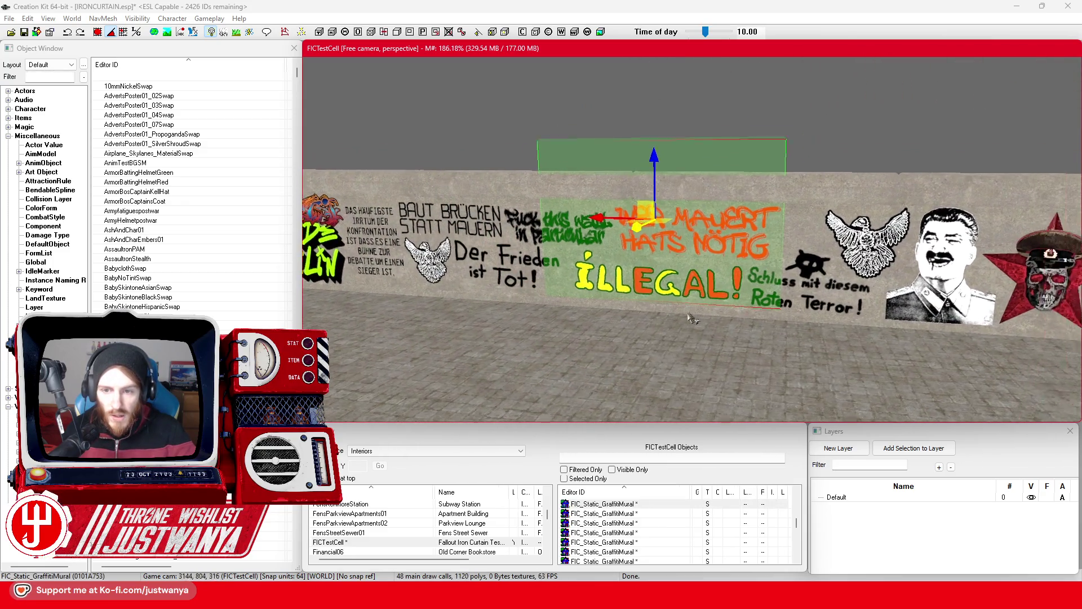
drag(575, 196, 575, 85)
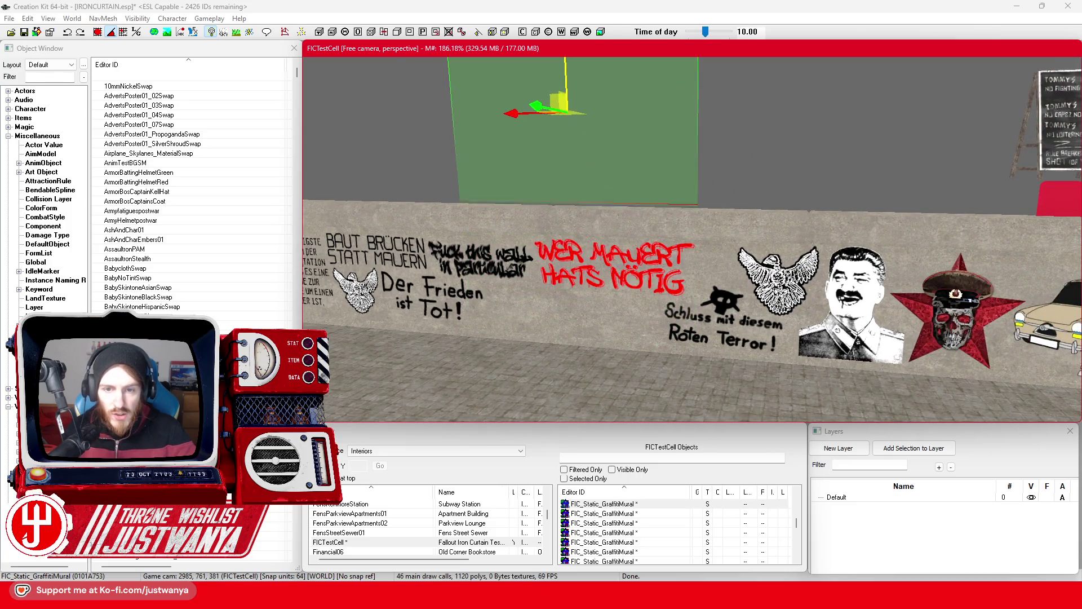
mouse_move(484, 239)
mouse_down()
mouse_move(778, 245)
mouse_move(660, 236)
mouse_move(617, 204)
mouse_move(614, 119)
mouse_move(615, 140)
mouse_up()
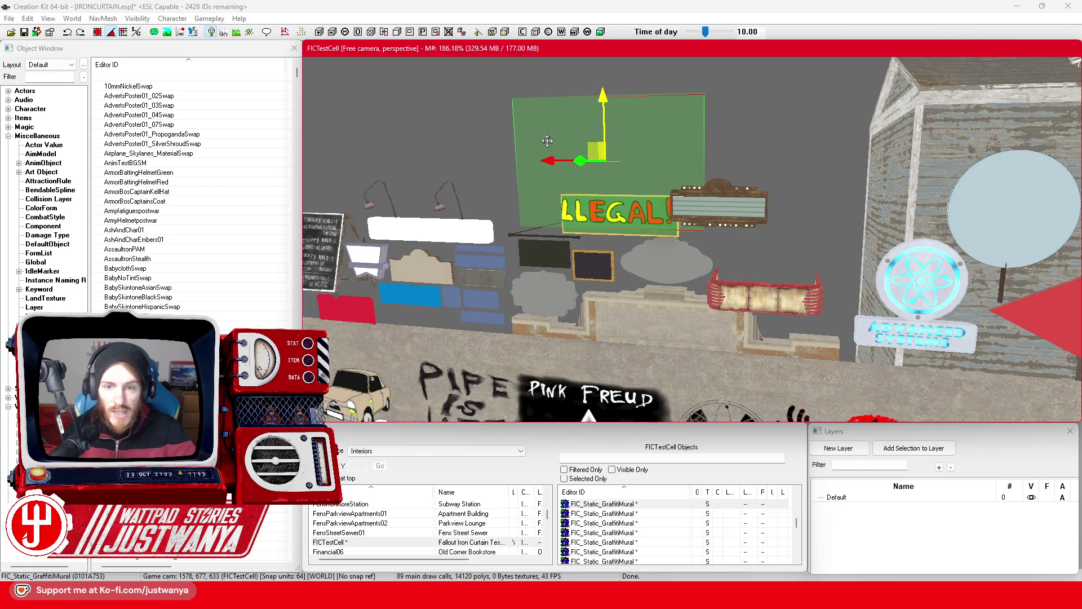
scroll(556, 145, up, 4)
scroll(732, 217, up, 2)
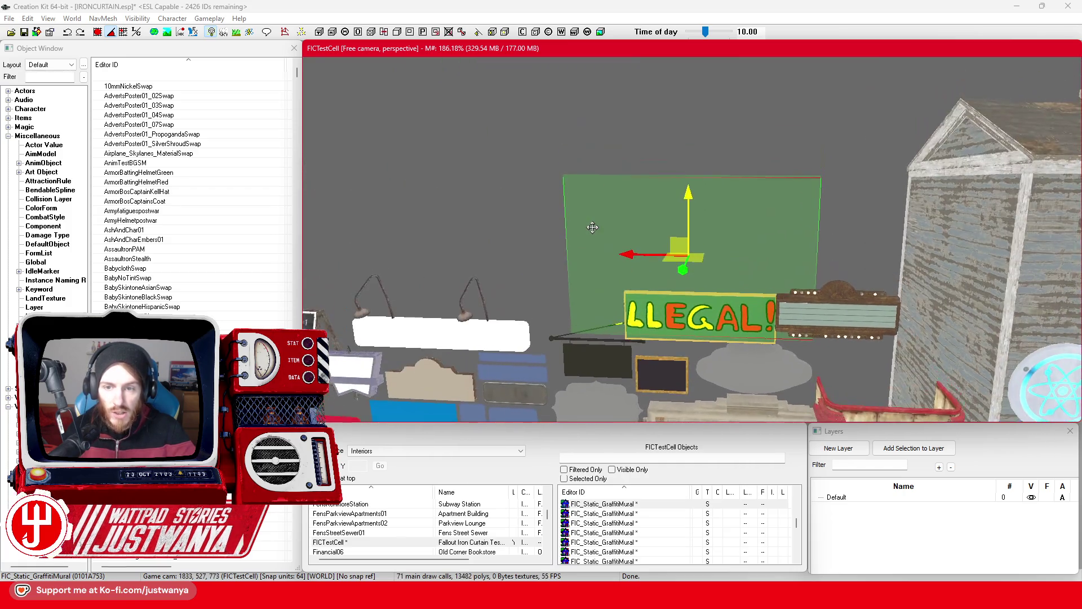
scroll(736, 223, up, 2)
mouse_move(687, 213)
mouse_down()
mouse_move(642, 250)
mouse_move(649, 269)
mouse_up()
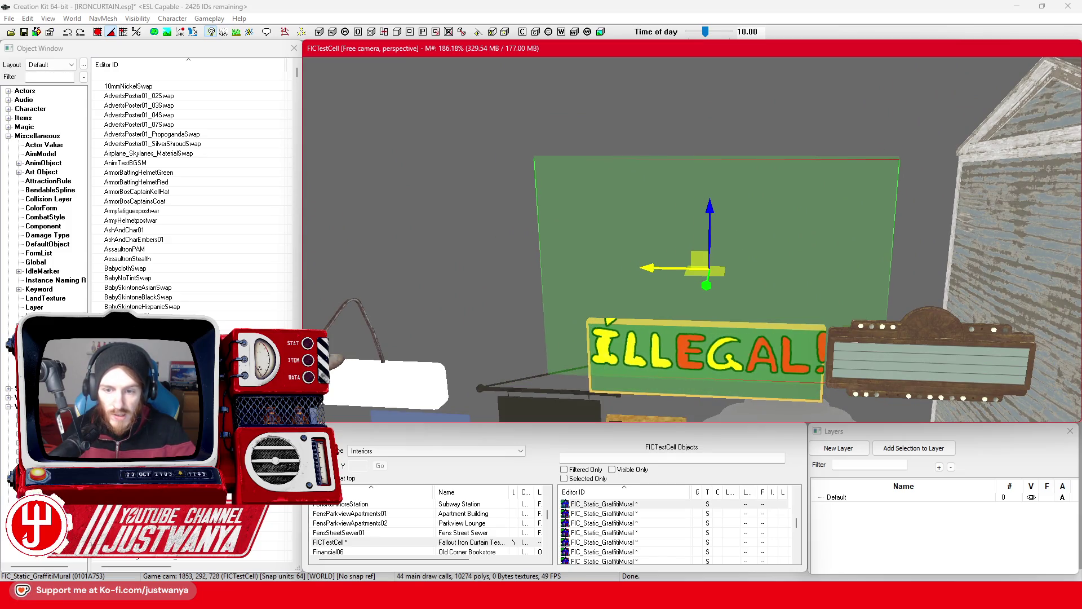
drag(702, 234, 701, 249)
drag(659, 285, 876, 292)
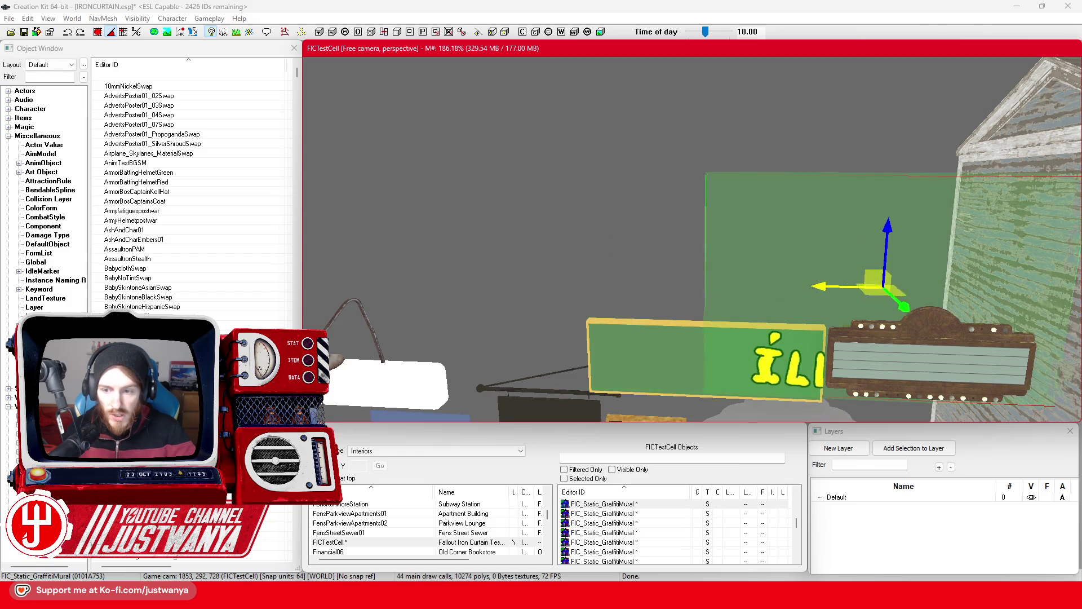
drag(942, 309, 951, 316)
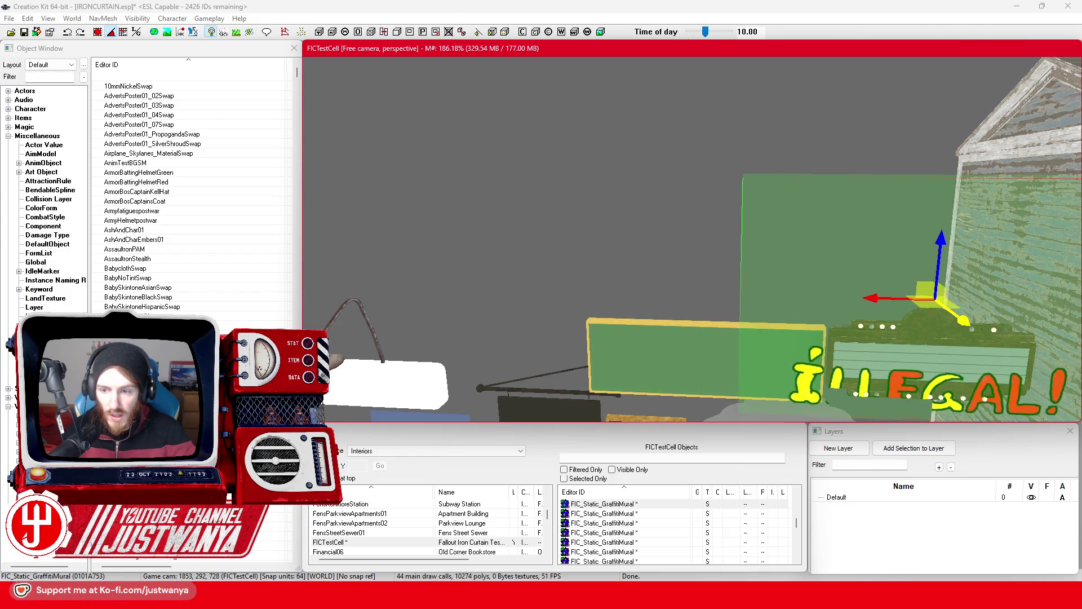
mouse_move(954, 266)
mouse_down()
mouse_move(954, 237)
mouse_move(900, 283)
mouse_move(936, 308)
mouse_up()
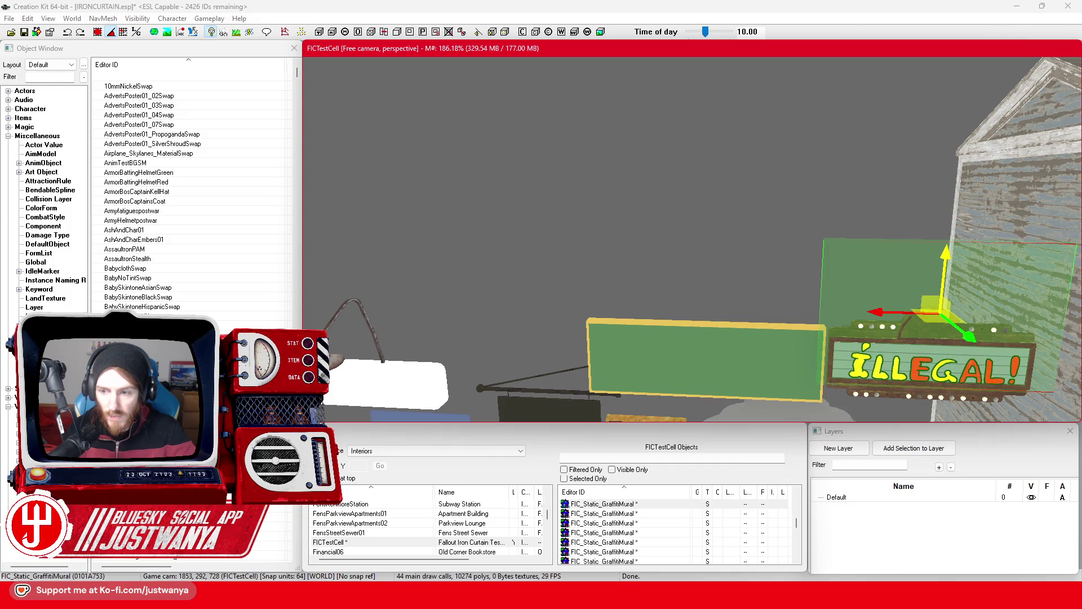
Inspect the mural on the sign and rotate it slightly to match the sign's angle.
key(f)
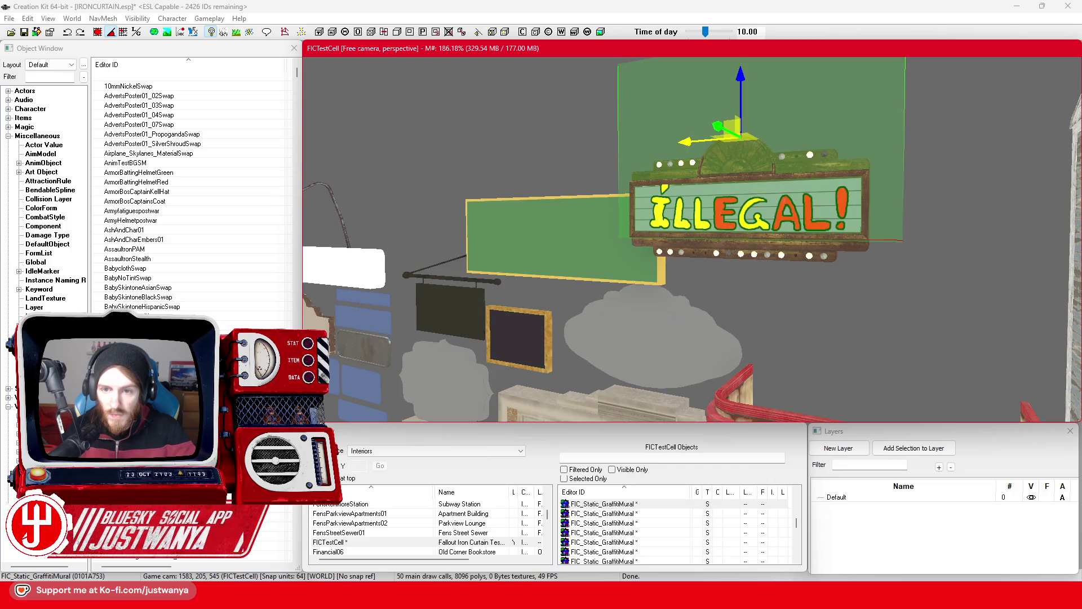
click(860, 240)
scroll(861, 239, up, 5)
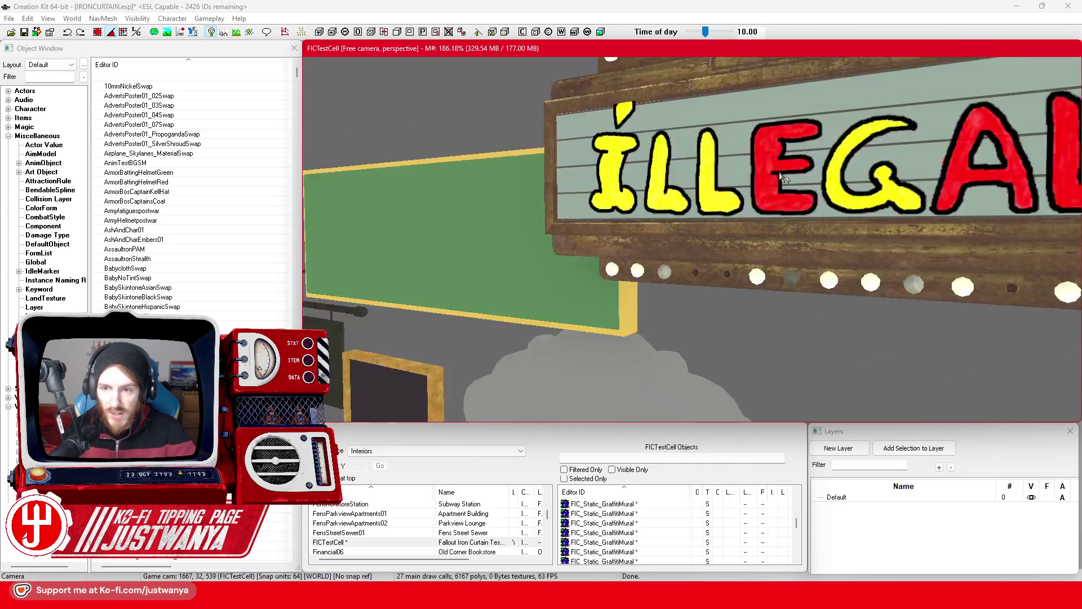
scroll(782, 177, down, 5)
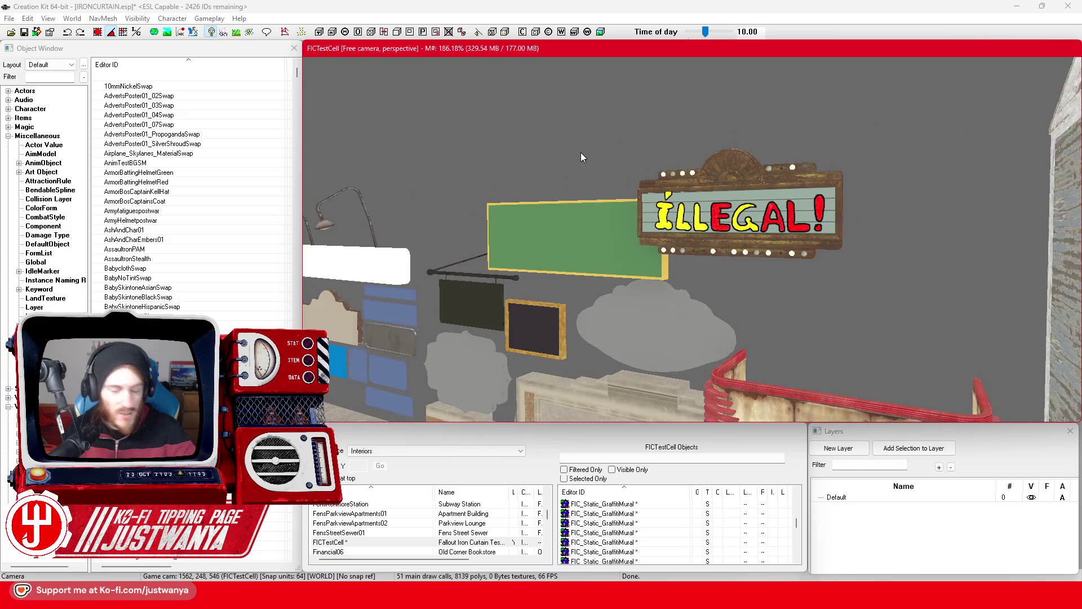
scroll(680, 194, up, 3)
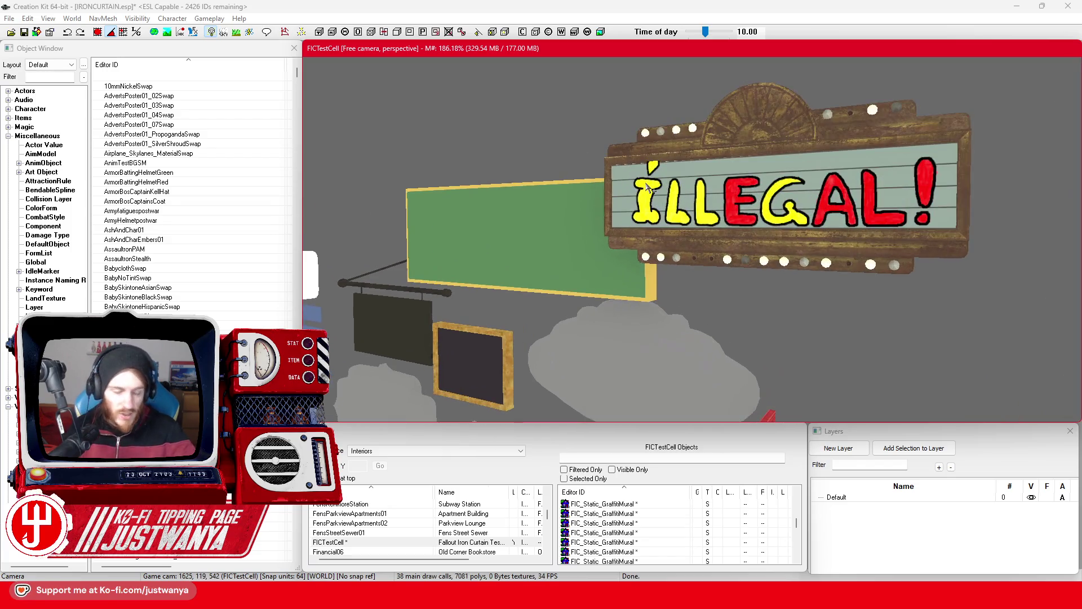
click(733, 211)
scroll(694, 220, up, 2)
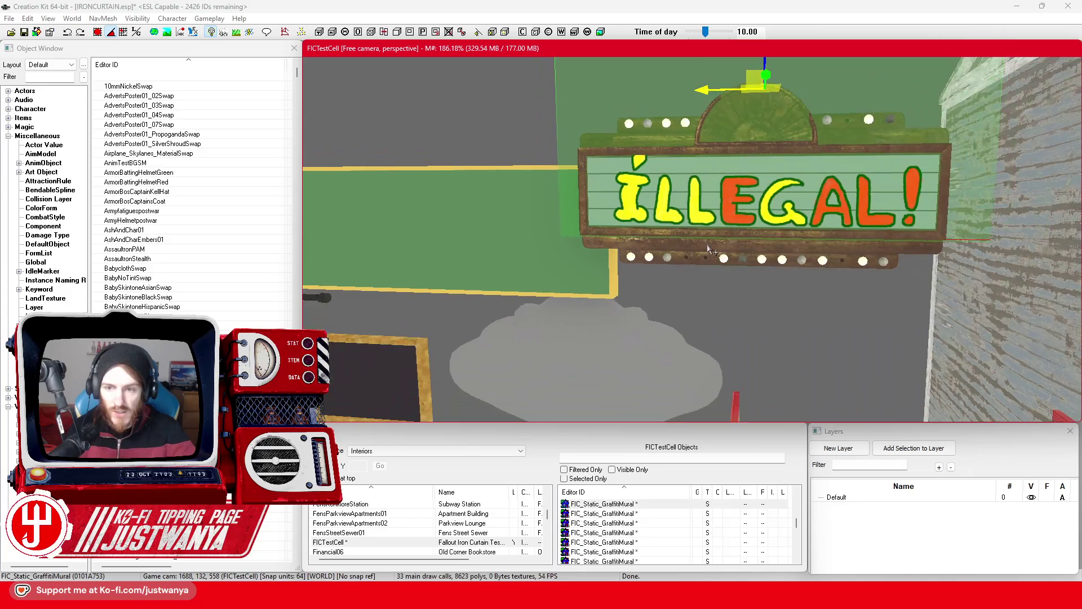
scroll(655, 227, down, 2)
key(2)
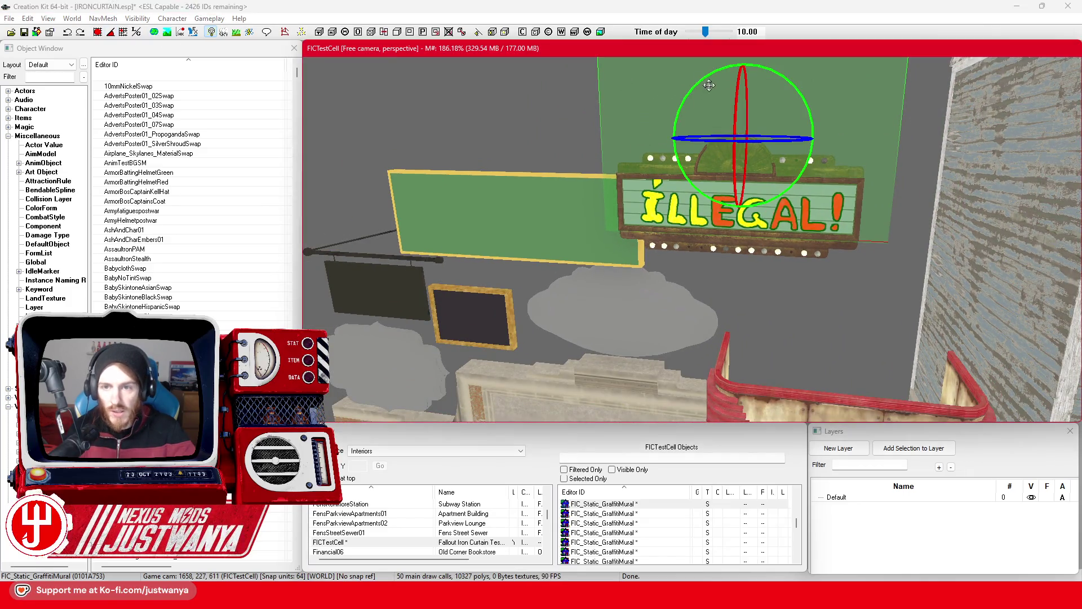
drag(705, 78, 699, 79)
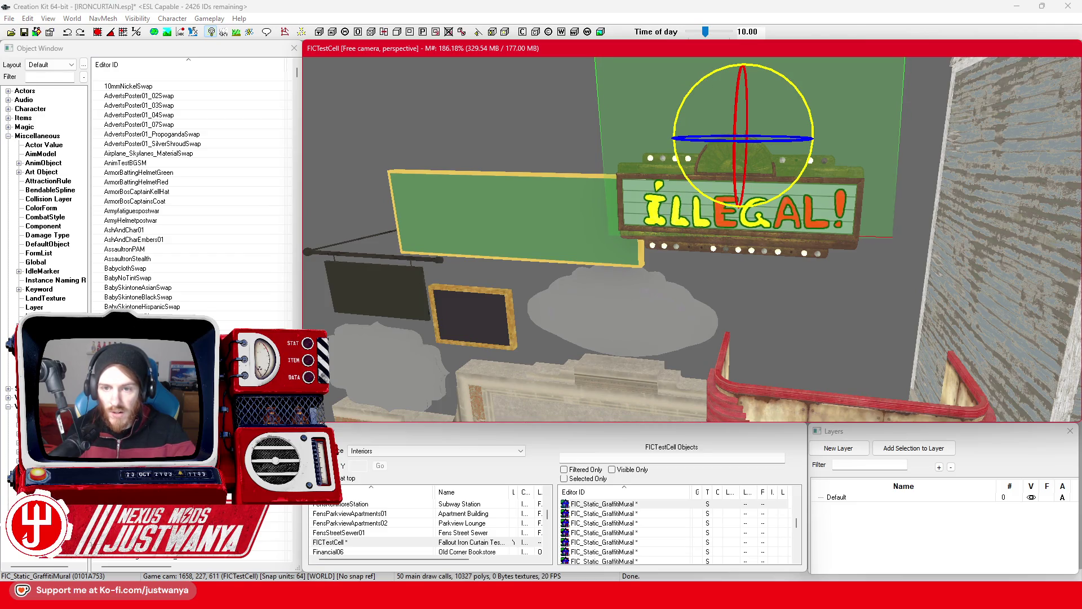
scroll(733, 256, down, 6)
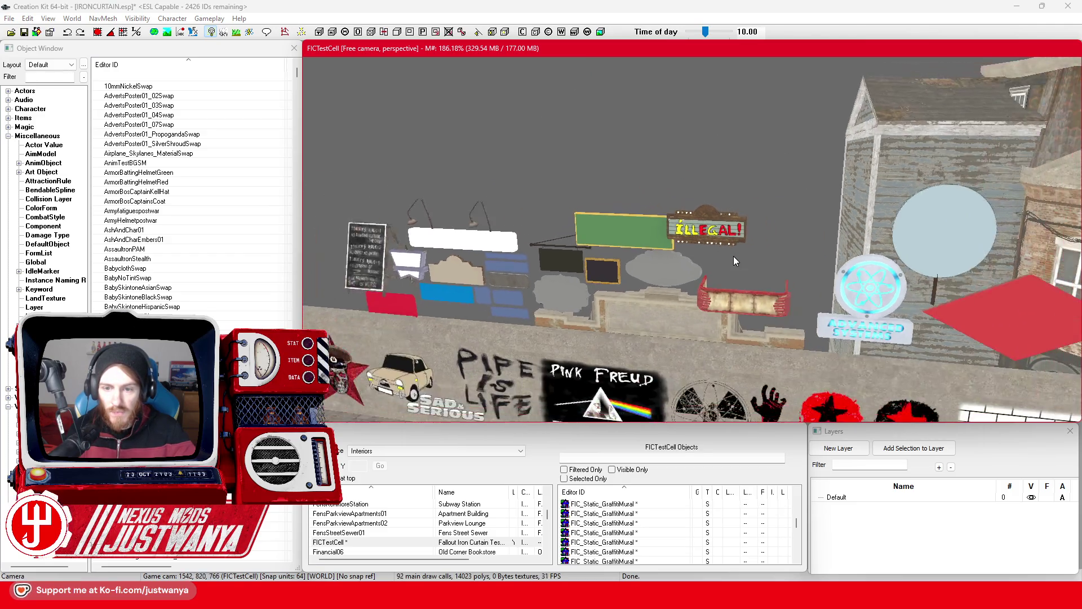
scroll(755, 243, up, 8)
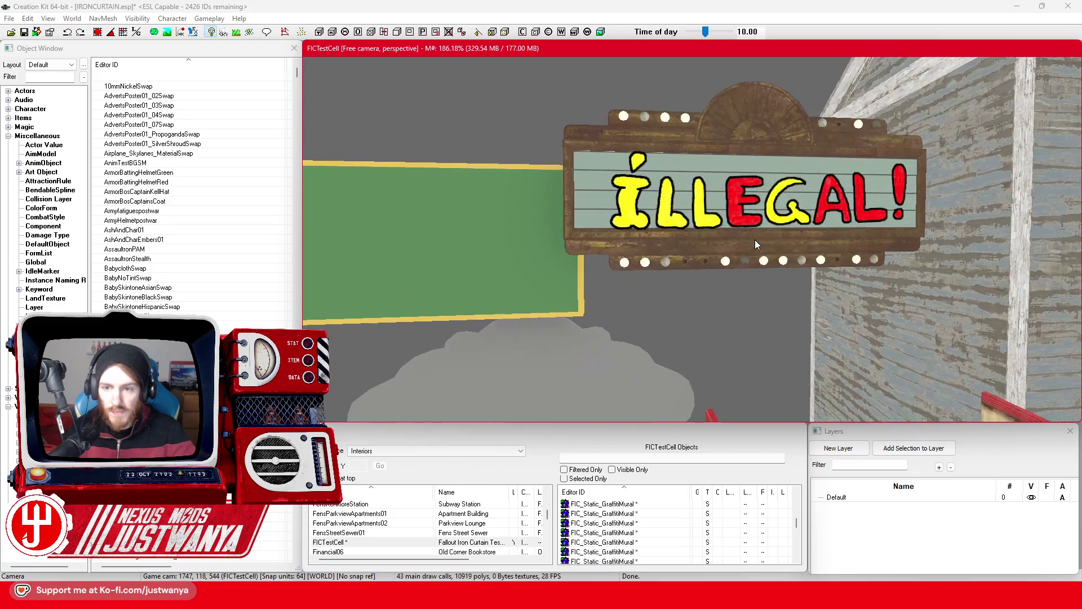
scroll(739, 267, down, 4)
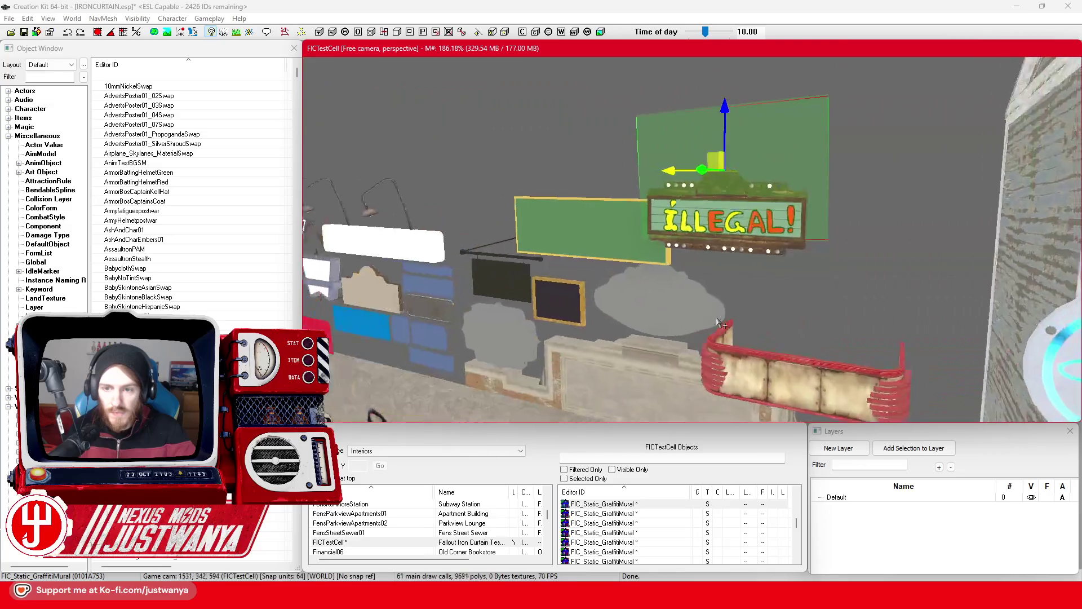
scroll(719, 323, down, 6)
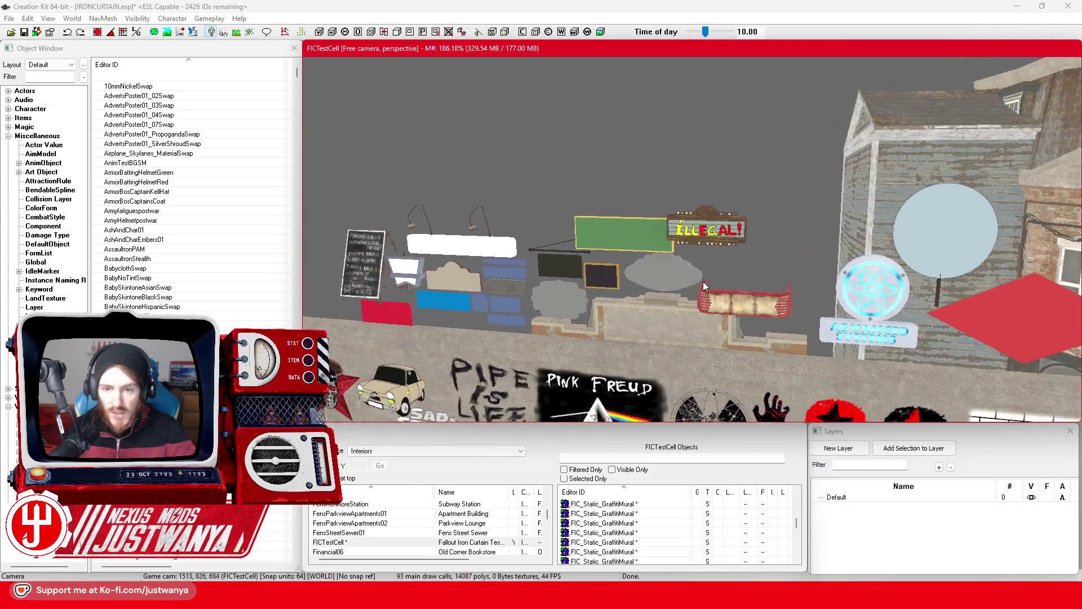
scroll(747, 269, up, 8)
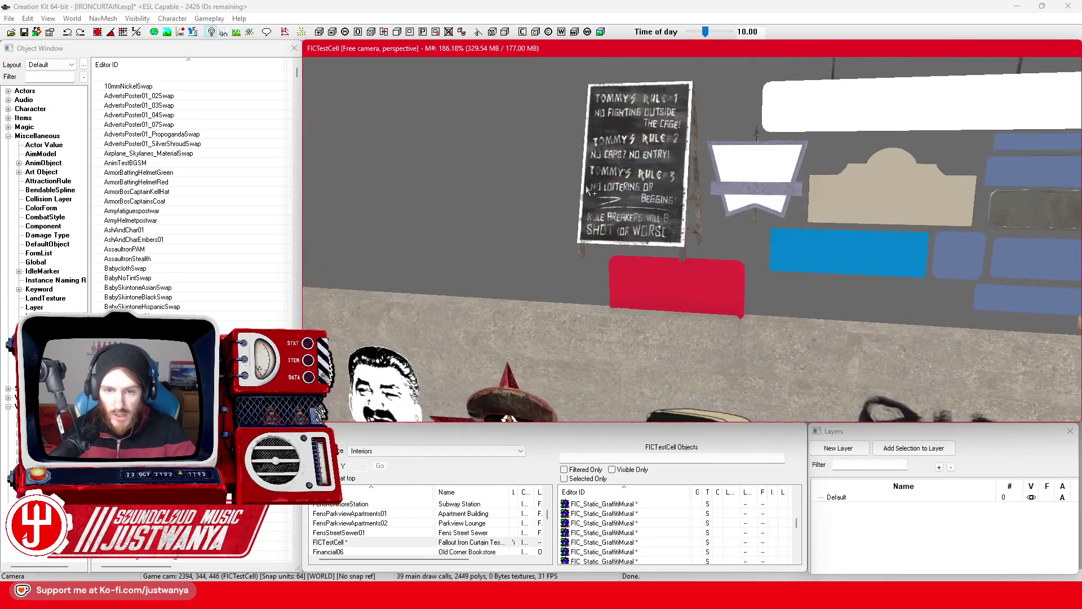
scroll(654, 231, down, 5)
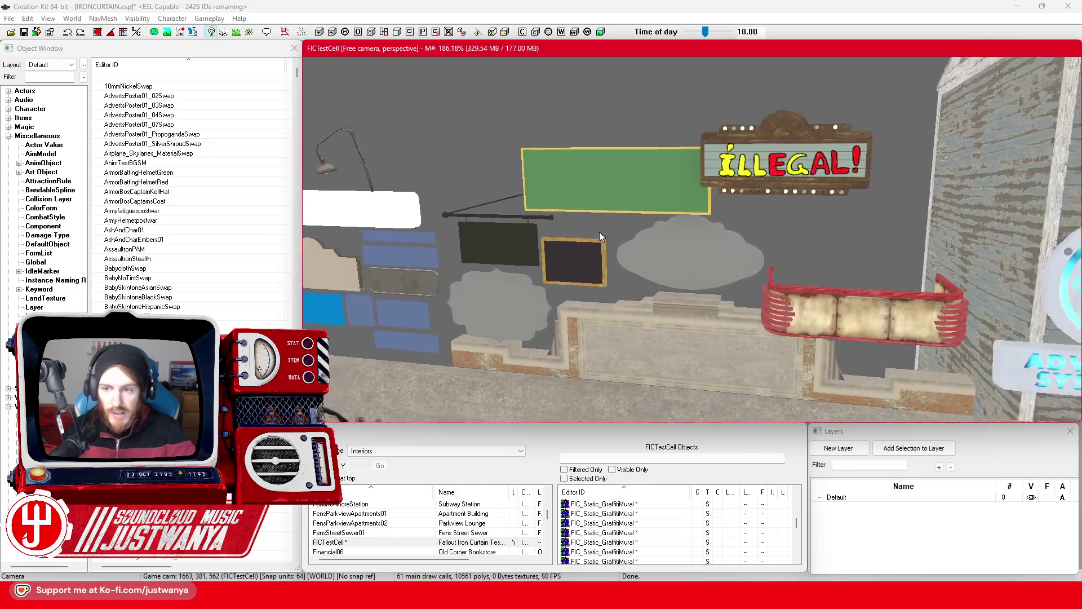
Delete the test ILLEGAL mural, save the plugin, and return to GIMP.
click(658, 206)
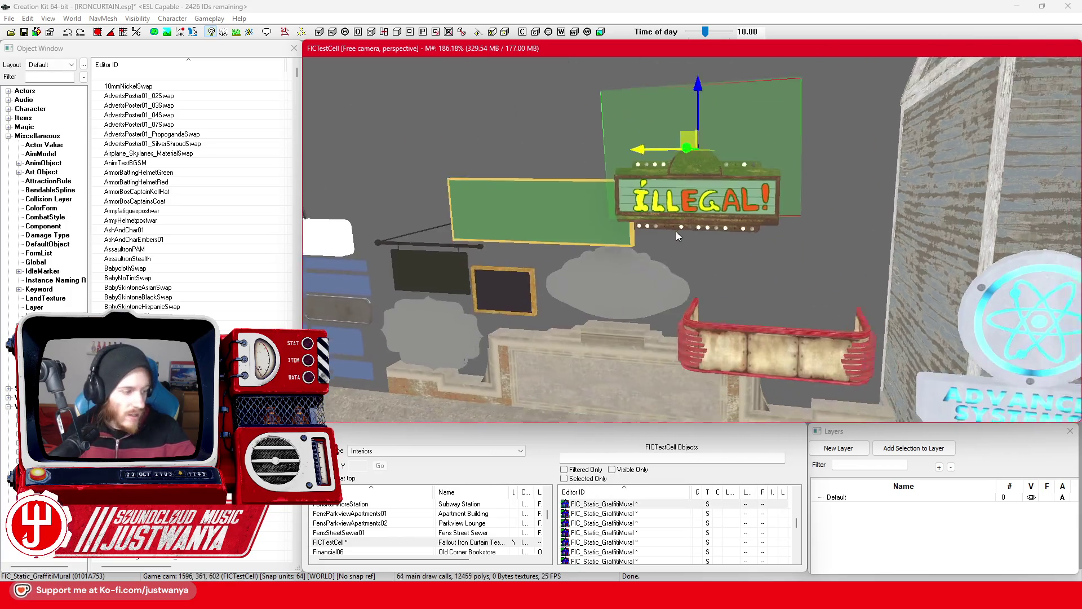
scroll(655, 231, down, 3)
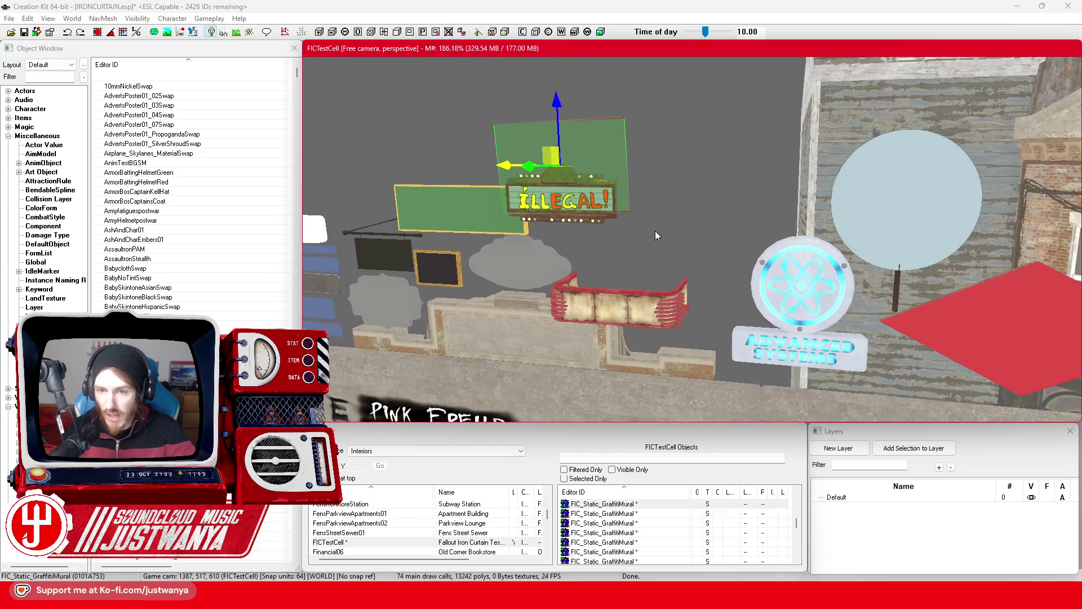
key(Delete)
scroll(551, 234, down, 3)
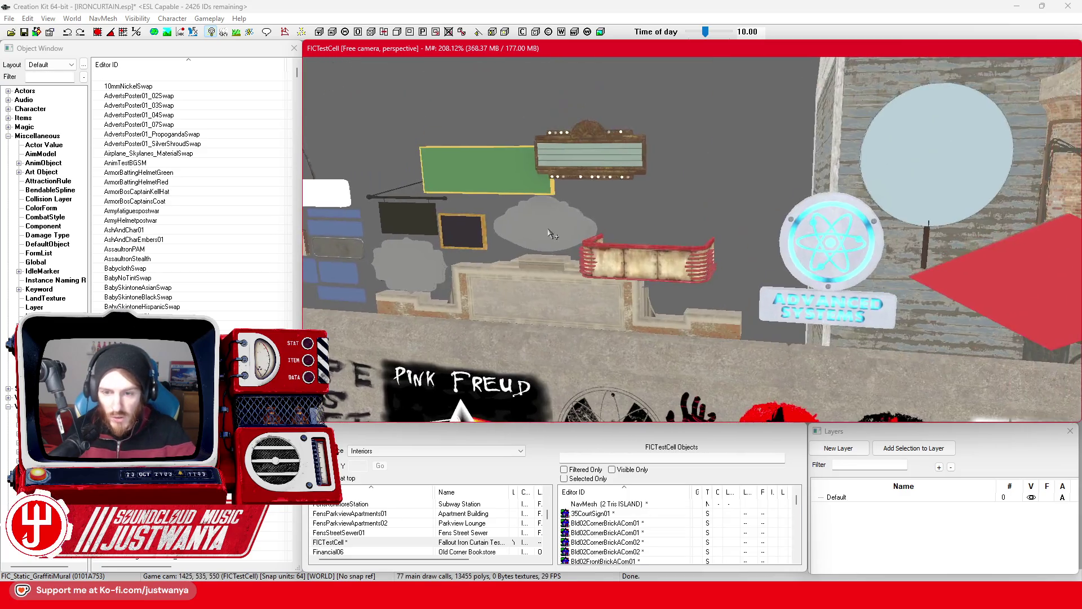
scroll(548, 231, down, 3)
key(ctrl+s)
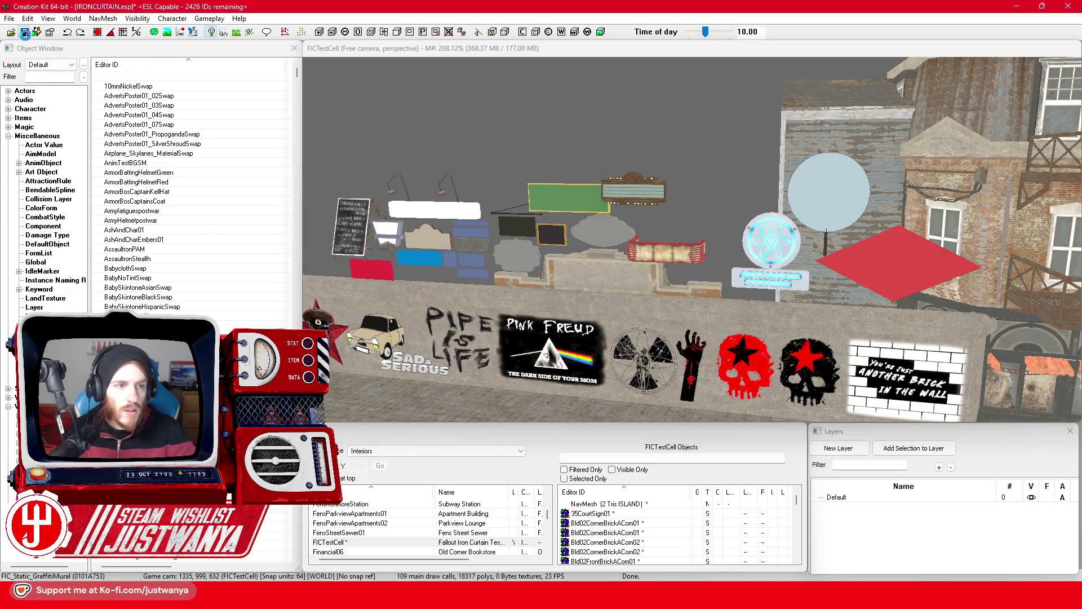
key(alt+Tab)
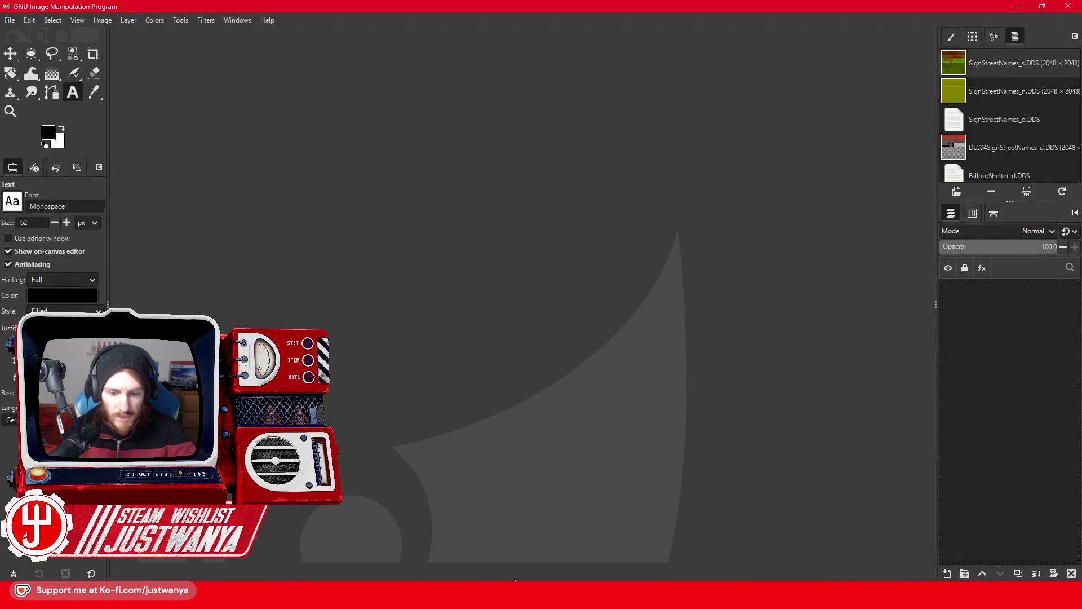
Open and close DonerKebab.png in GIMP, then bring up a file browser window.
mouse_move(514, 580)
click(397, 540)
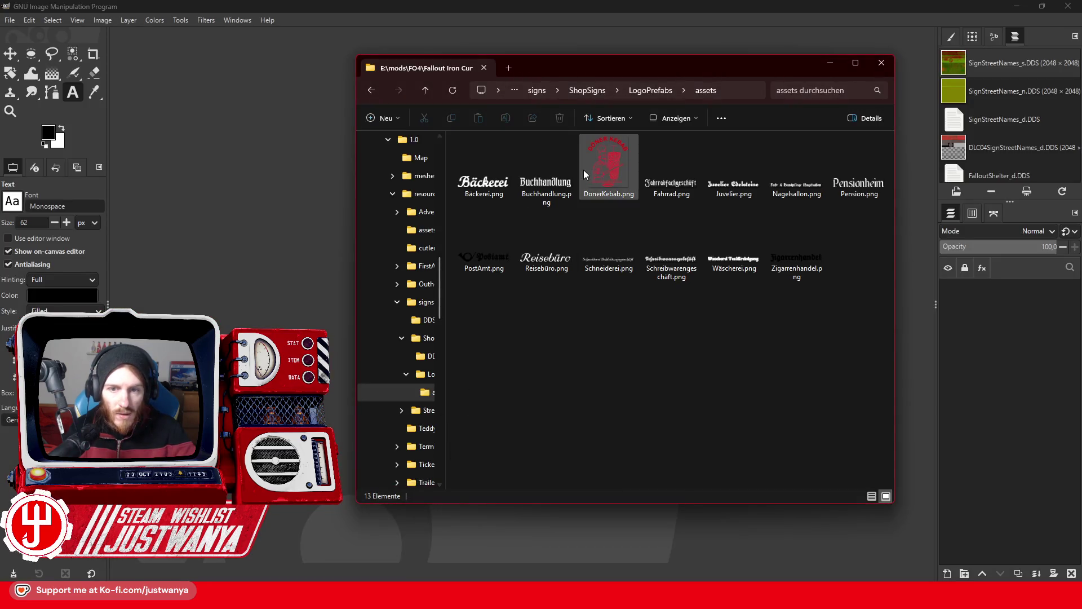
drag(287, 167, 338, 148)
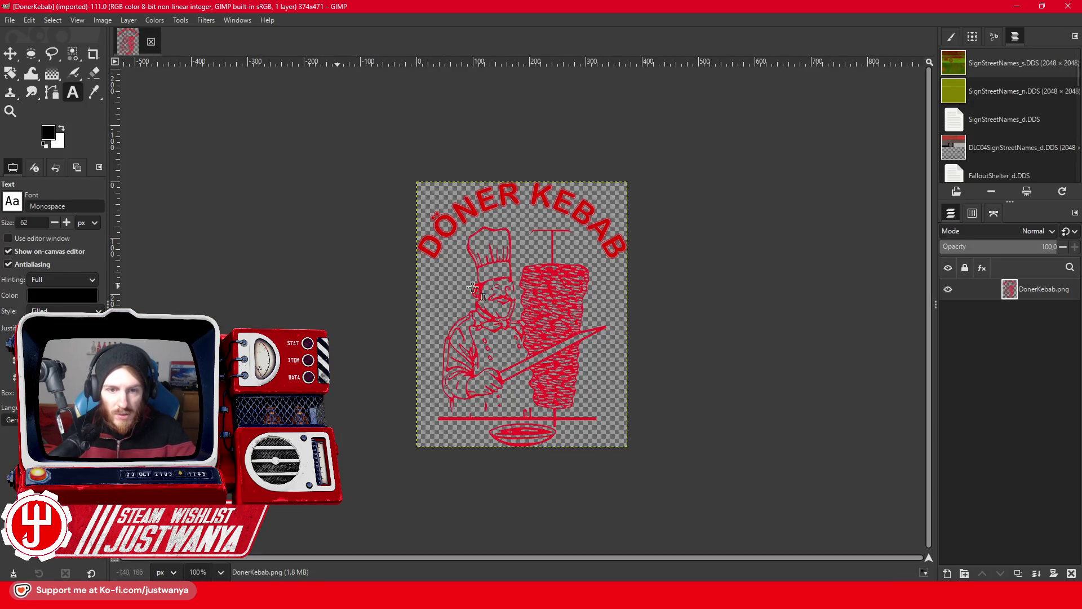
click(152, 42)
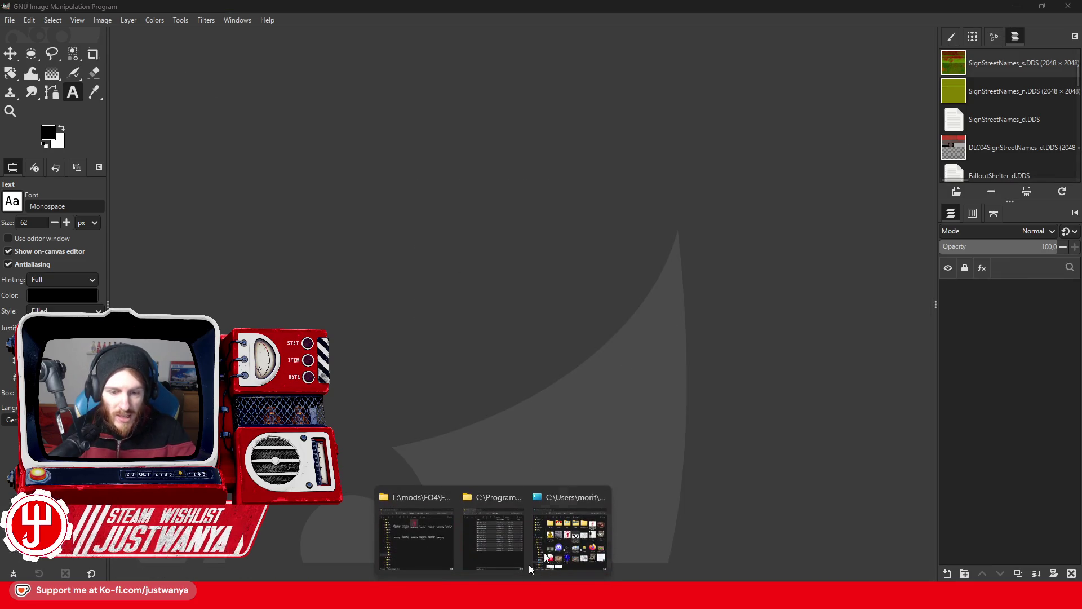
key(super+d)
key(super+d)
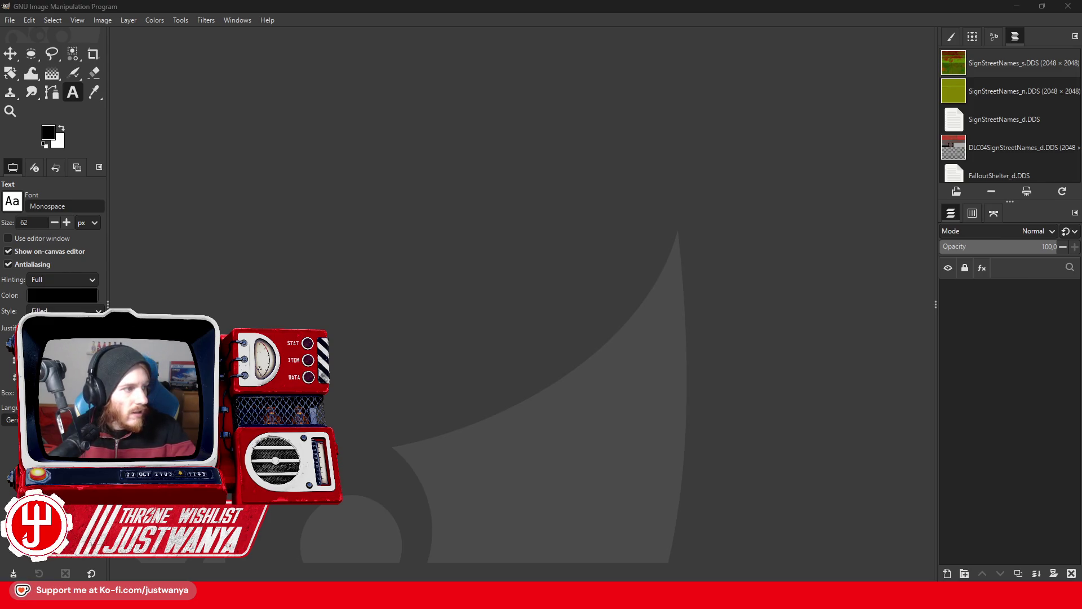
key(alt+Tab)
drag(583, 130, 707, 101)
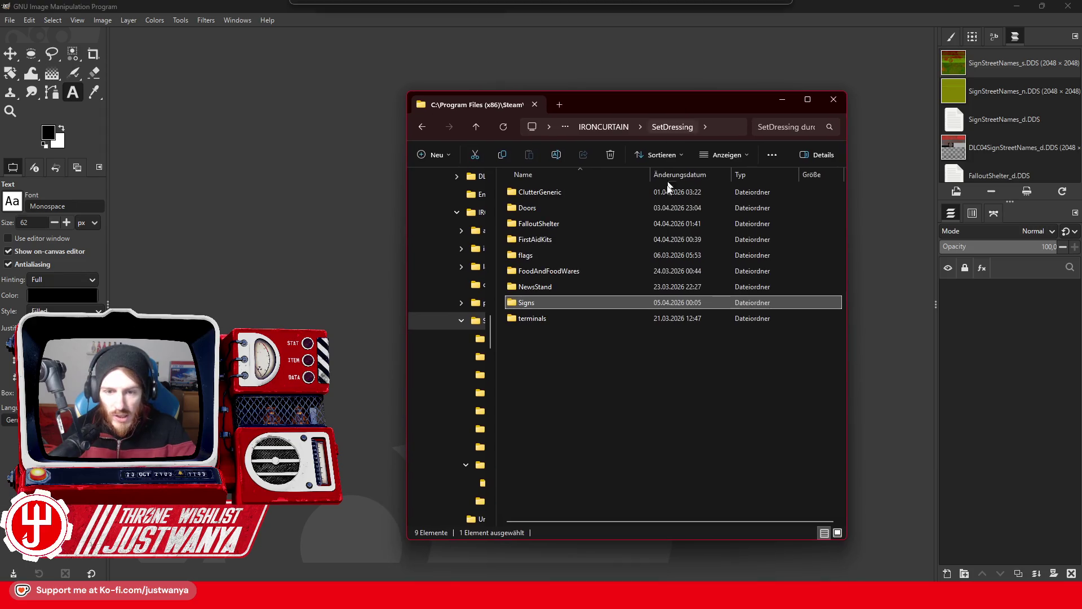
Browse from the ClutterGeneric materials folder up to Data and into the Textures folder.
double_click(586, 197)
click(589, 126)
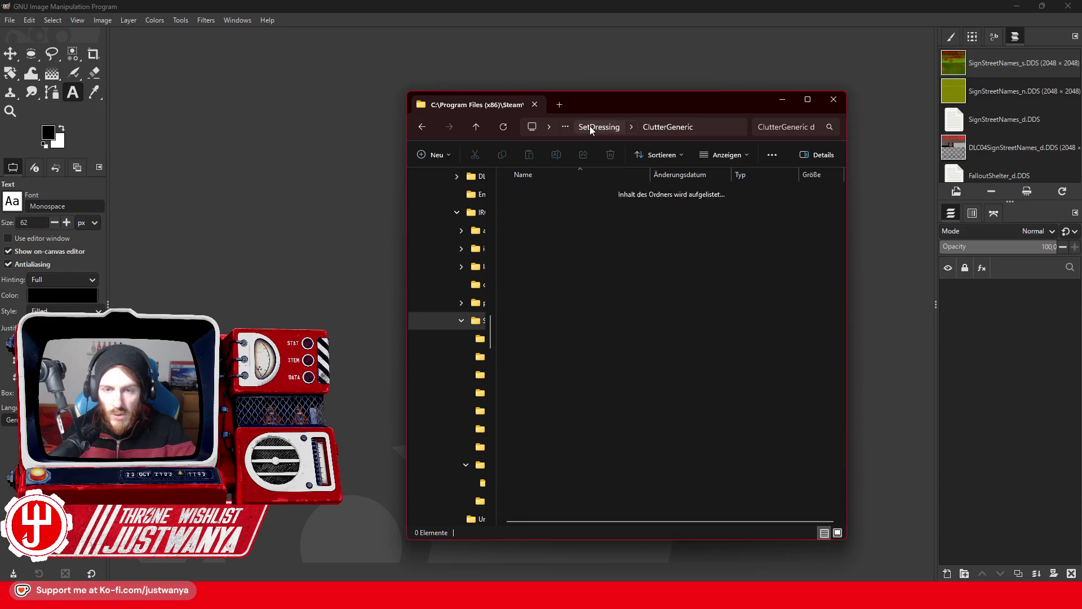
click(596, 128)
click(596, 127)
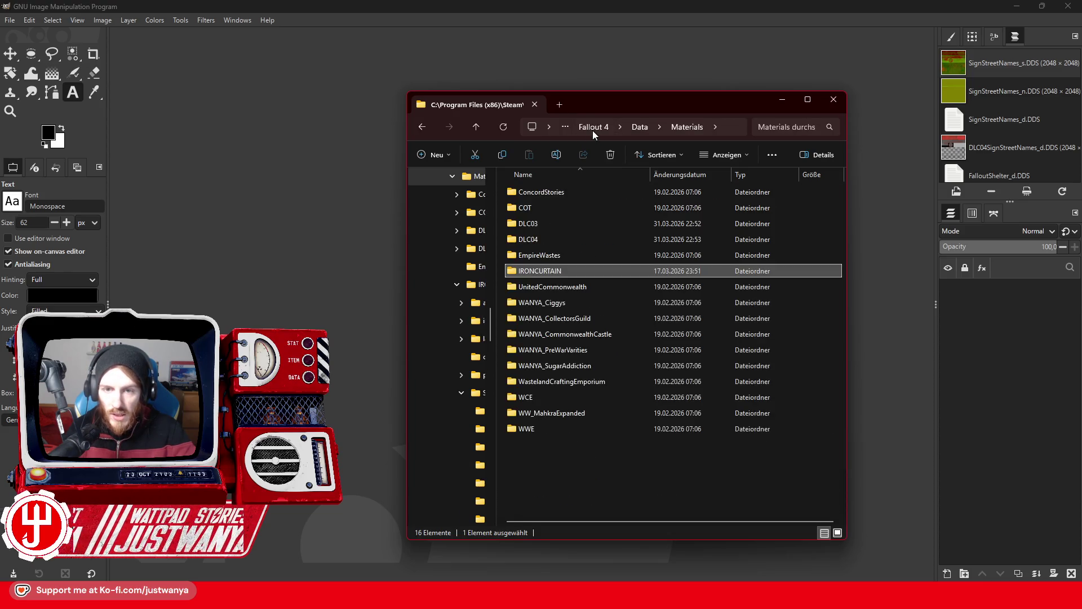
click(635, 128)
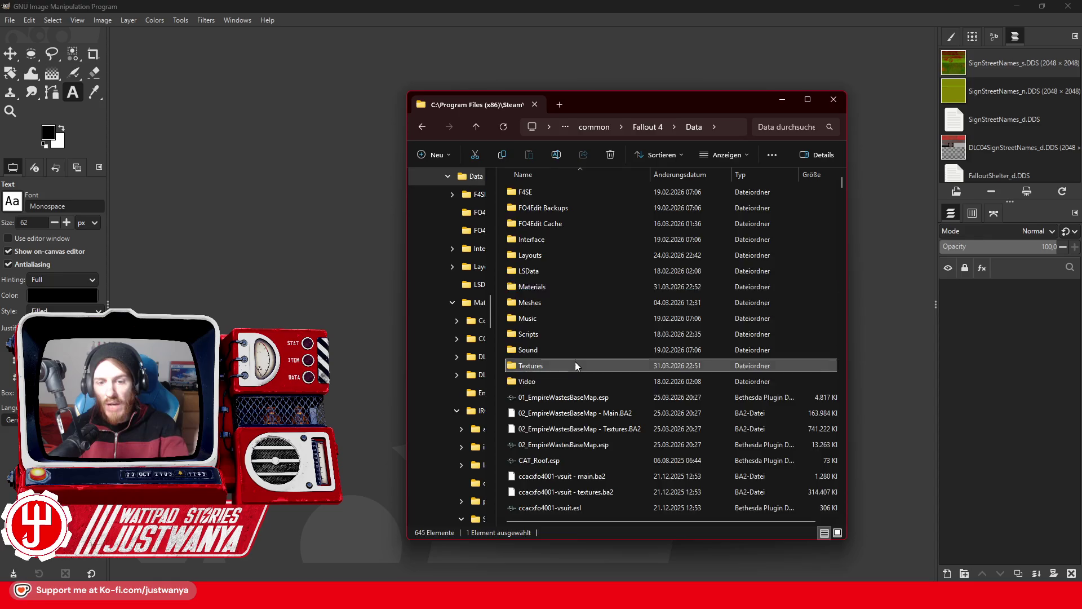
double_click(575, 360)
mouse_move(590, 296)
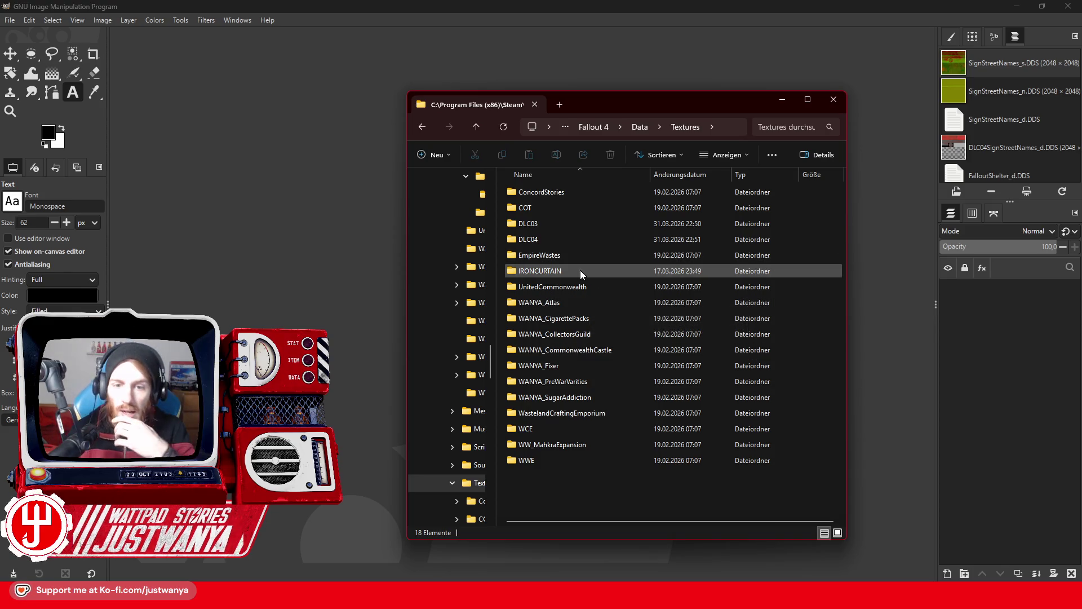
Open SnowSplotch_d.DDS from IRONCURTAIN > SetDressing > CluterGeneric in GIMP, confirming the DDS import.
double_click(580, 270)
double_click(550, 303)
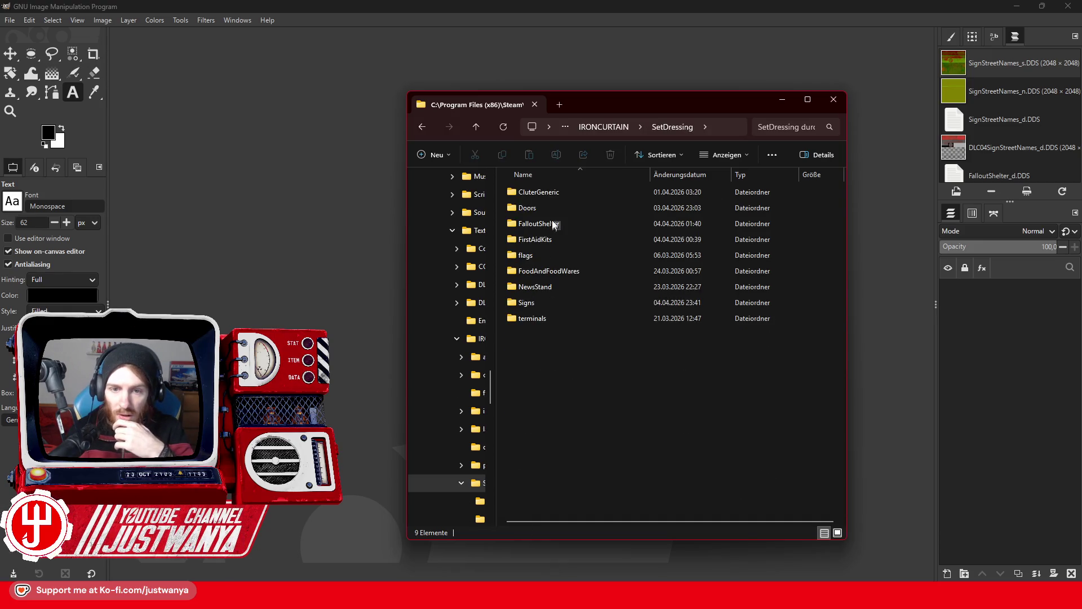
click(545, 192)
double_click(544, 191)
click(545, 190)
scroll(641, 400, down, 15)
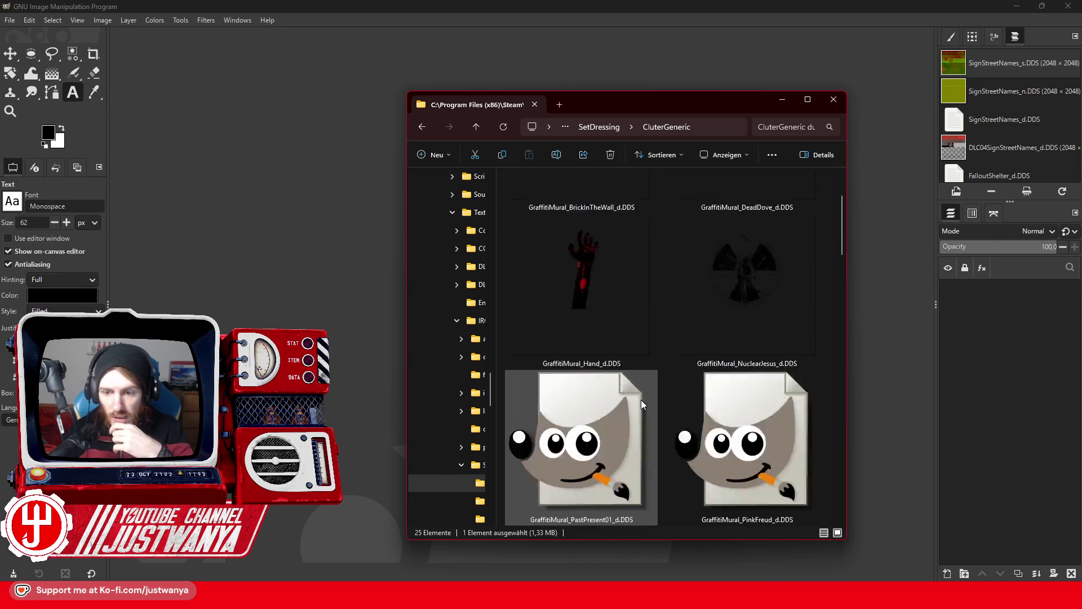
mouse_move(744, 282)
mouse_down()
mouse_move(584, 286)
mouse_move(743, 148)
mouse_up()
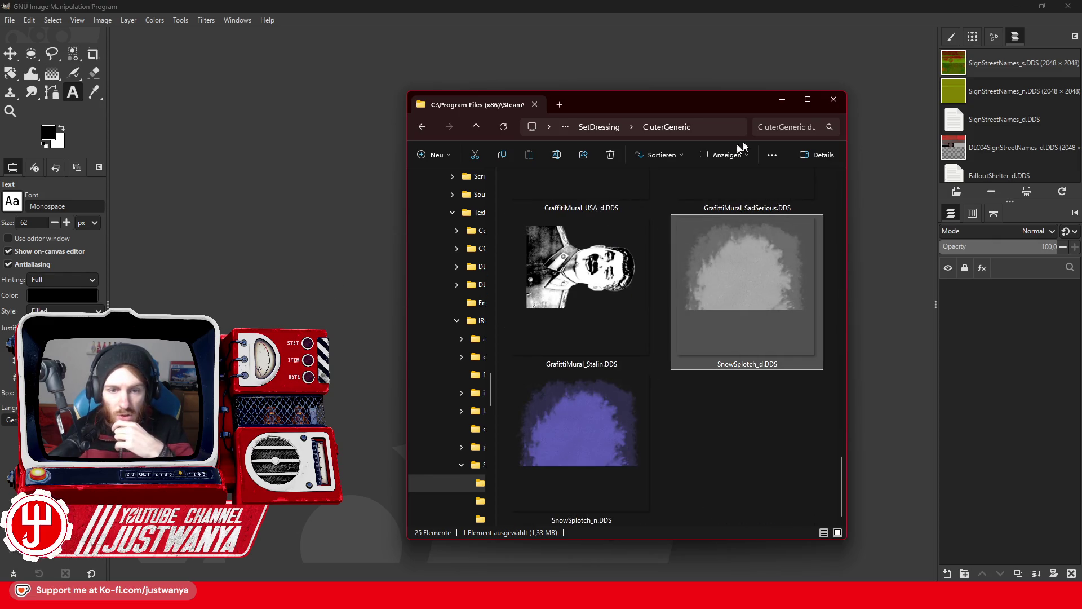
click(189, 191)
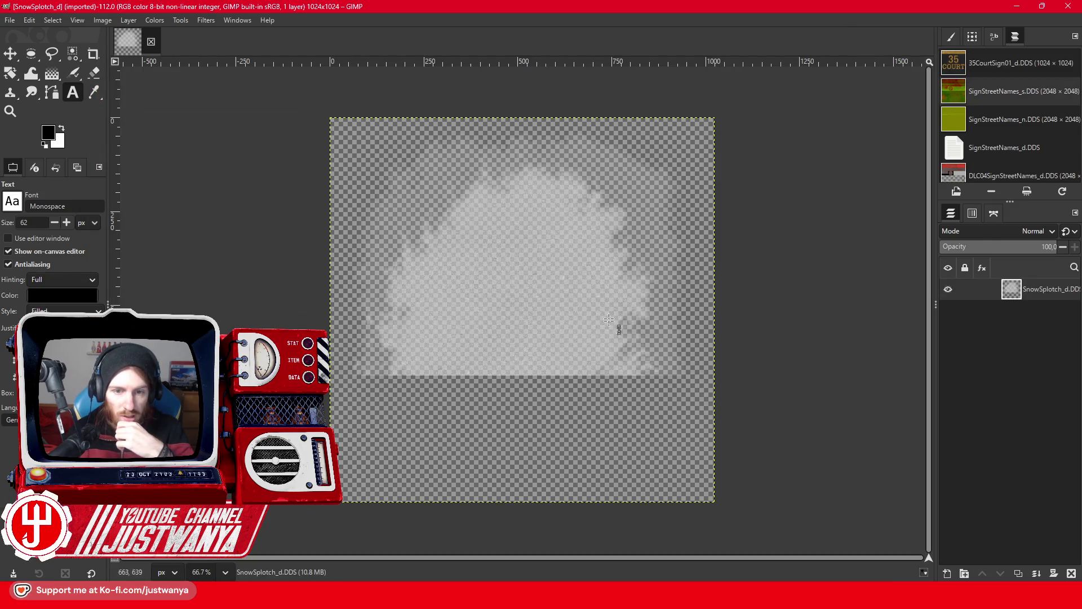
Add DonerKebab.png as a layer and move the logo up about 84 px.
click(493, 596)
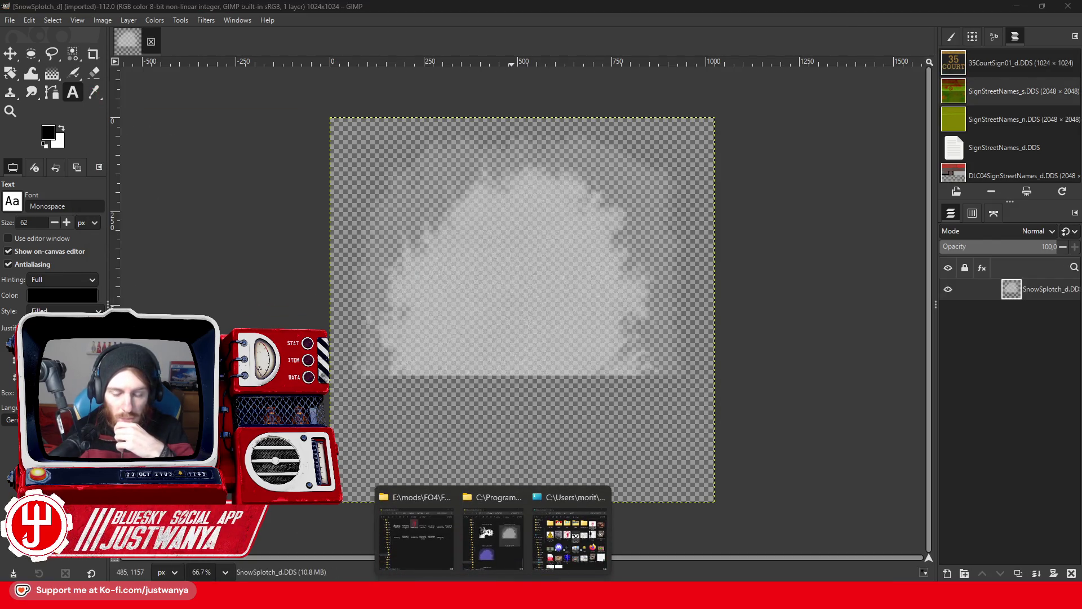
click(428, 544)
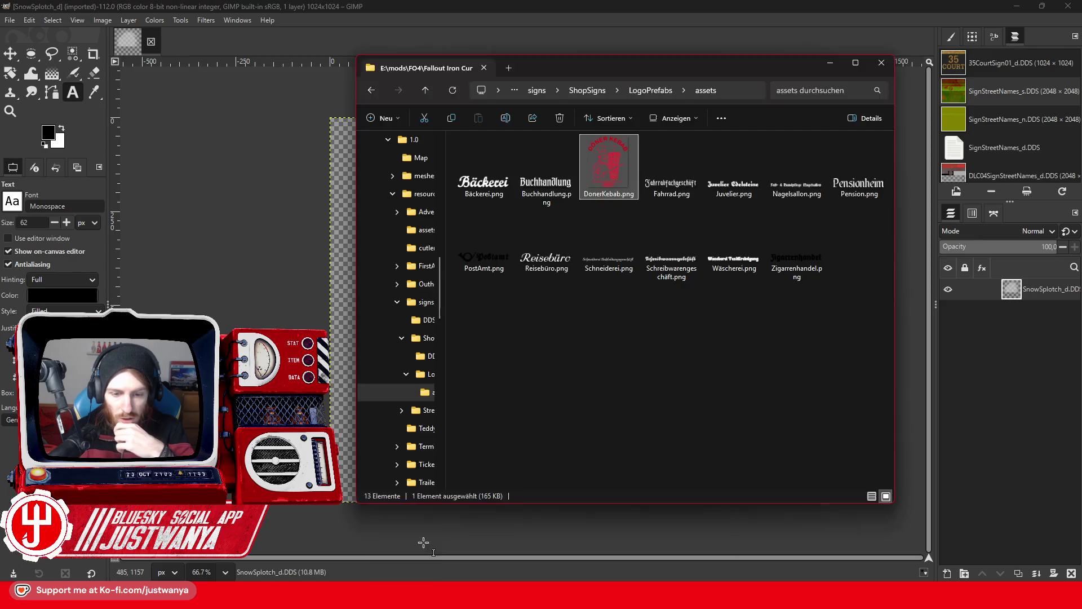
drag(243, 171, 247, 185)
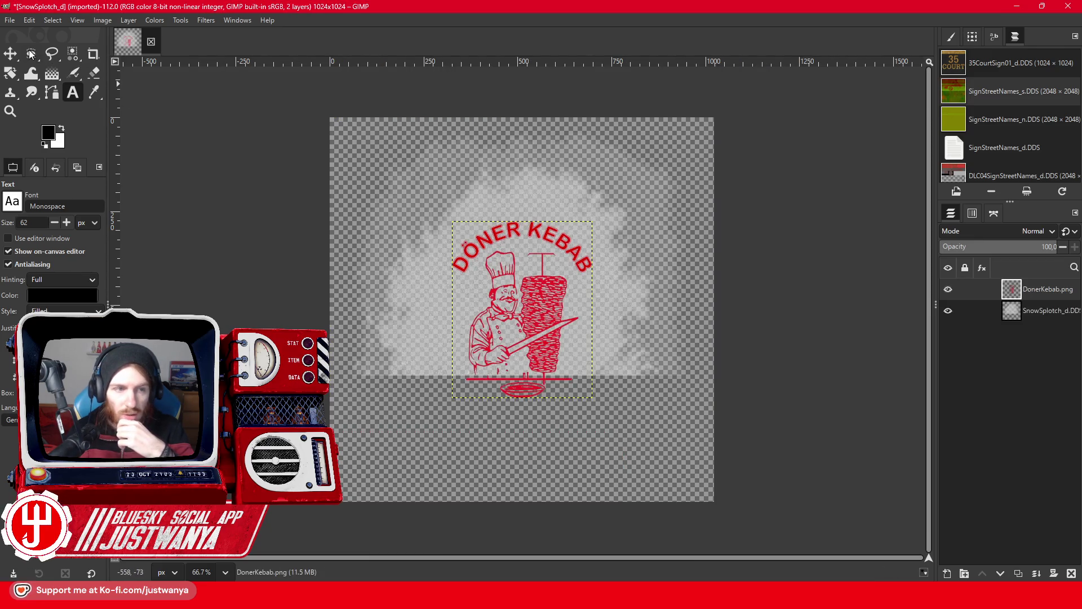
click(12, 57)
drag(550, 336, 552, 292)
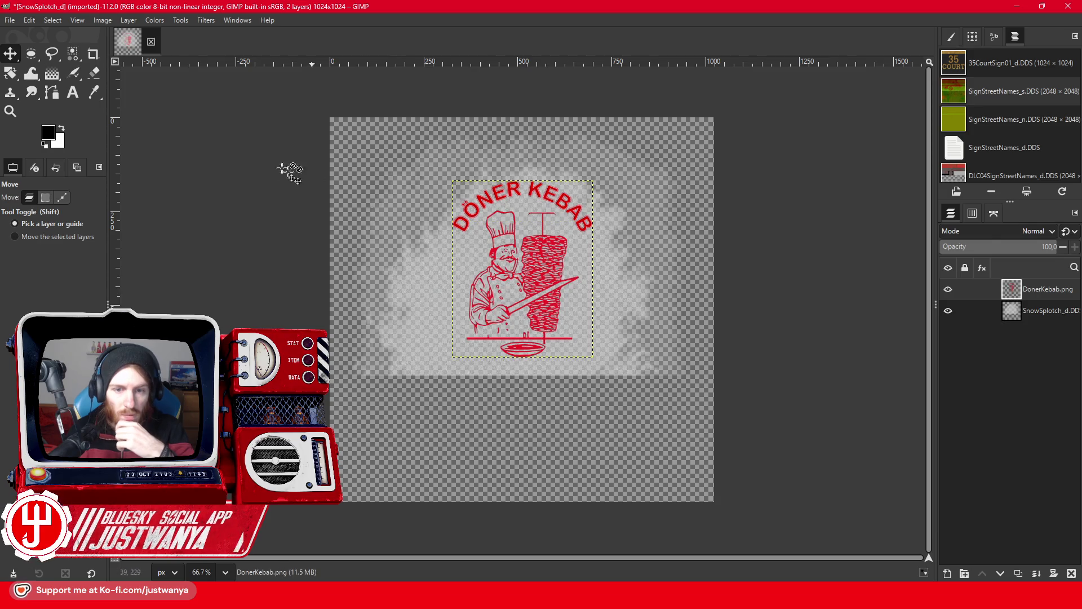
Draw and fine-tune an elliptical selection fitted around the kebab logo.
click(31, 54)
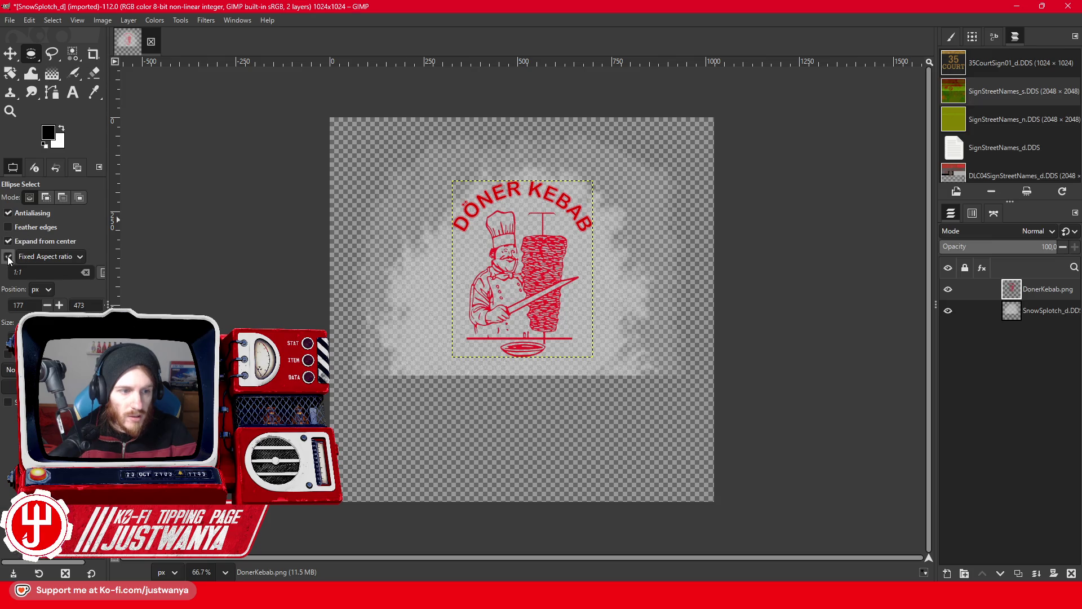
drag(525, 279, 603, 372)
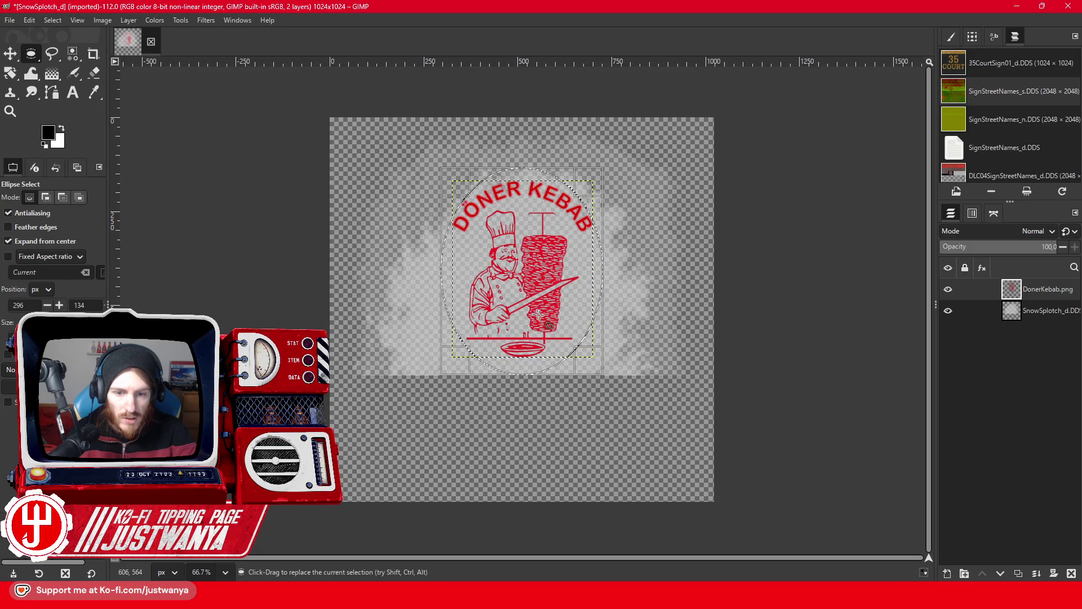
drag(533, 280, 532, 275)
drag(502, 169, 537, 193)
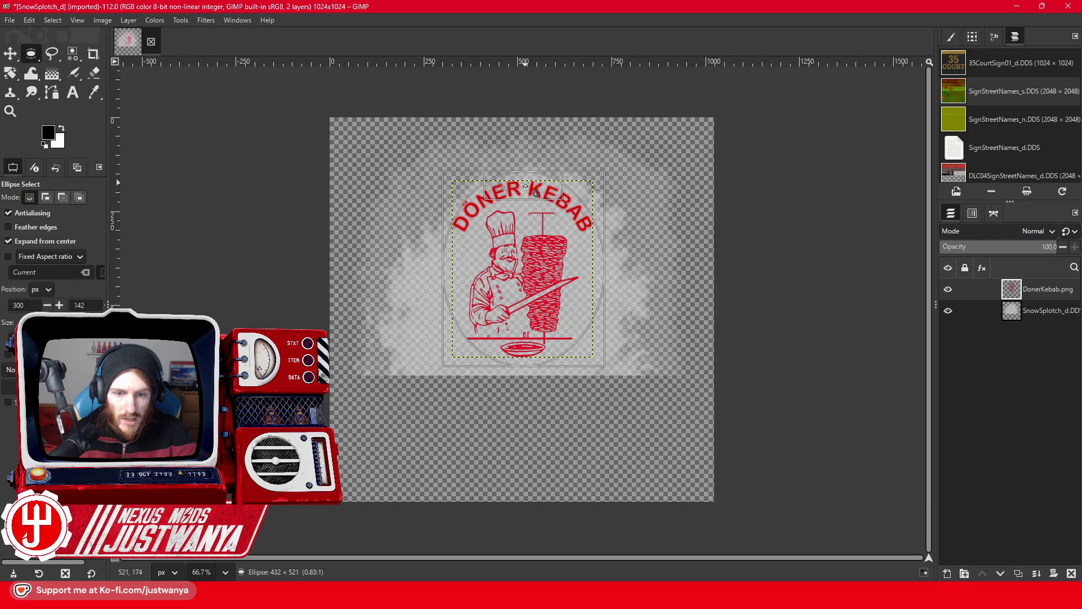
drag(450, 269, 446, 269)
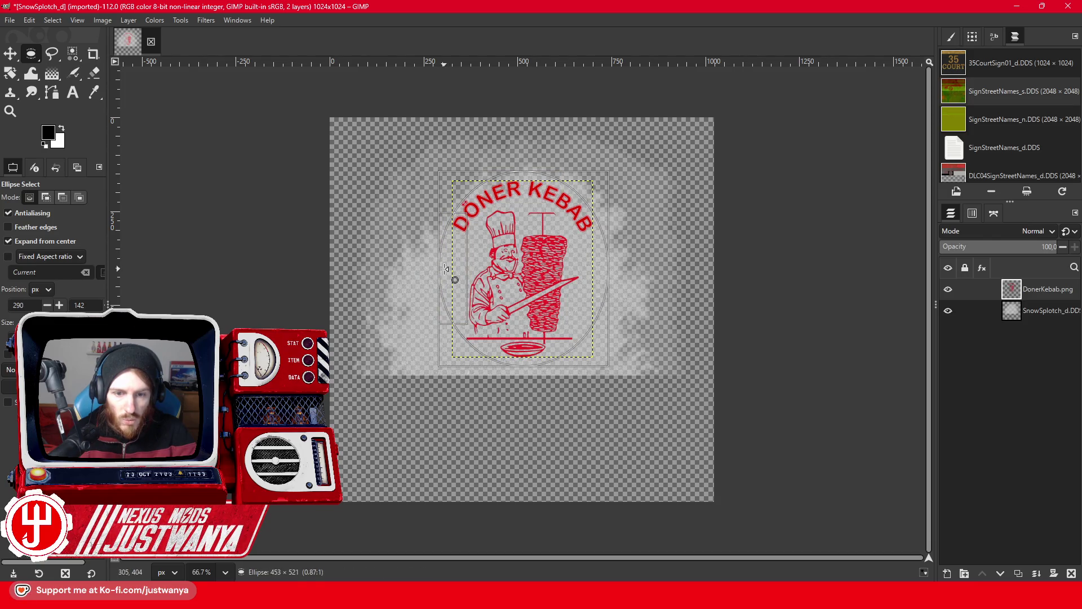
drag(531, 280, 530, 280)
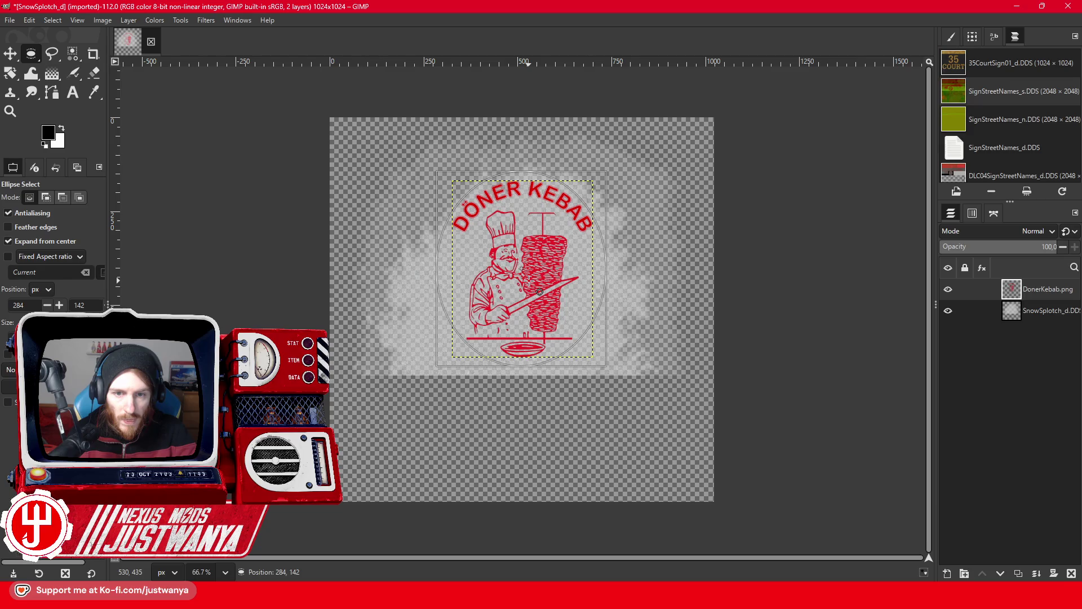
drag(522, 173, 521, 176)
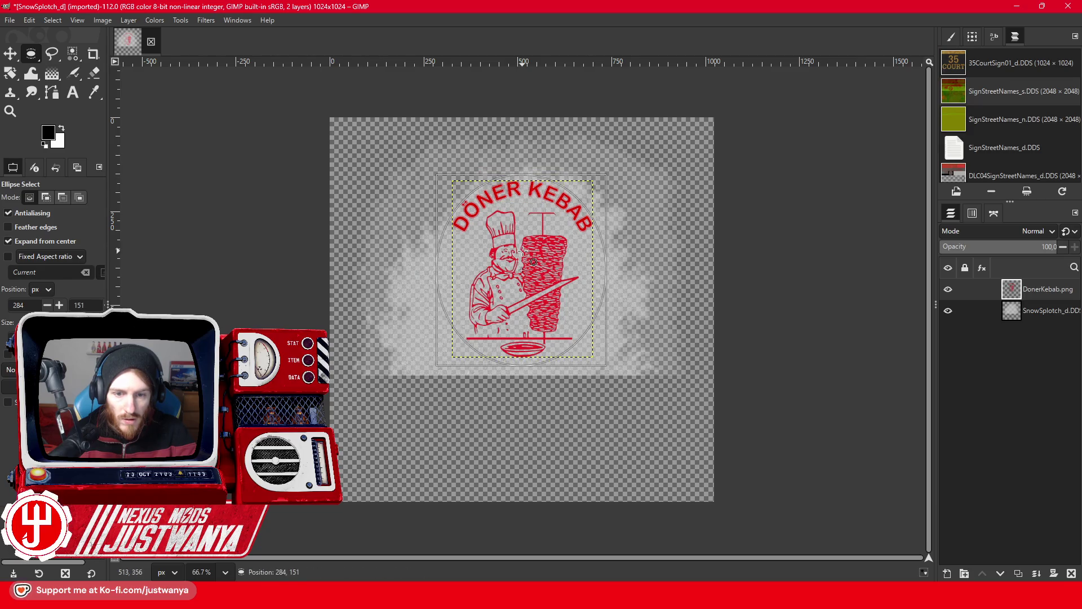
drag(523, 252, 524, 252)
click(947, 573)
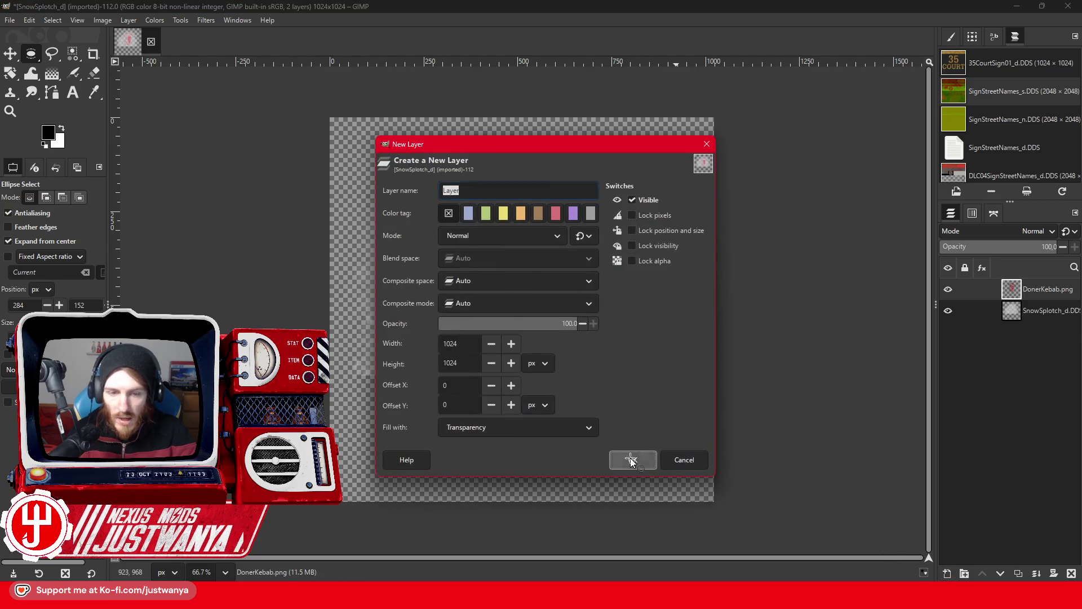
Fill the ellipse with white on a new transparent layer and raise the DonerKebab logo above it.
click(627, 458)
click(23, 20)
click(74, 204)
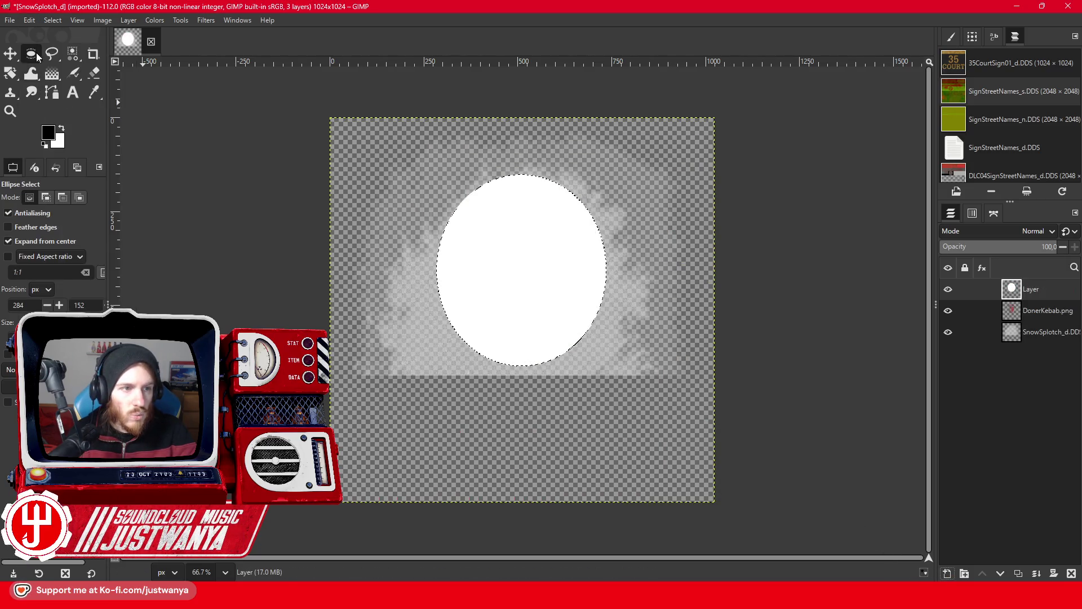
click(1049, 315)
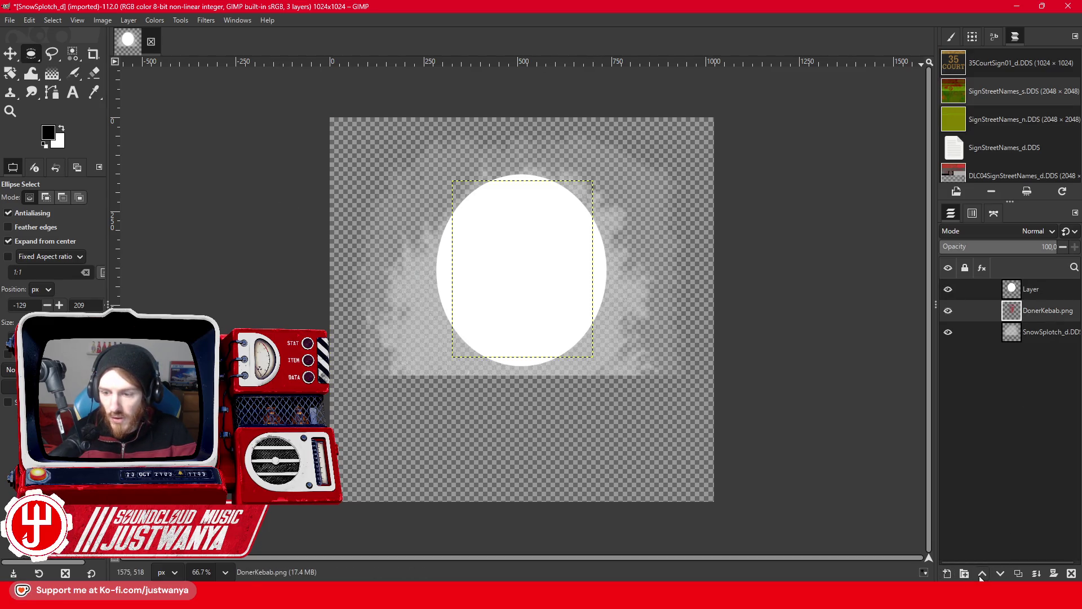
click(982, 573)
Delete the SnowSplotch_d.DDS layer, merge visible layers, and fit the layer to image size.
click(1047, 338)
click(1072, 573)
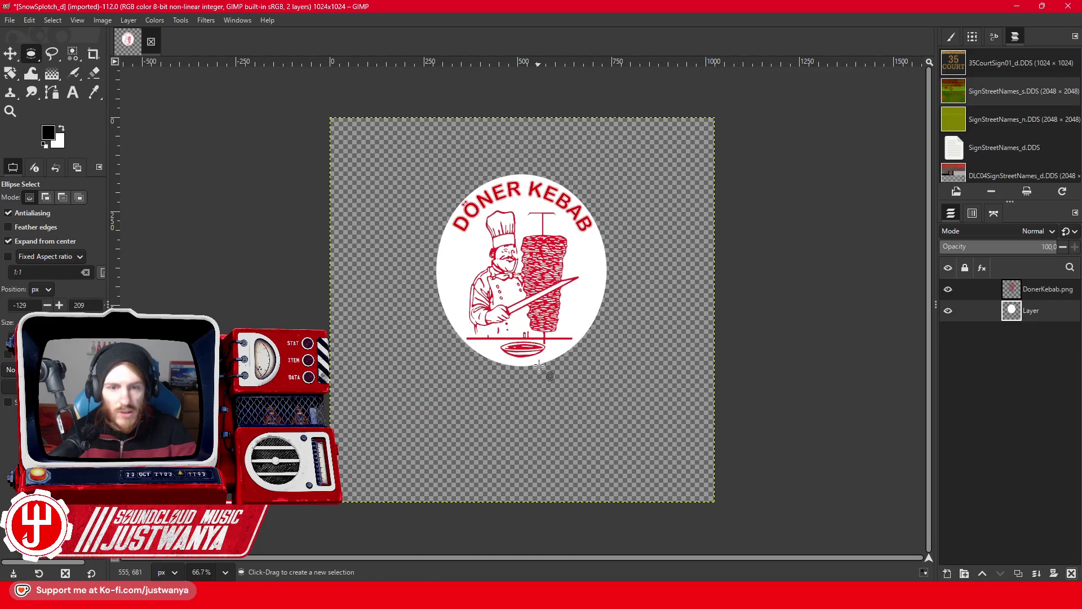
click(103, 20)
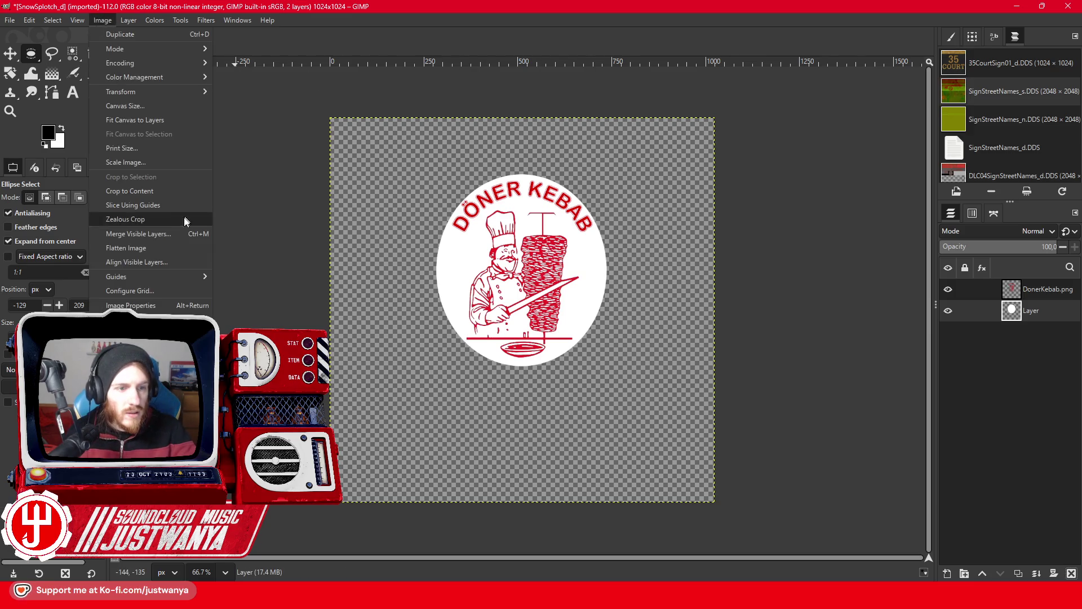
click(113, 220)
click(539, 376)
click(128, 20)
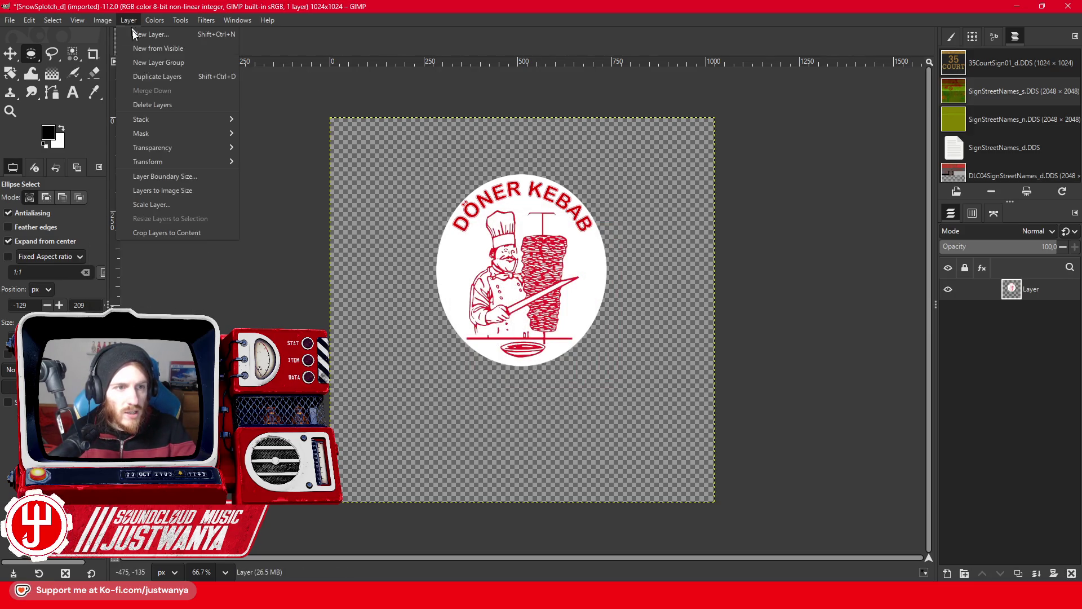
click(152, 188)
click(9, 20)
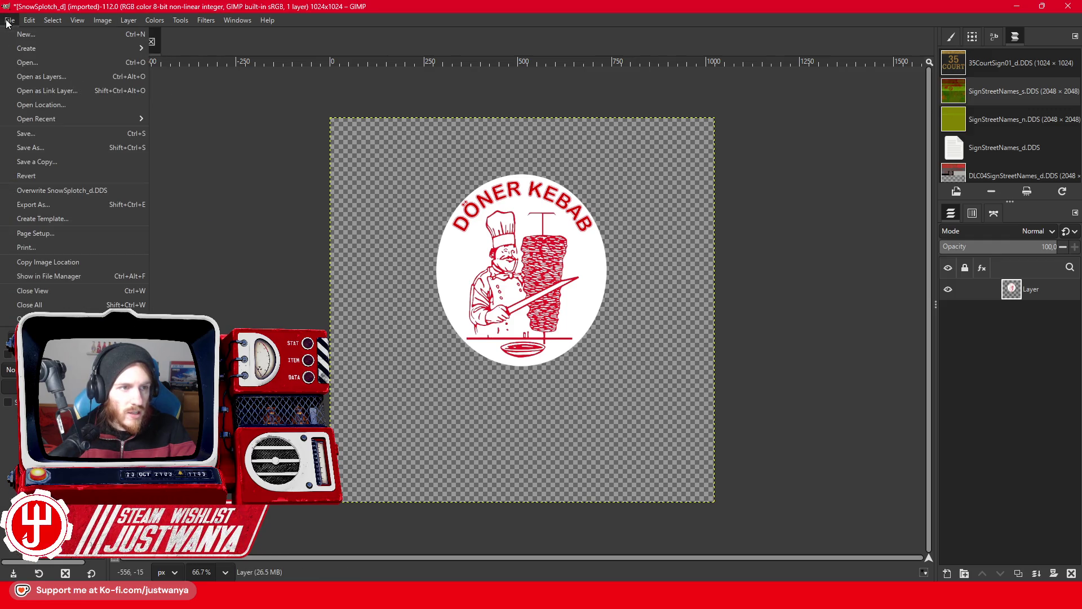
click(63, 212)
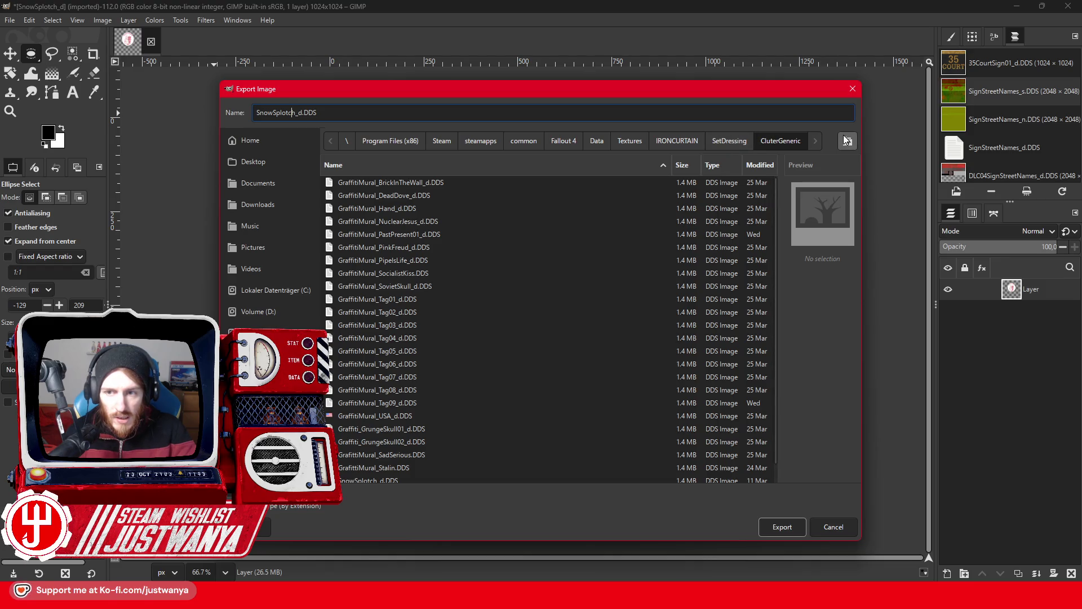
Navigate the export dialog to the SetDressing\Signs\MarketSigns folder.
click(726, 143)
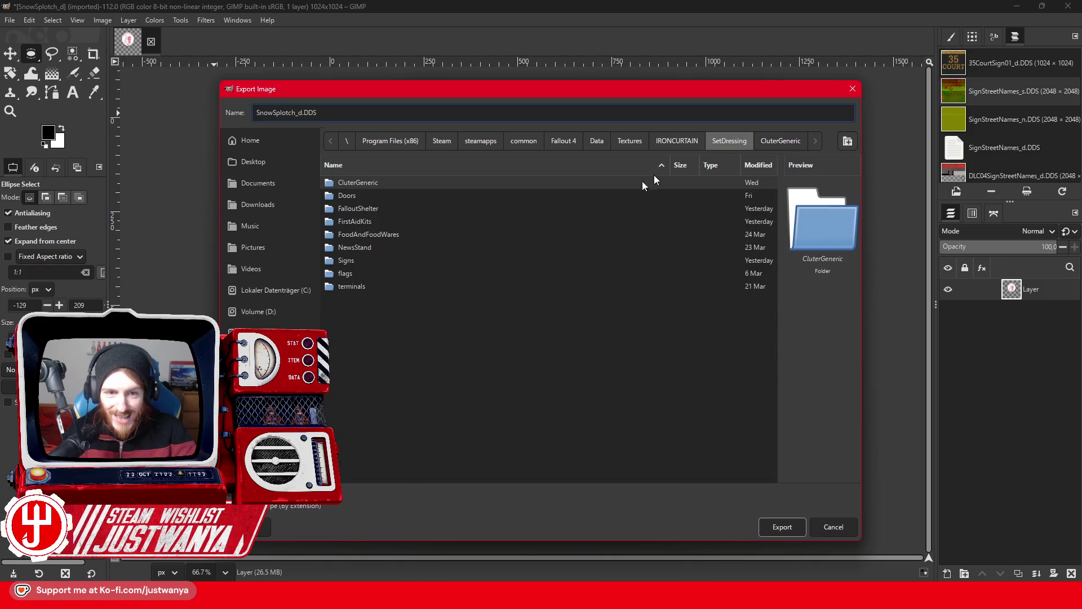
double_click(465, 260)
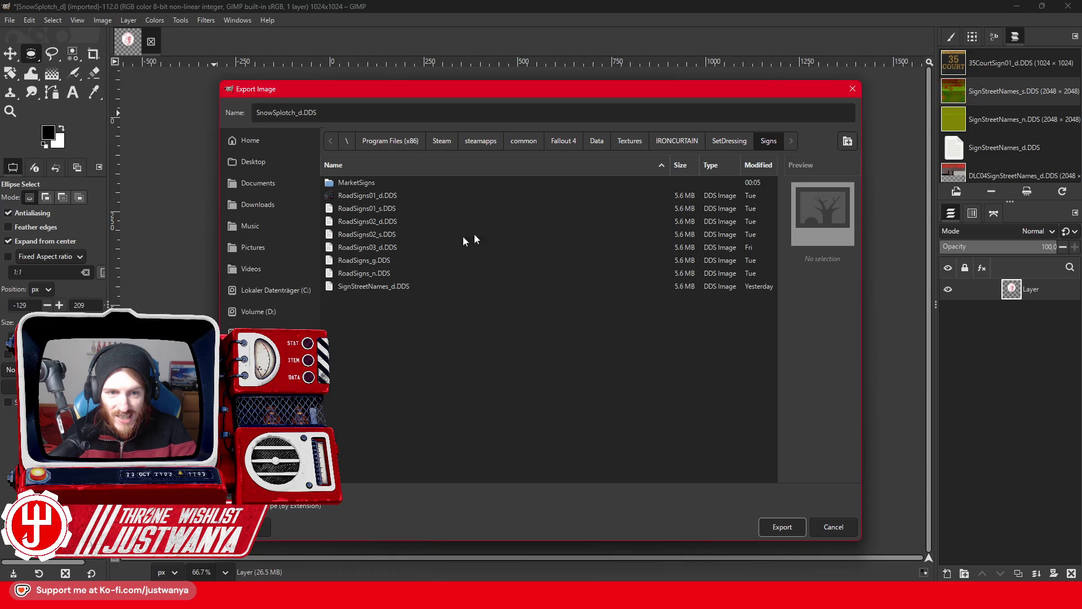
click(411, 185)
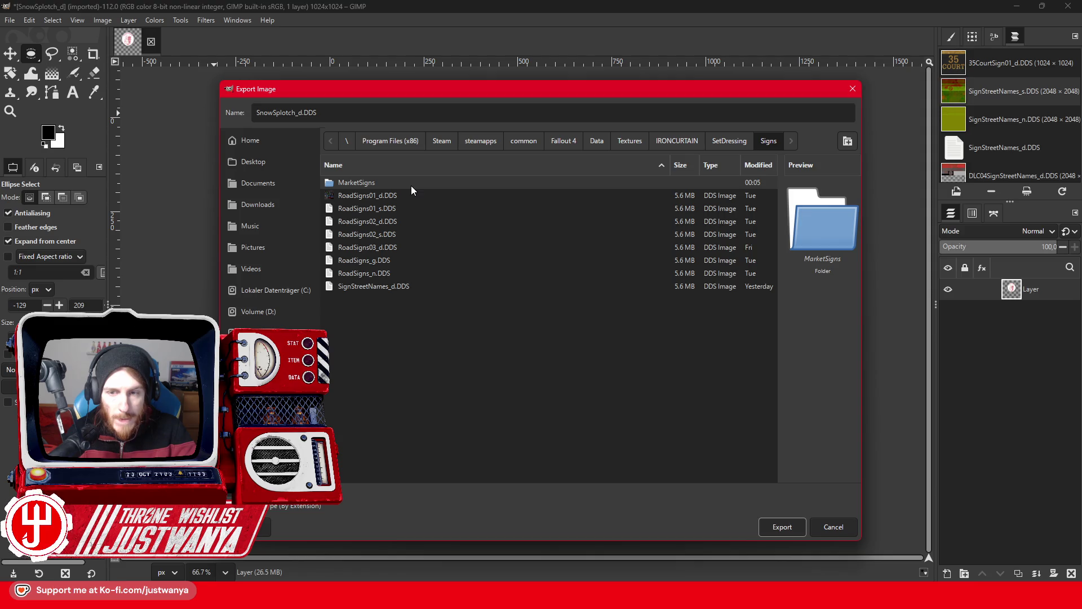
double_click(411, 185)
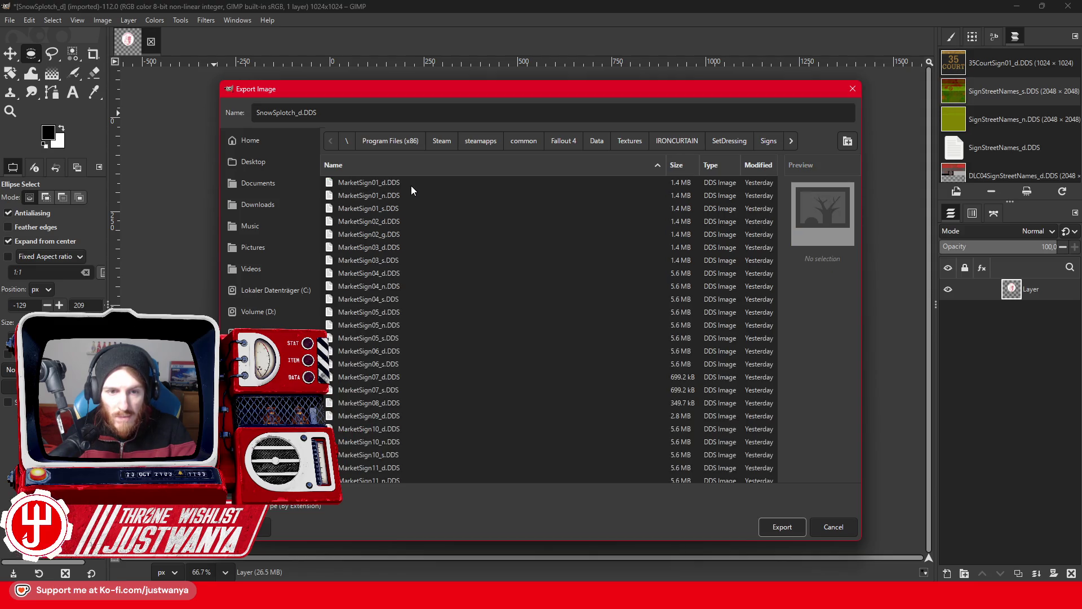